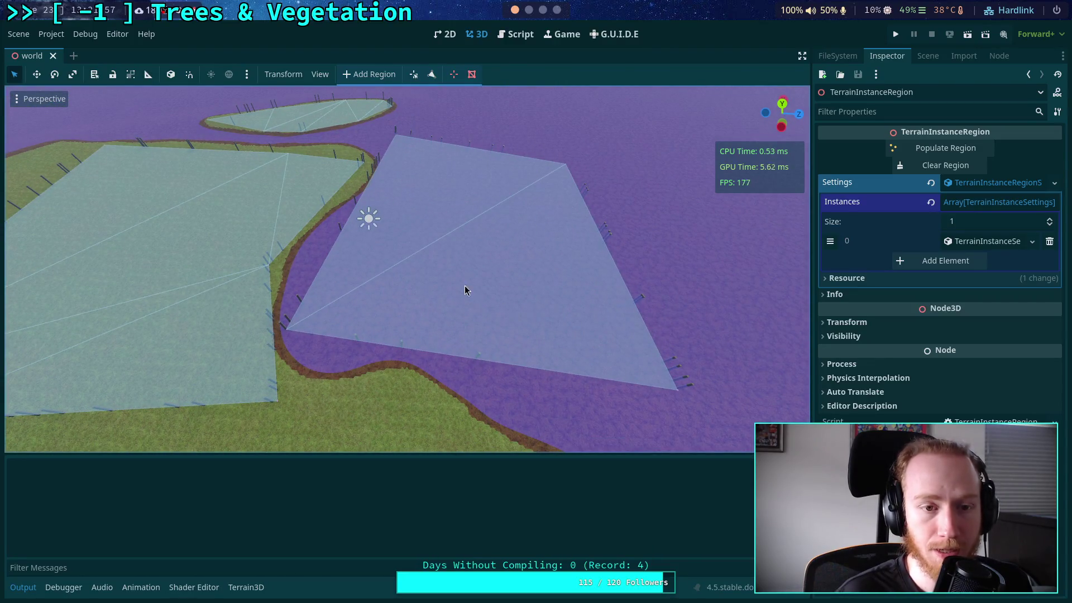
# - Switch to the Script workspace and scroll TerrainInstanceRegion.gd to the instance placement loop near line 601
pyautogui.click(508, 39)
pyautogui.scroll(-2, 482, 296)
pyautogui.scroll(5, 482, 296)
pyautogui.scroll(4, 511, 298)
pyautogui.scroll(-20, 510, 299)
pyautogui.scroll(-10, 512, 297)
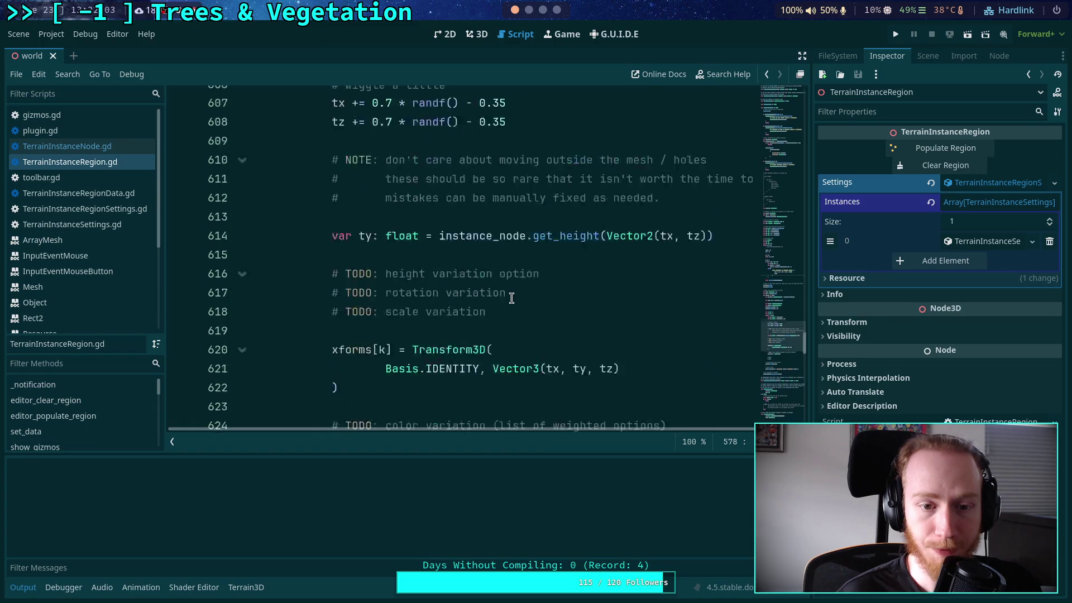
pyautogui.scroll(4, 513, 296)
pyautogui.scroll(3, 514, 296)
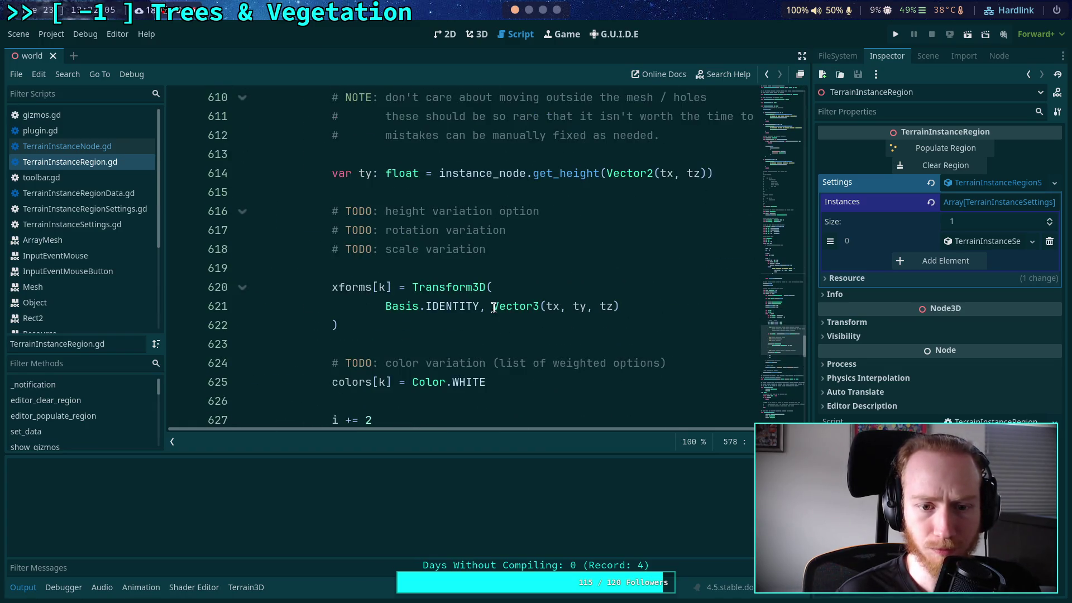
pyautogui.scroll(2, 495, 299)
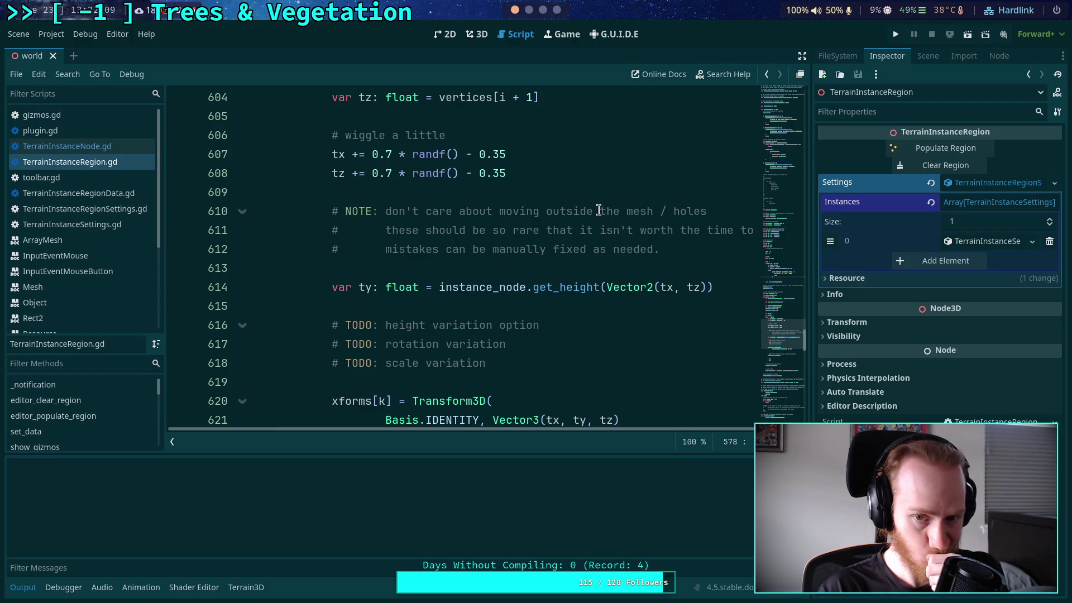
# - Highlight 'mesh / holes' in the comment and place the caret after the height lookup line
pyautogui.moveTo(626, 213); pyautogui.dragTo(707, 212)
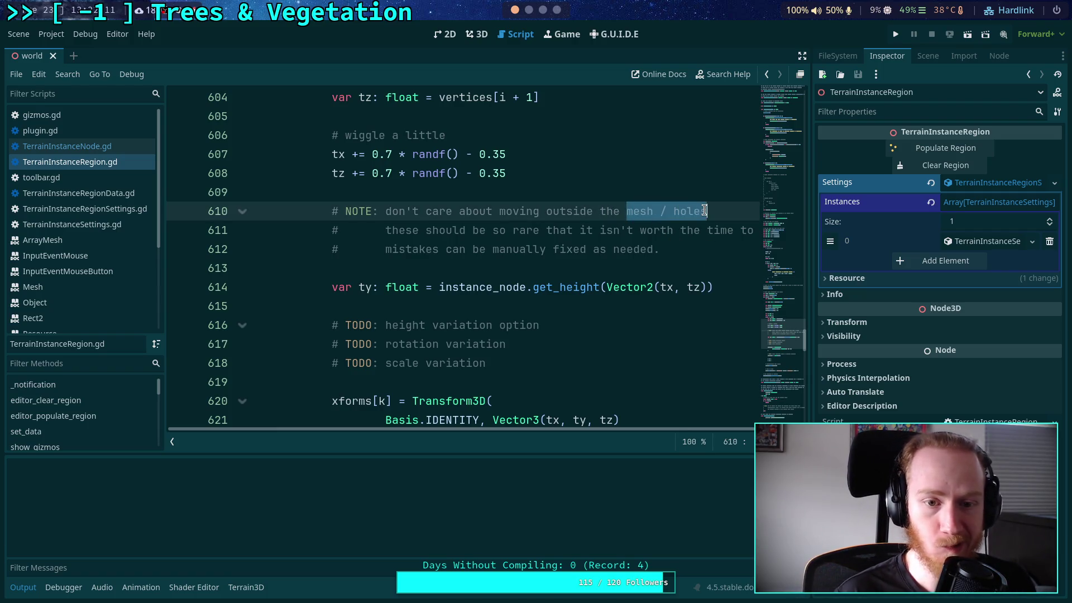
pyautogui.scroll(-1, 700, 288)
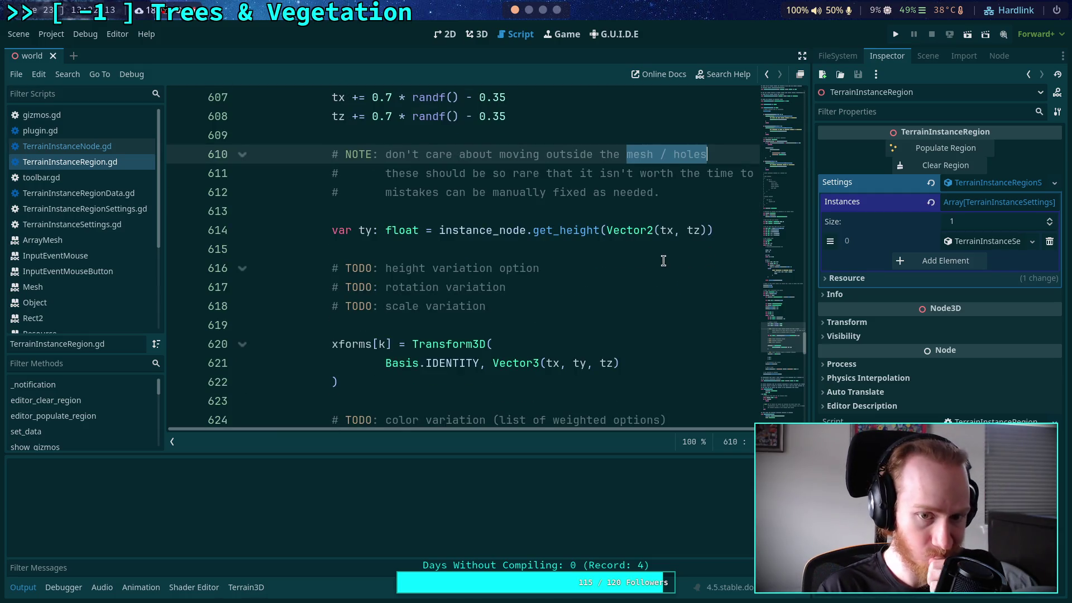
pyautogui.scroll(2, 663, 260)
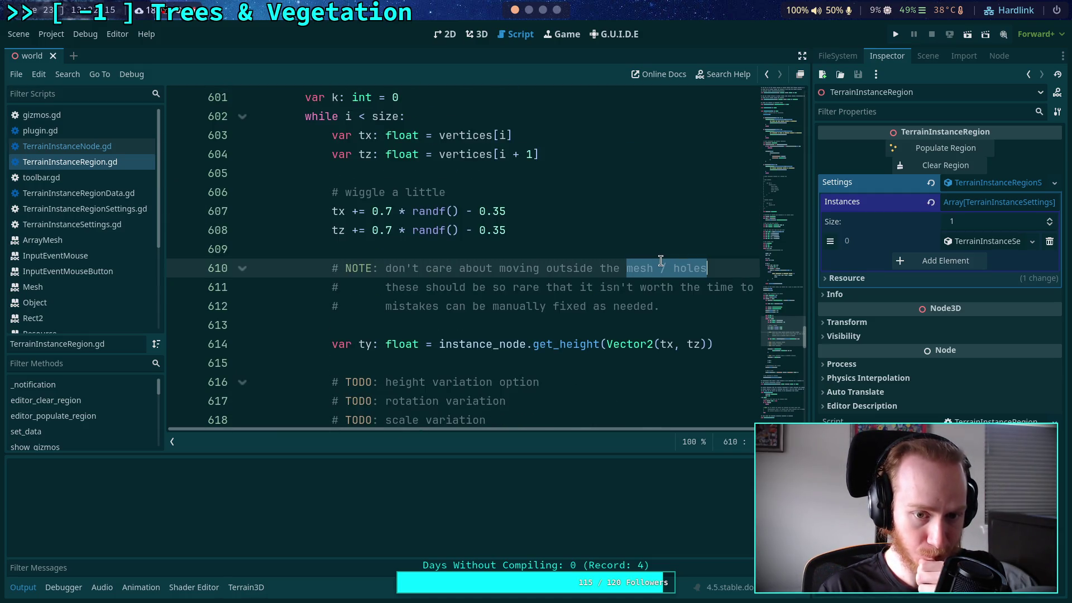
pyautogui.click(727, 349)
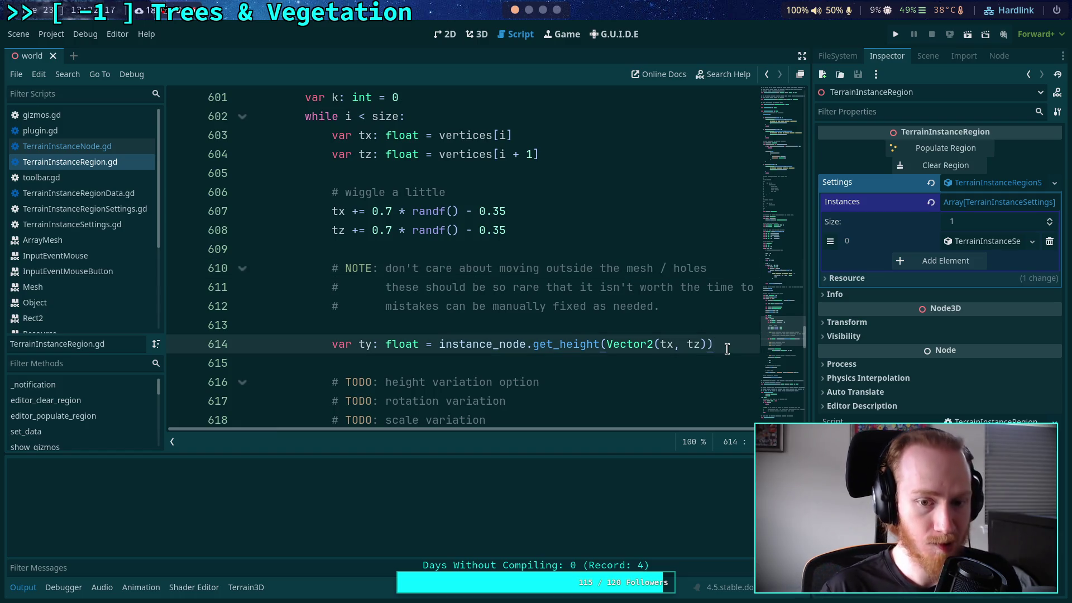
# - Add an 'if is_nan(ty):' check below the height lookup
pyautogui.press('Return')
pyautogui.write('if is_na')
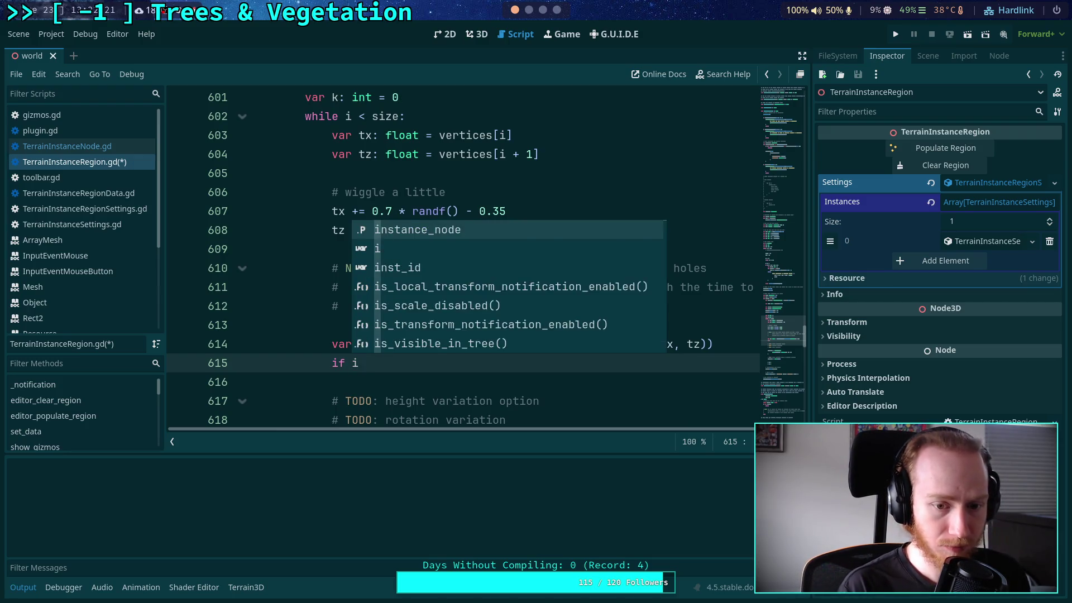
pyautogui.press('Return')
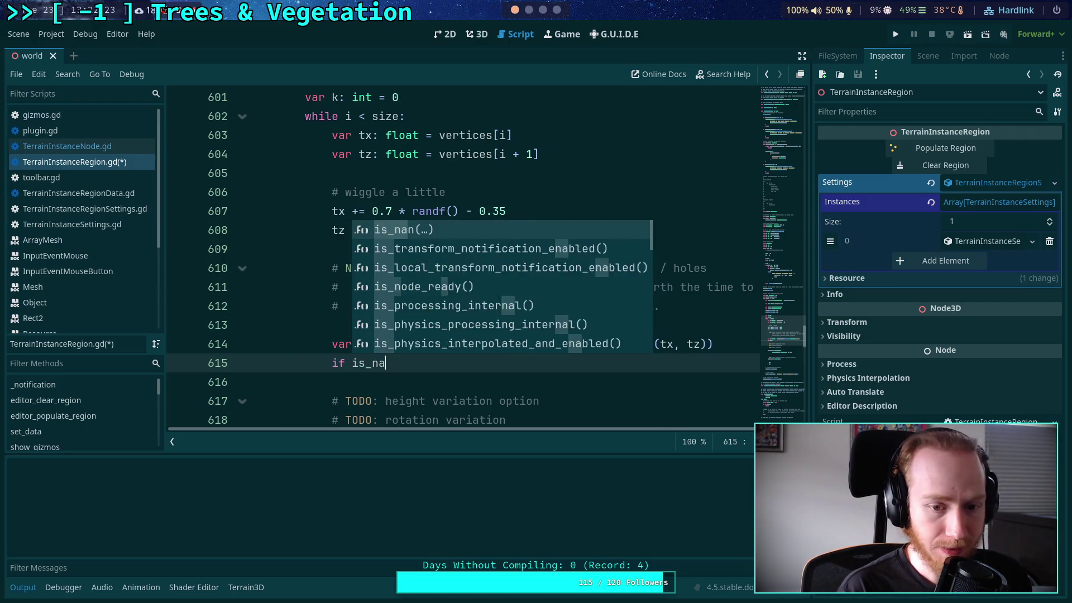
pyautogui.write('n(ty):')
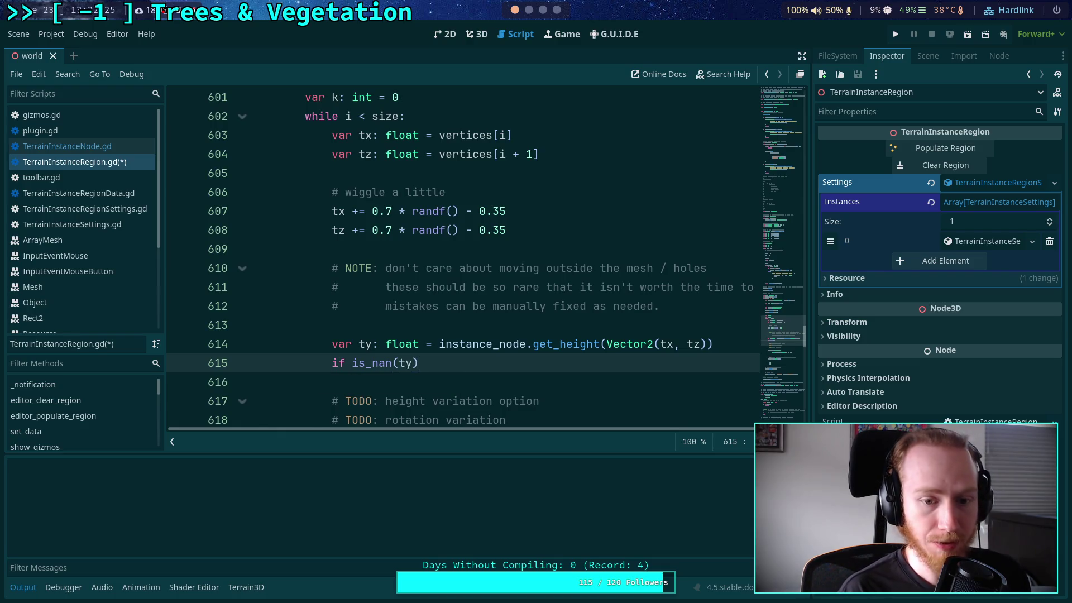
pyautogui.press('Return')
pyautogui.scroll(-1, 611, 257)
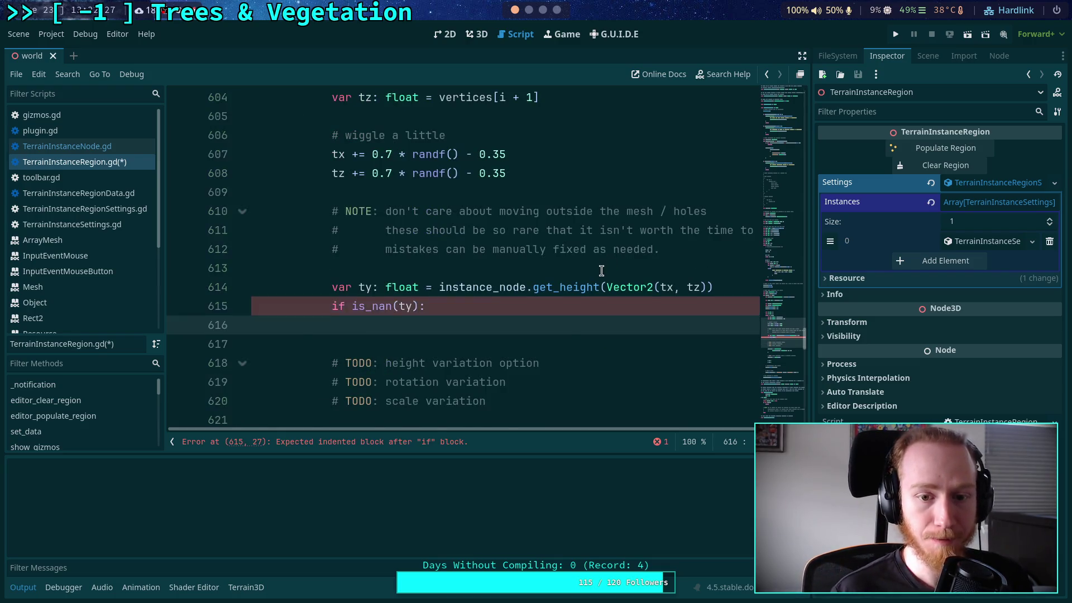
pyautogui.scroll(1, 612, 257)
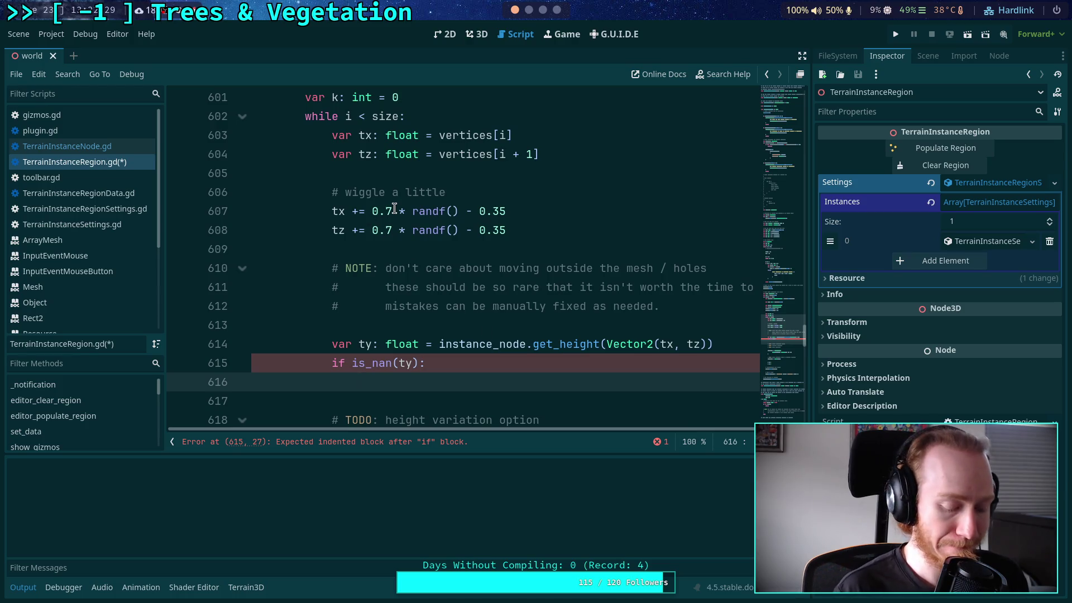
# - Inside it, reset 'tx = vertices[i]' and 'tz = vertices[i + 1]', then begin 'ty = instance_node.'
pyautogui.write('tx')
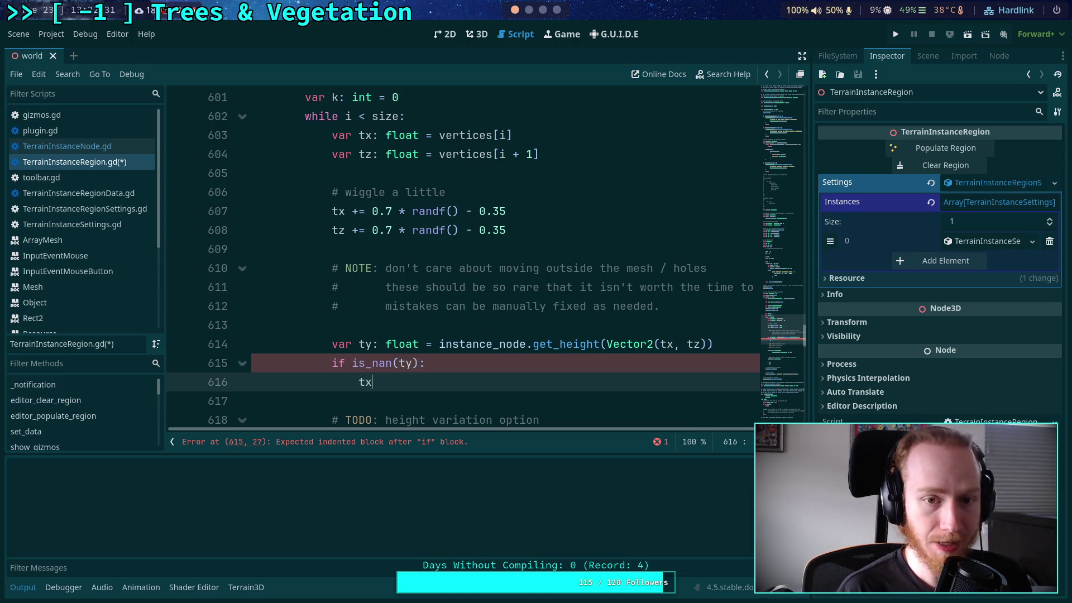
pyautogui.write(' = vertices[i]')
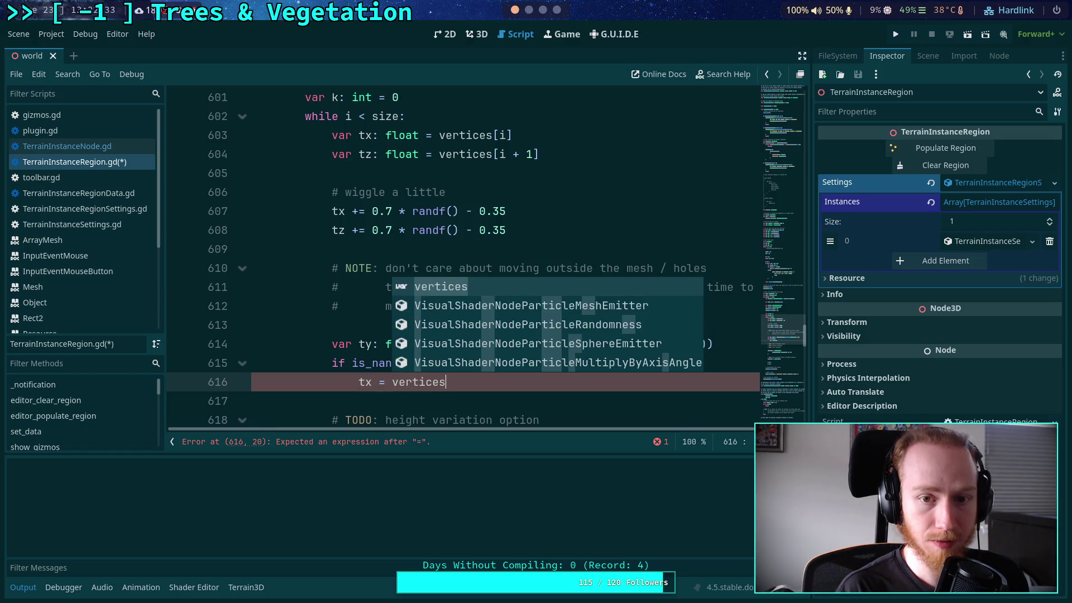
pyautogui.press('Return')
pyautogui.write('t')
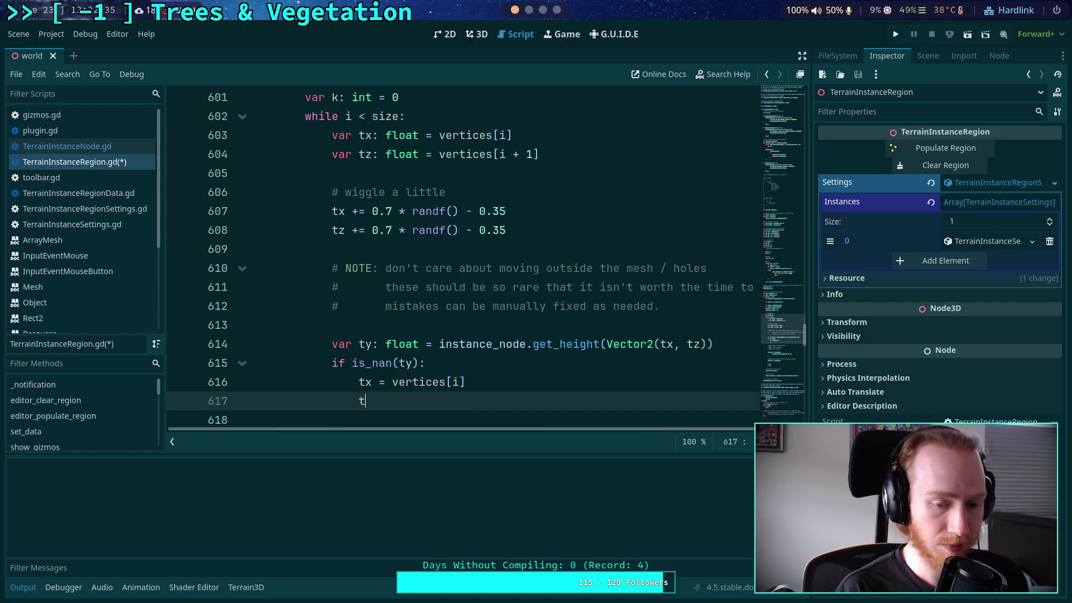
pyautogui.write('z = vertices')
pyautogui.write('[i + 1]')
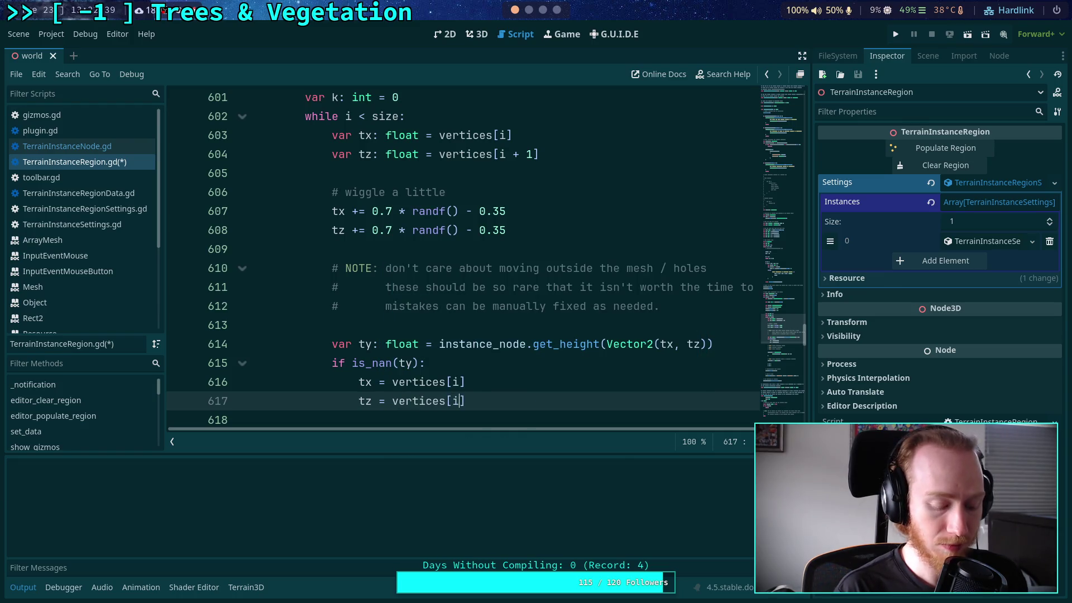
pyautogui.press('Return')
pyautogui.write('ty = inst')
pyautogui.press('Return')
pyautogui.write('.')
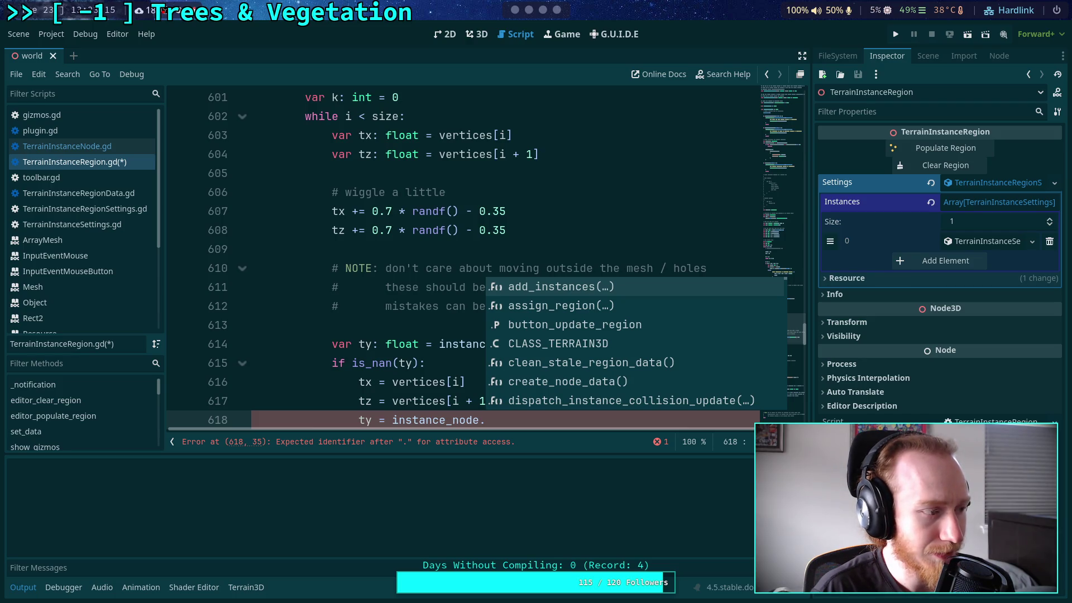
pyautogui.click(521, 420)
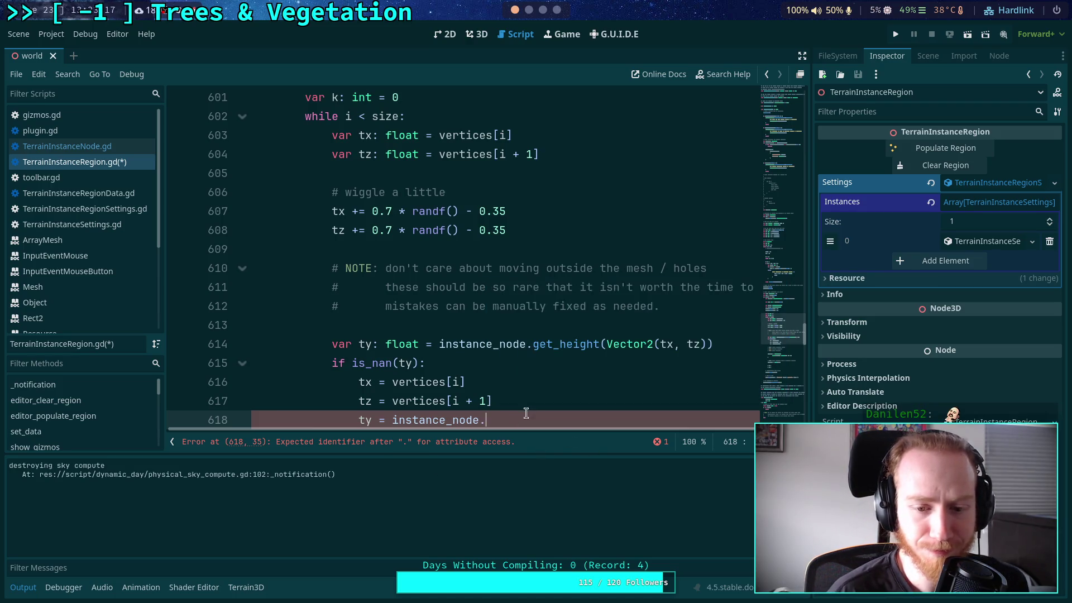
# - Complete line 618 as 'ty = instance_node.get_height(Vector2(tx, tz))' and start a new line below
pyautogui.scroll(-1, 580, 400)
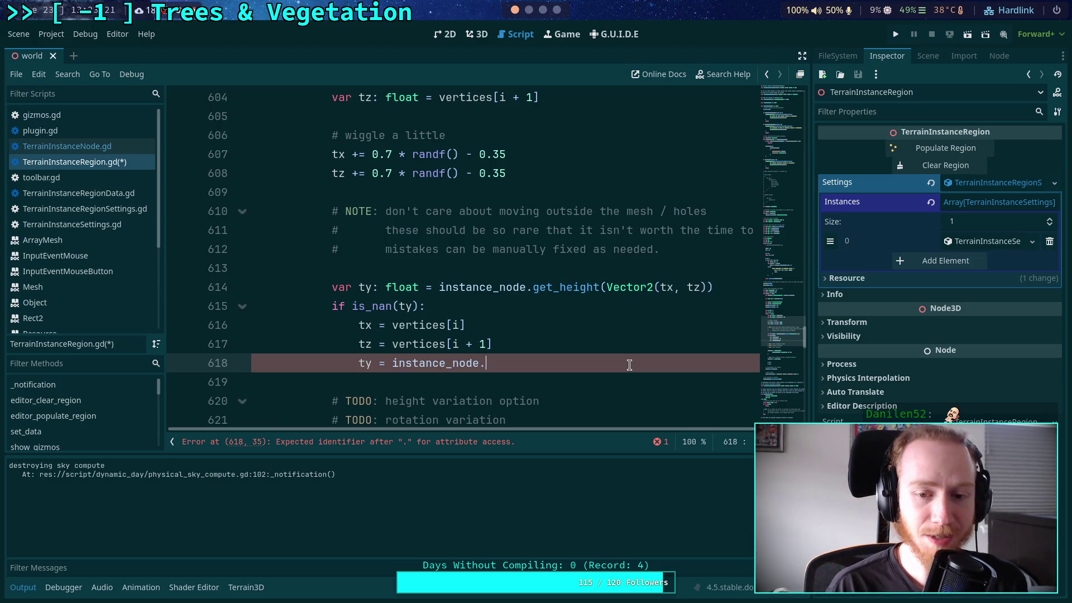
pyautogui.write('get_')
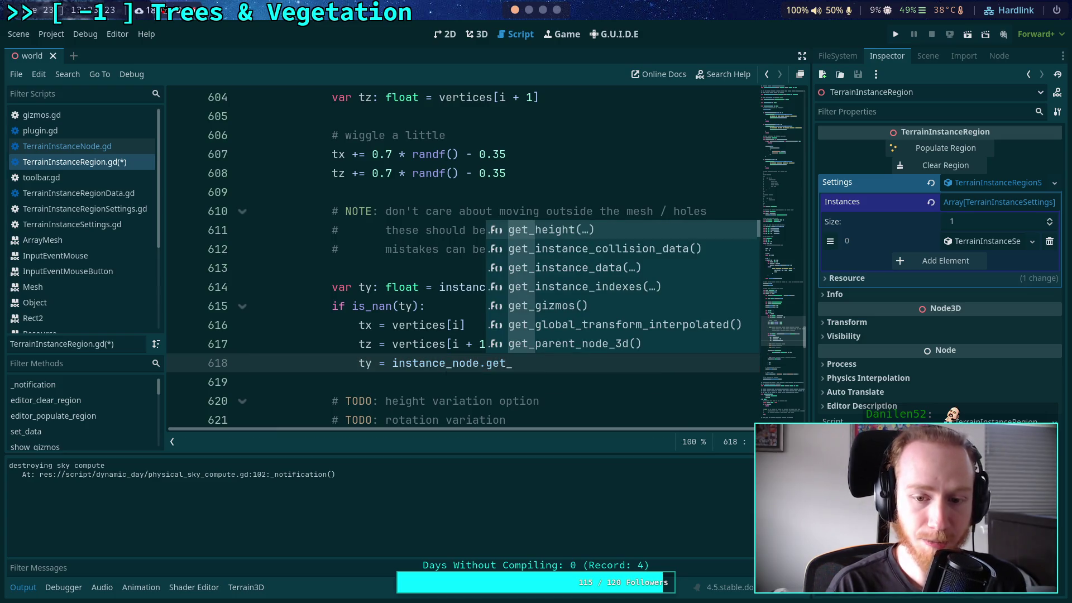
pyautogui.press('Return')
pyautogui.write('Vector')
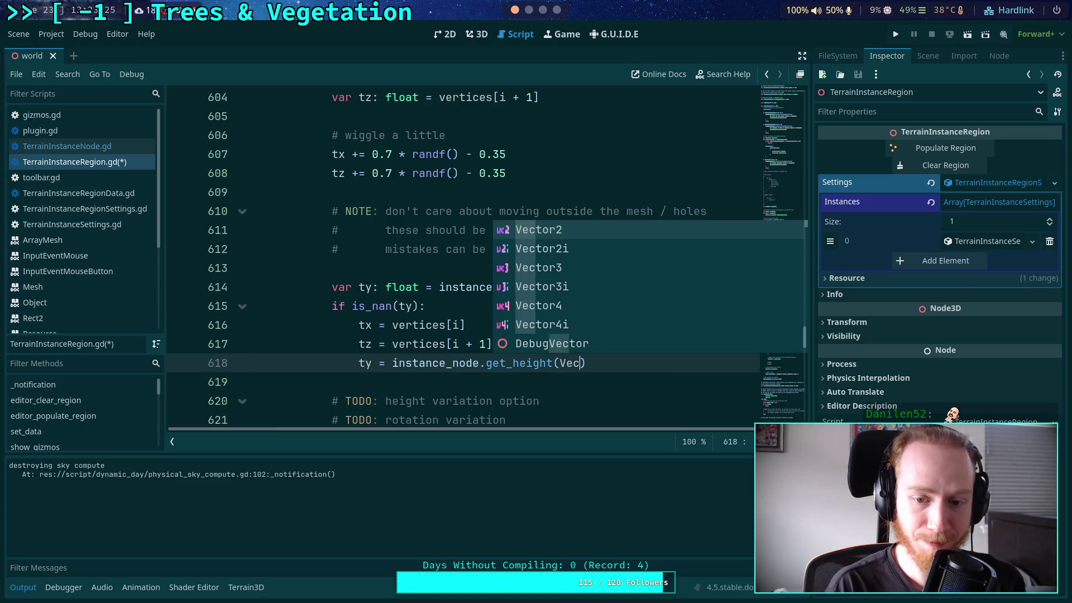
pyautogui.write('2')
pyautogui.press('Return')
pyautogui.write('tx, tz')
pyautogui.press('End')
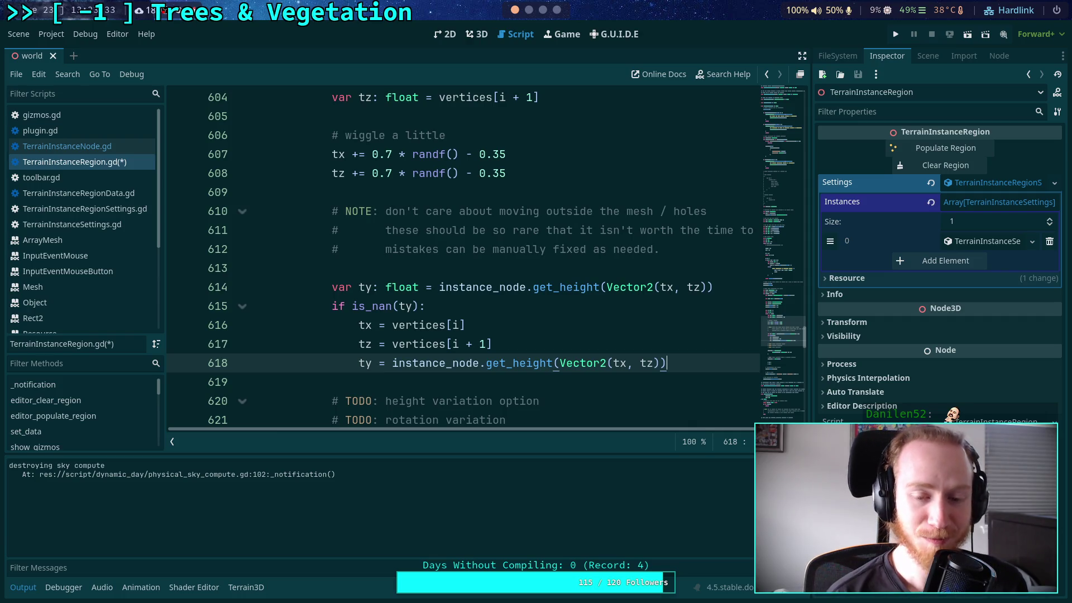
pyautogui.press('Return')
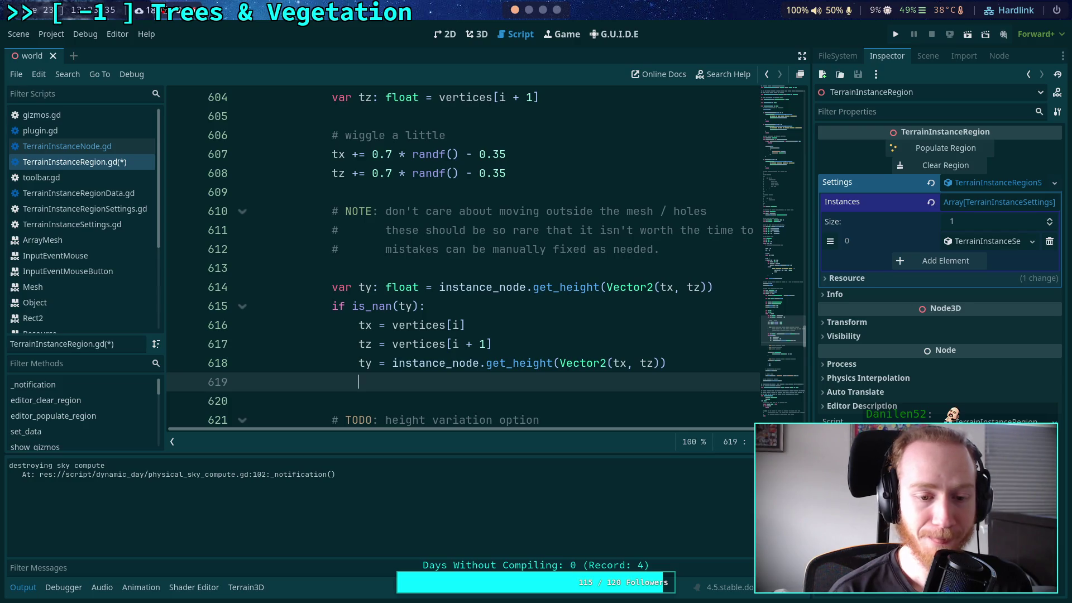
pyautogui.press('BackSpace')
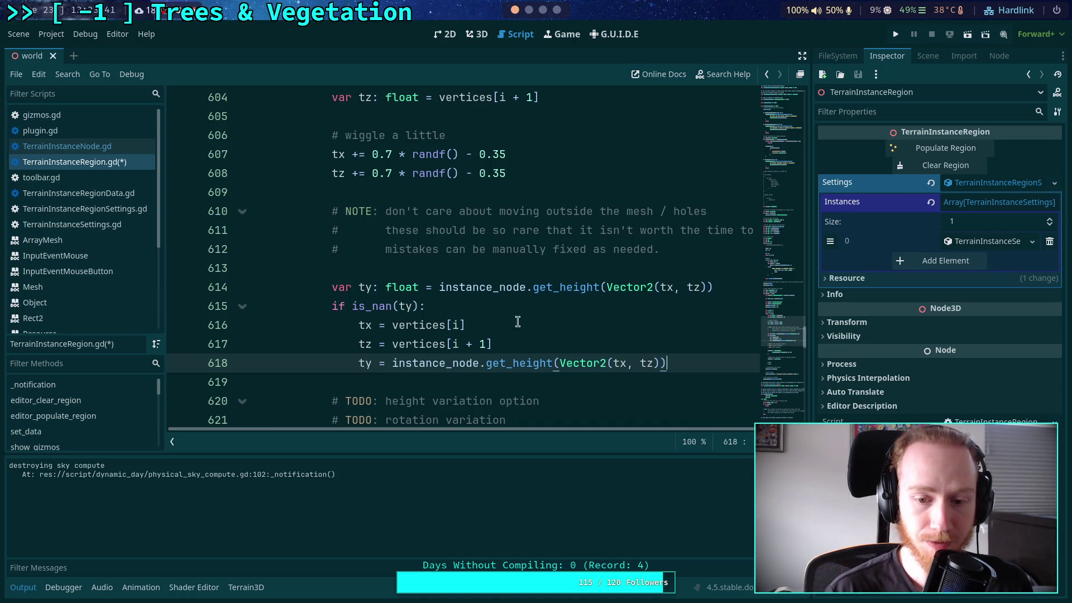
pyautogui.press('Return')
# - Add a nested 'if is_nan(ty):' block calling push_error('Guh') followed by continue
pyautogui.write('if is_nan(')
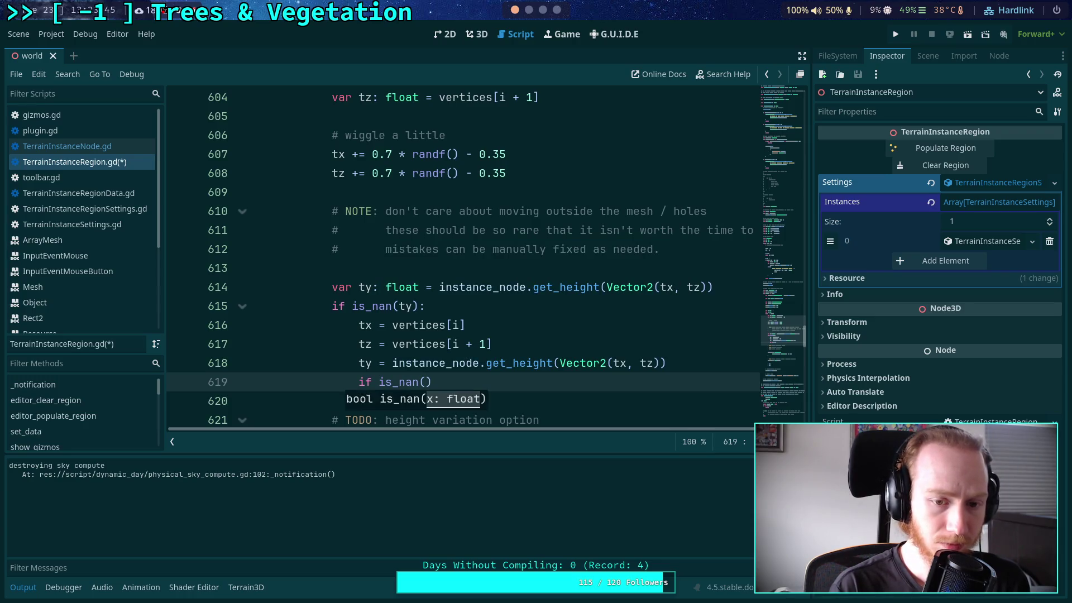
pyautogui.write('ty):')
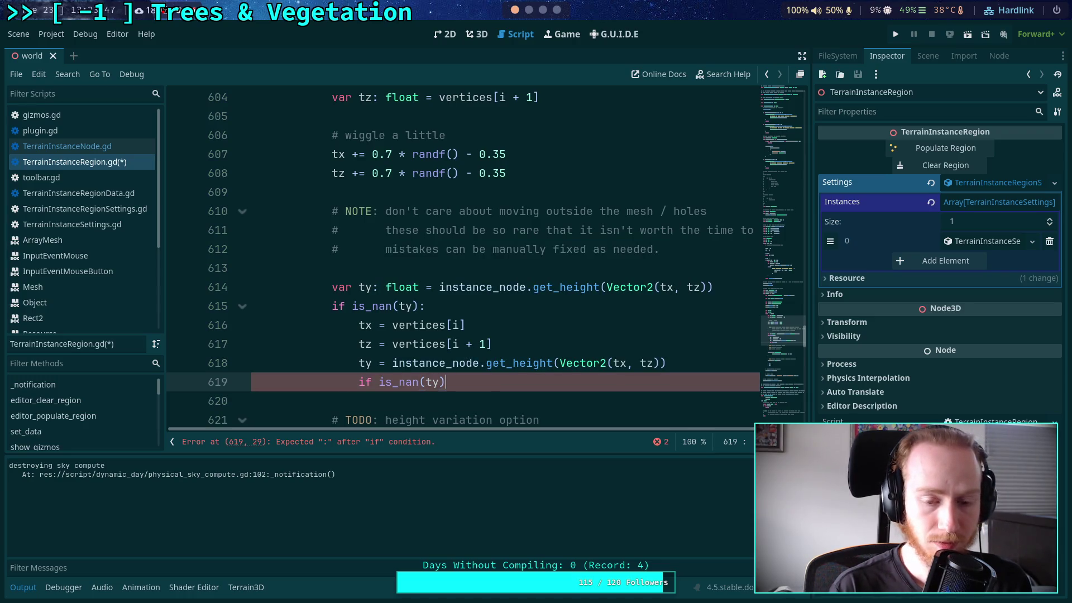
pyautogui.press('Return')
pyautogui.write('push_er')
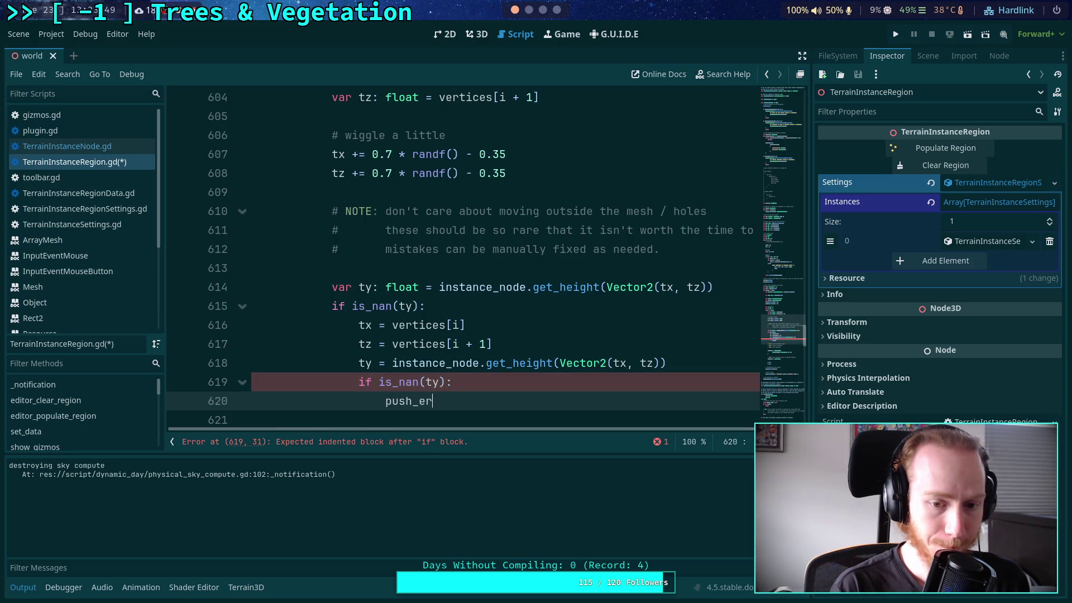
pyautogui.write("ror('")
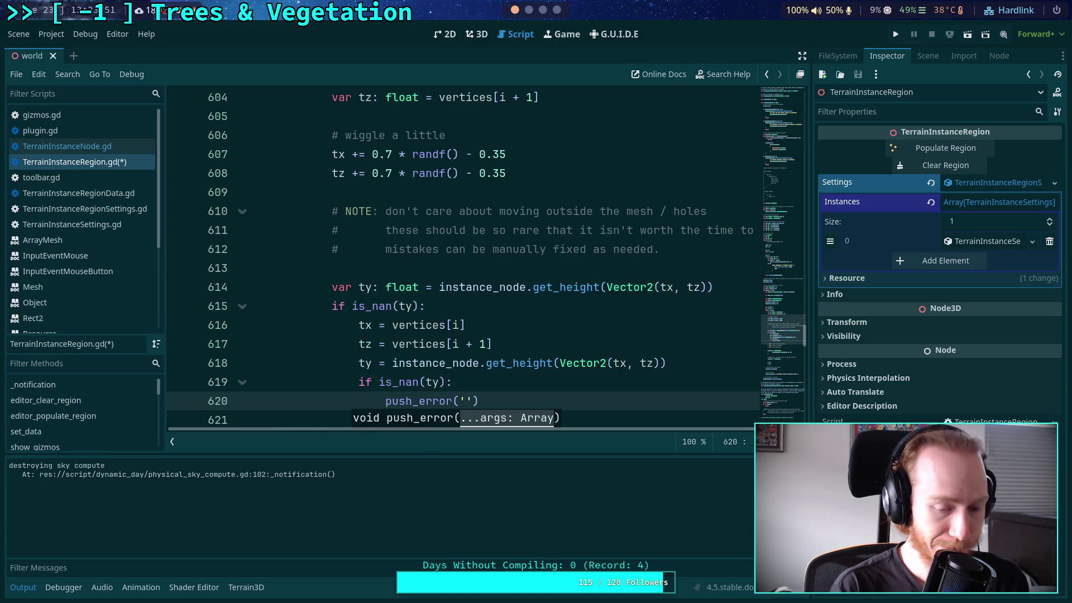
pyautogui.write('Guh')
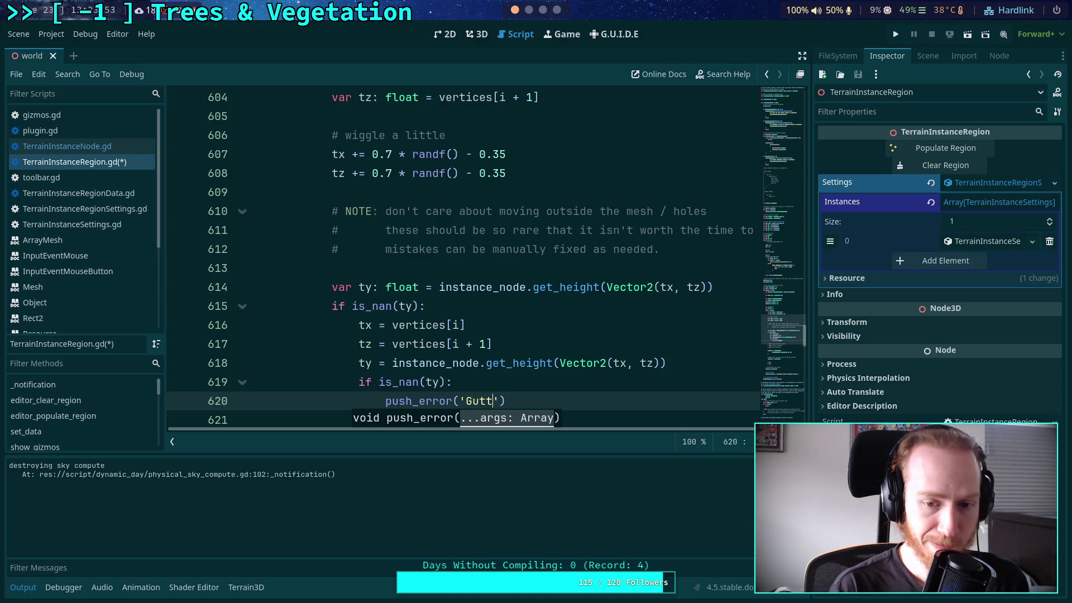
pyautogui.press('Return')
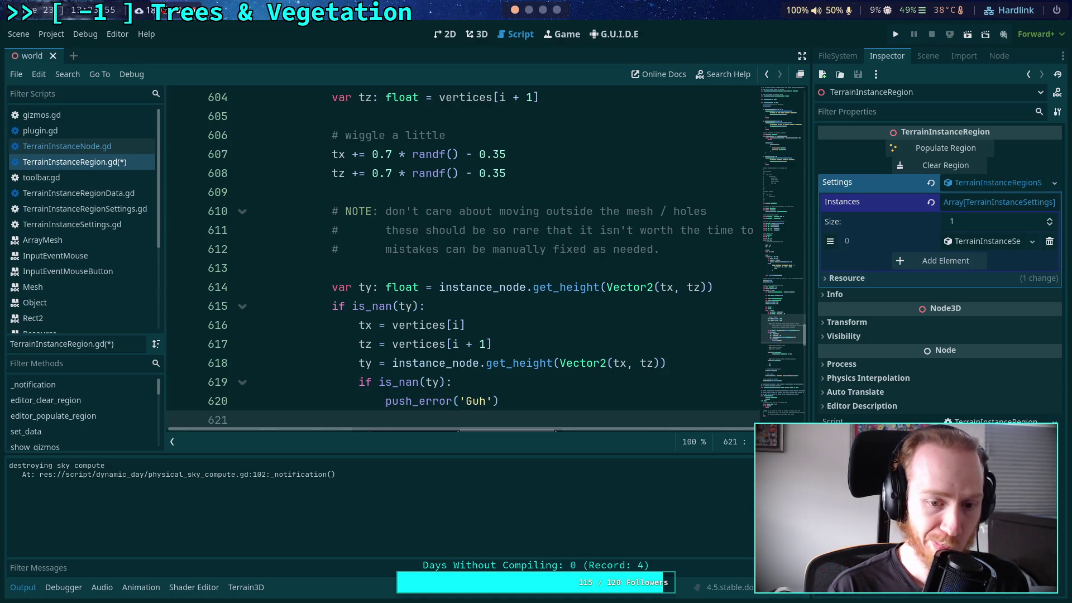
pyautogui.write('continu')
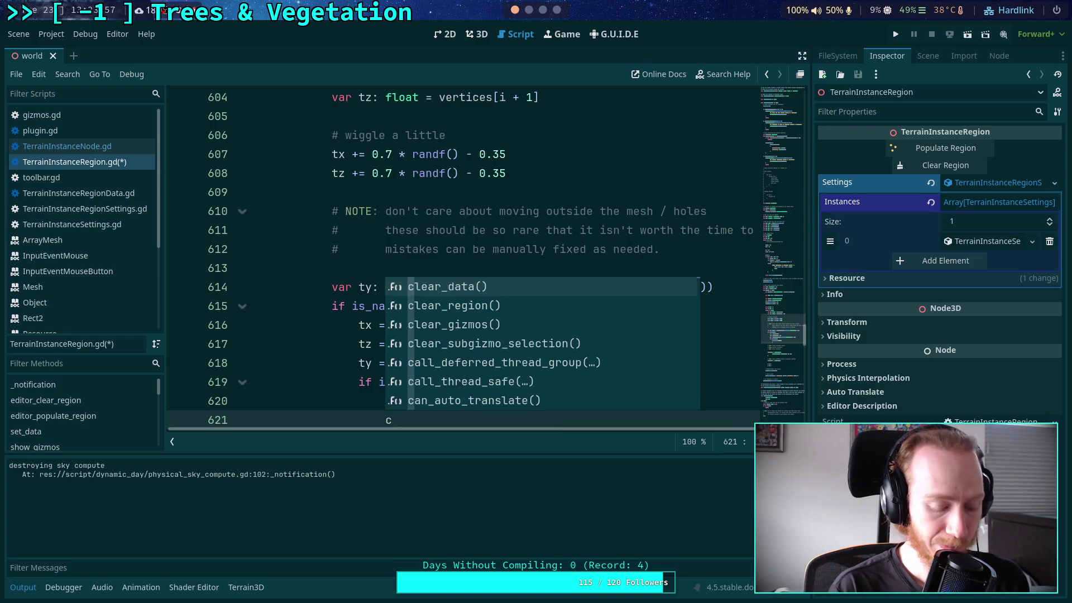
pyautogui.press('Return')
pyautogui.scroll(2, 531, 288)
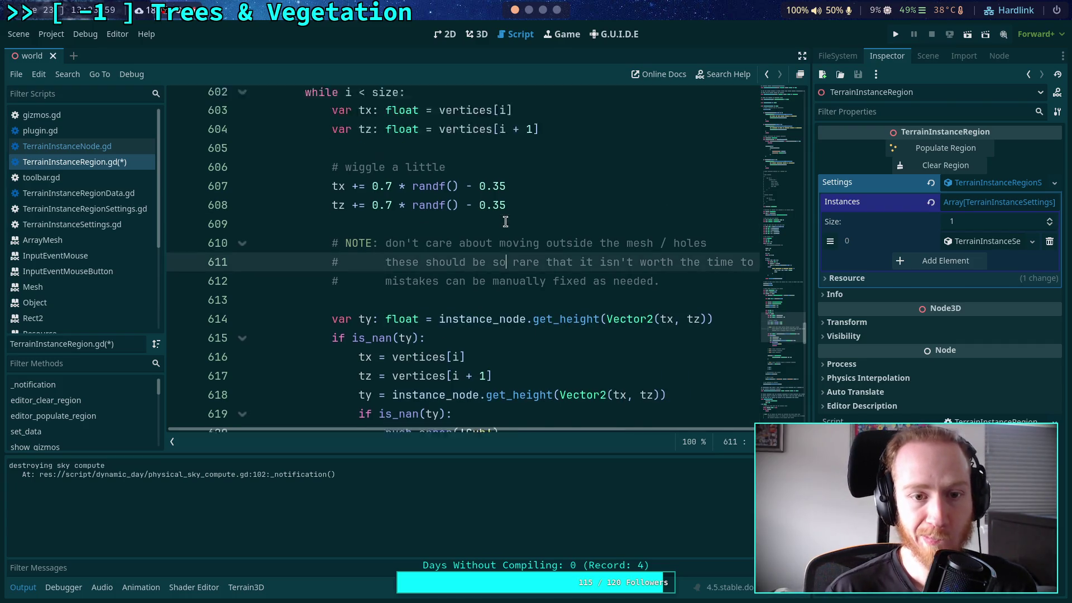
pyautogui.scroll(-1, 530, 288)
pyautogui.click(507, 288)
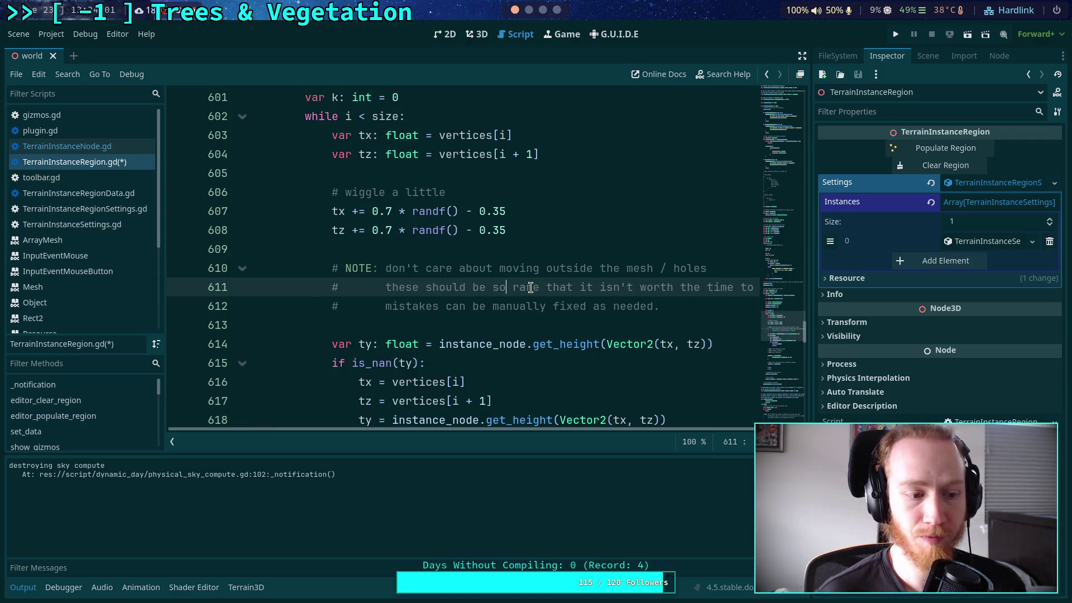
pyautogui.scroll(-4, 531, 288)
pyautogui.scroll(-4, 550, 305)
pyautogui.scroll(5, 554, 301)
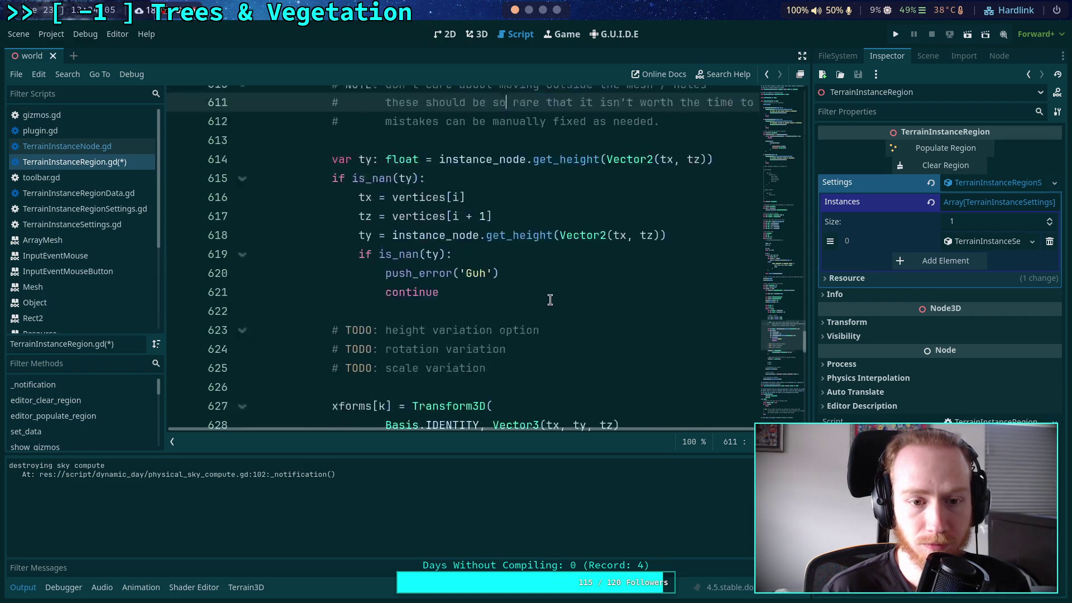
# - Insert 'i += 2' between the push_error('Guh') line and continue
pyautogui.click(572, 287)
pyautogui.press('Return')
pyautogui.write('i += 2')
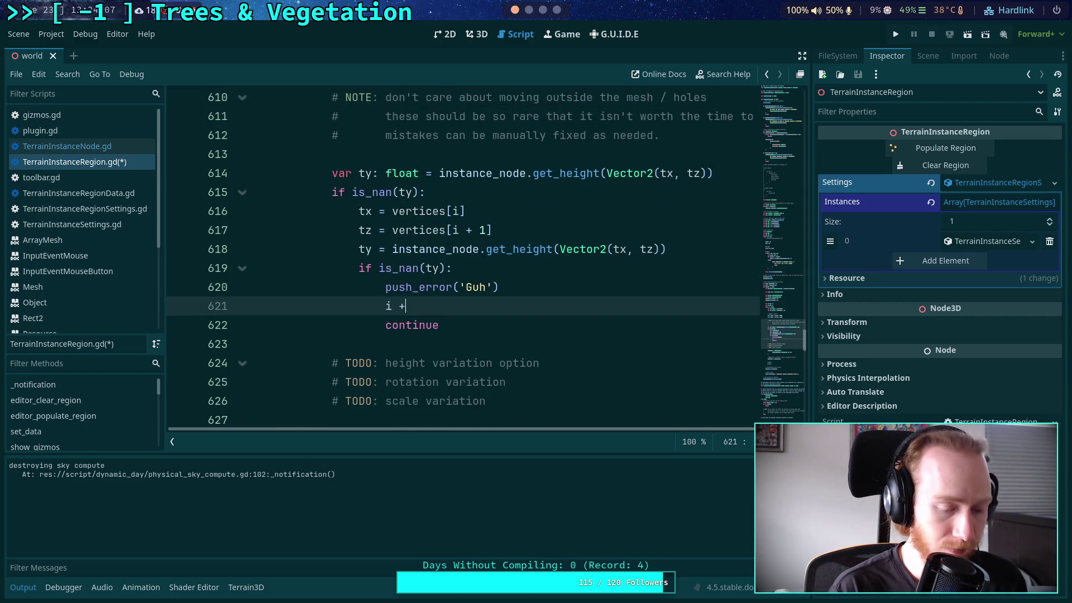
pyautogui.press('Return')
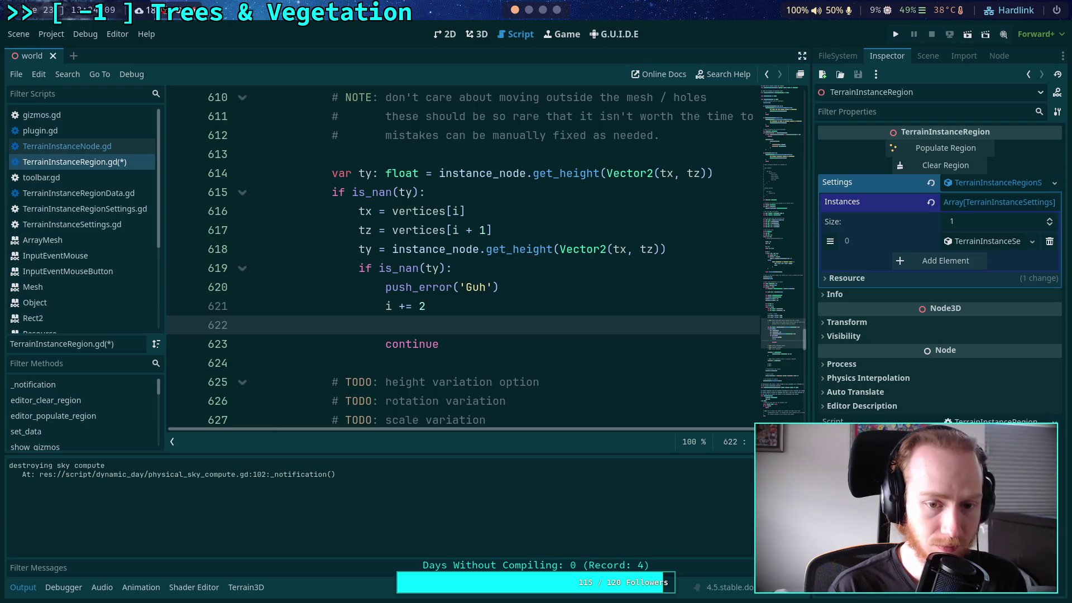
pyautogui.scroll(-6, 552, 244)
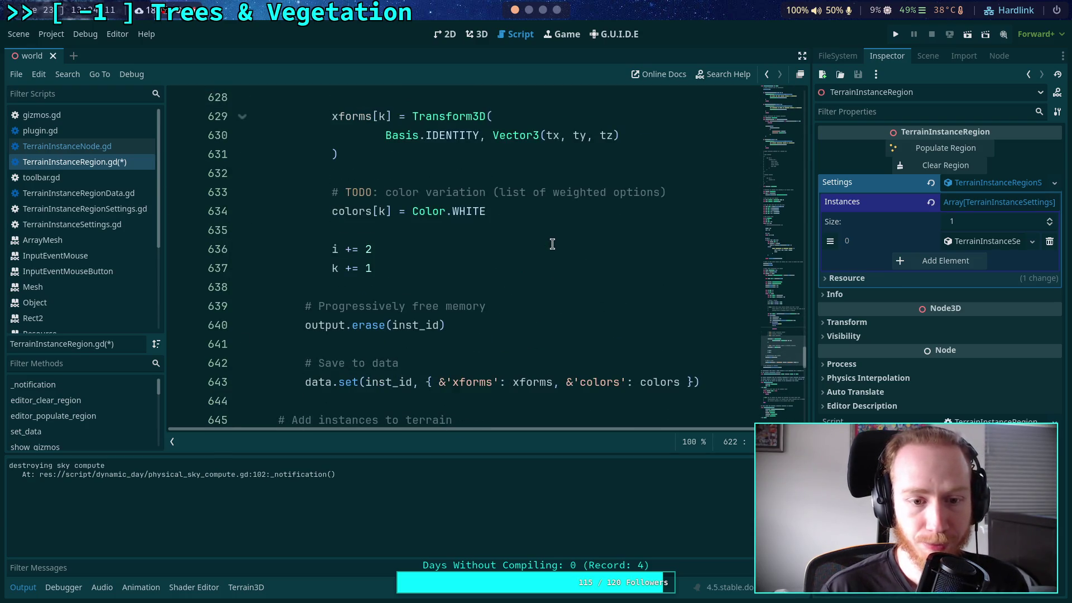
pyautogui.scroll(10, 557, 257)
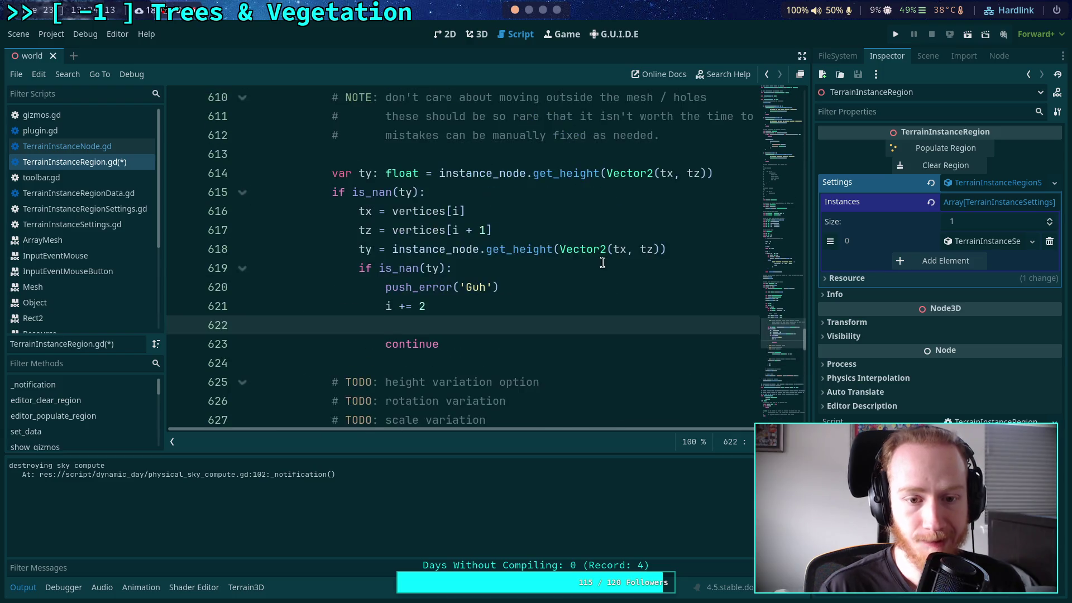
pyautogui.click(22, 587)
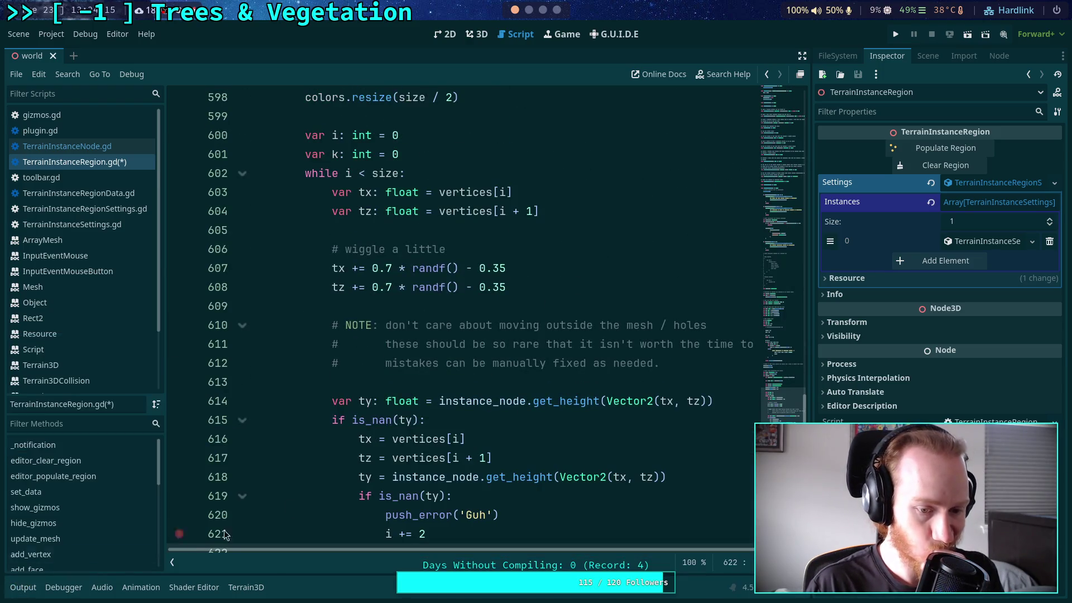
# - Type 'k += 1' on the empty line above continue
pyautogui.scroll(1, 475, 331)
pyautogui.scroll(-4, 489, 343)
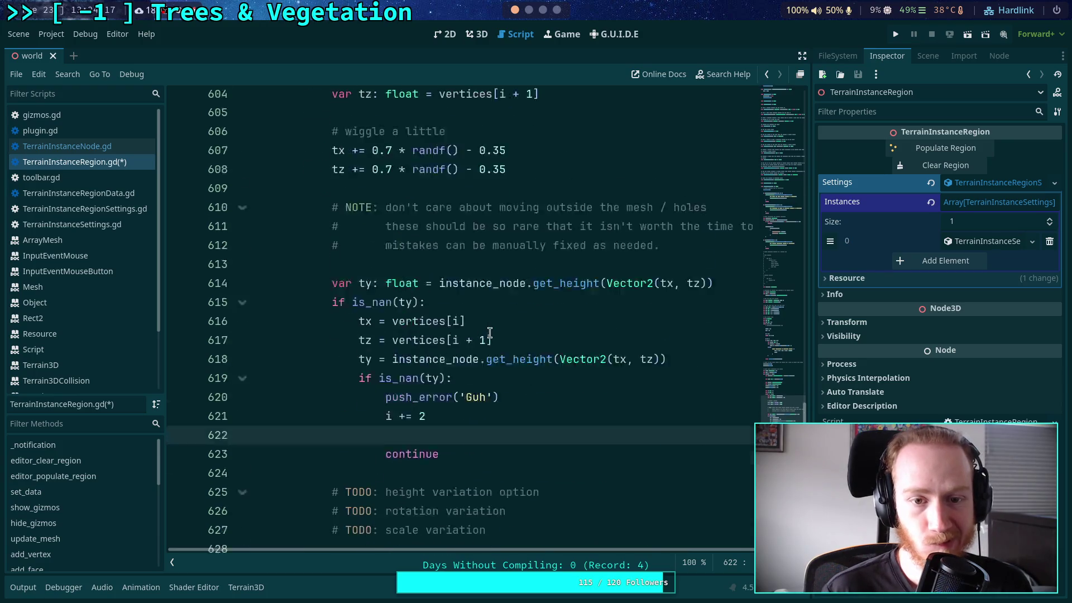
pyautogui.scroll(4, 494, 360)
pyautogui.scroll(-3, 503, 346)
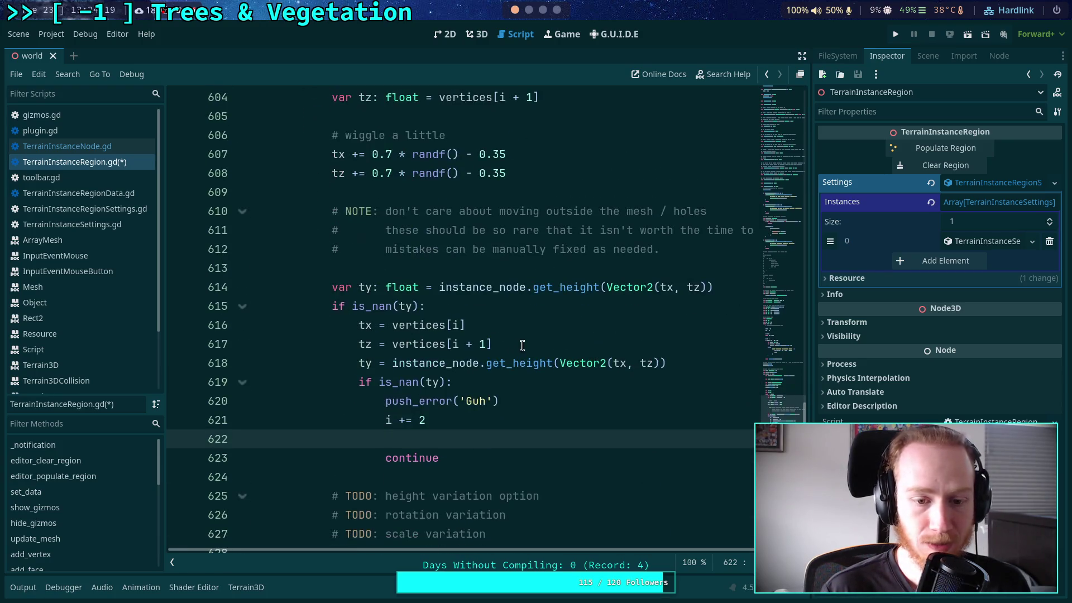
pyautogui.write('k += 1')
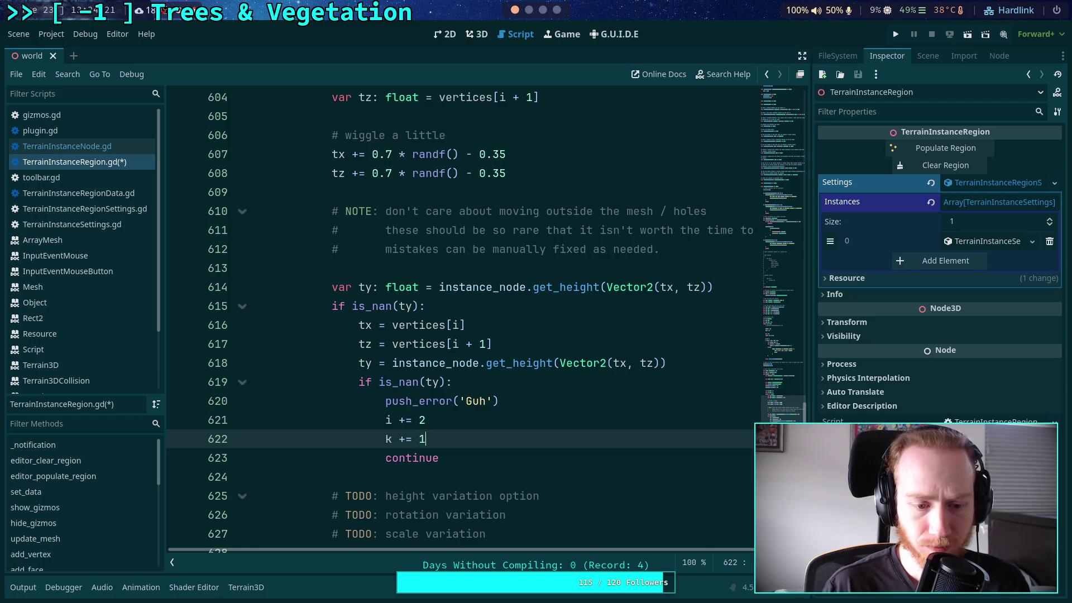
# - Review the xforms and colors resize code above the vertex loop, around lines 594-599
pyautogui.scroll(2, 409, 299)
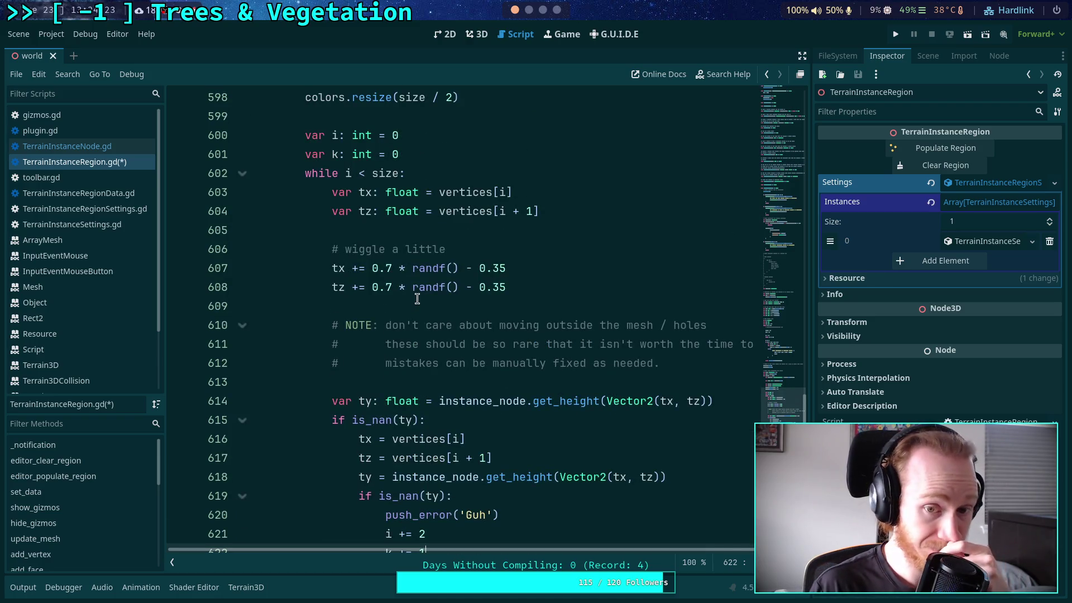
pyautogui.scroll(2, 417, 299)
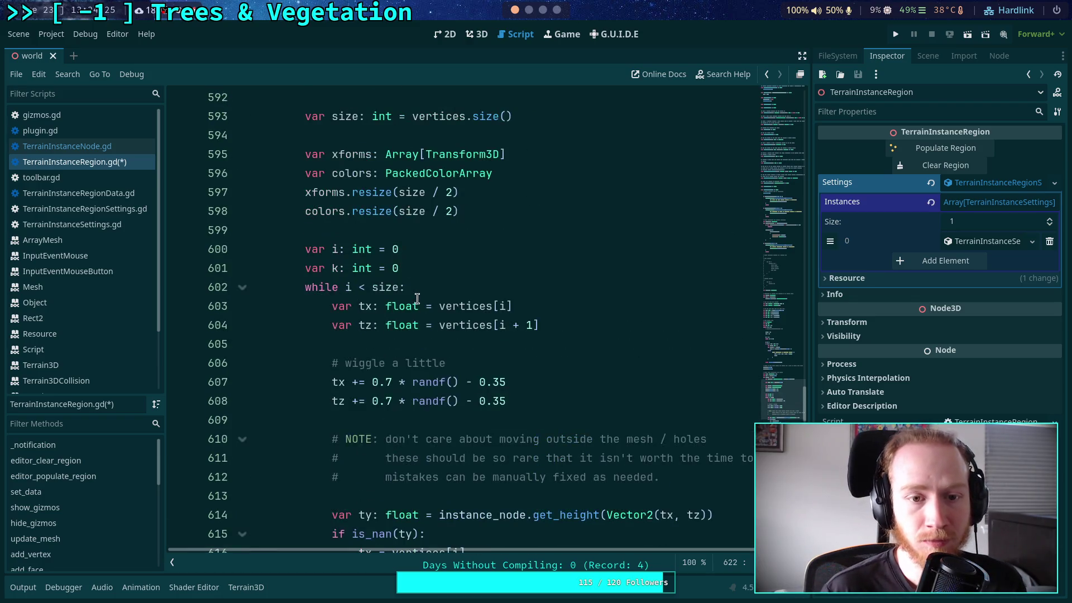
pyautogui.click(395, 236)
pyautogui.scroll(2, 394, 236)
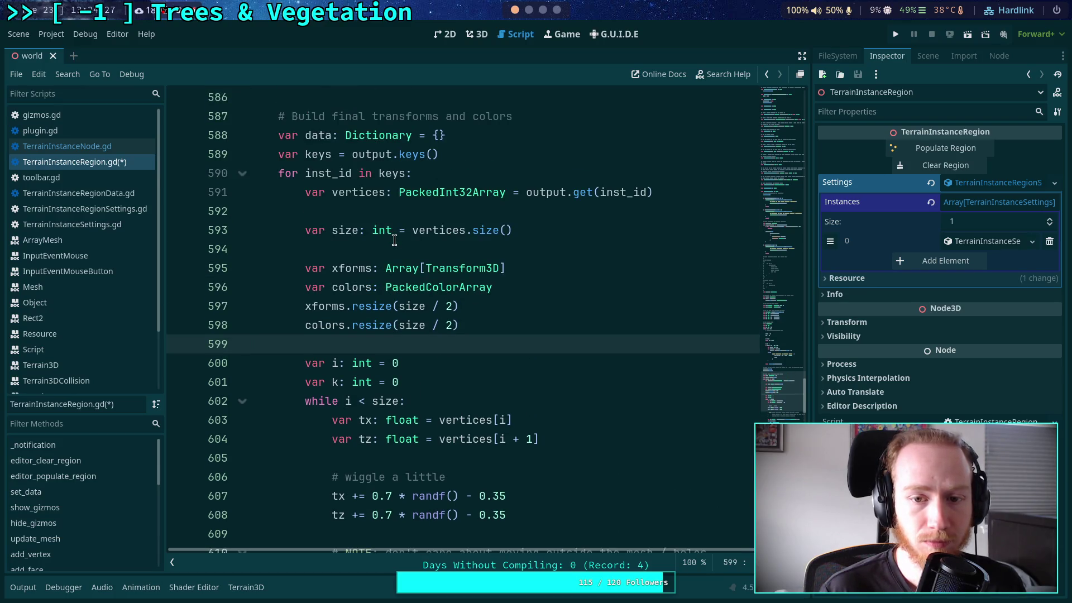
pyautogui.click(390, 244)
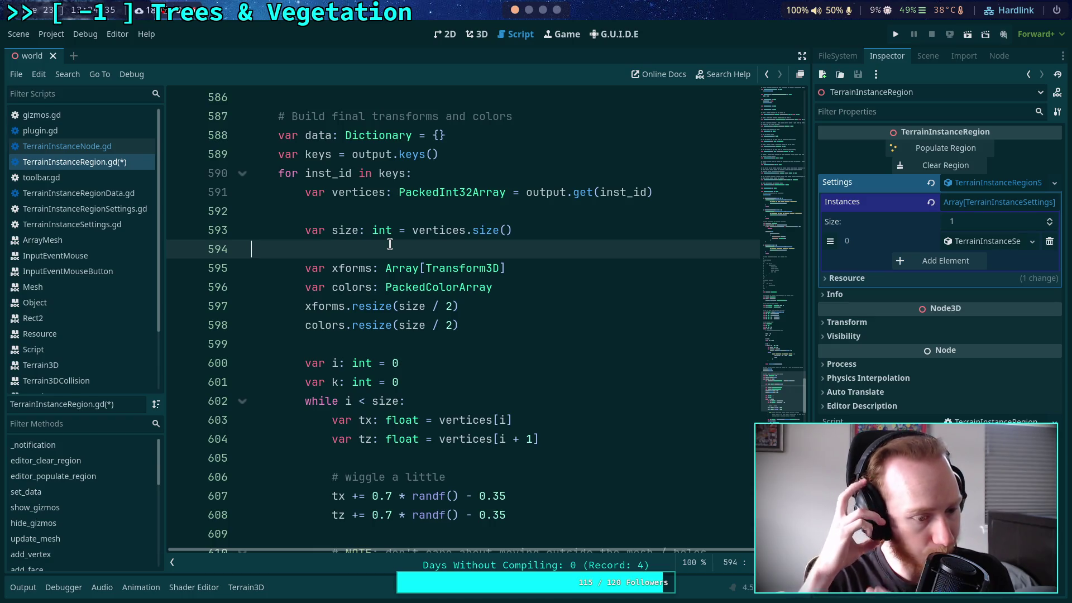
pyautogui.scroll(3, 455, 313)
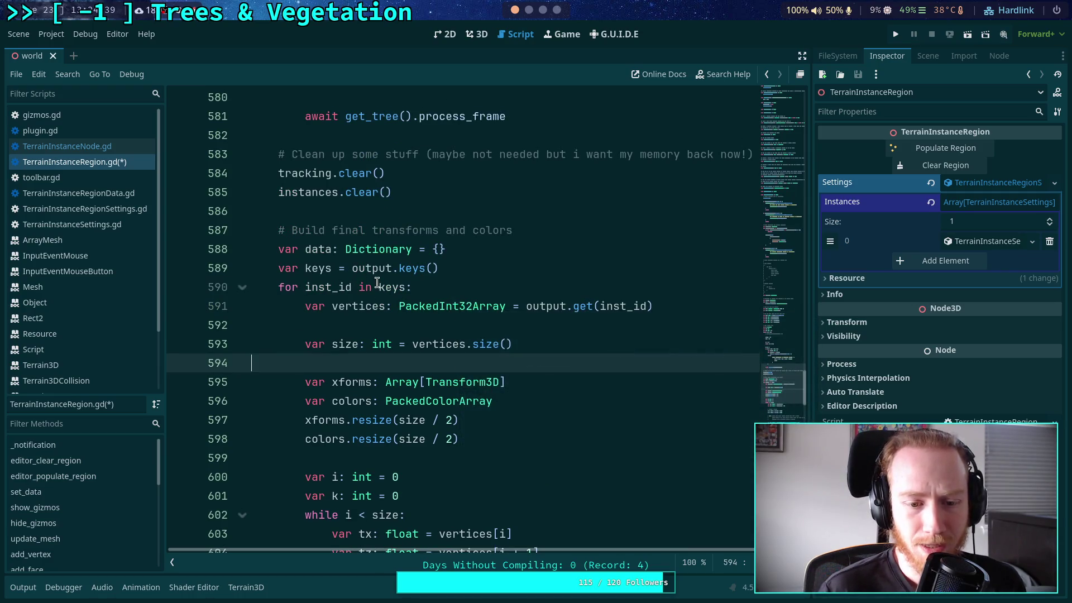
pyautogui.scroll(-1, 377, 286)
pyautogui.scroll(-3, 378, 286)
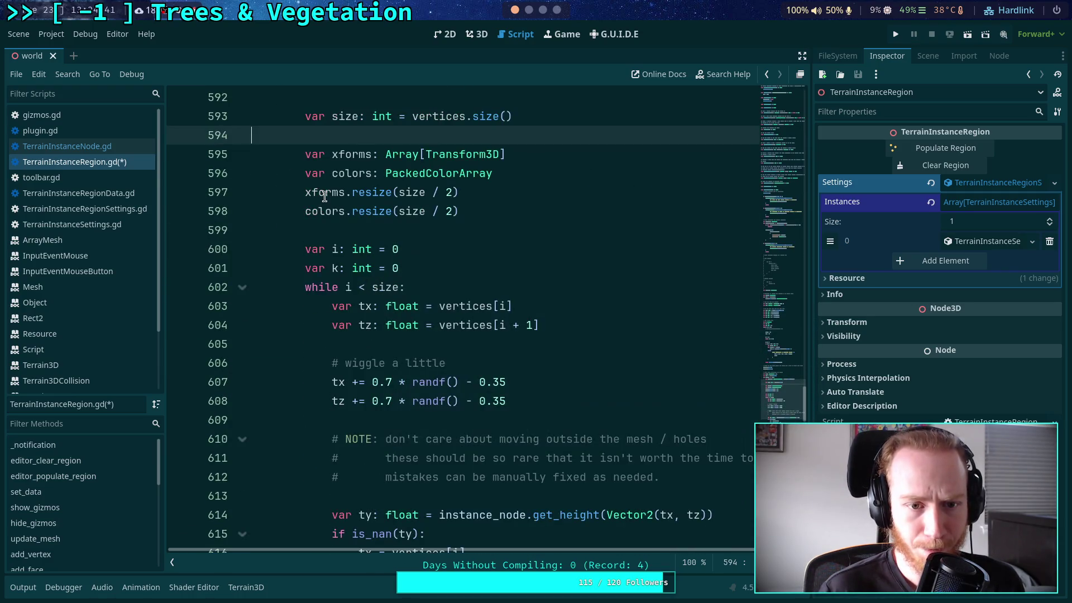
pyautogui.doubleClick(325, 192)
pyautogui.scroll(-1, 475, 317)
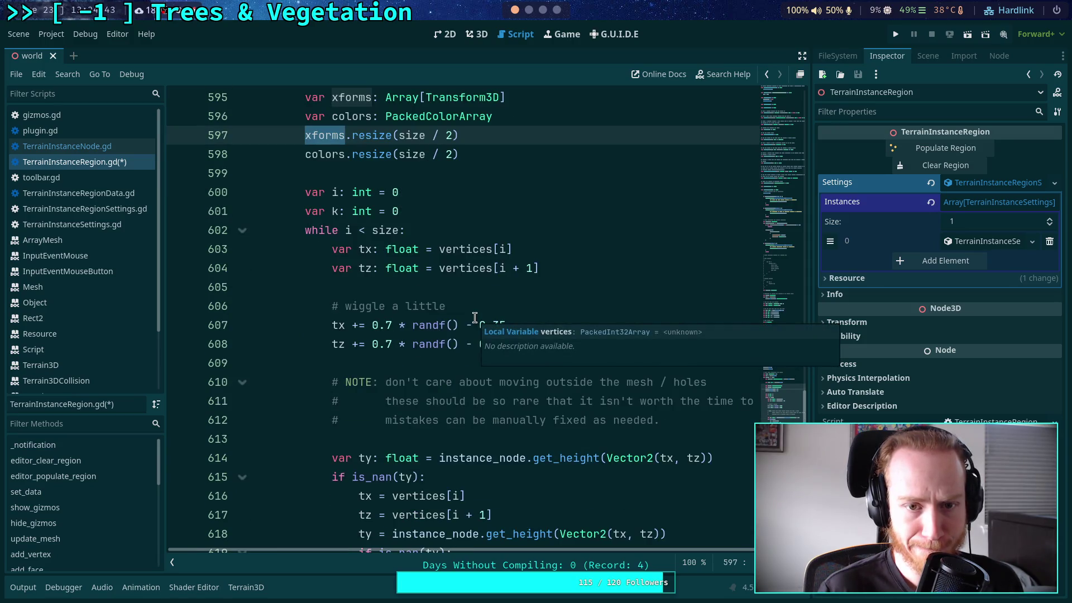
pyautogui.scroll(2, 419, 288)
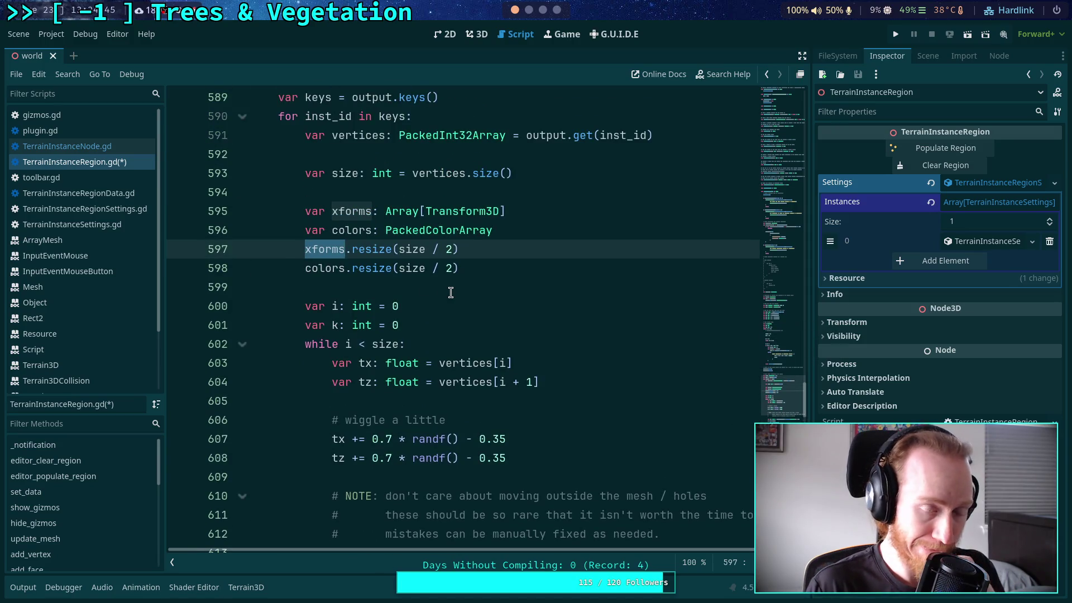
pyautogui.scroll(-7, 451, 292)
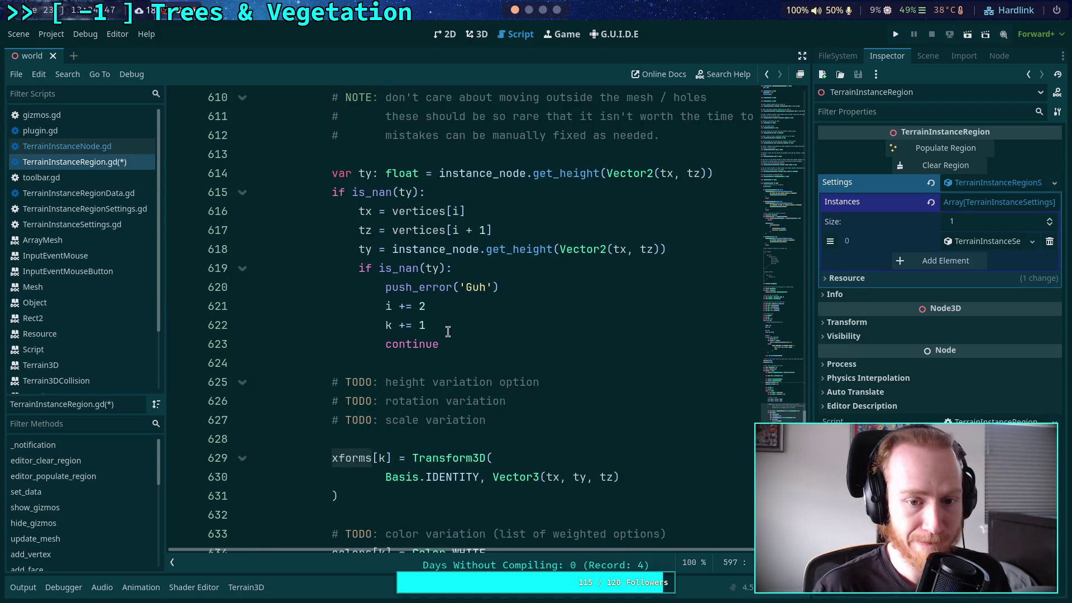
# - Replace 'k += 1' with a '# Shrink arrays' comment and 'xforms.resize(xforms.size() - 1)'
pyautogui.click(448, 331)
pyautogui.hotkey('shift', 'Home')
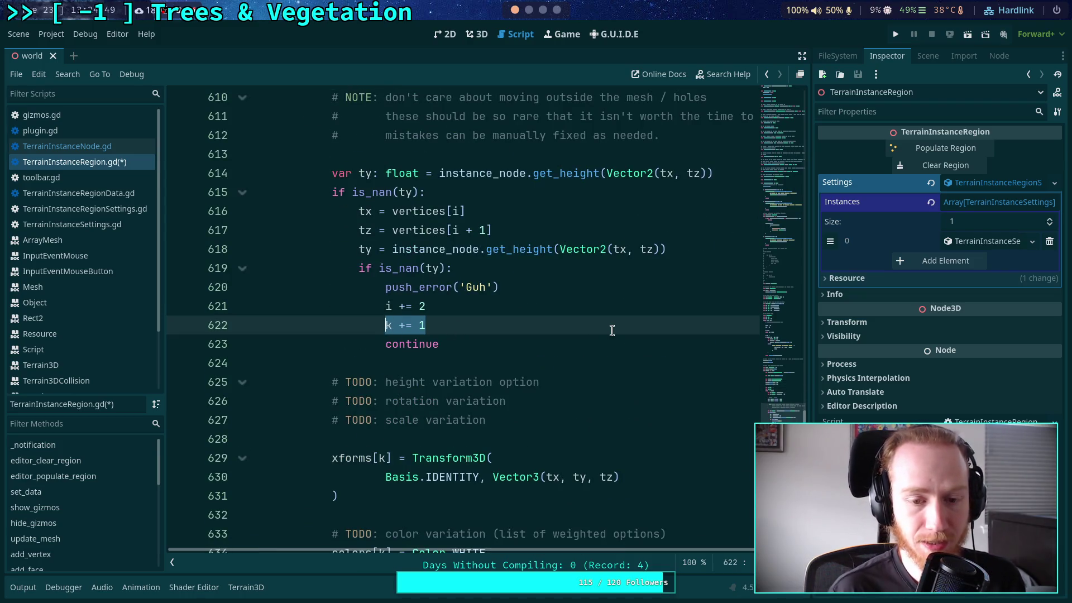
pyautogui.press('BackSpace')
pyautogui.write('#')
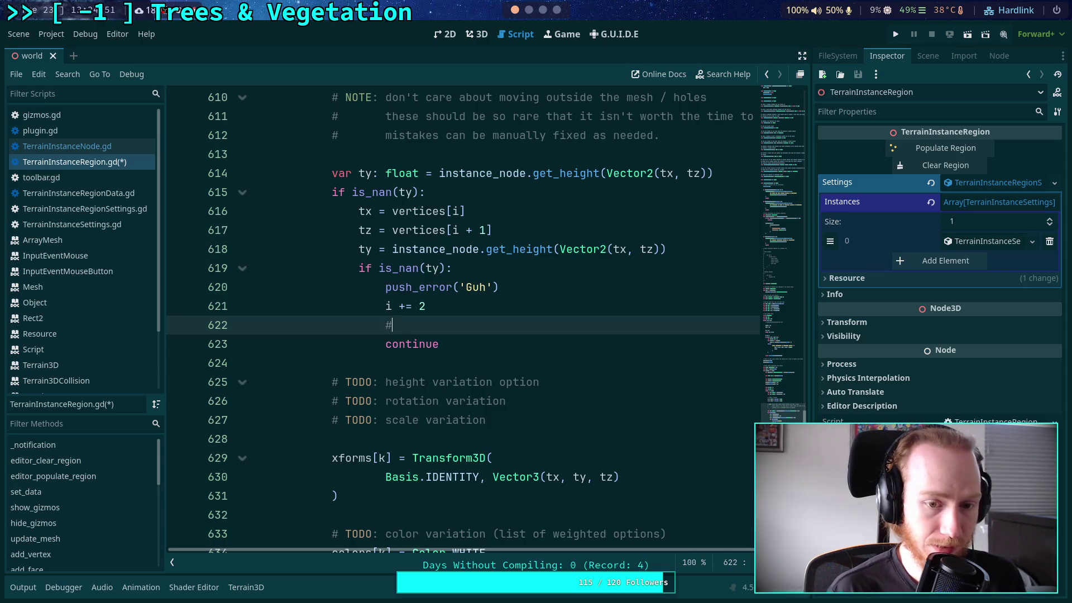
pyautogui.write(' $hri')
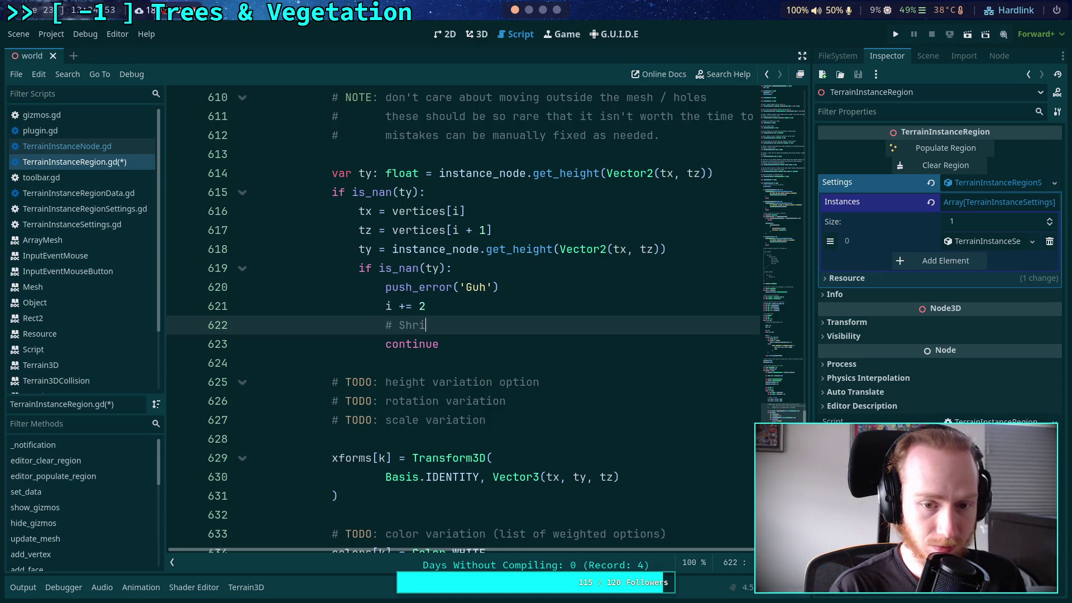
pyautogui.write('nk arrays')
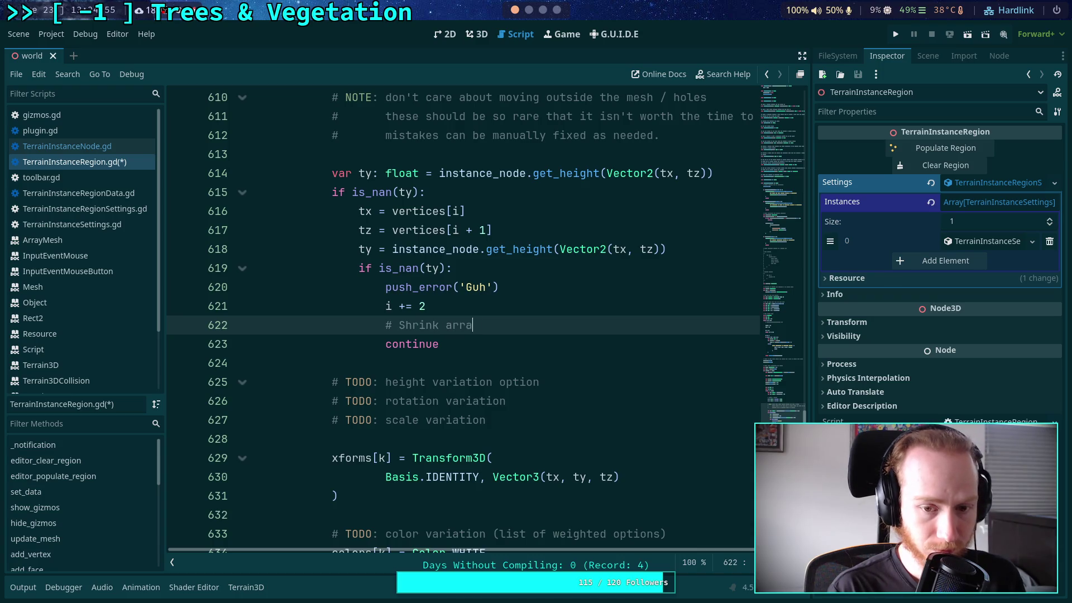
pyautogui.press('Return')
pyautogui.write('xforms.')
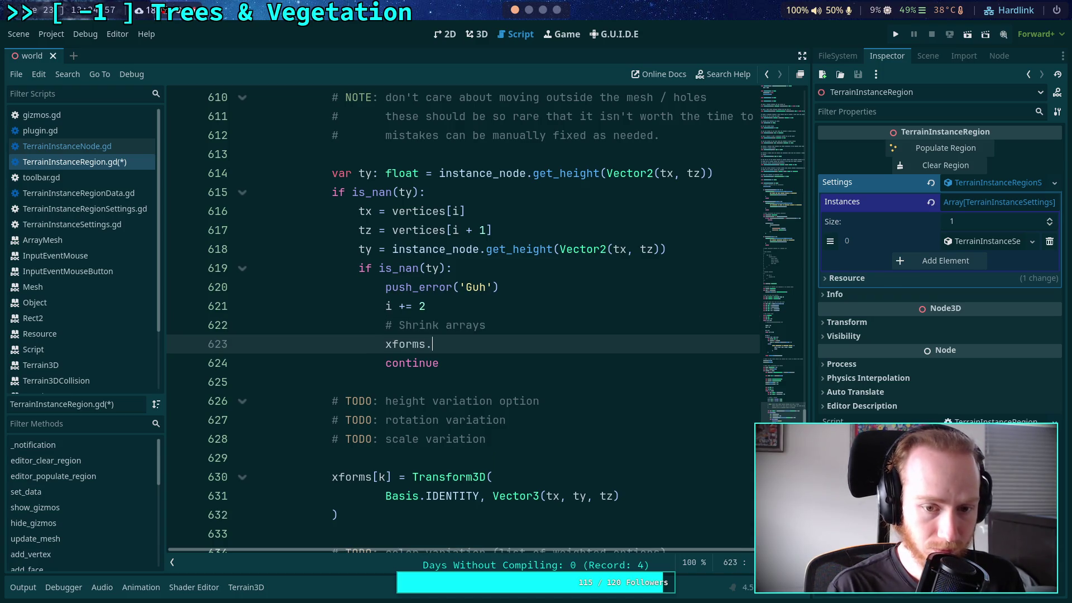
pyautogui.write('resize(xforms.size() - 1')
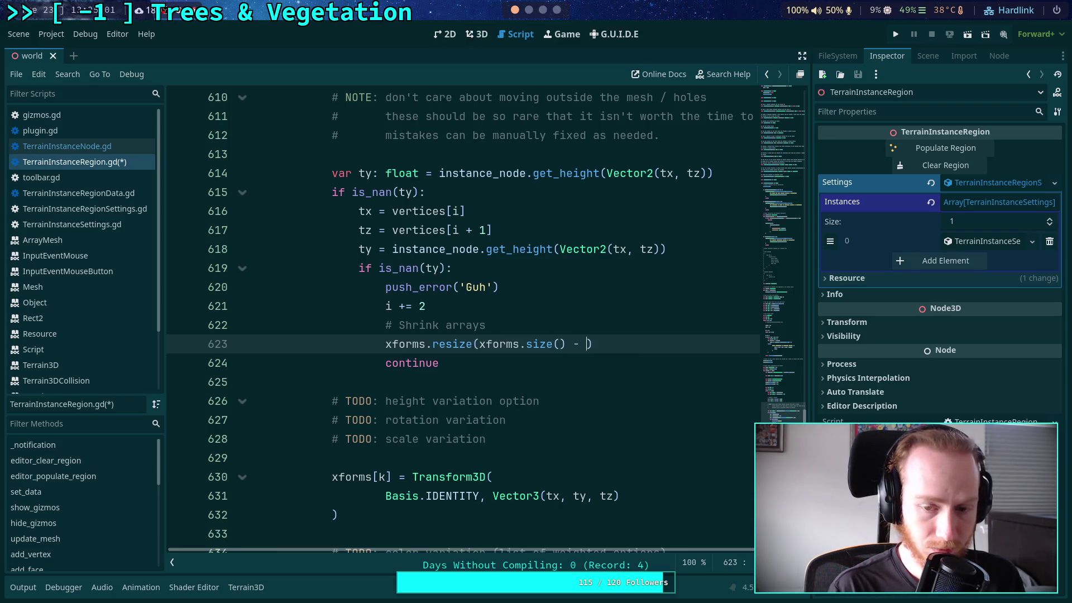
# - Duplicate the resize line and rename both xforms to colors on the copy
pyautogui.hotkey('ctrl', 'shift', 'd')
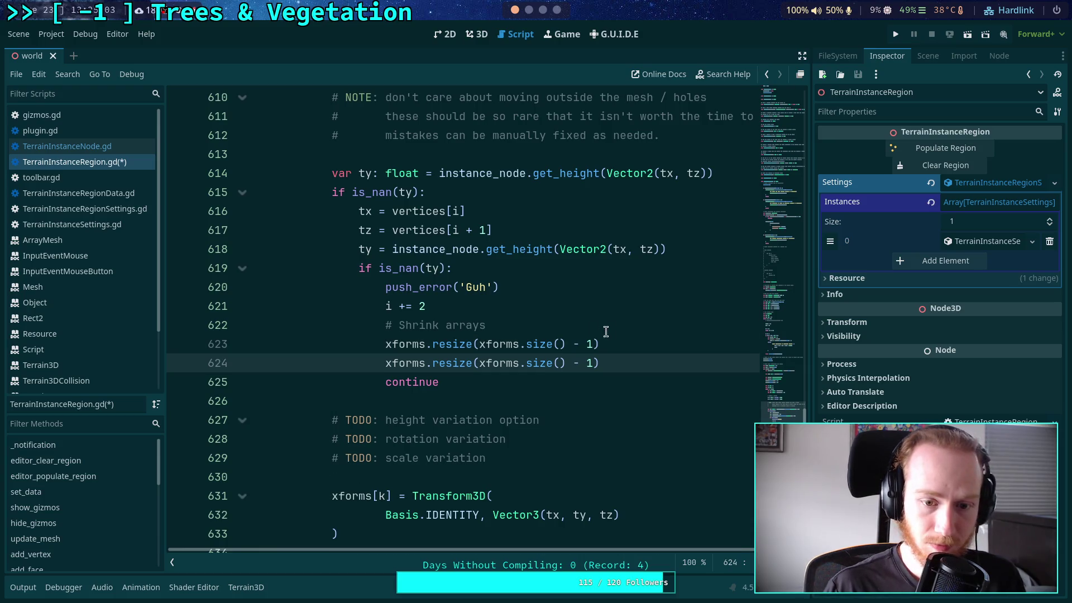
pyautogui.doubleClick(402, 362)
pyautogui.write('colors')
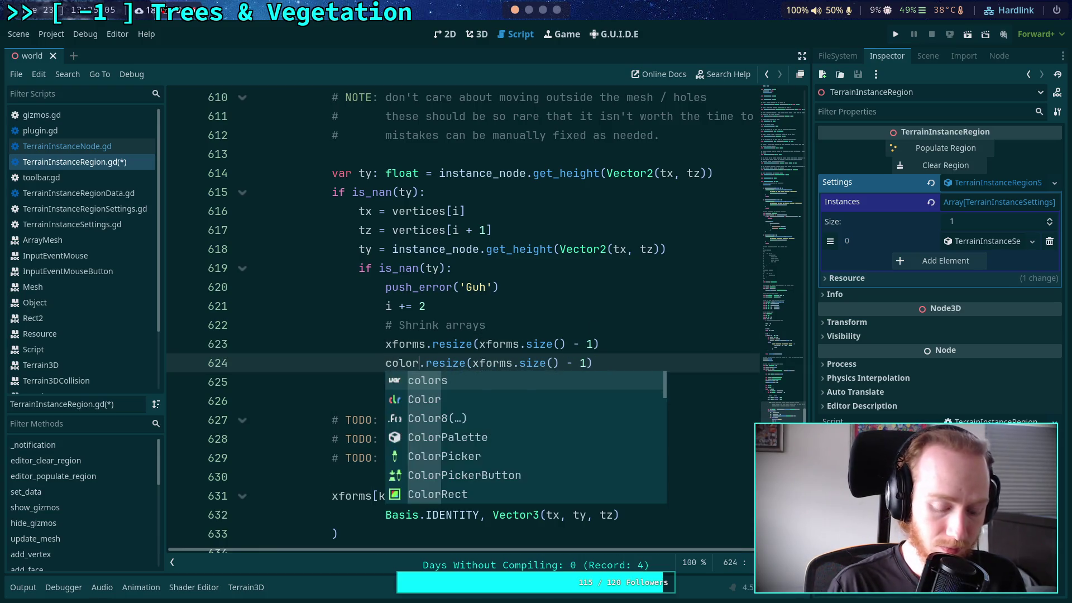
pyautogui.press('Escape')
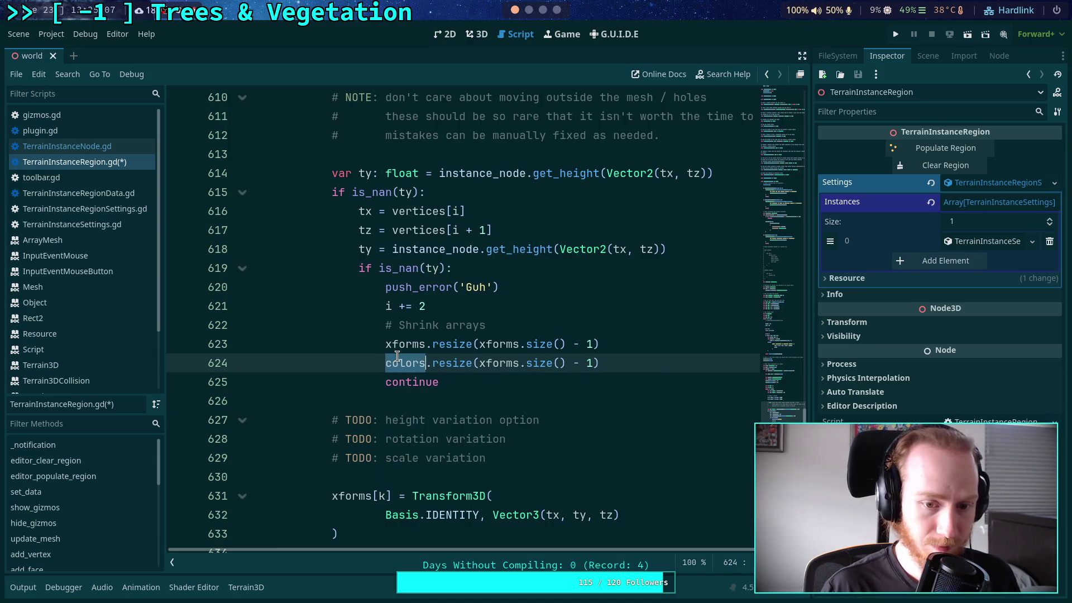
pyautogui.doubleClick(506, 363)
pyautogui.write('colors')
pyautogui.click(645, 366)
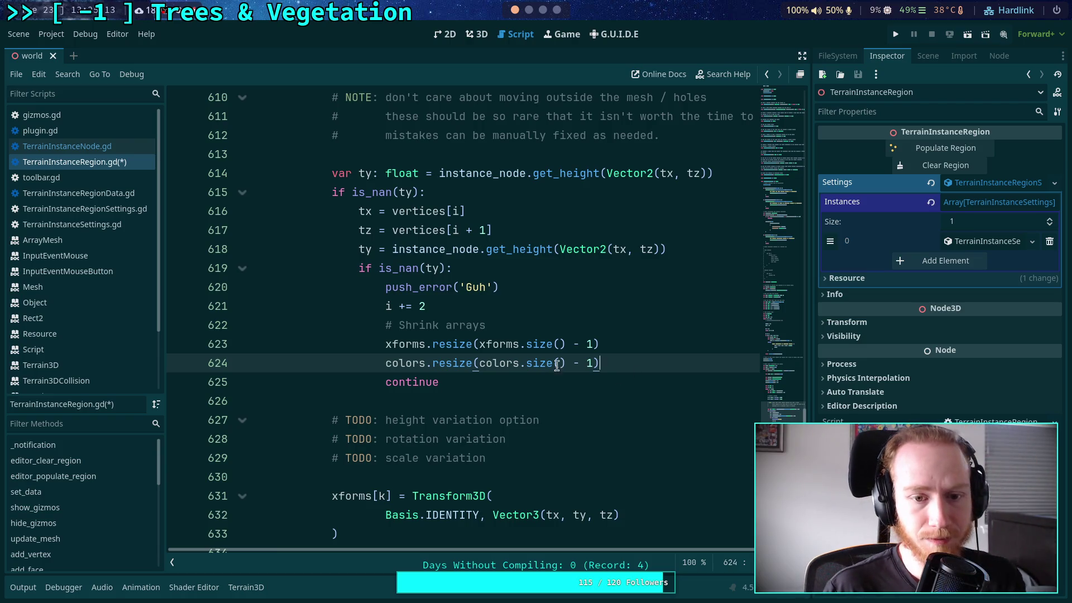
pyautogui.scroll(2, 484, 363)
pyautogui.scroll(-1, 474, 369)
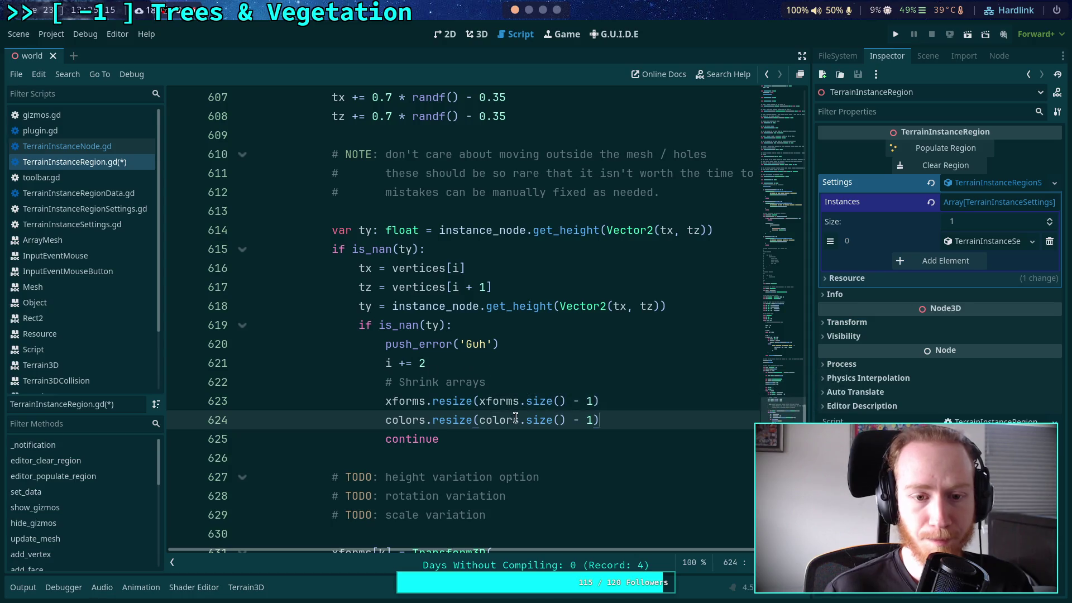
pyautogui.scroll(3, 509, 401)
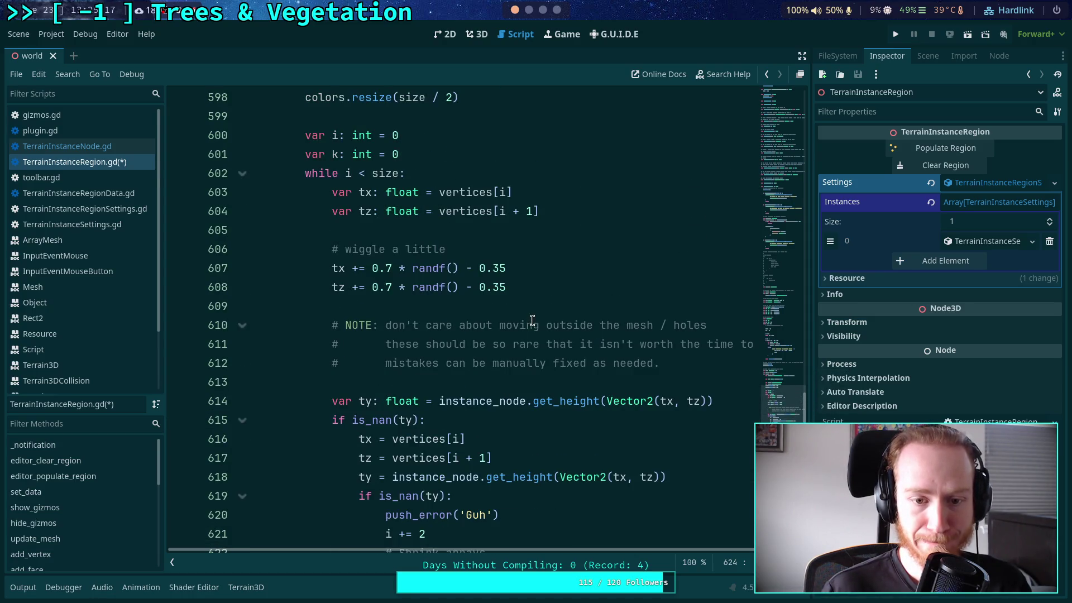
pyautogui.click(572, 288)
# - Replace the NOTE comment with a mesh-check comment and an 'if not triangle_mesh.intersect_ray()' condition
pyautogui.scroll(-1, 587, 318)
pyautogui.moveTo(665, 306)
pyautogui.mouseDown()
pyautogui.moveTo(553, 287)
pyautogui.moveTo(203, 269)
pyautogui.mouseUp()
pyautogui.press('BackSpace')
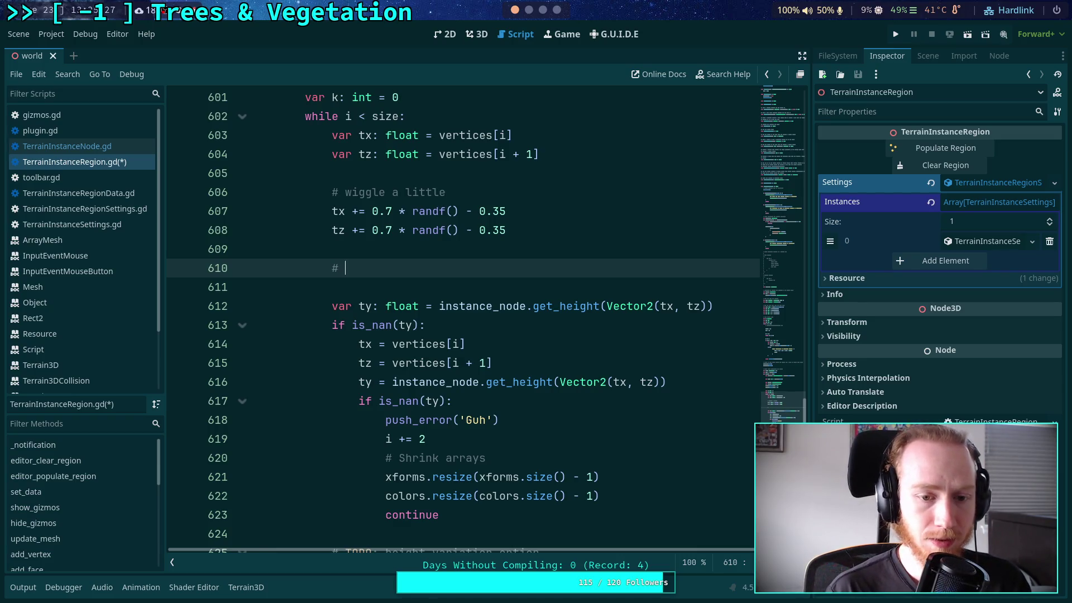
pyautogui.write('checkthat wer')
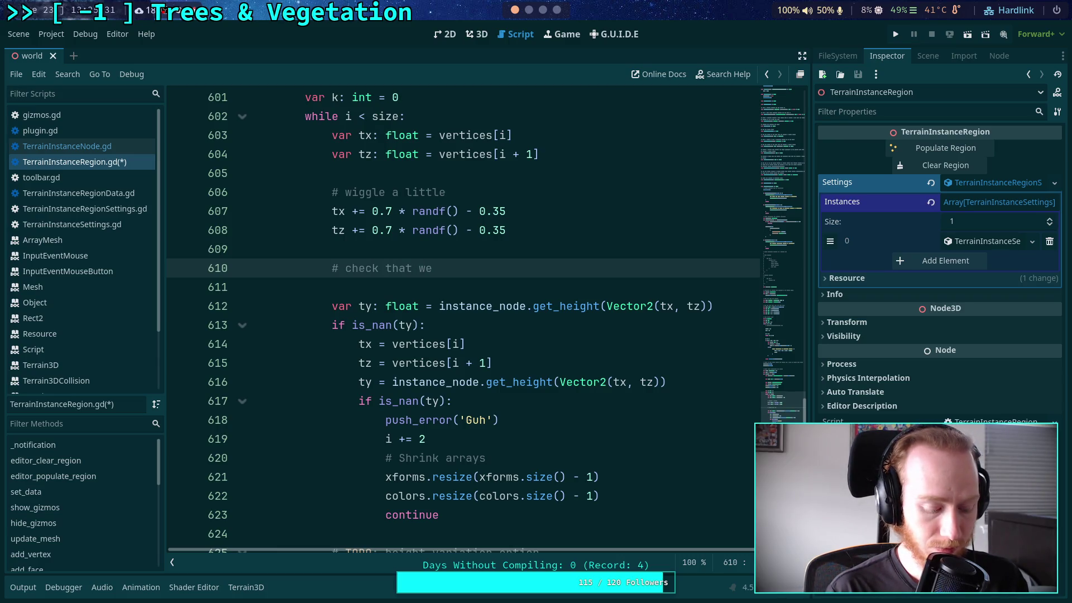
pyautogui.write('them')
pyautogui.write(' mesh')
pyautogui.press('Return')
pyautogui.write('if n')
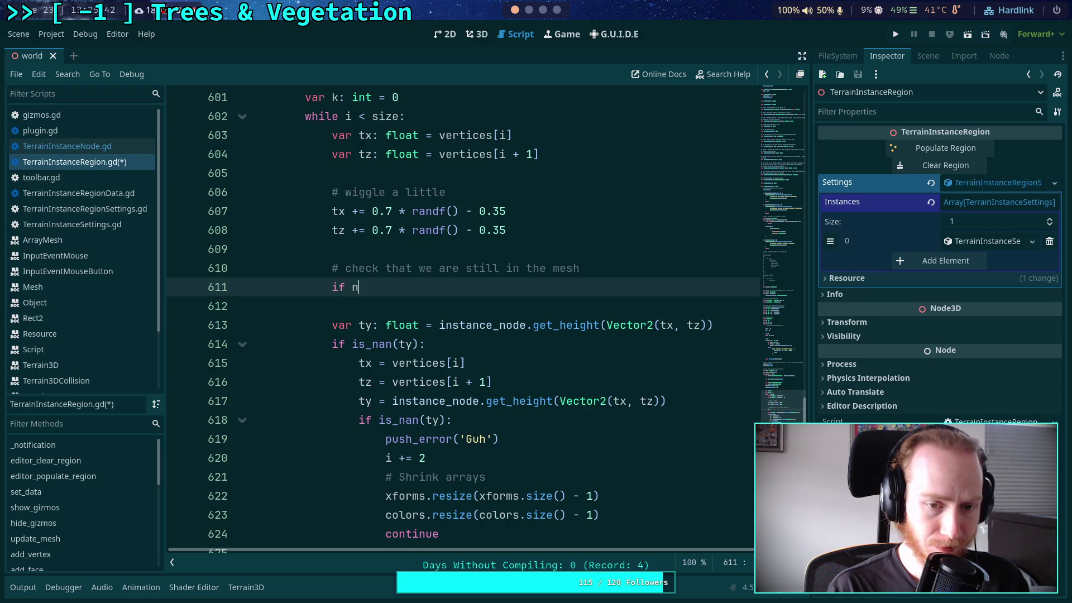
pyautogui.write('ot tr')
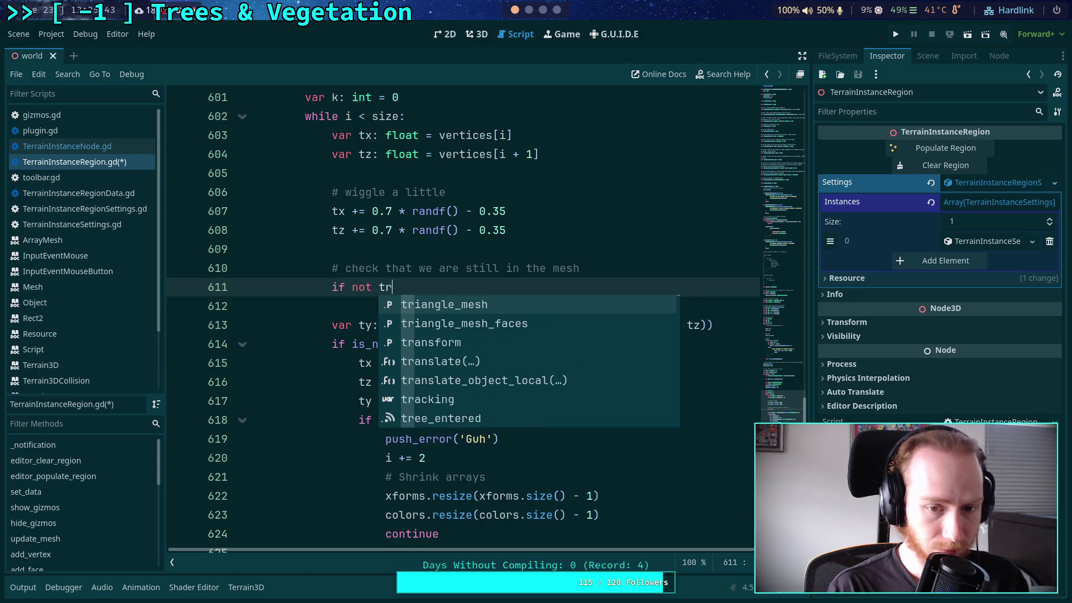
pyautogui.press('Return')
pyautogui.write('ins')
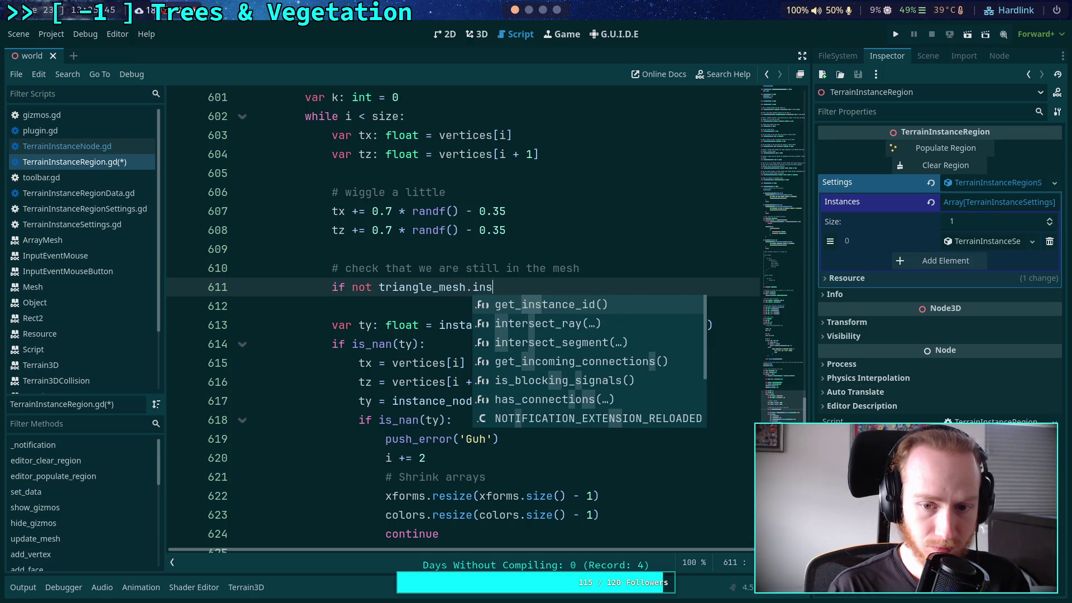
pyautogui.press('Down')
pyautogui.press('Return')
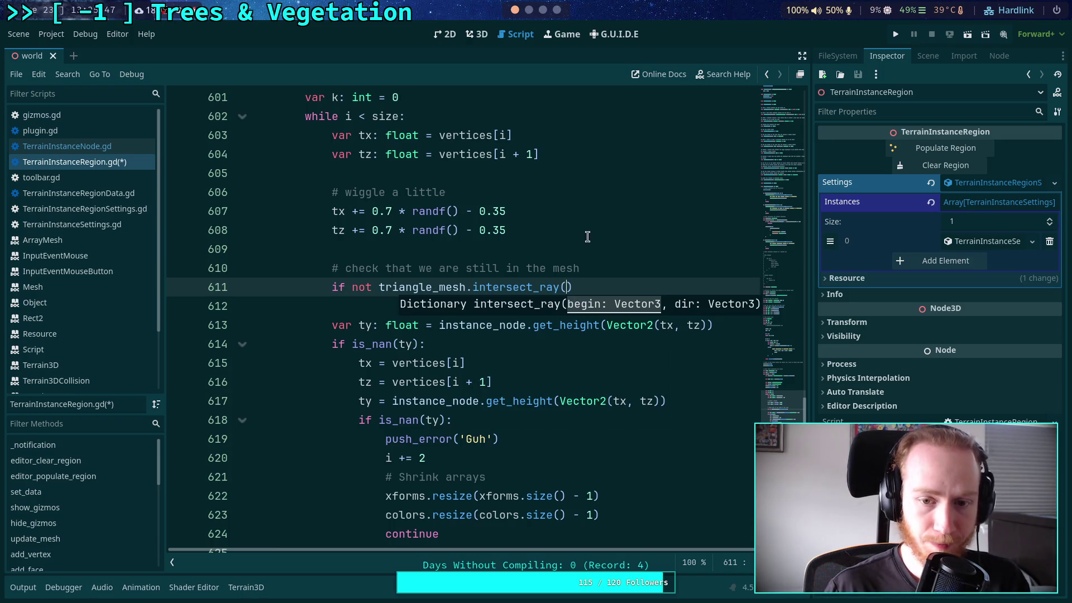
# - Set 'pos.x = tx' and 'pos.z = tz' above the check and pass (pos, dir) to intersect_ray
pyautogui.click(604, 270)
pyautogui.press('Return')
pyautogui.write('pos.')
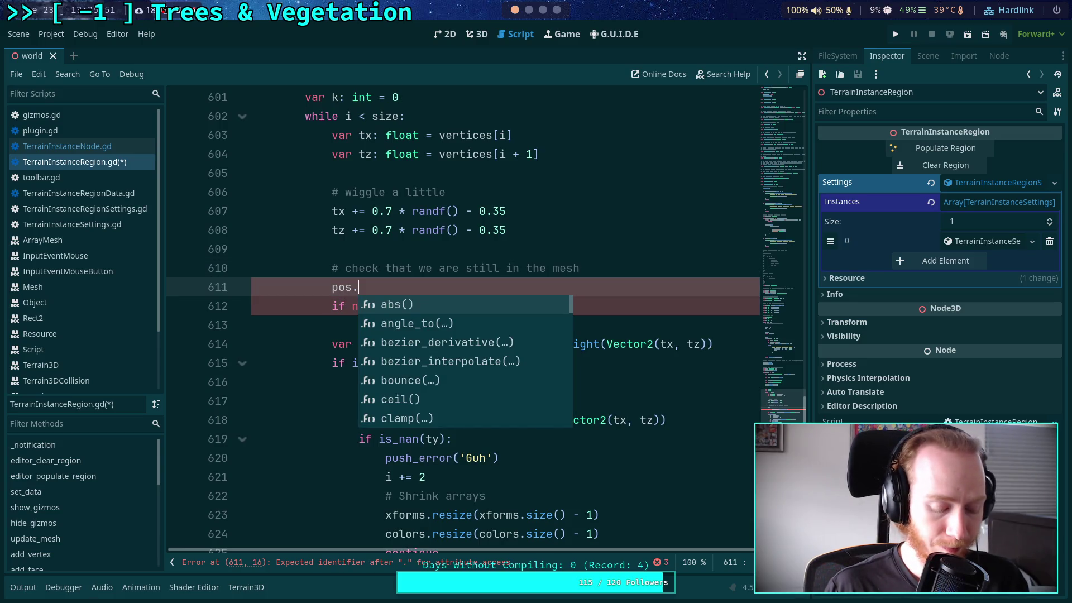
pyautogui.write('x = tx')
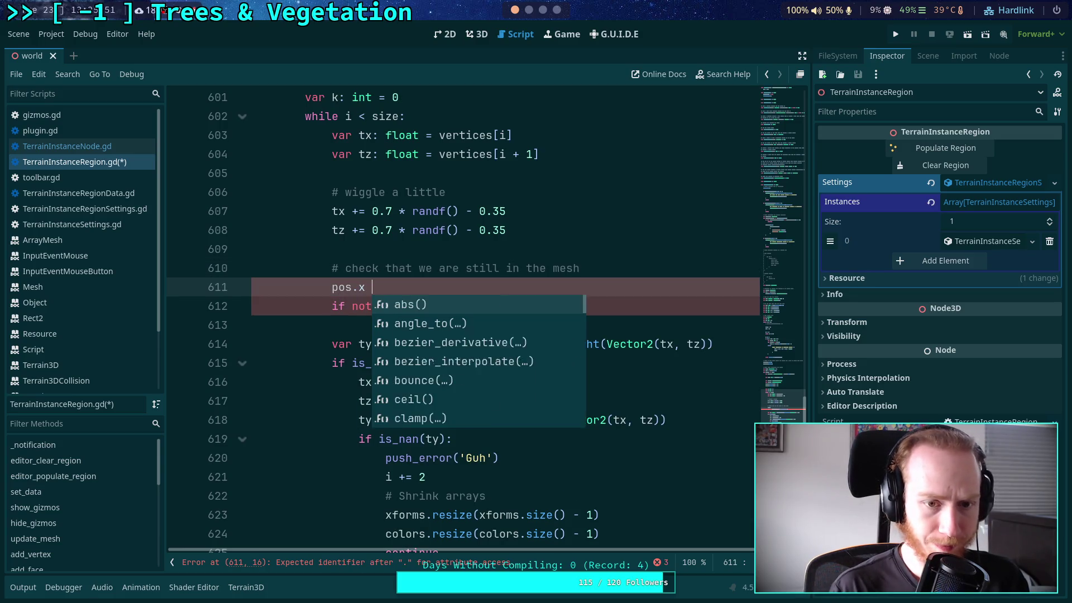
pyautogui.press('Return')
pyautogui.press('Return')
pyautogui.write('pos')
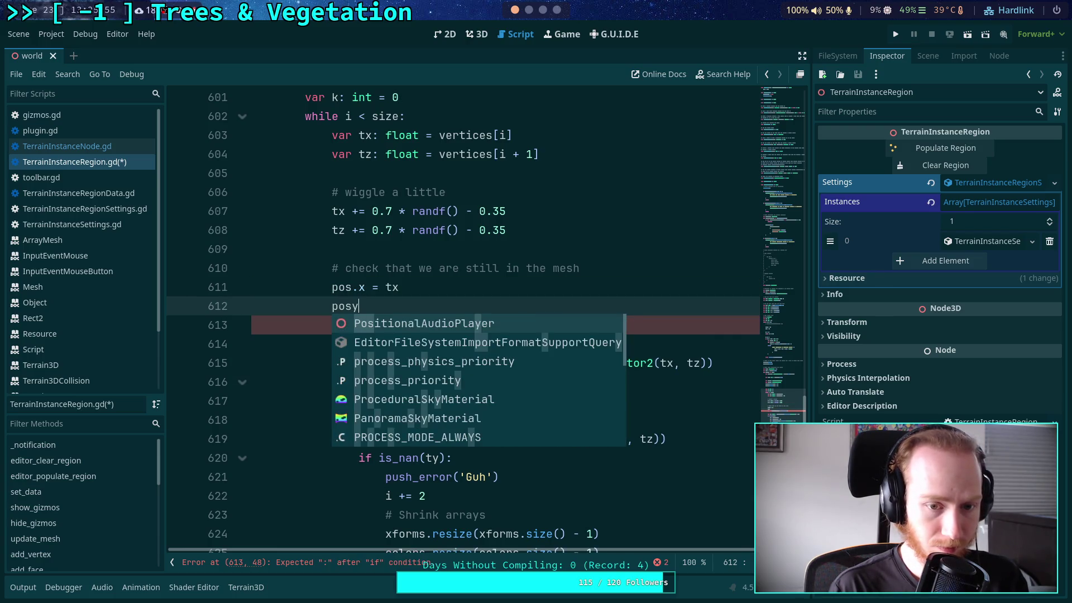
pyautogui.write('.z = ')
pyautogui.write('tz')
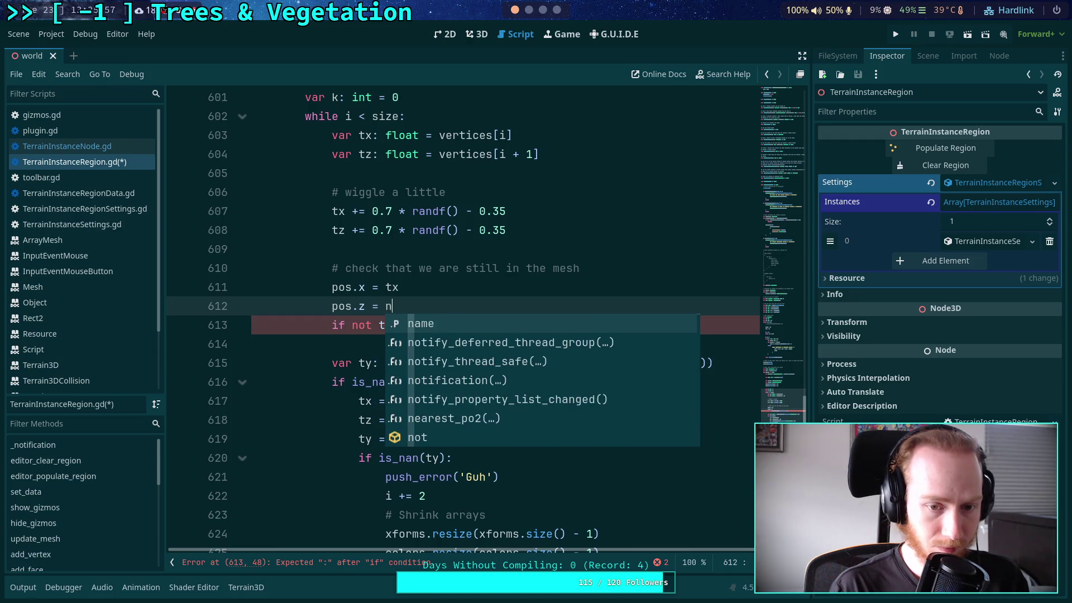
pyautogui.click(691, 245)
pyautogui.click(567, 324)
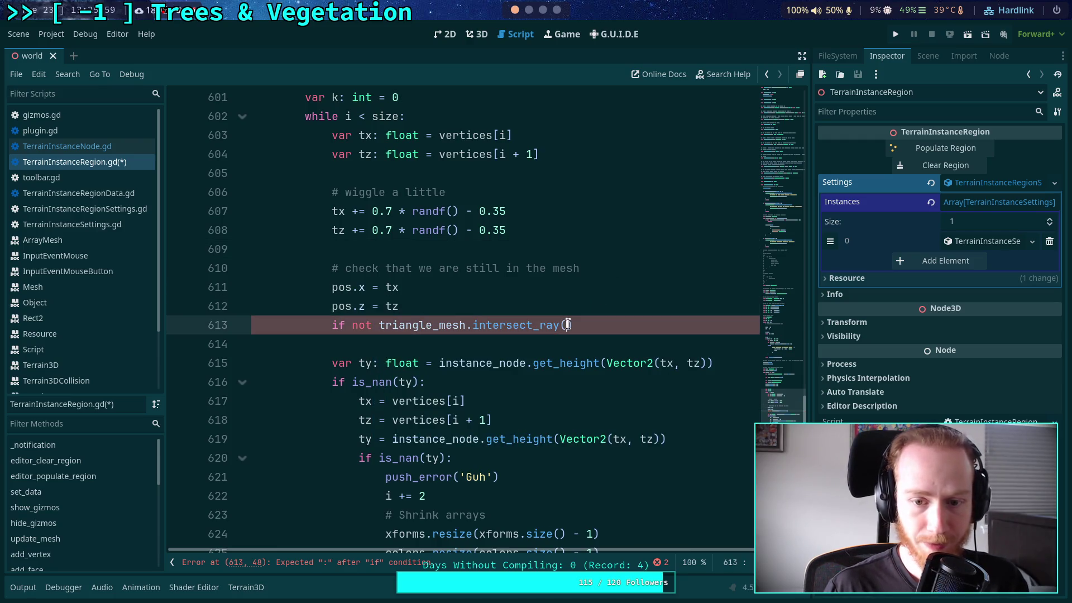
pyautogui.write('os. dir')
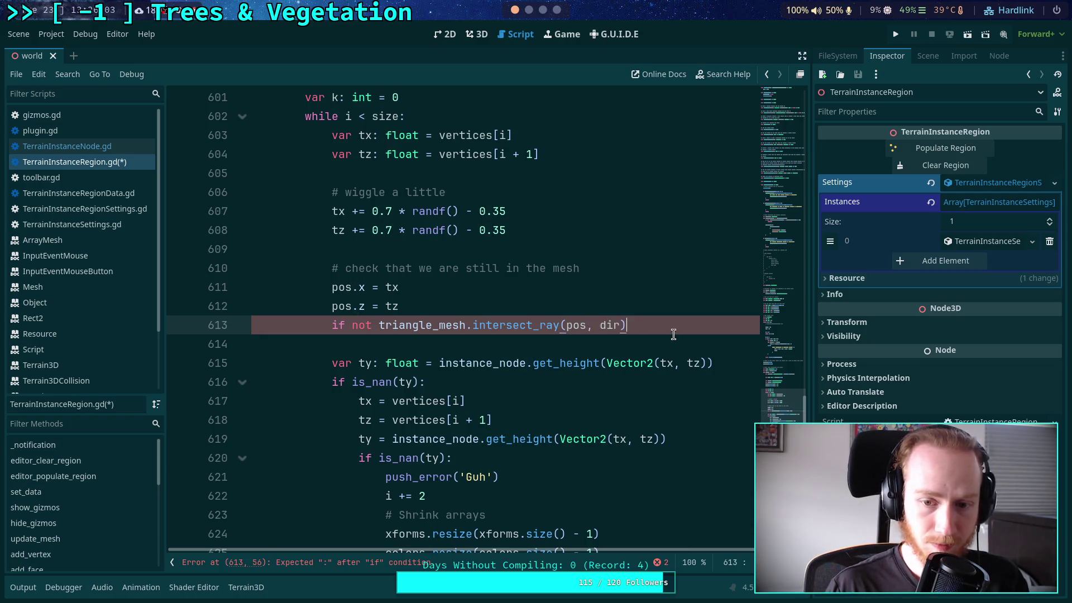
pyautogui.write(':')
pyautogui.press('Return')
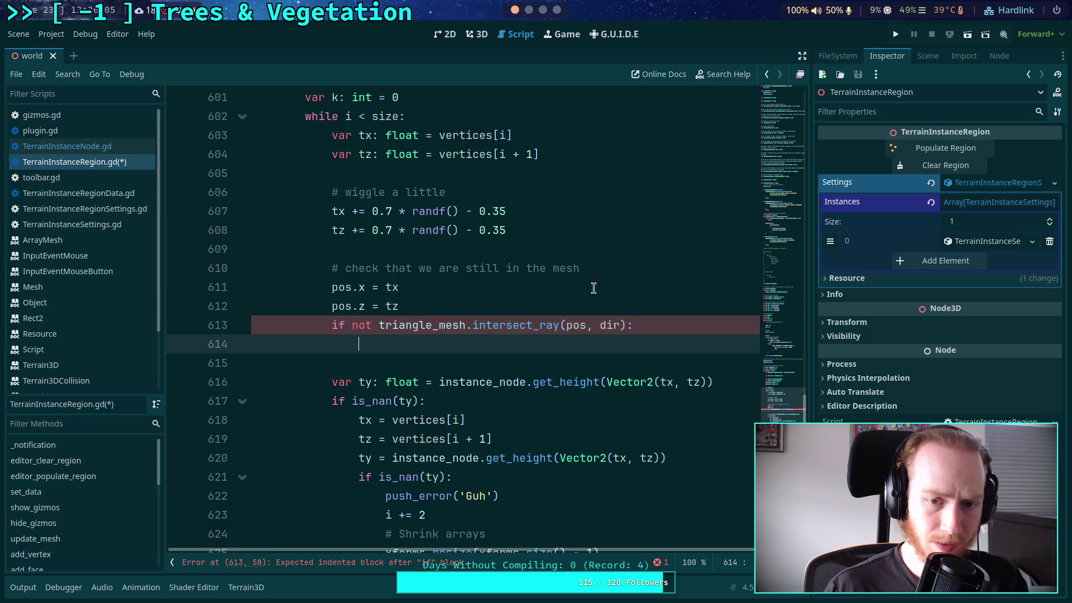
# - Copy the tx/tz reset lines into the intersect_ray block and save the script
pyautogui.moveTo(359, 422); pyautogui.dragTo(492, 439)
pyautogui.hotkey('ctrl', 'c')
pyautogui.click(464, 343)
pyautogui.hotkey('ctrl', 'v')
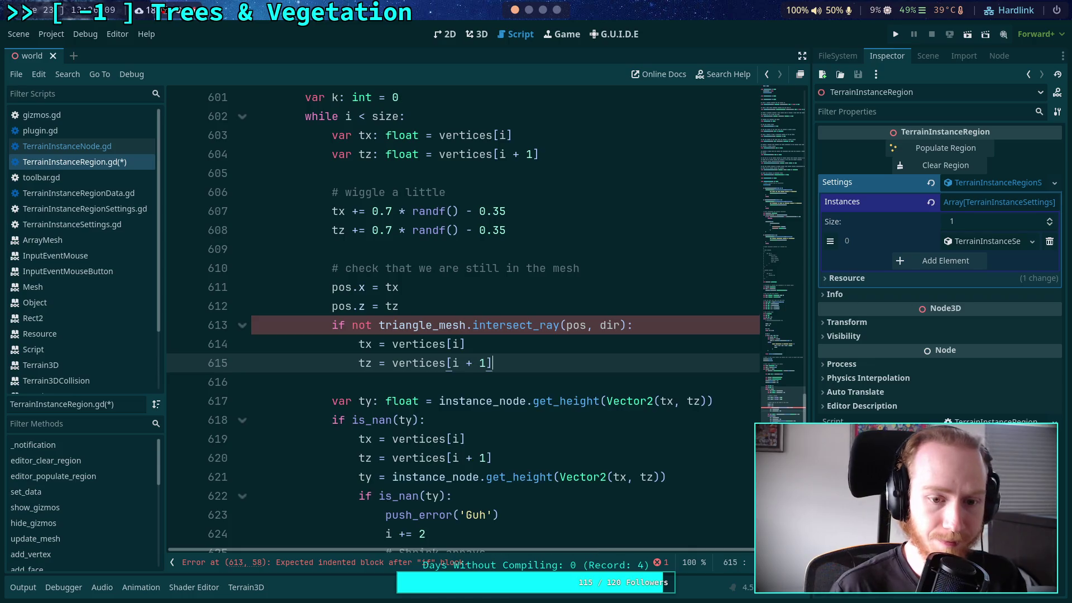
pyautogui.scroll(-1, 550, 344)
pyautogui.hotkey('ctrl', 's')
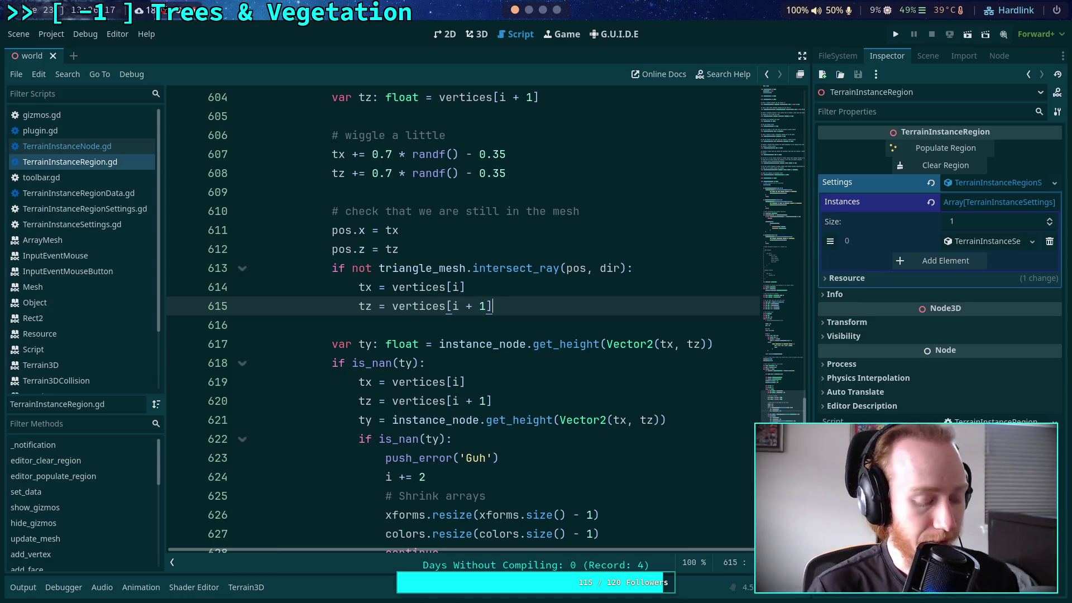
# - Return to the 3D world scene, select Terrain3D and view its mesh assets with the instancer brush
pyautogui.click(484, 38)
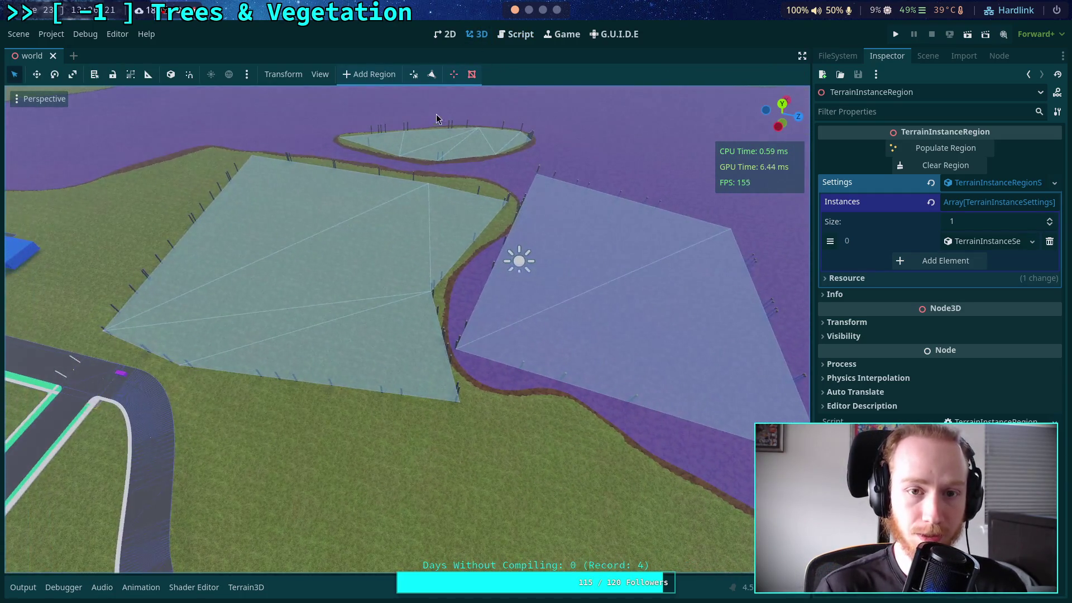
pyautogui.click(928, 56)
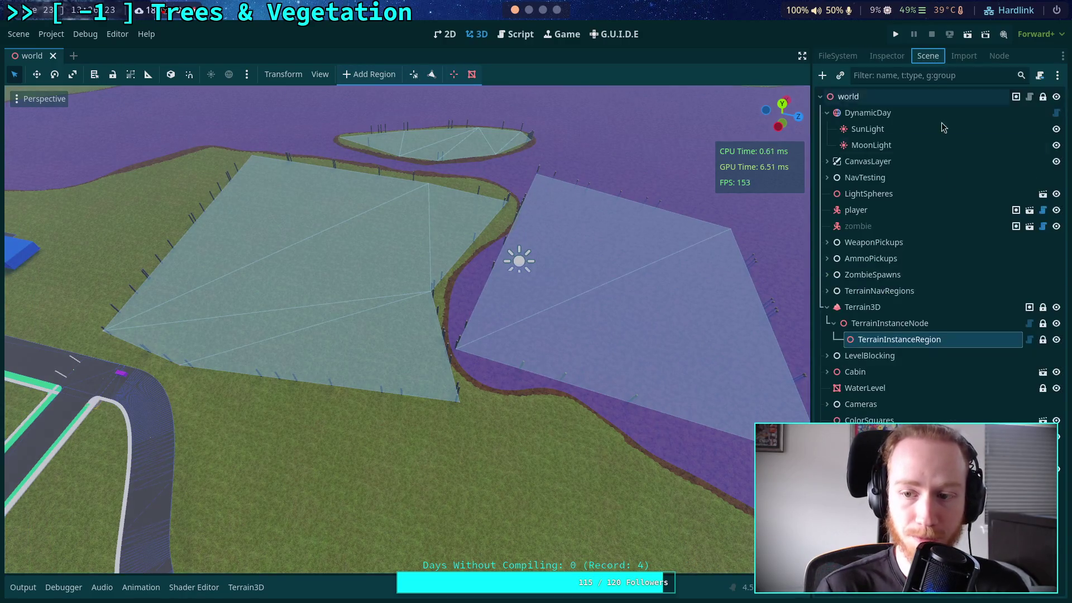
pyautogui.click(863, 307)
pyautogui.click(12, 312)
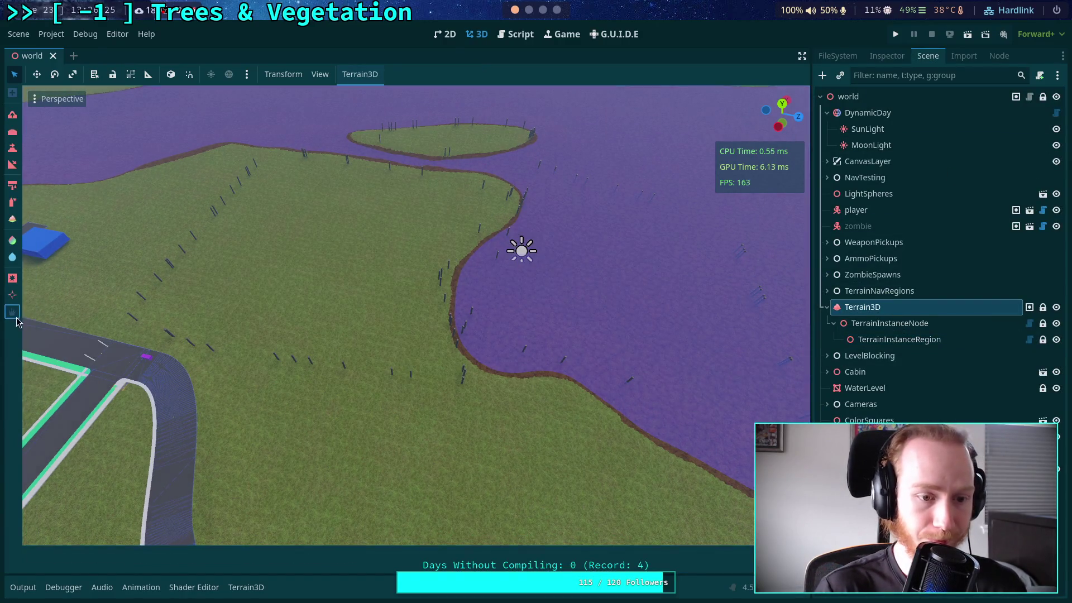
pyautogui.click(245, 588)
pyautogui.click(38, 513)
pyautogui.click(246, 587)
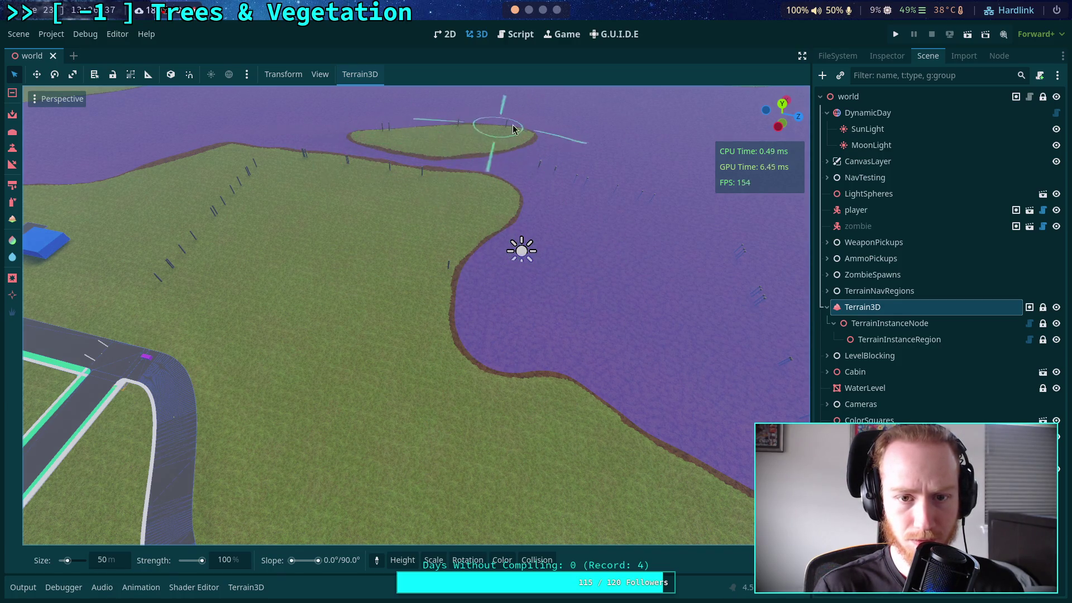
# - Erase fence-post instances along the shoreline and over the water
pyautogui.moveTo(420, 173)
pyautogui.mouseDown()
pyautogui.moveTo(271, 163)
pyautogui.moveTo(222, 220)
pyautogui.moveTo(210, 277)
pyautogui.mouseUp()
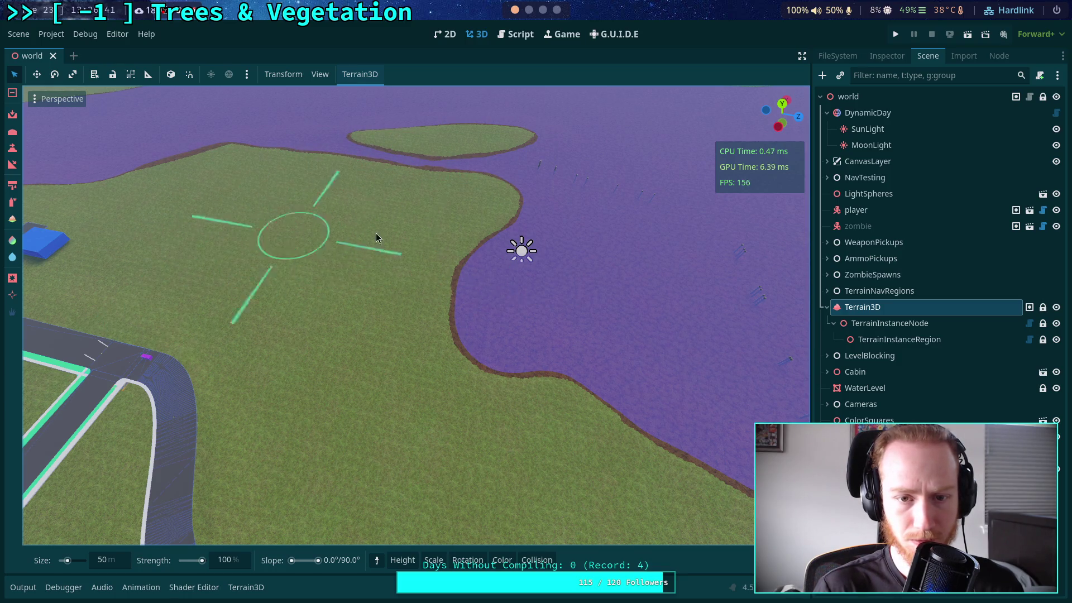
pyautogui.moveTo(664, 212)
pyautogui.mouseDown()
pyautogui.moveTo(751, 291)
pyautogui.moveTo(789, 398)
pyautogui.mouseUp()
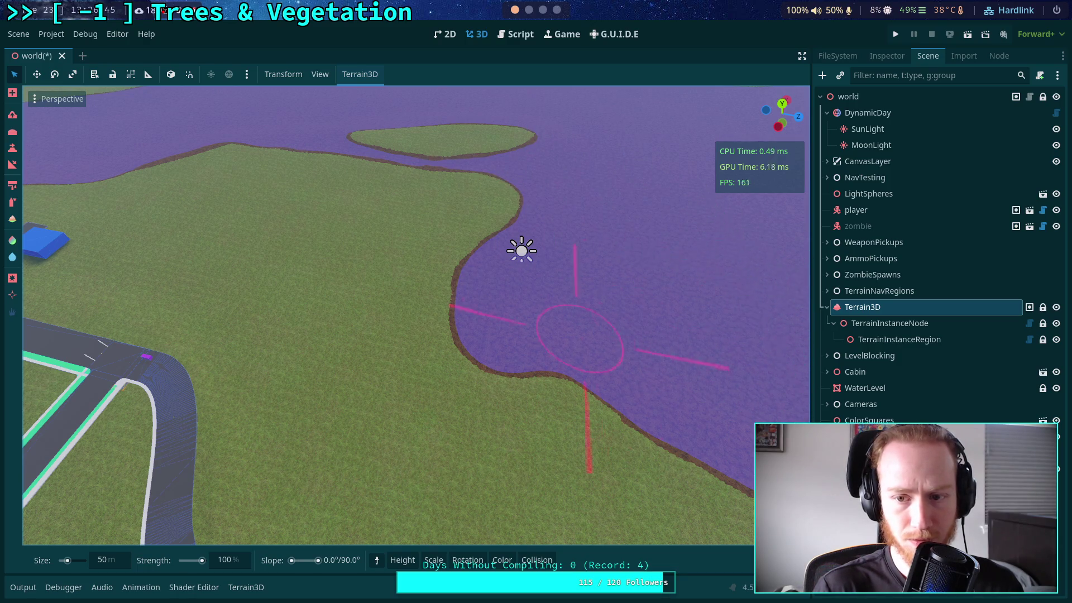
pyautogui.moveTo(575, 330); pyautogui.dragTo(371, 311)
pyautogui.moveTo(358, 272)
pyautogui.mouseDown()
pyautogui.moveTo(510, 292)
pyautogui.moveTo(442, 285)
pyautogui.moveTo(421, 263)
pyautogui.moveTo(519, 279)
pyautogui.moveTo(506, 233)
pyautogui.moveTo(485, 263)
pyautogui.mouseUp()
# - Fly the camera over the lake toward the town and select the terrain instance region node
pyautogui.click(245, 587)
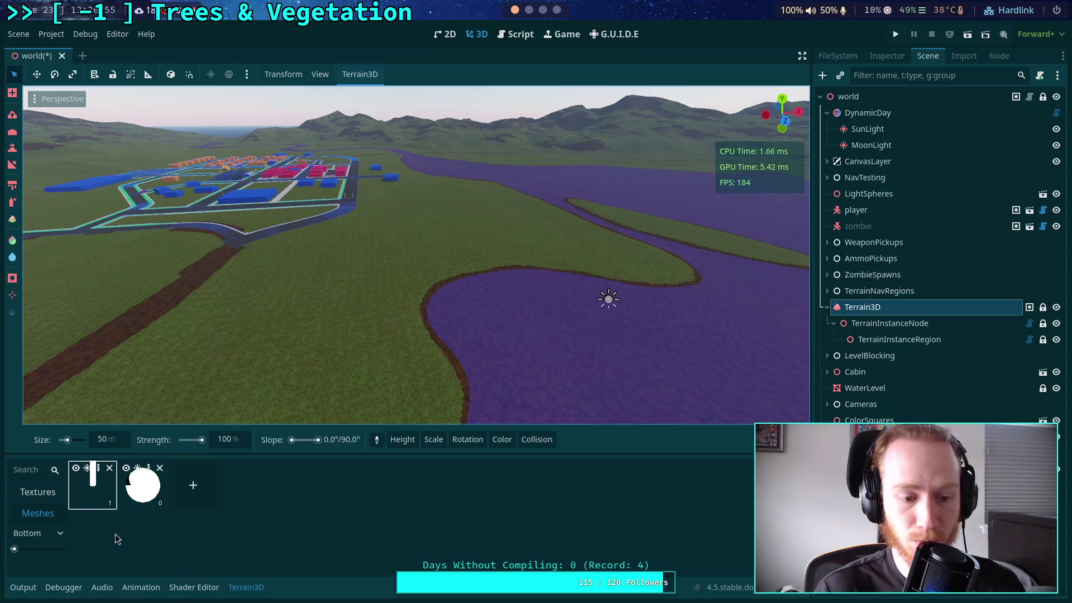
pyautogui.click(246, 587)
pyautogui.moveTo(500, 352); pyautogui.dragTo(257, 354)
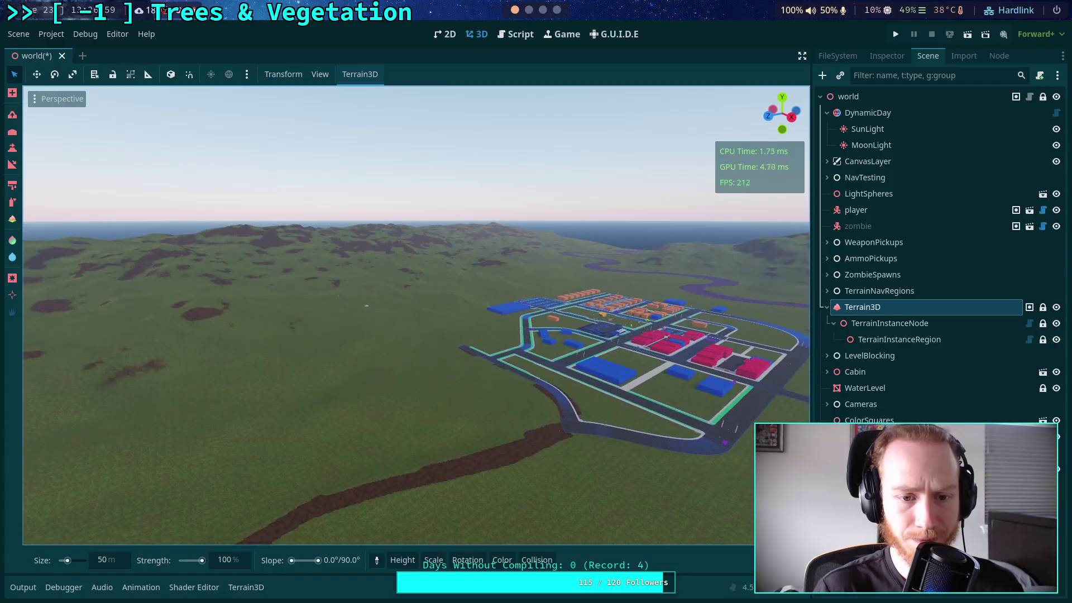
pyautogui.moveTo(367, 305); pyautogui.dragTo(519, 327)
pyautogui.moveTo(390, 363)
pyautogui.mouseDown()
pyautogui.moveTo(418, 395)
pyautogui.moveTo(688, 447)
pyautogui.moveTo(627, 368)
pyautogui.mouseUp()
pyautogui.press('w')
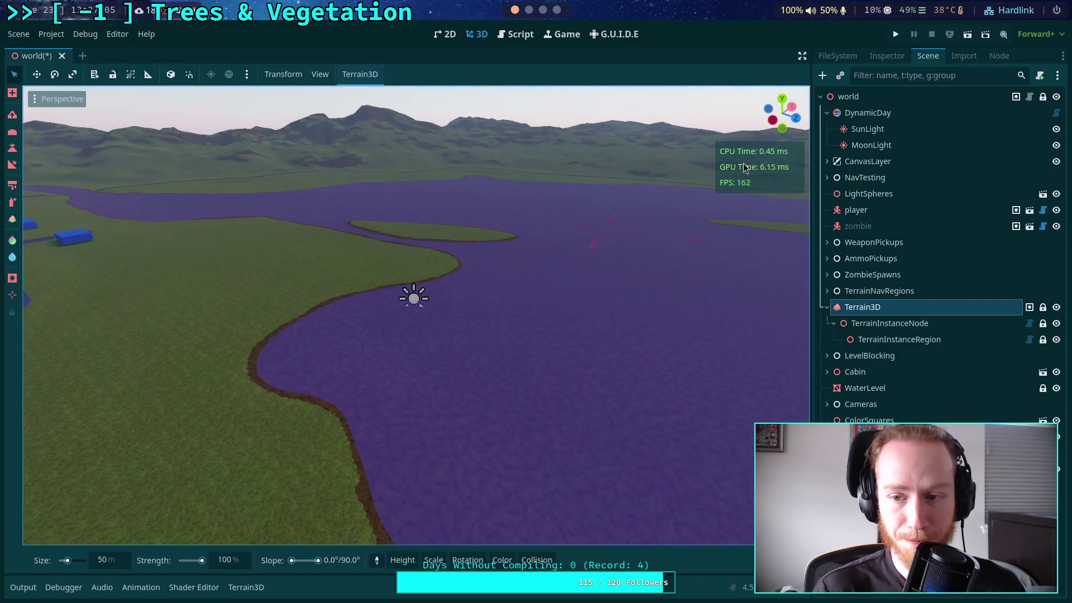
pyautogui.click(883, 340)
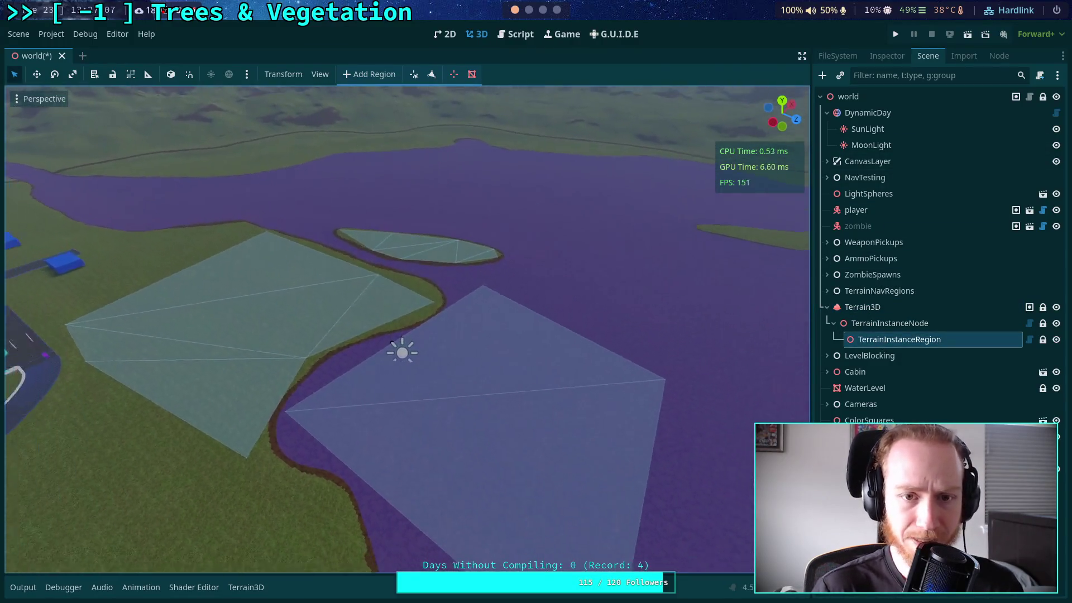
# - Run Populate Region from the Inspector with the Output log open, producing 41642 instances
pyautogui.click(23, 587)
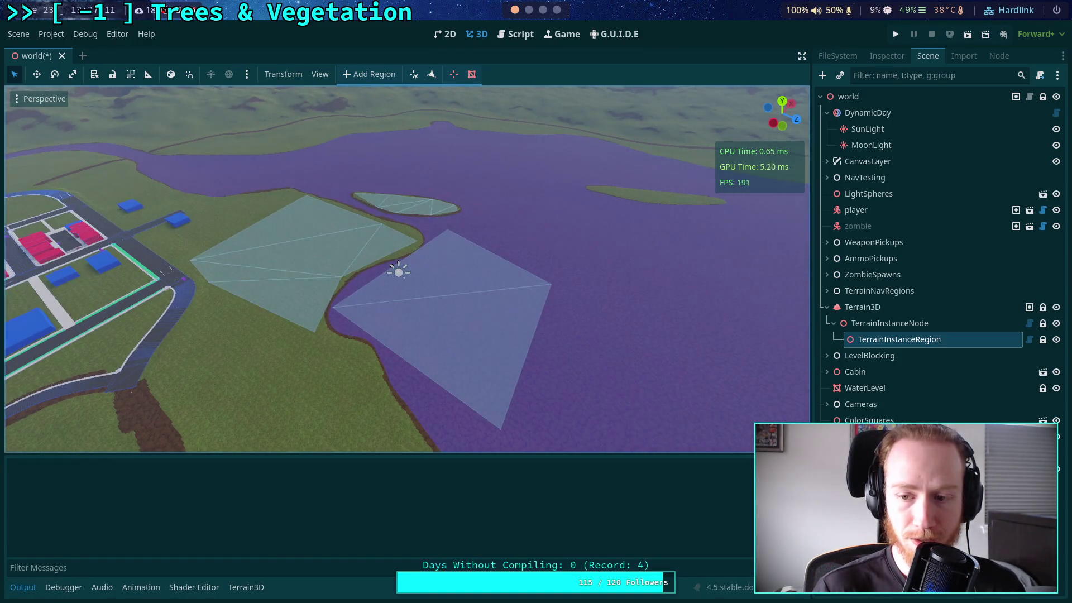
pyautogui.click(887, 55)
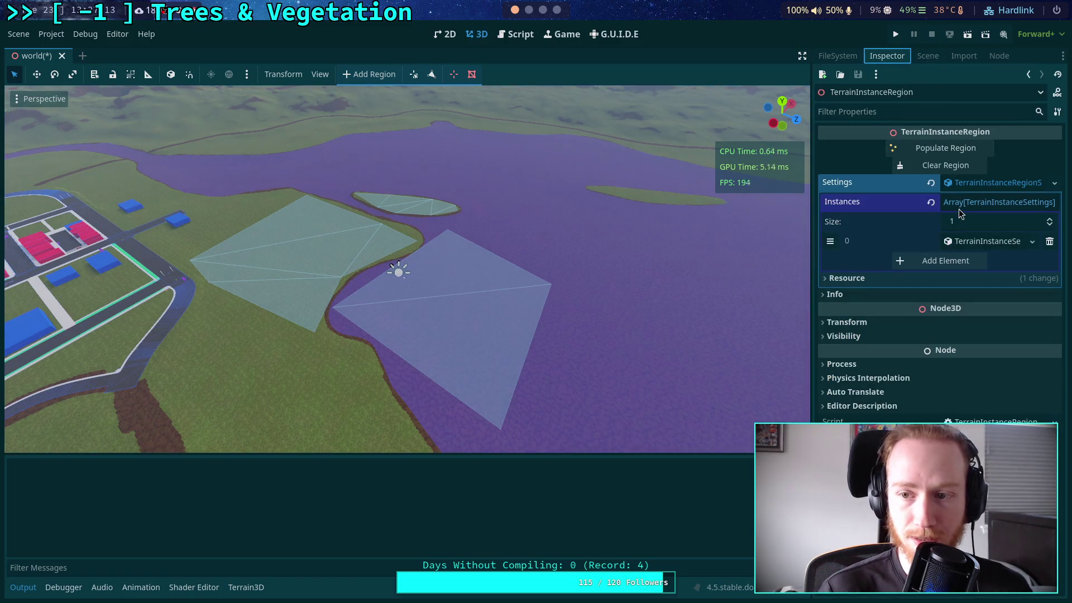
pyautogui.click(943, 149)
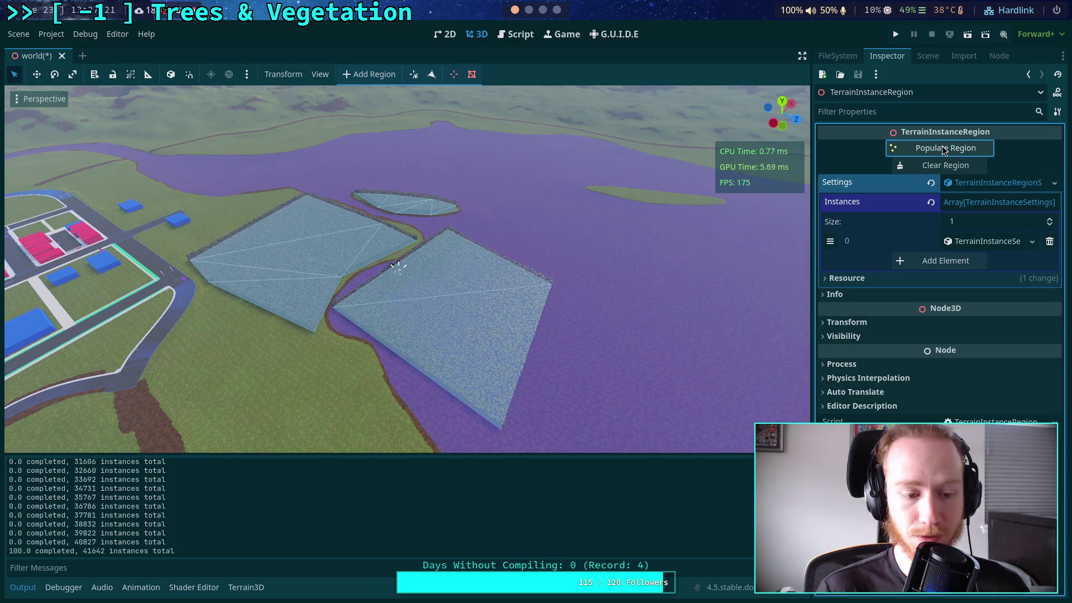
pyautogui.scroll(5, 514, 219)
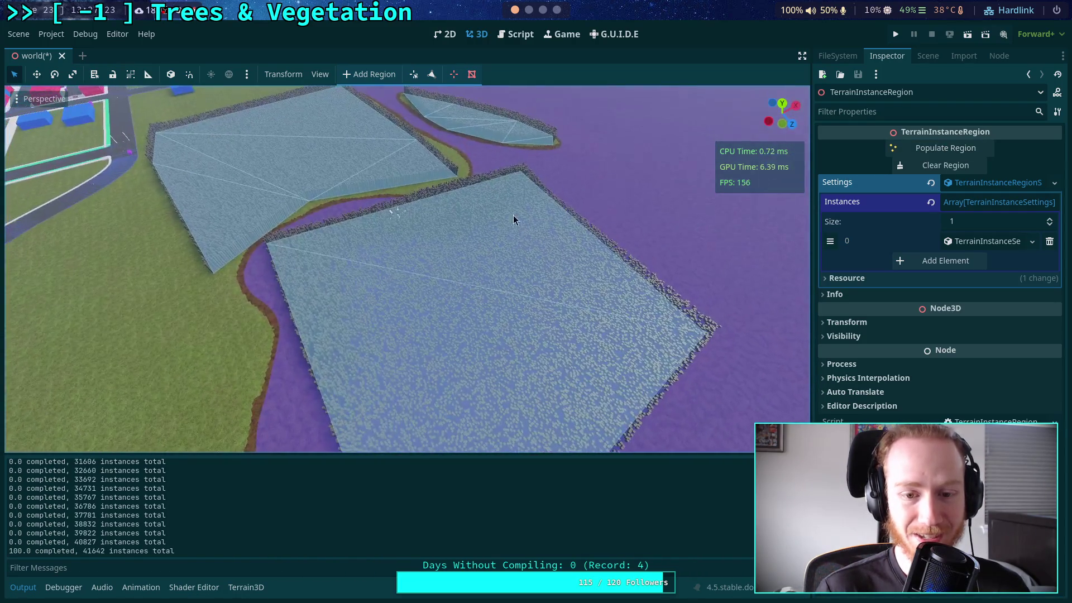
# - Wrap (vy - y1) in float() in the line 576 progress print and save TerrainInstanceRegion.gd
pyautogui.click(521, 35)
pyautogui.scroll(-10, 631, 290)
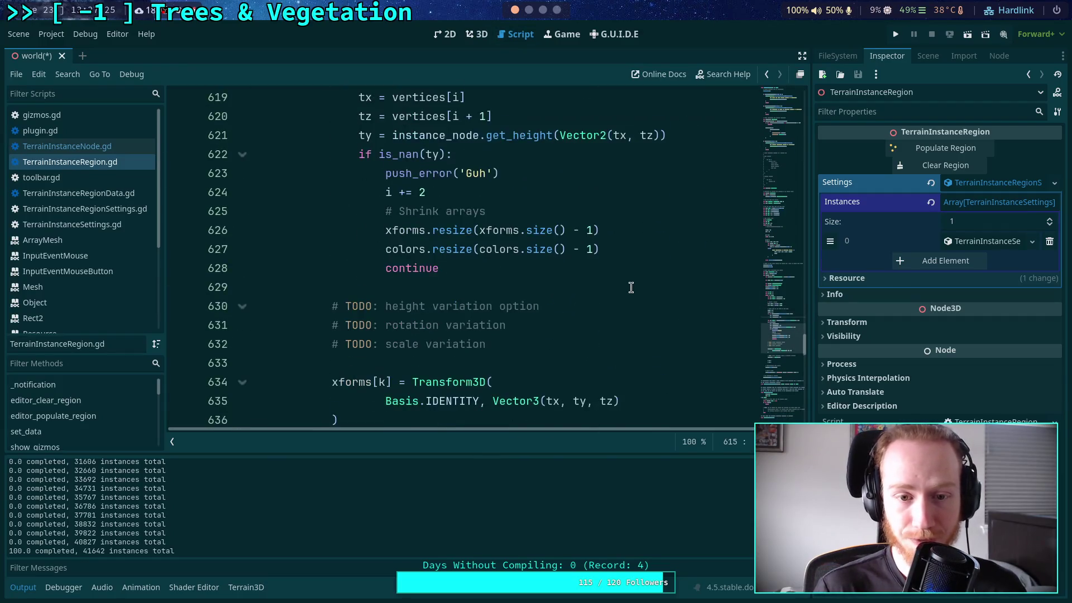
pyautogui.scroll(-15, 618, 296)
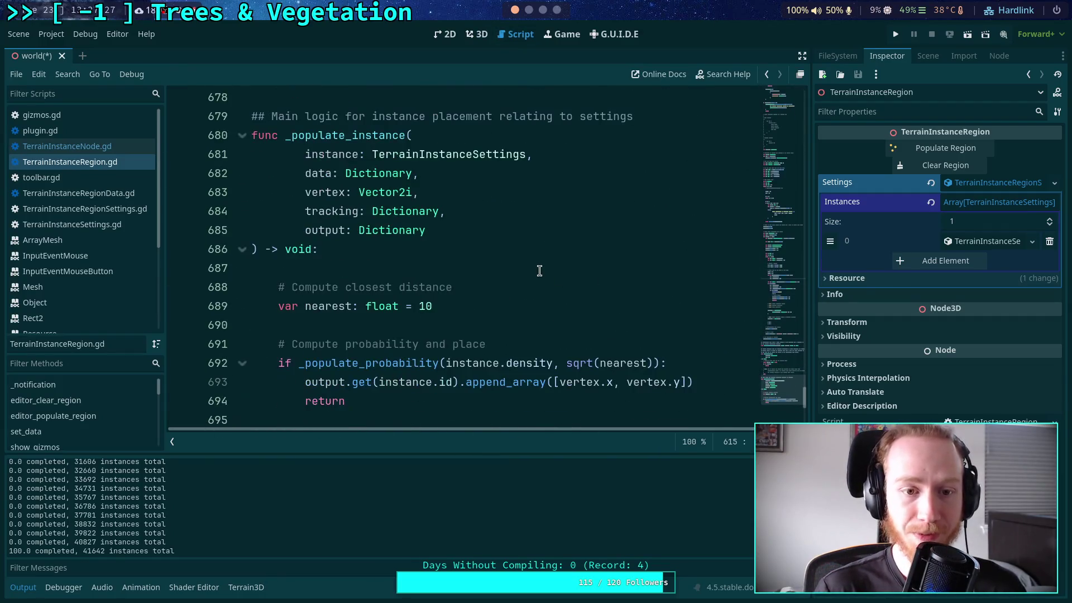
pyautogui.scroll(18, 539, 271)
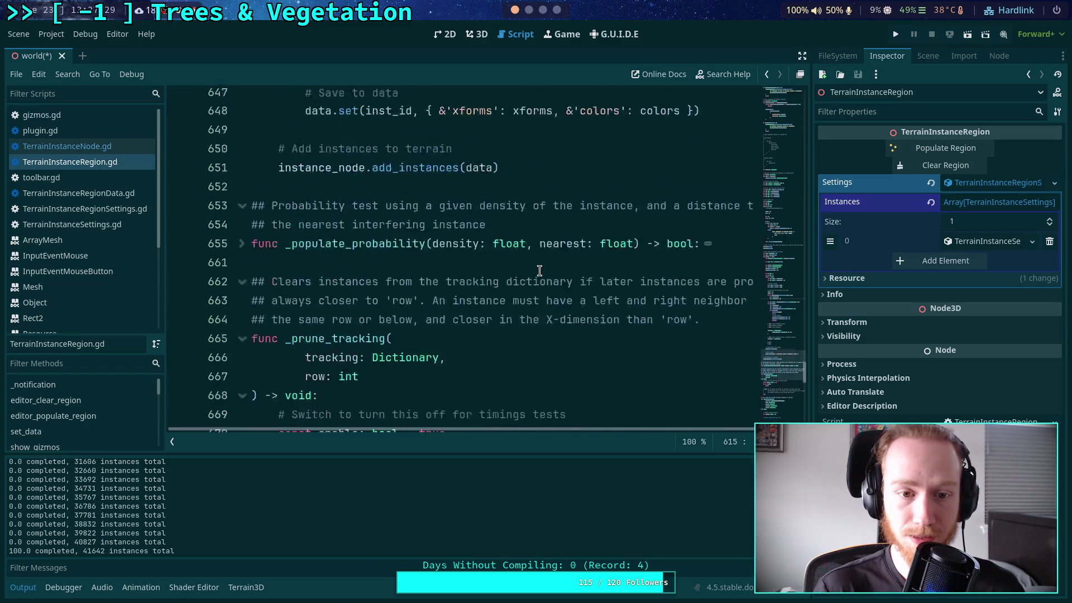
pyautogui.scroll(19, 540, 271)
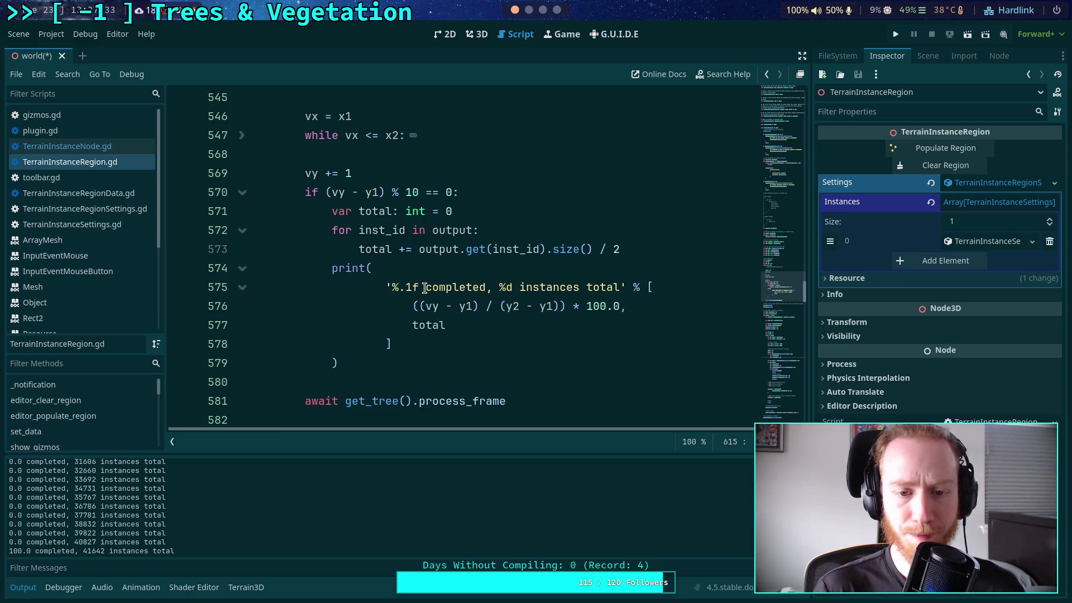
pyautogui.click(421, 306)
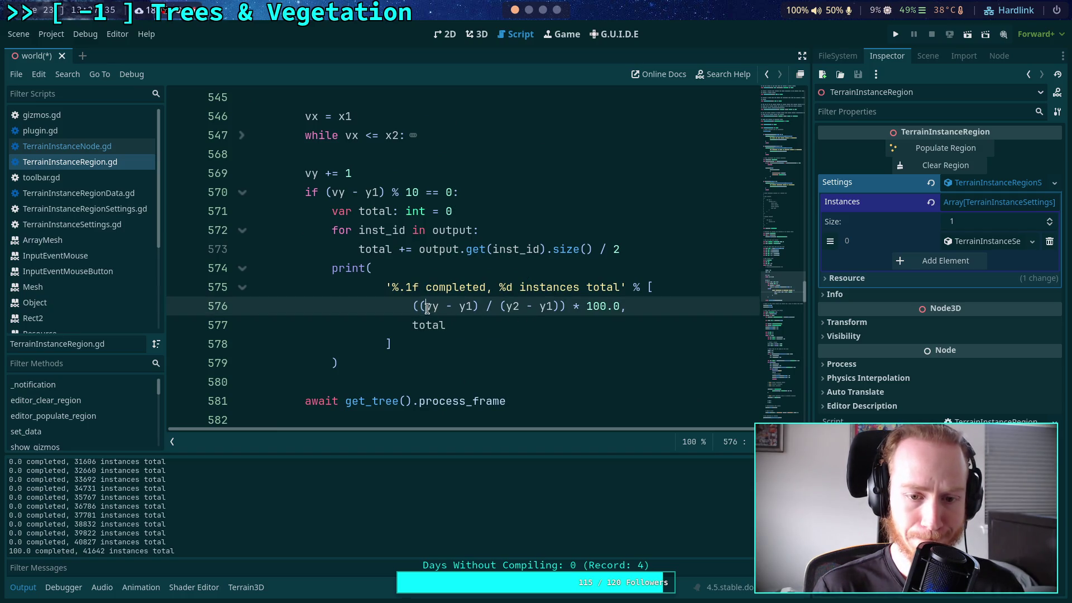
pyautogui.write('float')
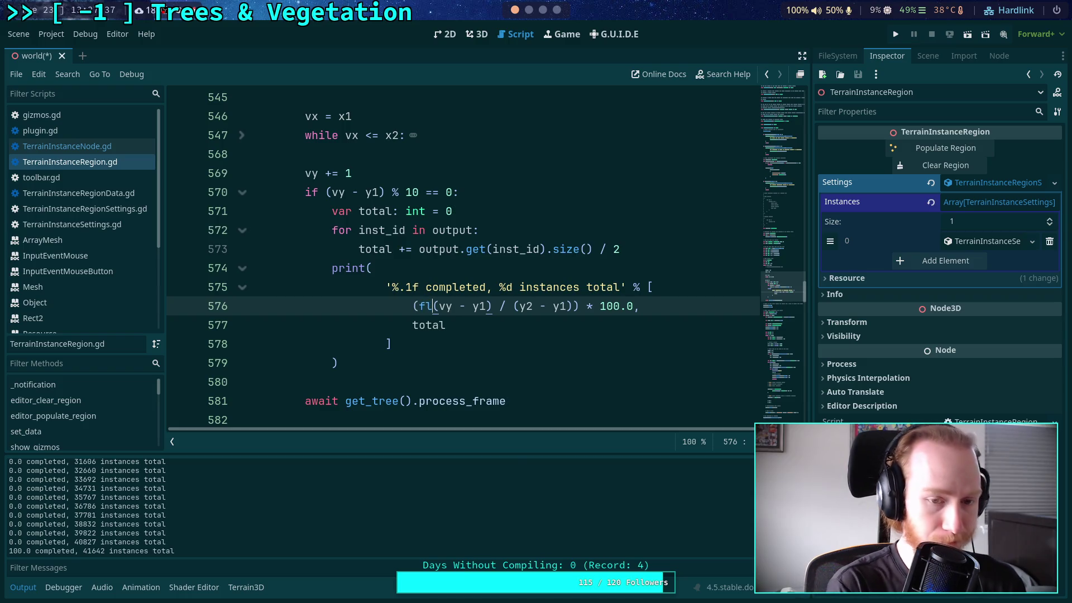
pyautogui.click(531, 306)
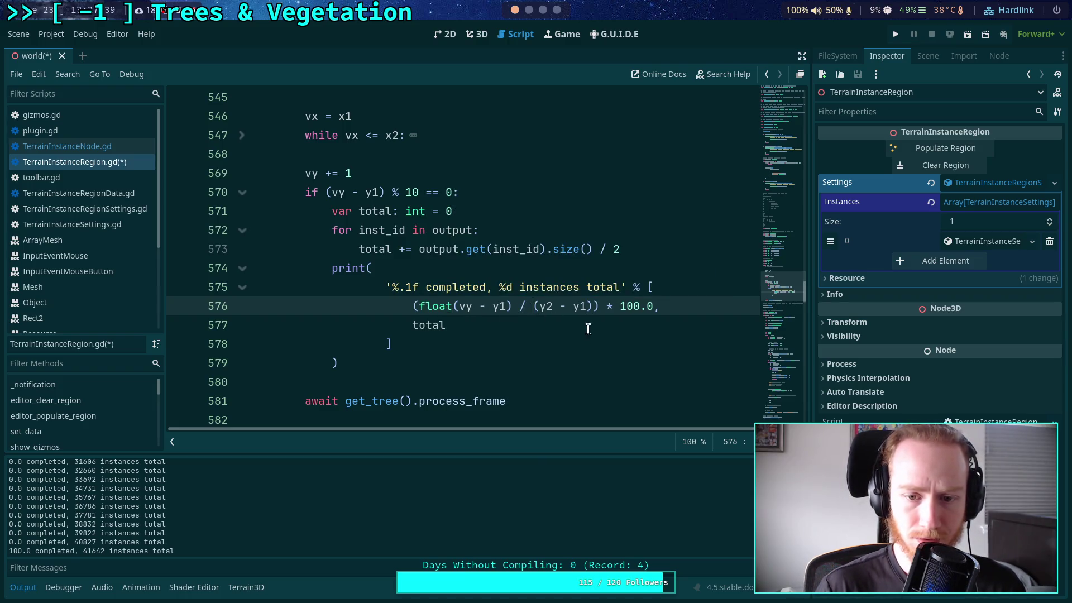
pyautogui.hotkey('ctrl', 's')
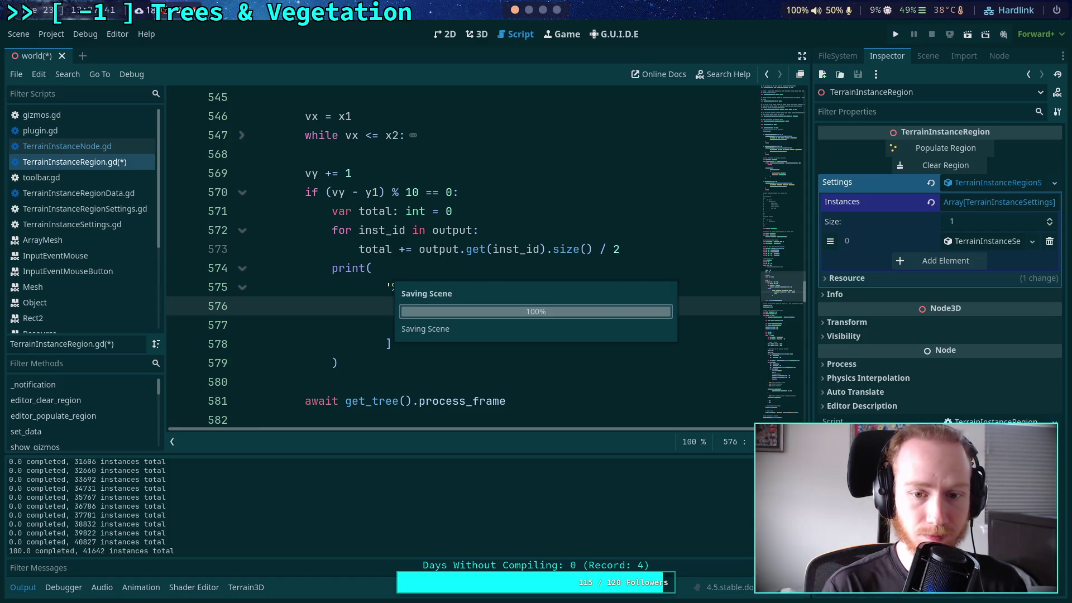
pyautogui.click(476, 34)
# - Clear all instances from the terrain regions
pyautogui.scroll(-3, 394, 213)
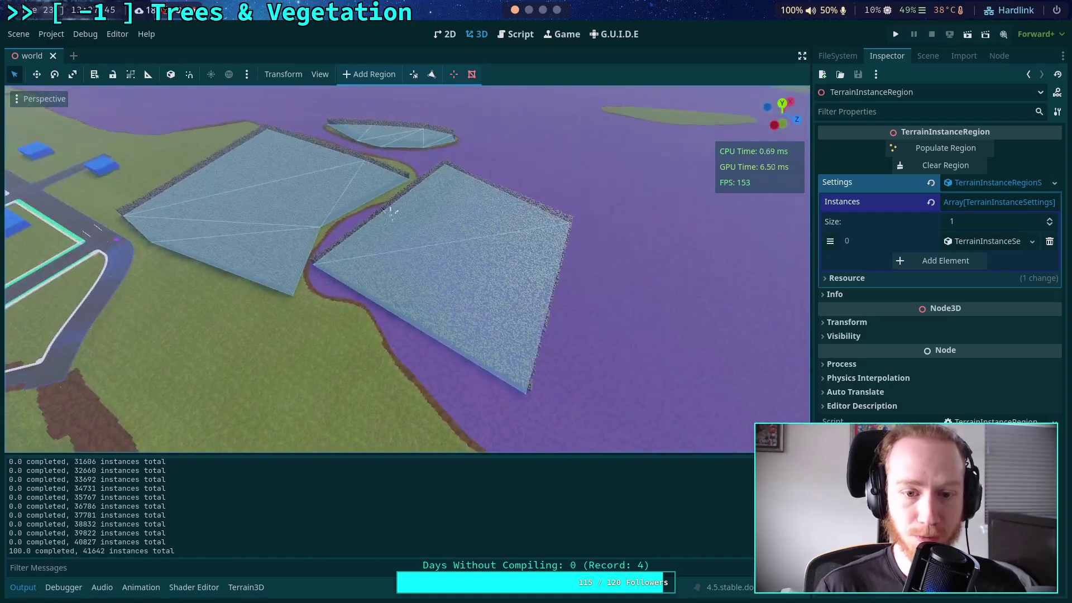
pyautogui.click(945, 166)
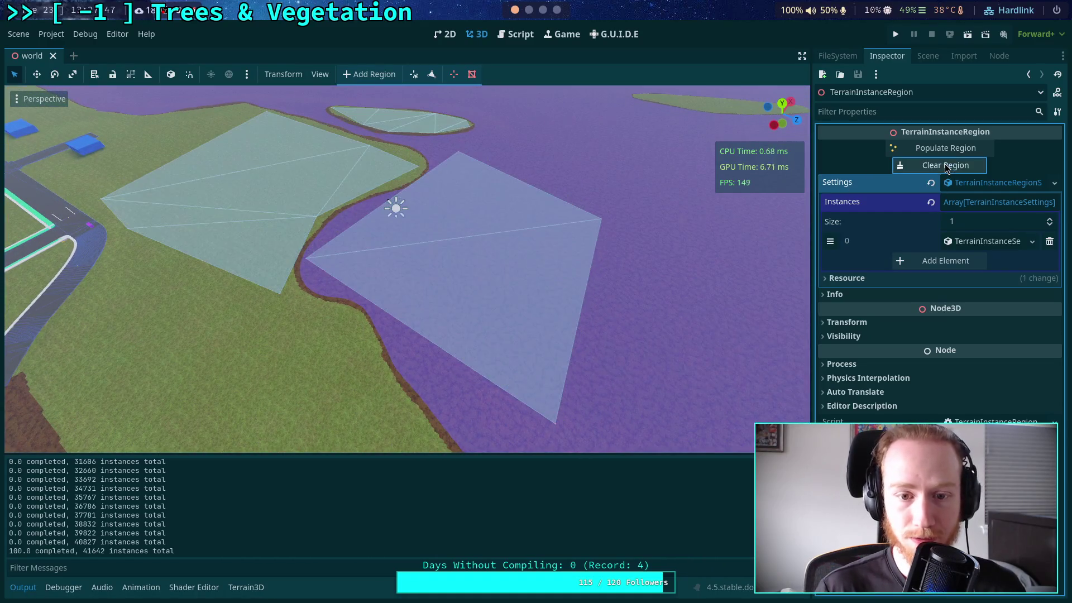
pyautogui.press('w')
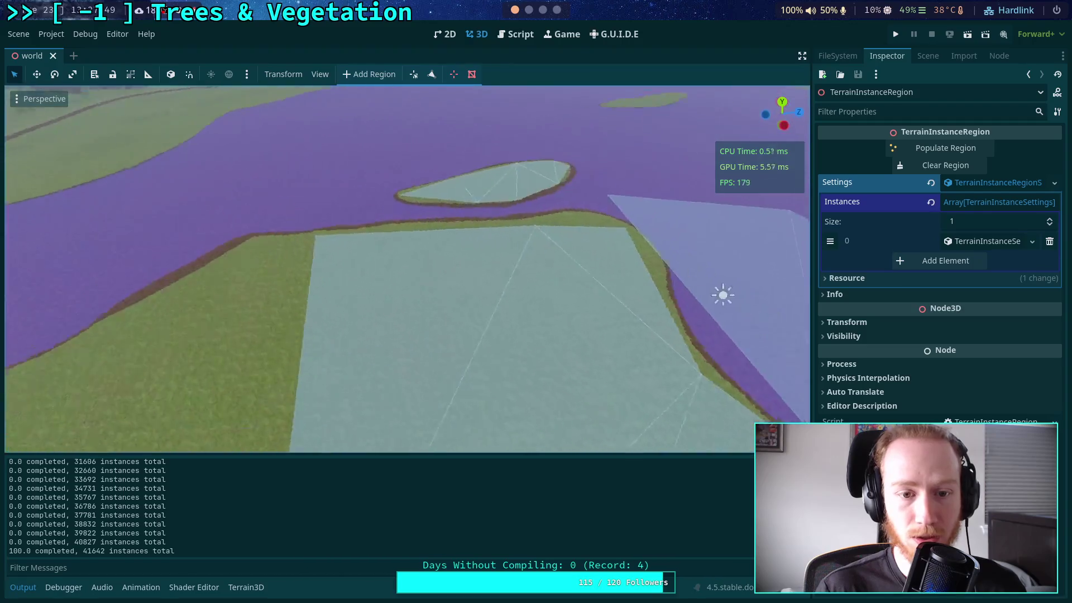
pyautogui.press('w')
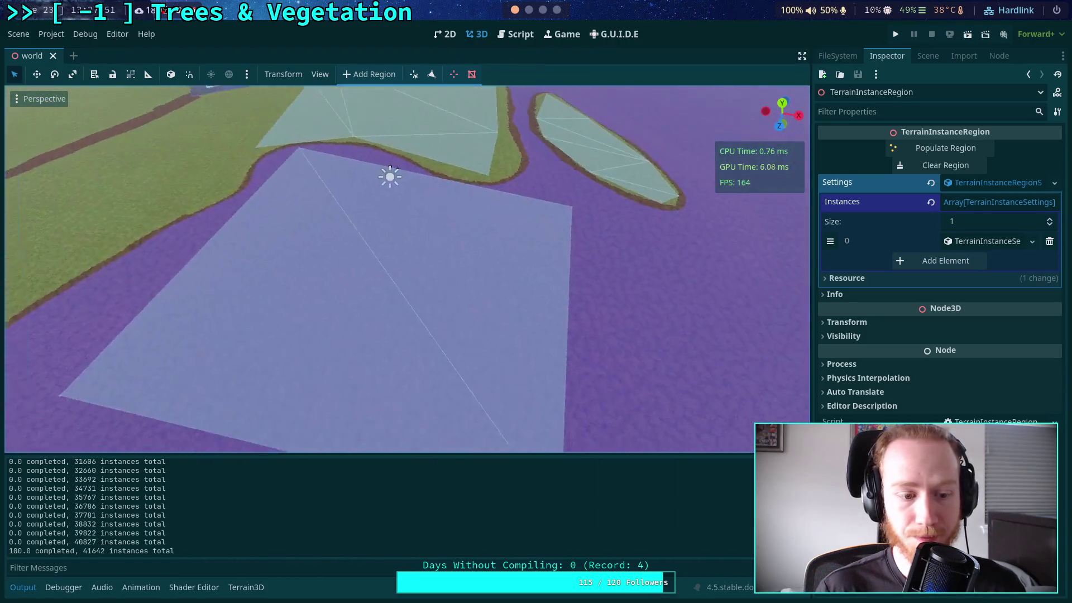
# - Set instance element 0's Density to 1.0 and repopulate, giving 41735 instances
pyautogui.click(997, 242)
pyautogui.click(972, 296)
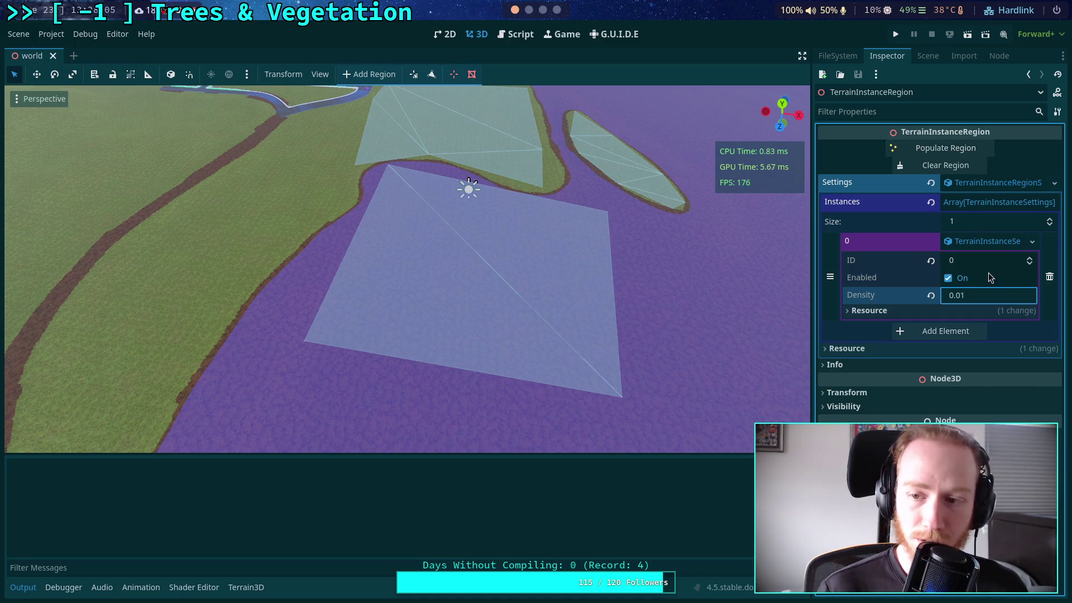
pyautogui.doubleClick(985, 297)
pyautogui.write('1')
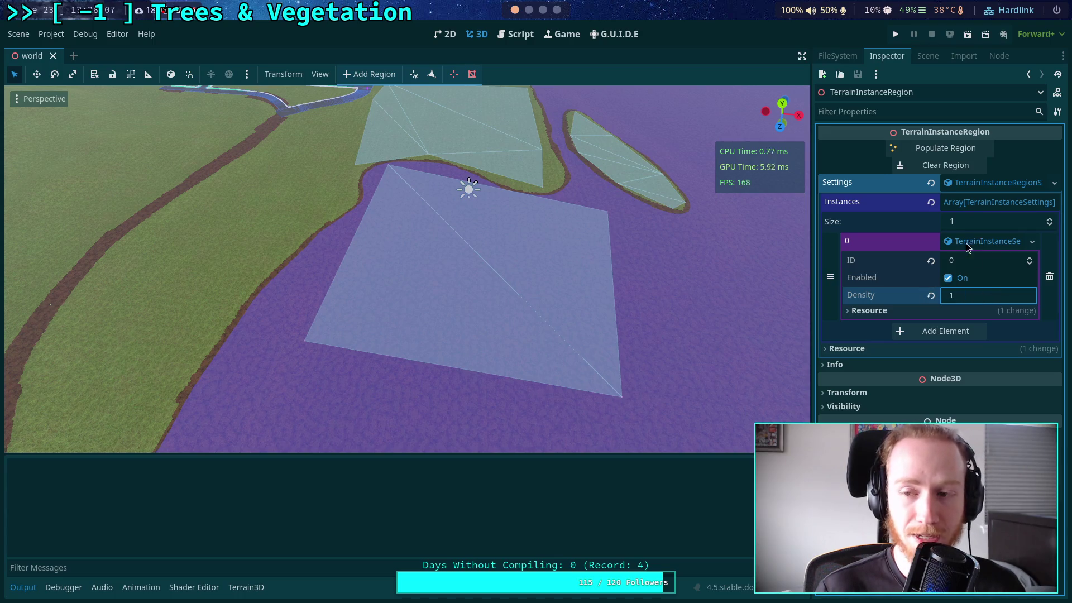
pyautogui.click(946, 150)
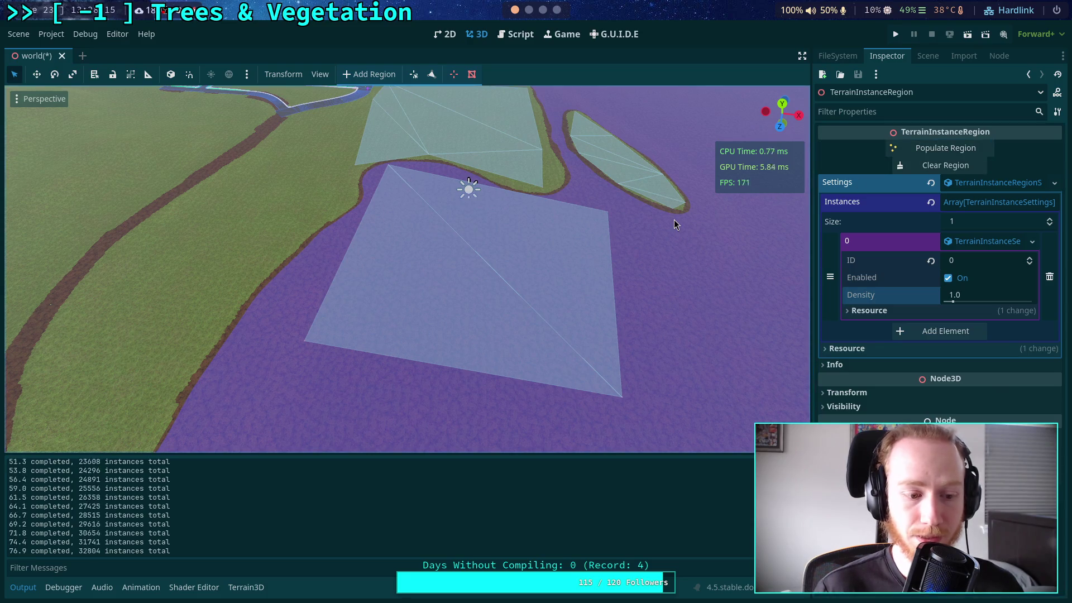
pyautogui.scroll(5, 551, 292)
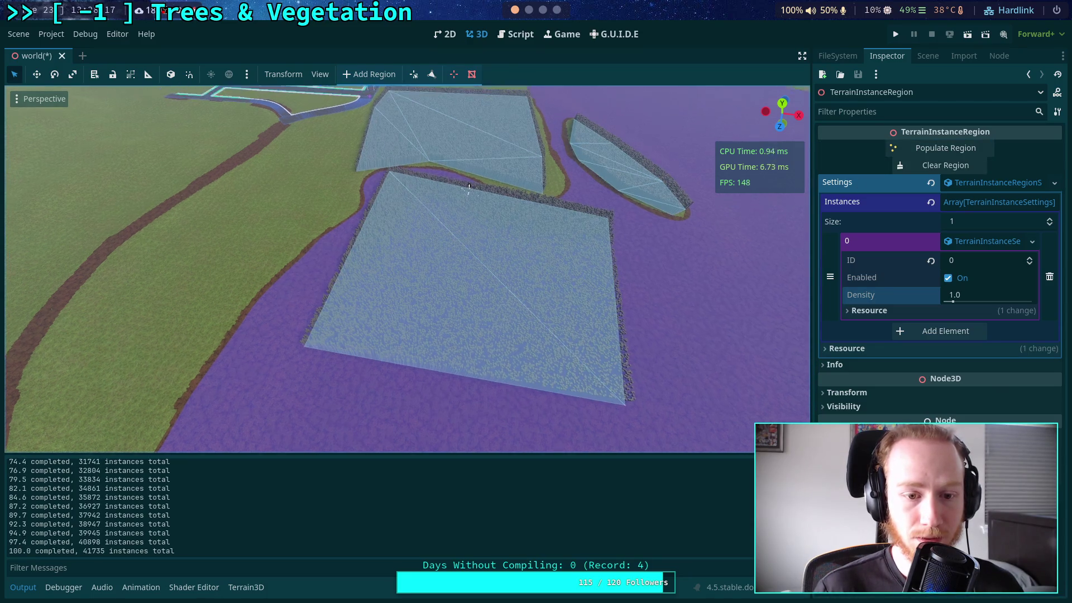
pyautogui.scroll(6, 362, 241)
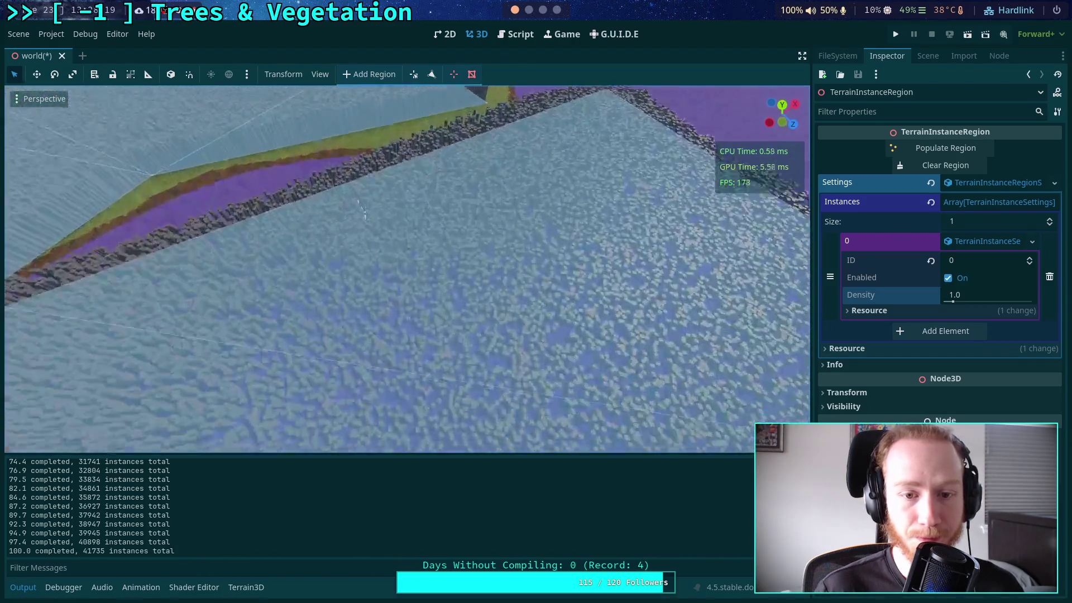
pyautogui.scroll(-8, 362, 242)
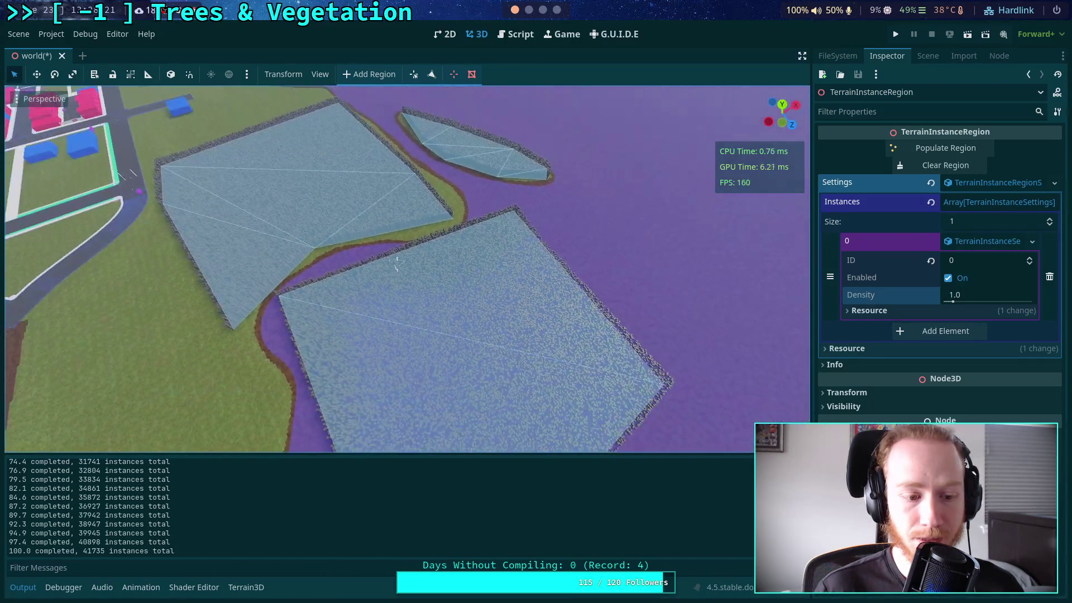
pyautogui.press('Return')
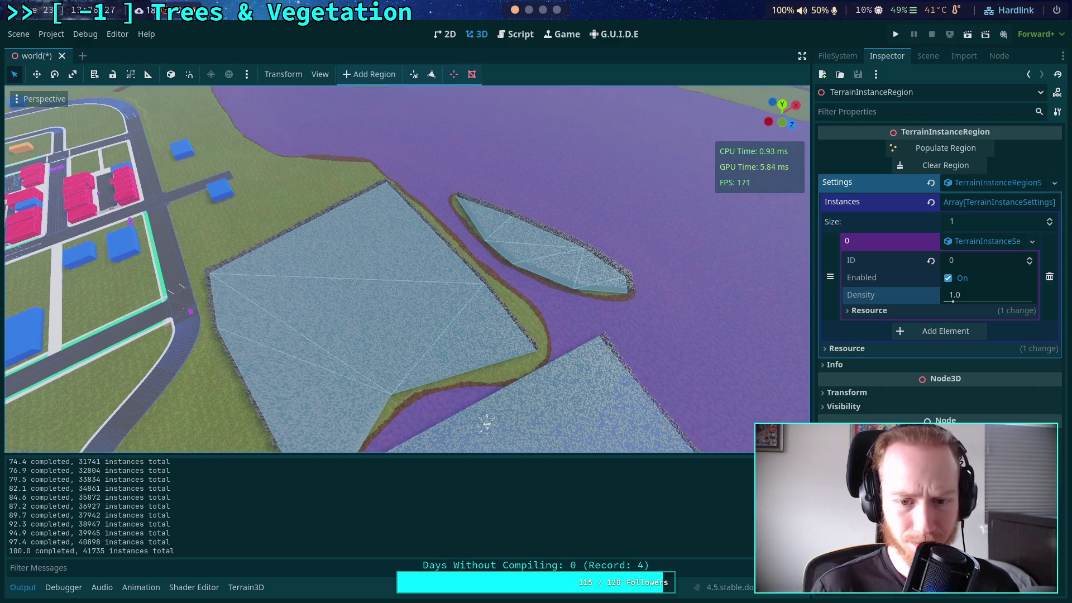
pyautogui.scroll(5, 407, 268)
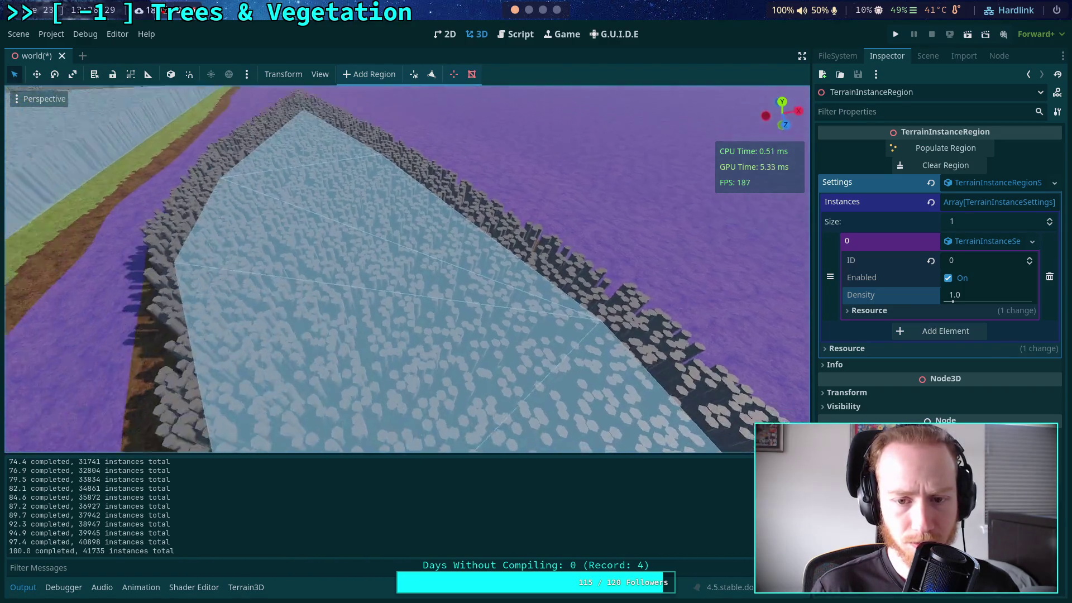
pyautogui.scroll(-8, 361, 237)
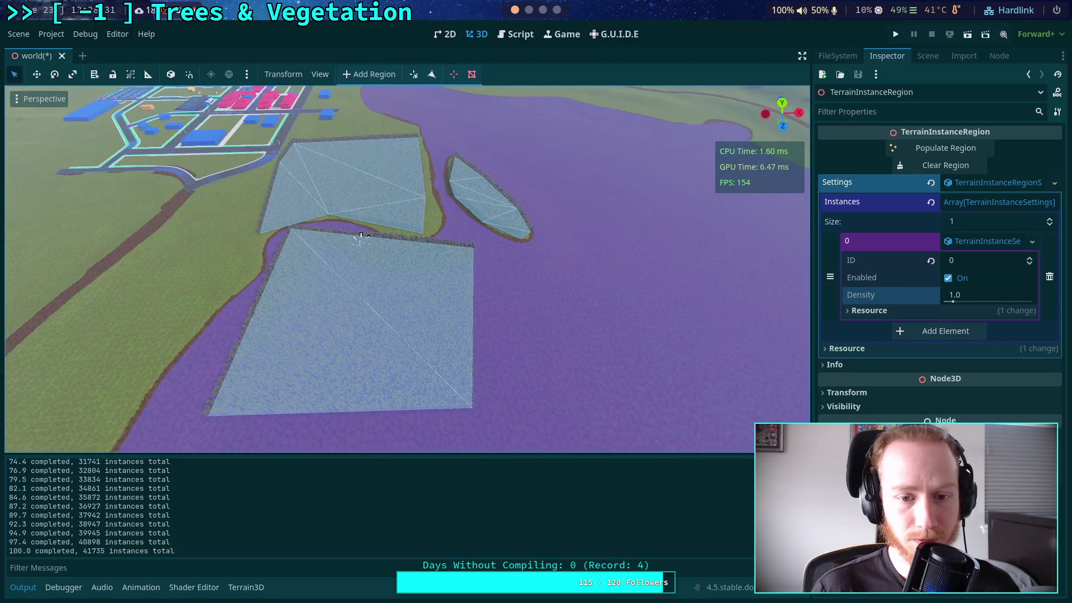
pyautogui.moveTo(361, 238); pyautogui.dragTo(384, 152)
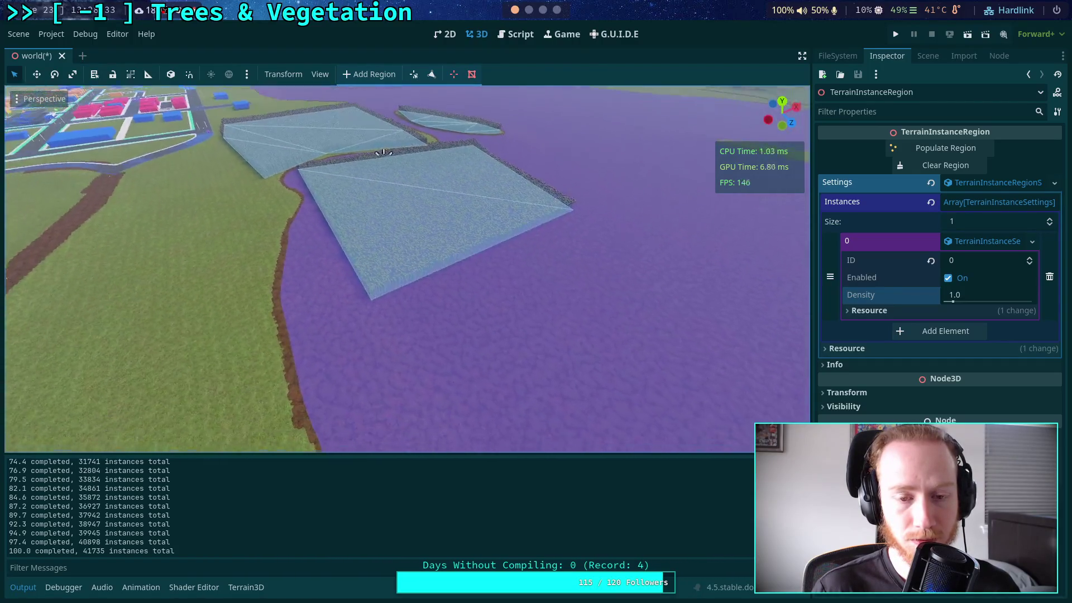
pyautogui.scroll(5, 384, 152)
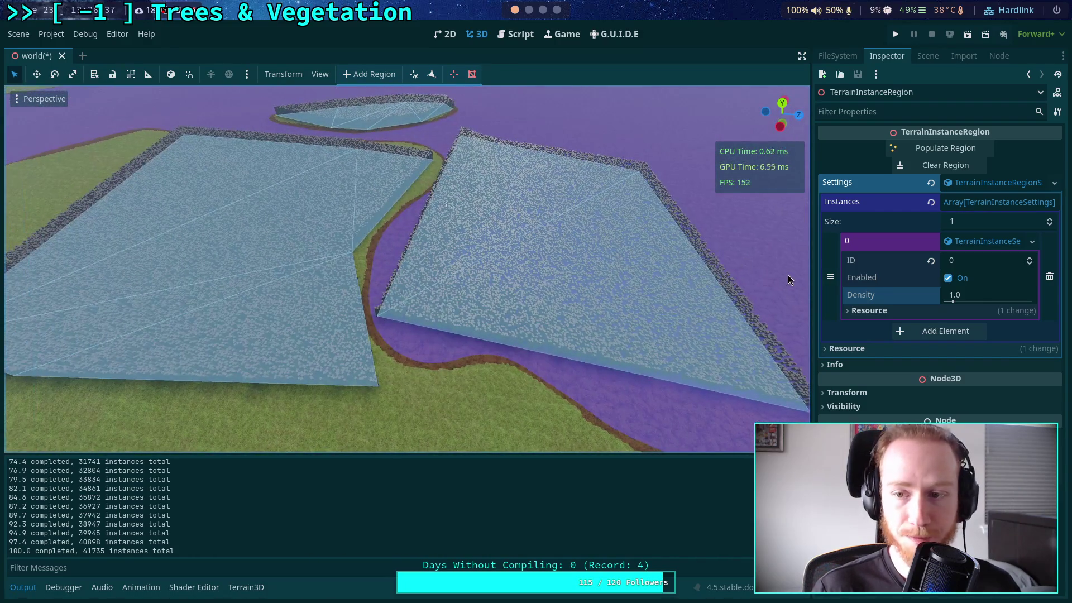
pyautogui.click(944, 166)
# - Set Density to 5.0 and populate the region
pyautogui.click(986, 291)
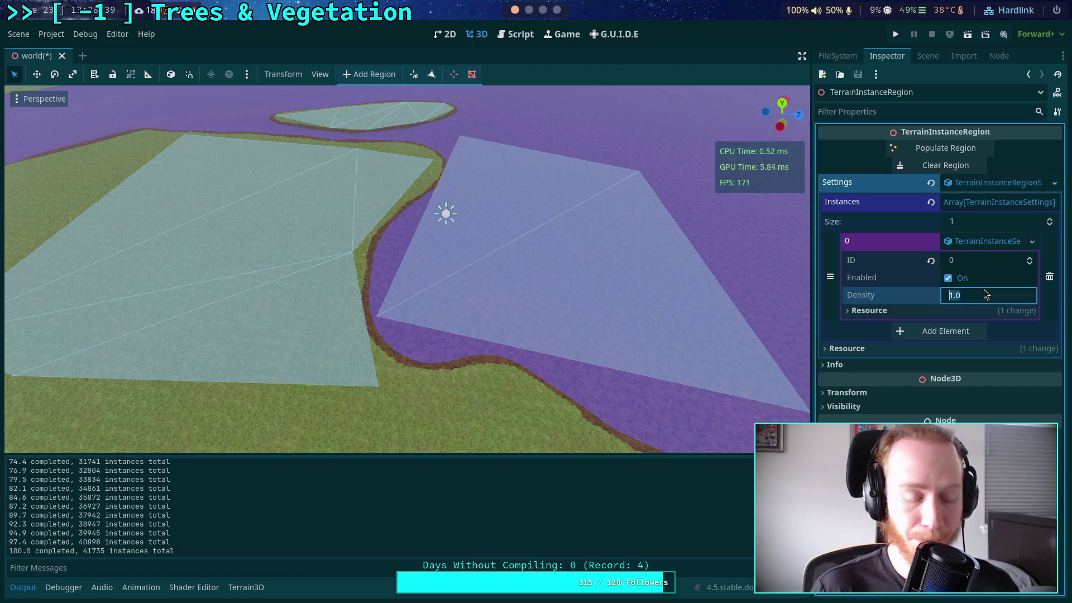
pyautogui.write('5')
pyautogui.press('Return')
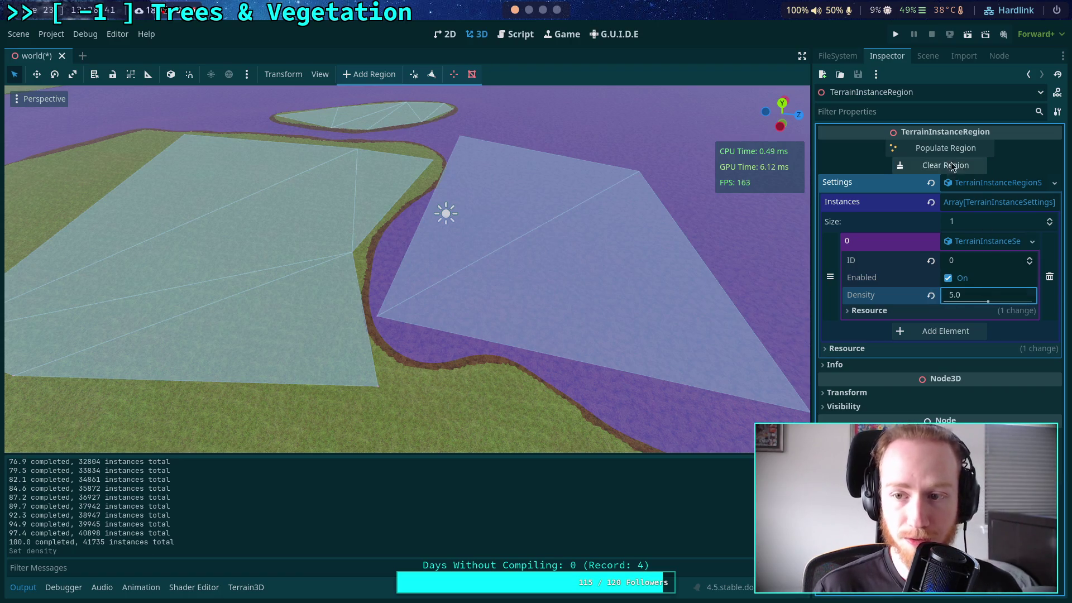
pyautogui.click(955, 147)
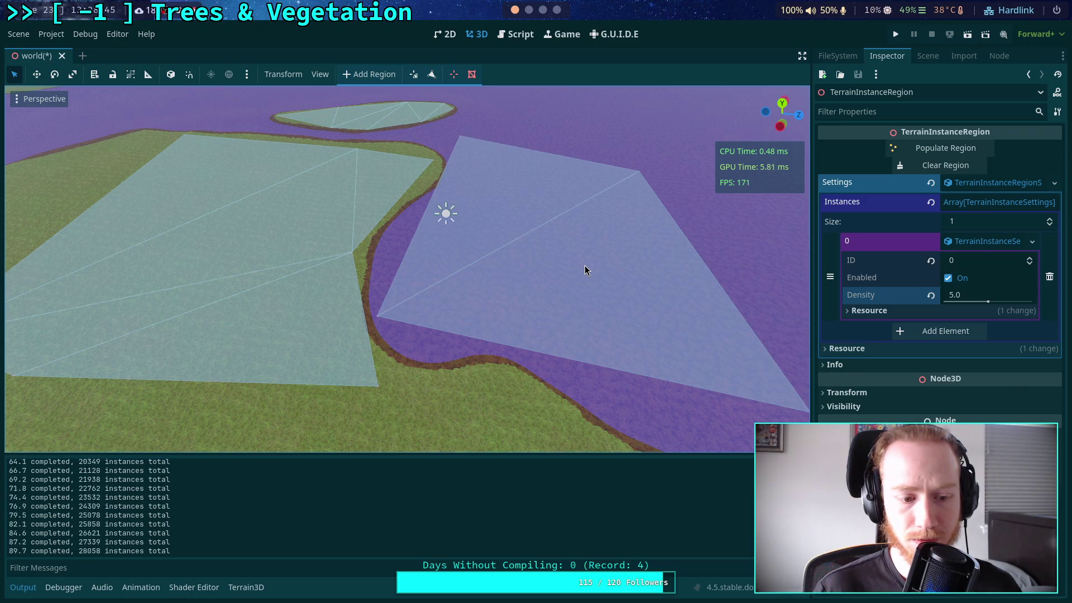
# - Clear the region, set Density to 10.0 and repopulate, giving 10674 instances
pyautogui.moveTo(455, 202)
pyautogui.mouseDown()
pyautogui.moveTo(455, 162)
pyautogui.moveTo(413, 192)
pyautogui.mouseUp()
pyautogui.moveTo(705, 132); pyautogui.dragTo(705, 132)
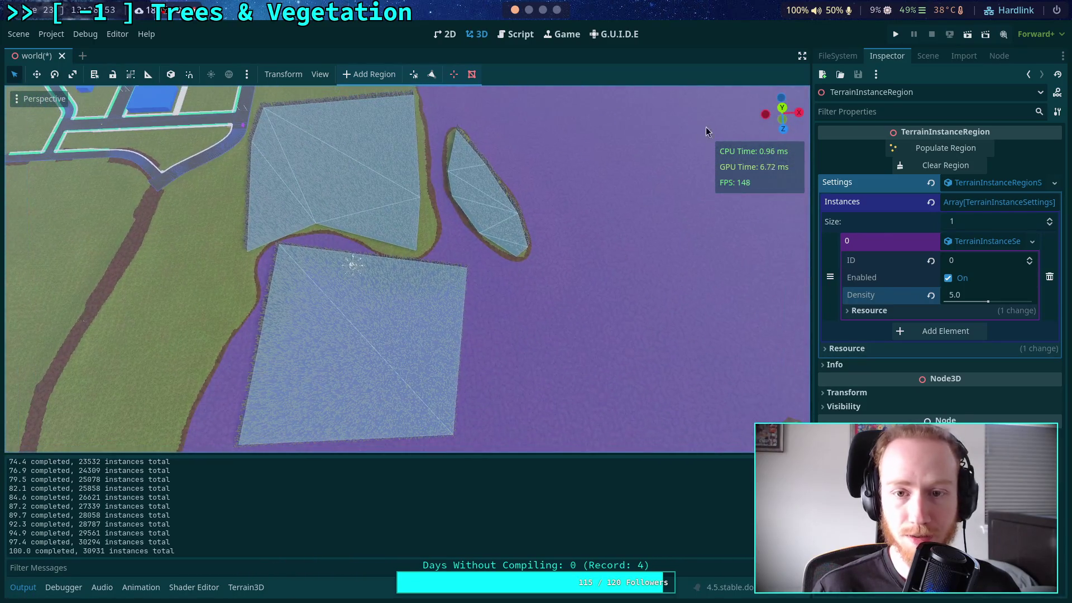
pyautogui.click(945, 165)
pyautogui.click(978, 294)
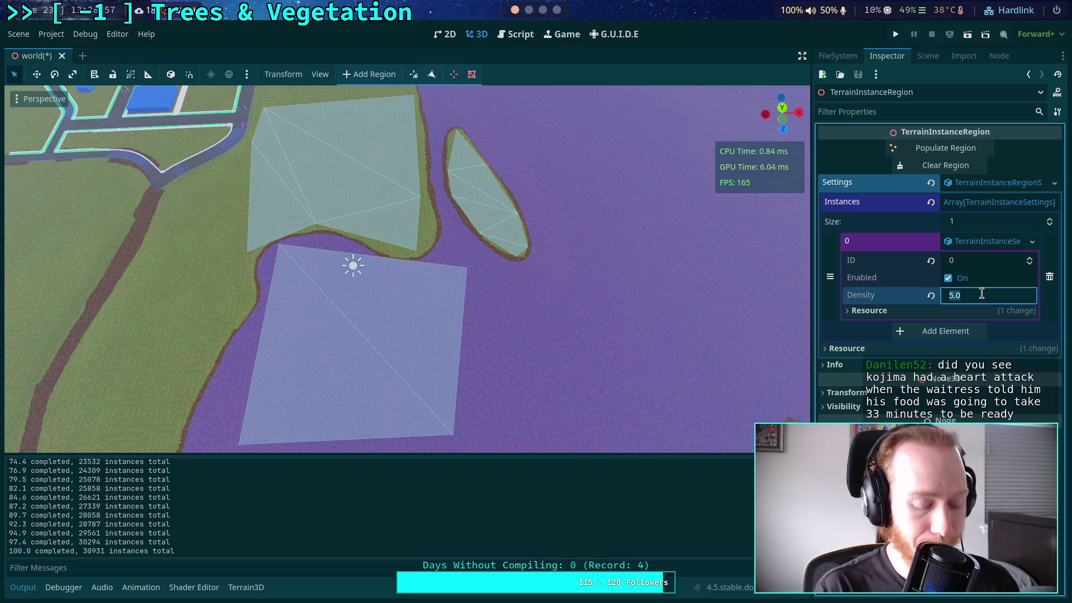
pyautogui.write('10')
pyautogui.press('Return')
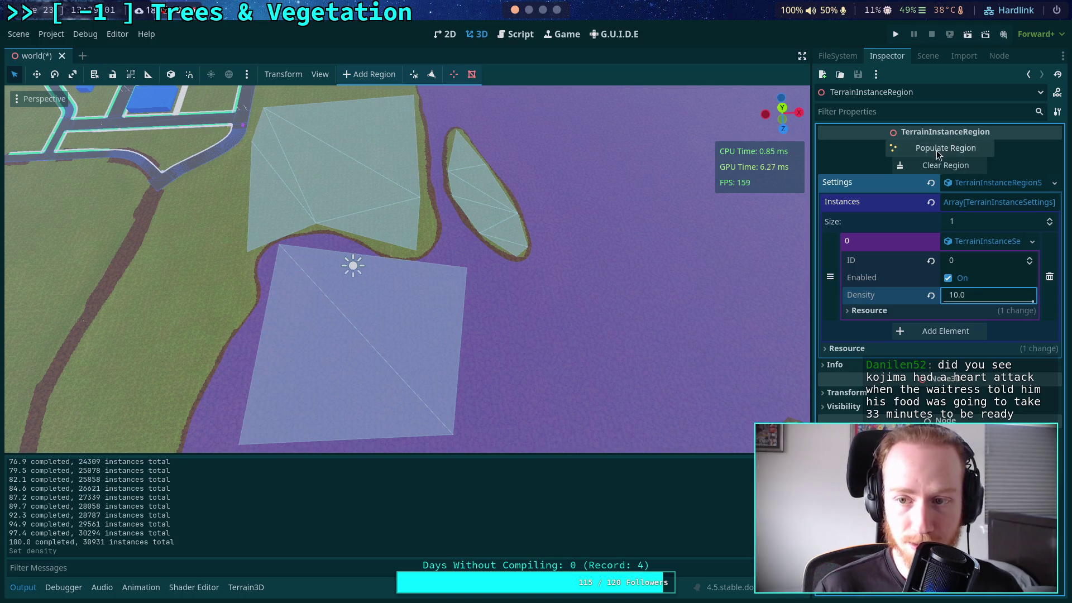
pyautogui.click(938, 150)
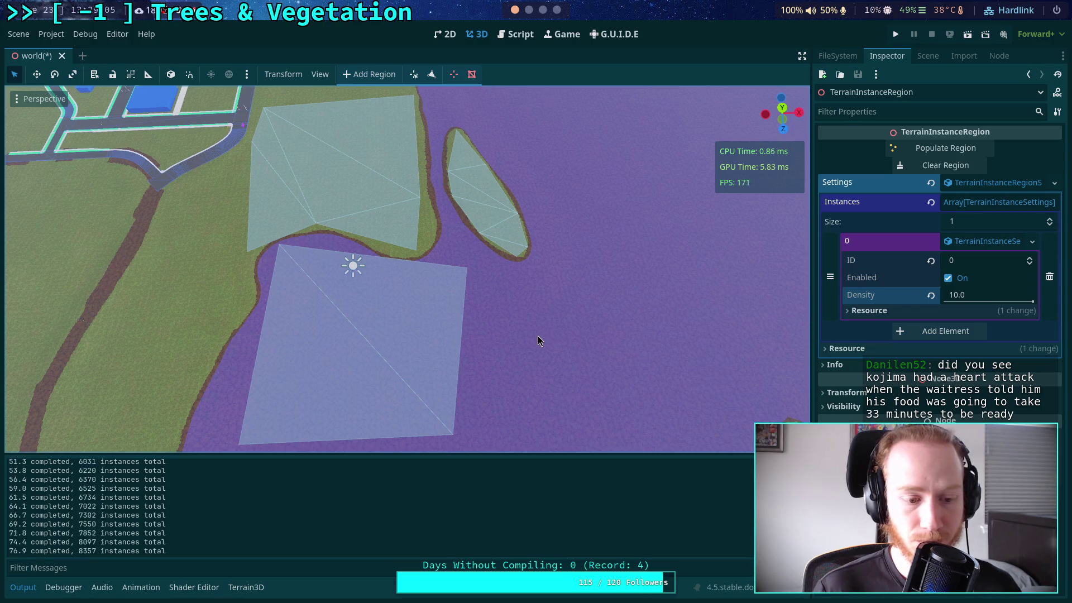
pyautogui.moveTo(544, 344); pyautogui.dragTo(525, 329)
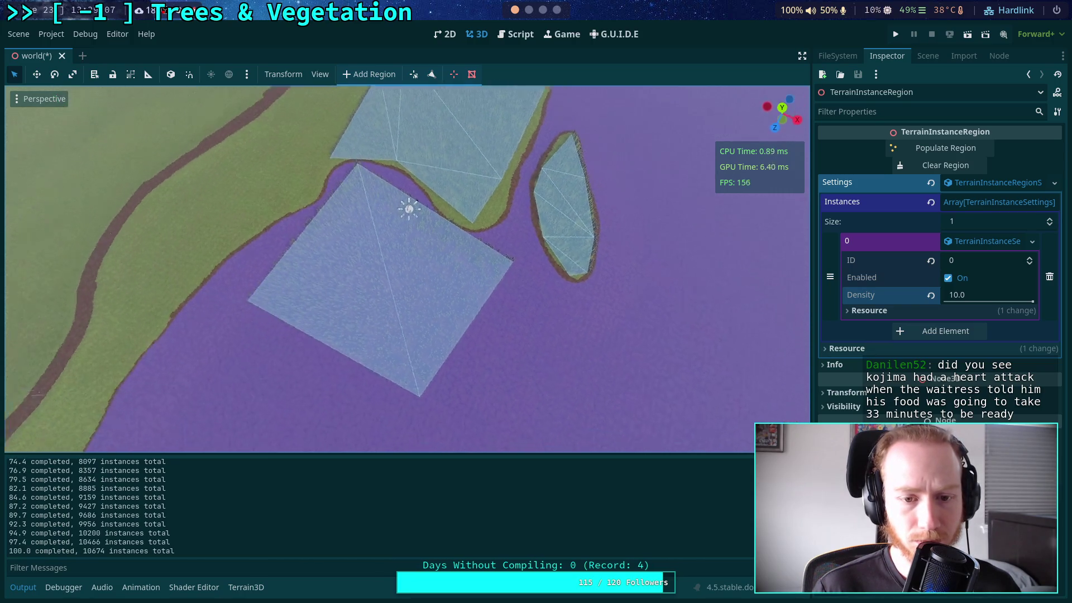
# - Fly the camera through the density-10 trees and back out over the river and town
pyautogui.scroll(5, 407, 268)
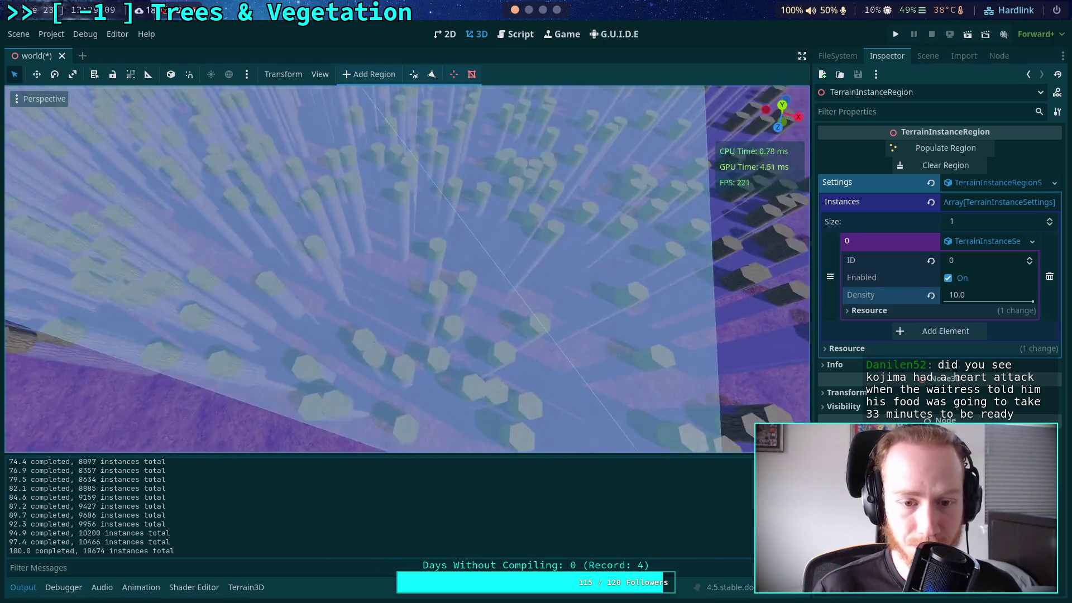
pyautogui.press('w')
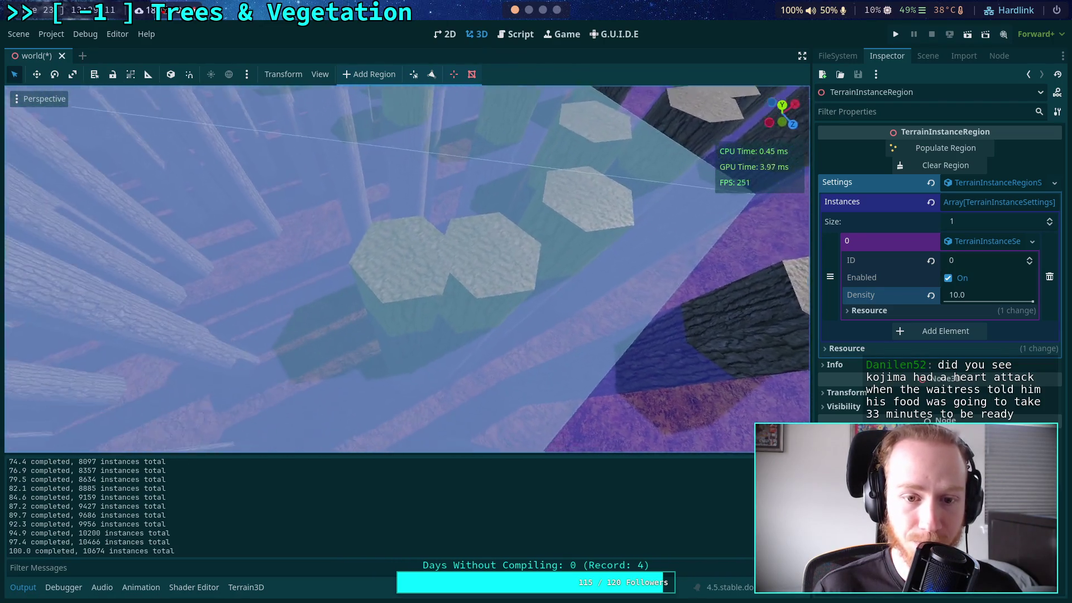
pyautogui.scroll(-5, 268, 158)
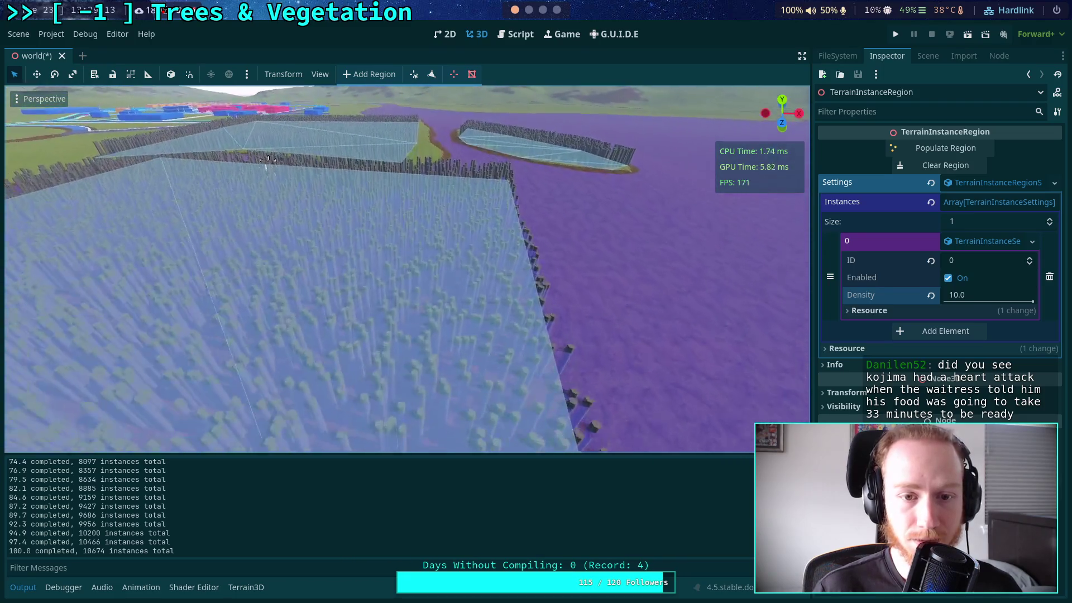
pyautogui.press('w')
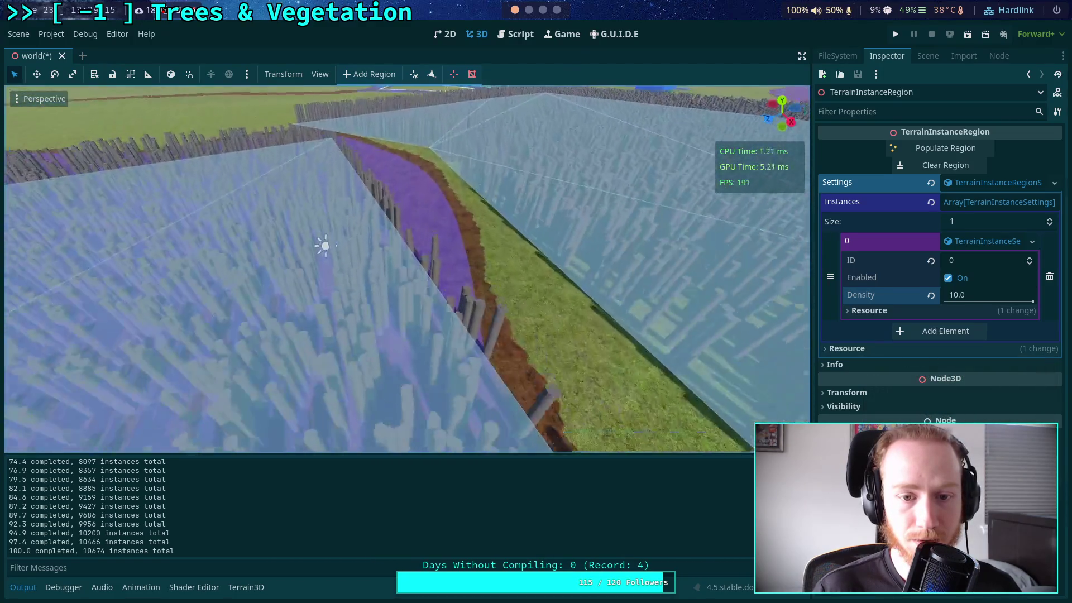
pyautogui.press('s')
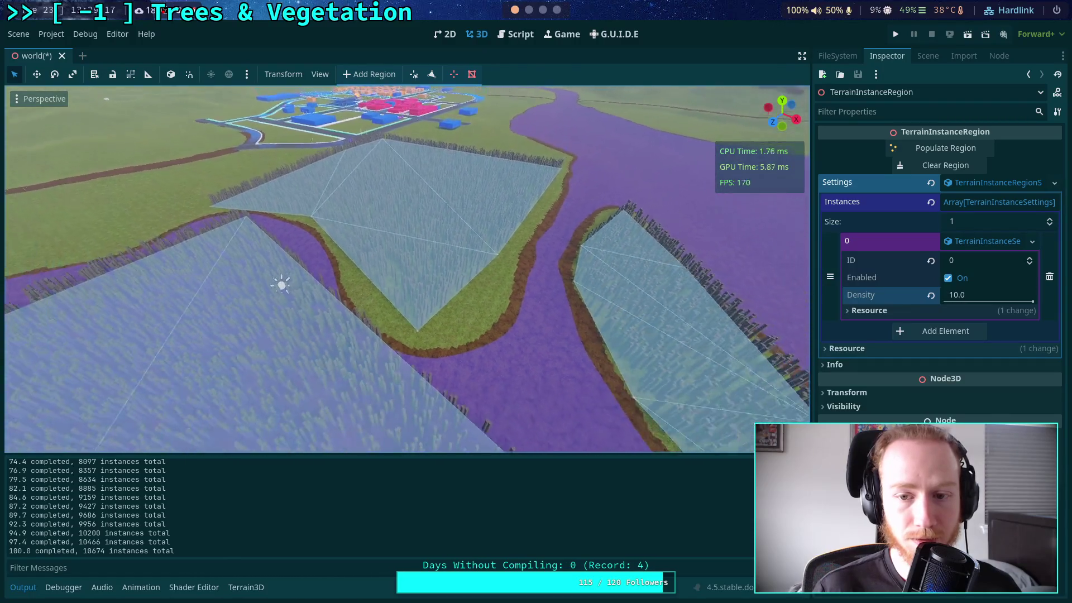
pyautogui.press('s')
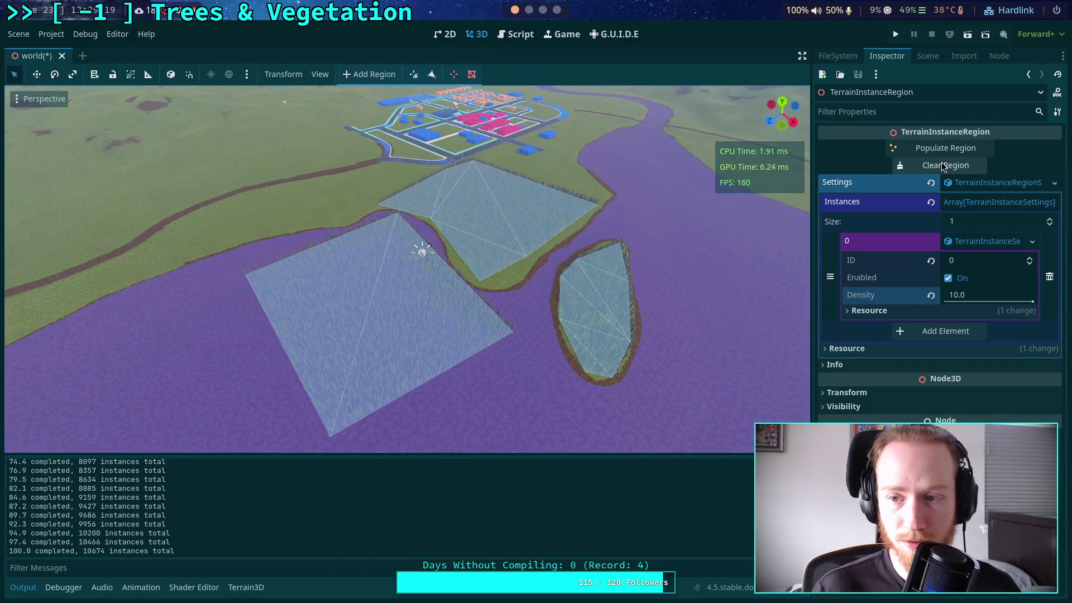
# - Clear the region, set Density to 50.0 and repopulate, giving 443 instances
pyautogui.click(941, 165)
pyautogui.click(986, 299)
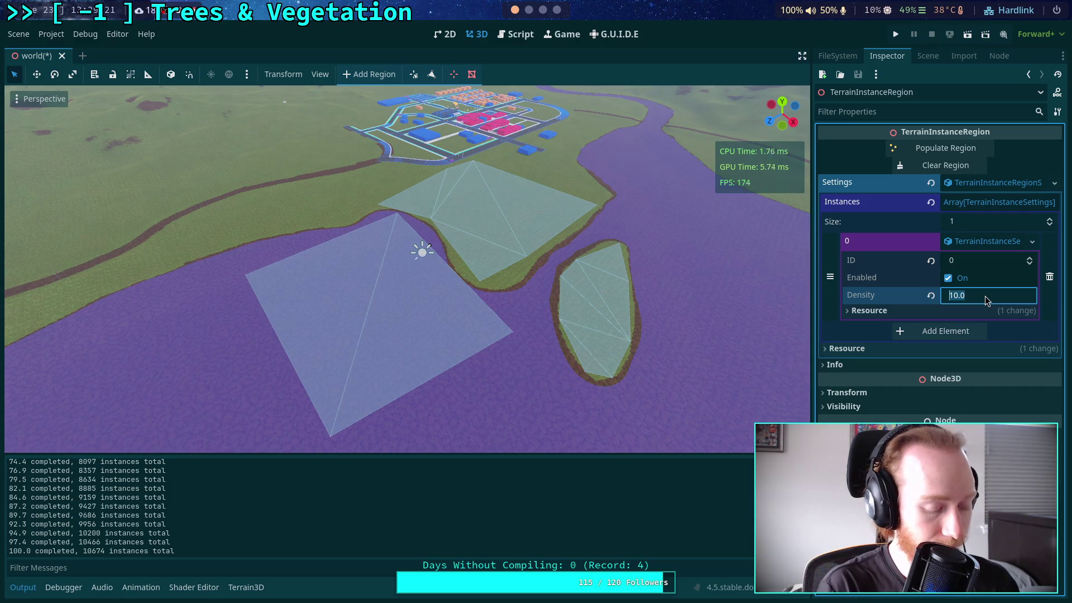
pyautogui.write('50')
pyautogui.press('Return')
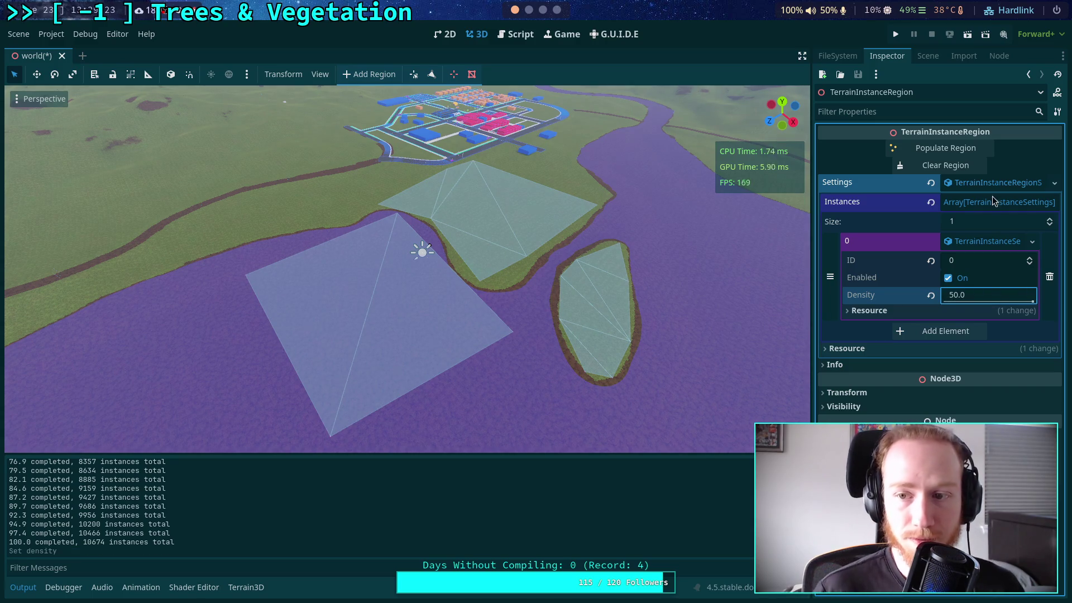
pyautogui.click(975, 150)
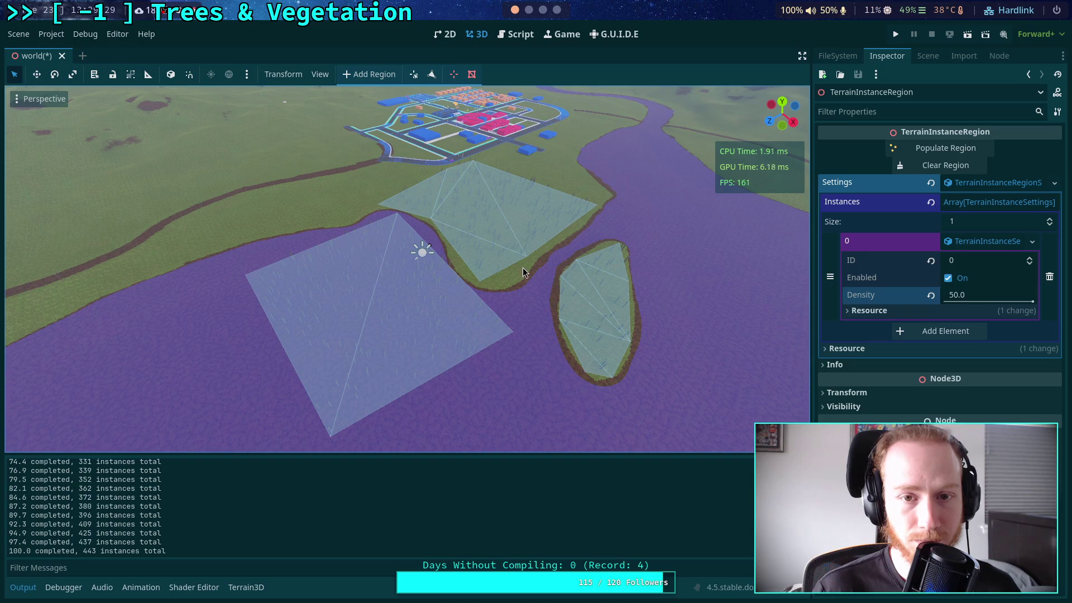
pyautogui.click(928, 56)
# - Select Terrain3D and then TerrainNavRegions in the scene tree
pyautogui.click(890, 323)
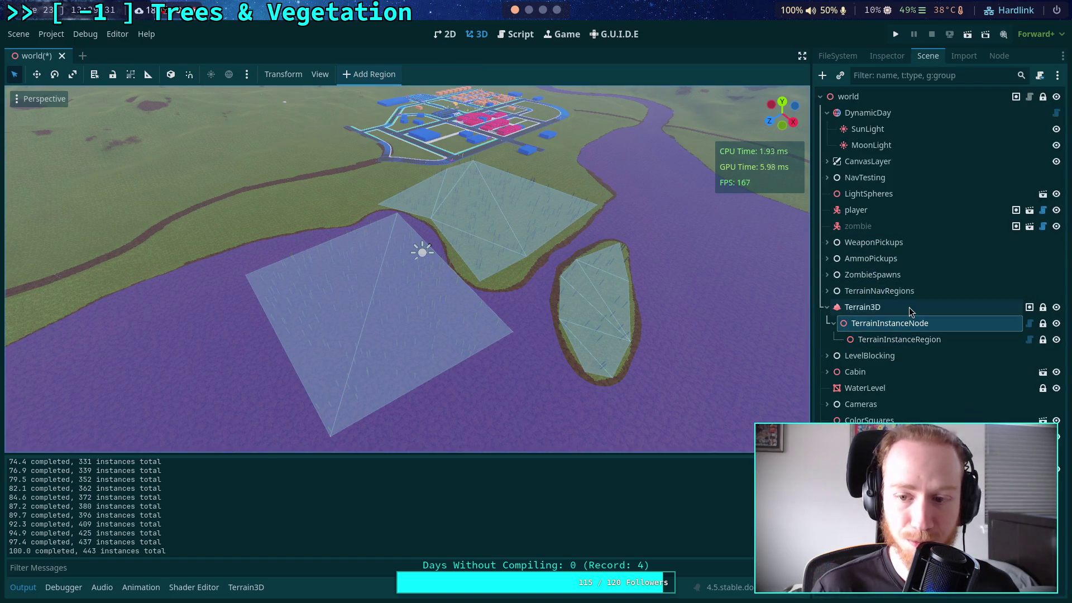
pyautogui.click(909, 307)
pyautogui.scroll(3, 568, 316)
pyautogui.click(871, 291)
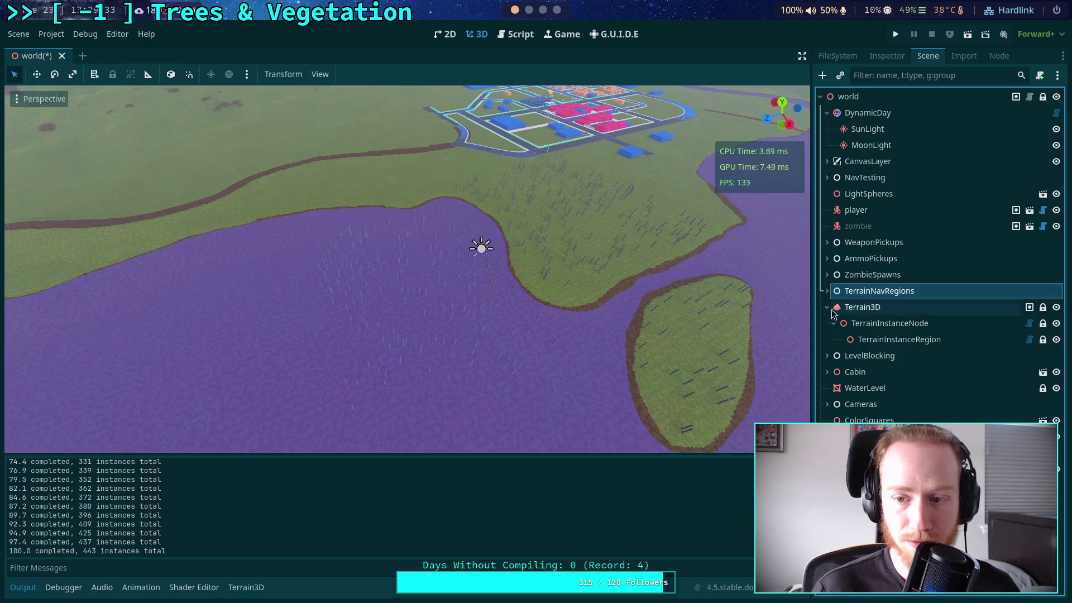
pyautogui.scroll(5, 205, 436)
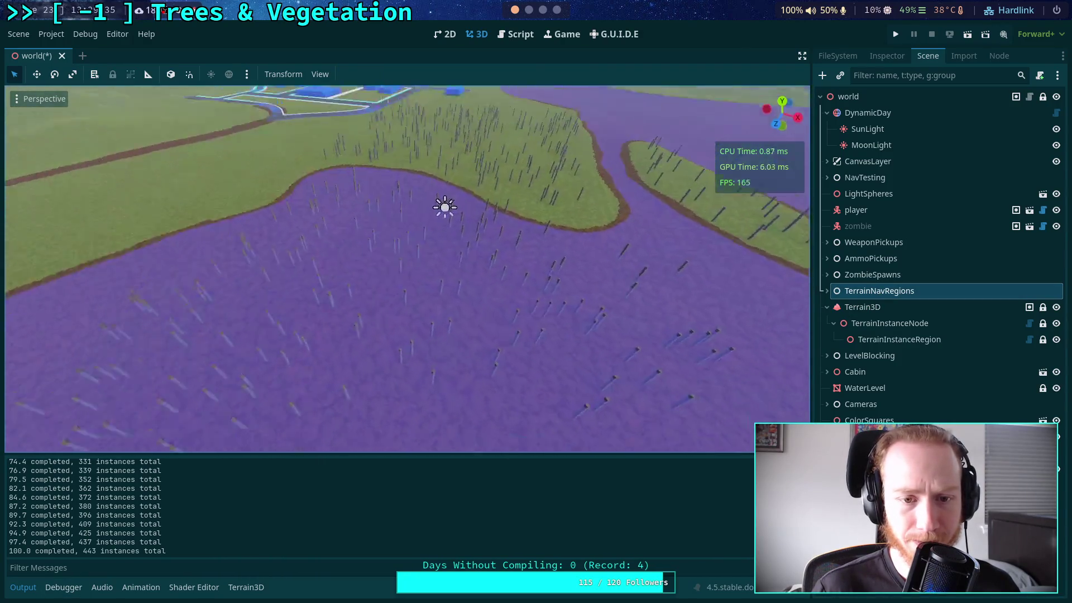
# - Fly the camera over the field, lake, island and town to survey the sparse instances
pyautogui.press('w')
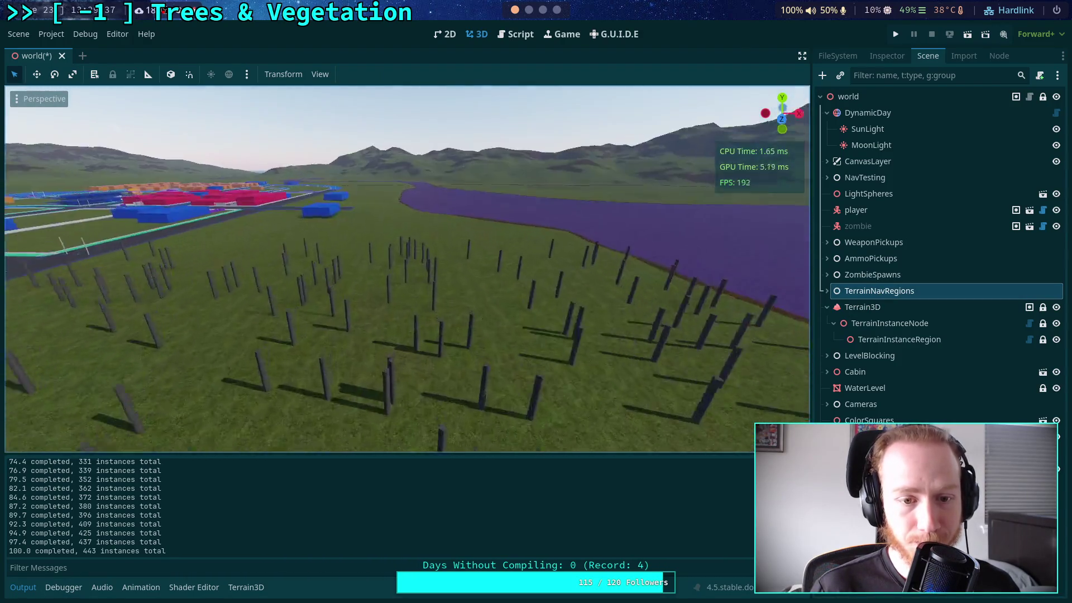
pyautogui.press('s')
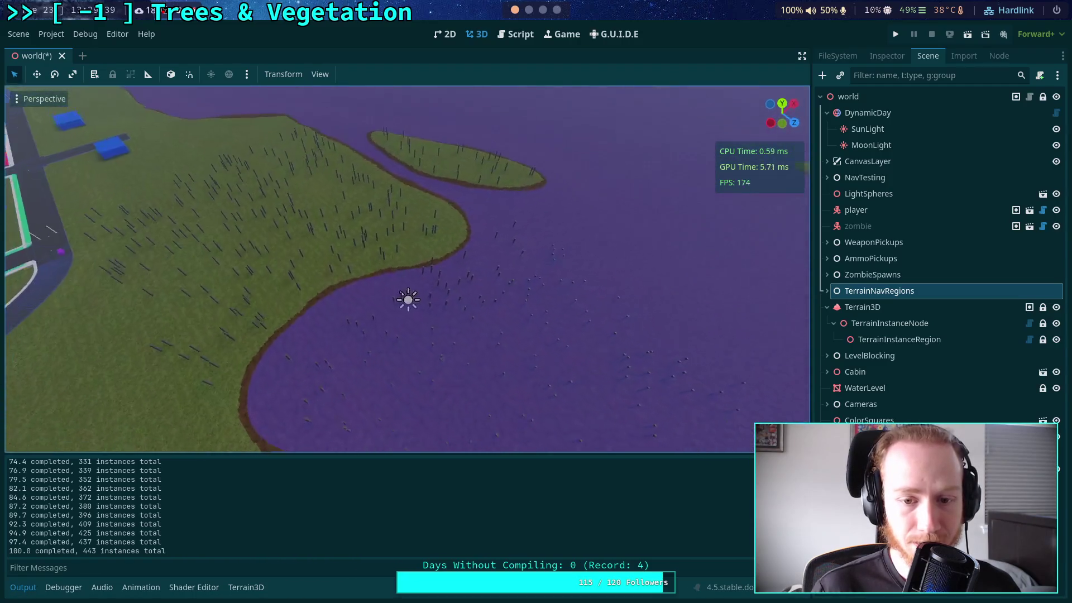
pyautogui.press('w')
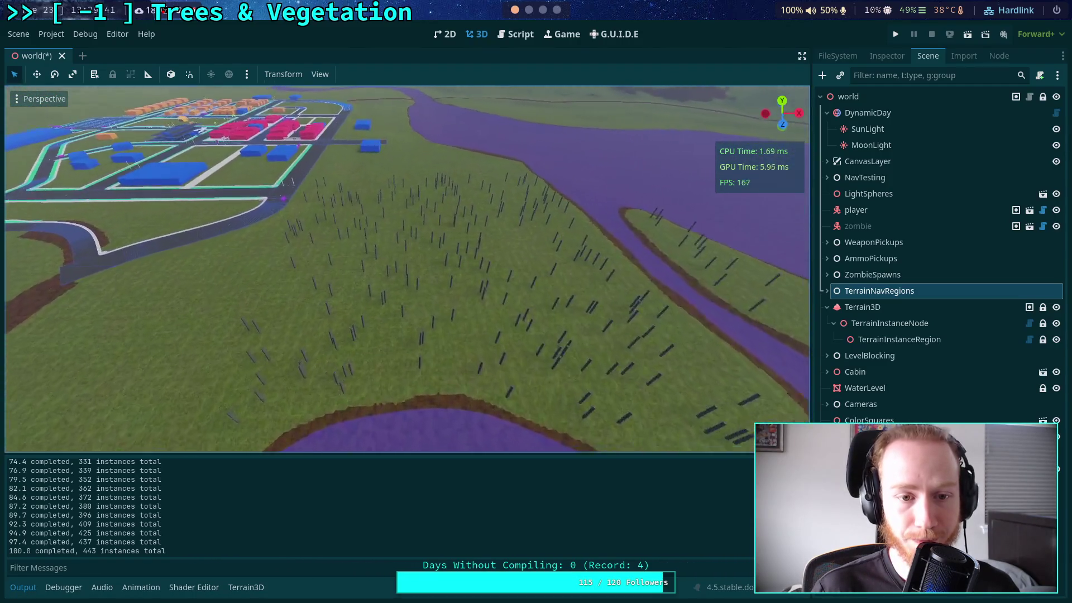
pyautogui.press('w')
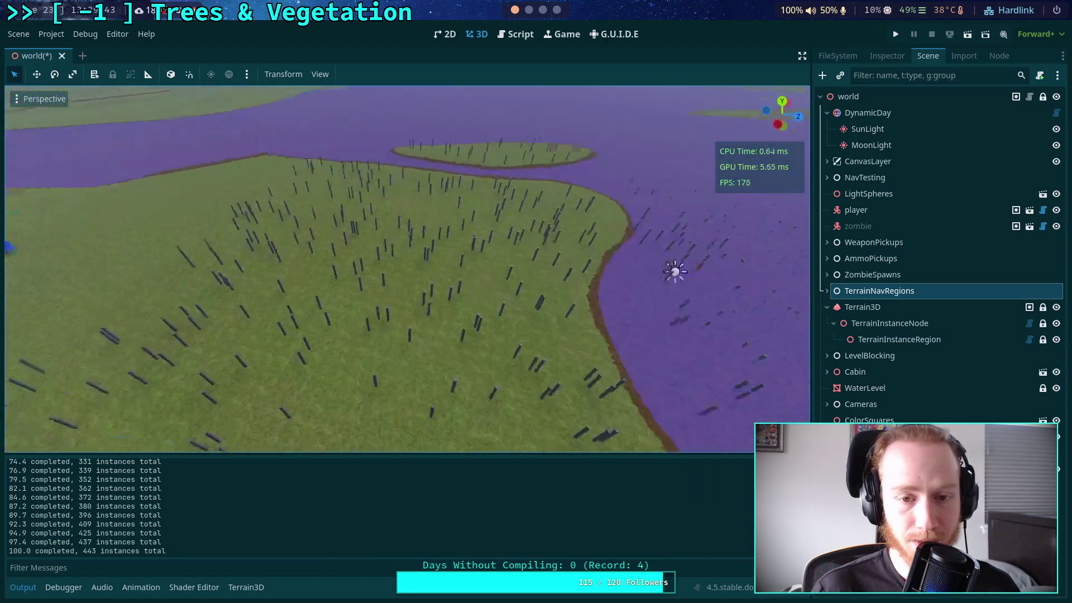
pyautogui.press('s')
pyautogui.press('w')
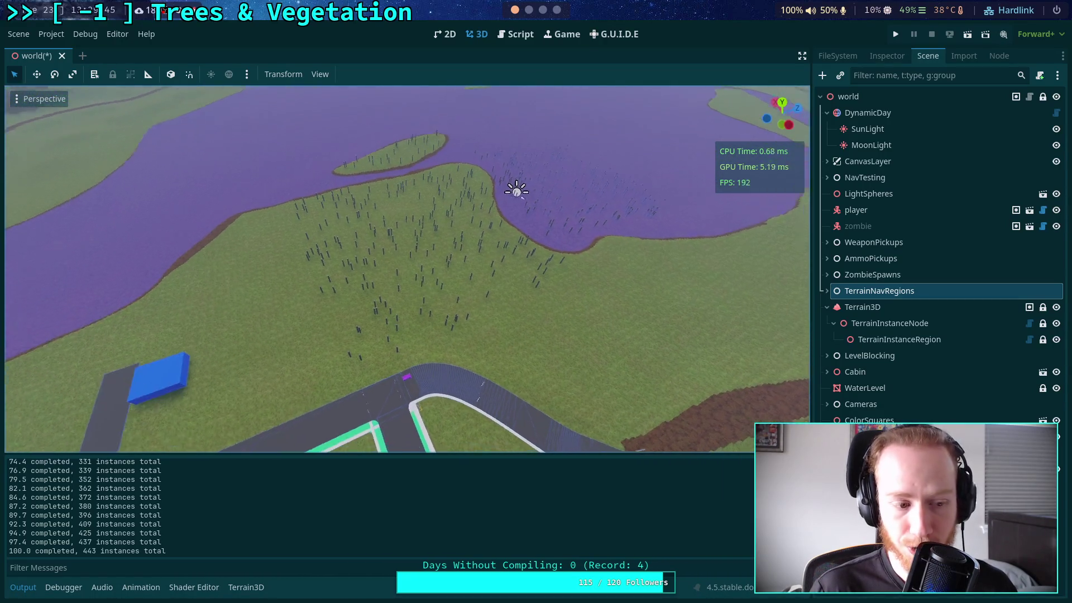
pyautogui.press('s')
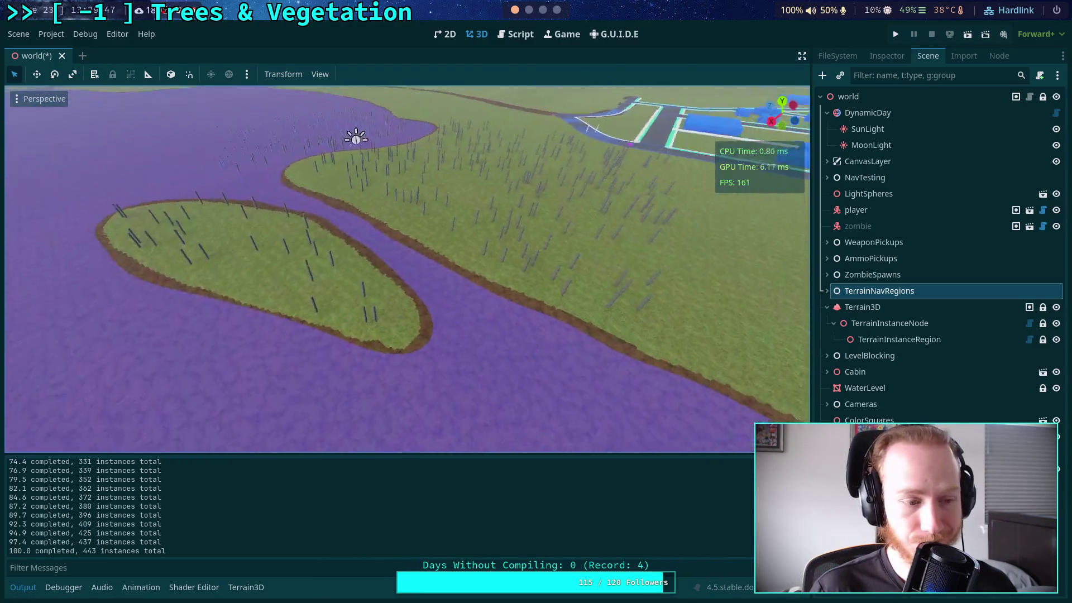
# - Select the TerrainInstanceRegion node, frame it, and show its properties
pyautogui.click(875, 339)
pyautogui.doubleClick(874, 340)
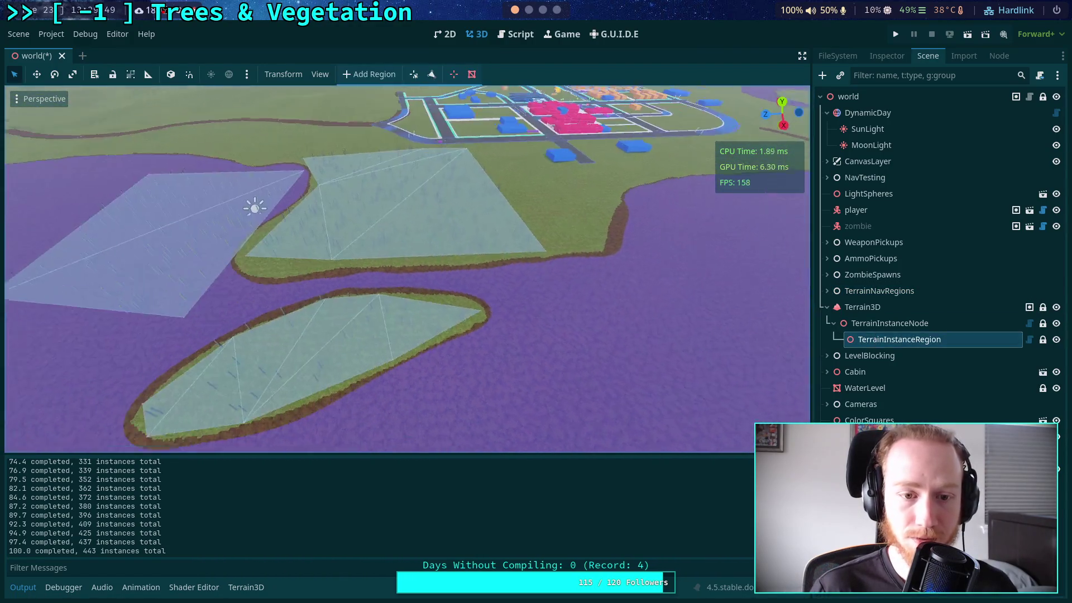
pyautogui.click(963, 58)
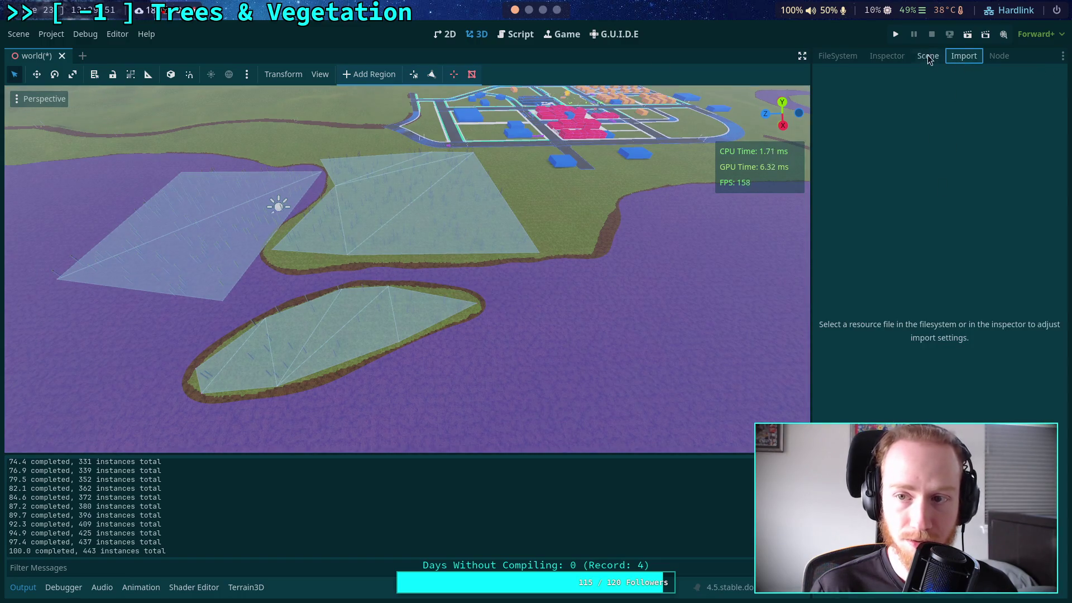
pyautogui.click(891, 56)
# - Clear the region, set Density to 10.0, repopulate, and open TerrainInstanceRegion.gd
pyautogui.click(942, 167)
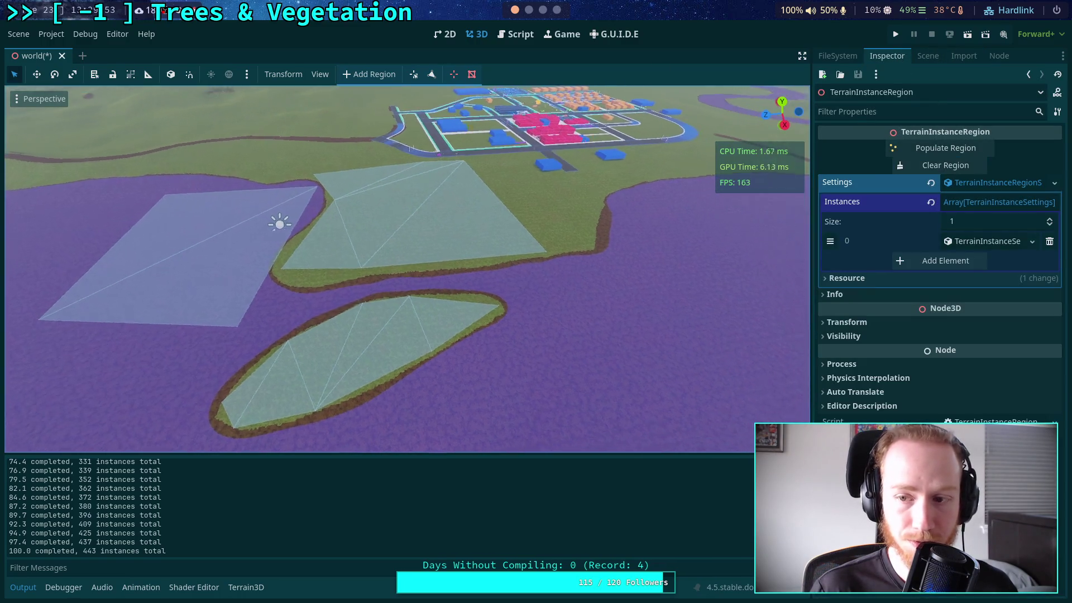
pyautogui.click(986, 242)
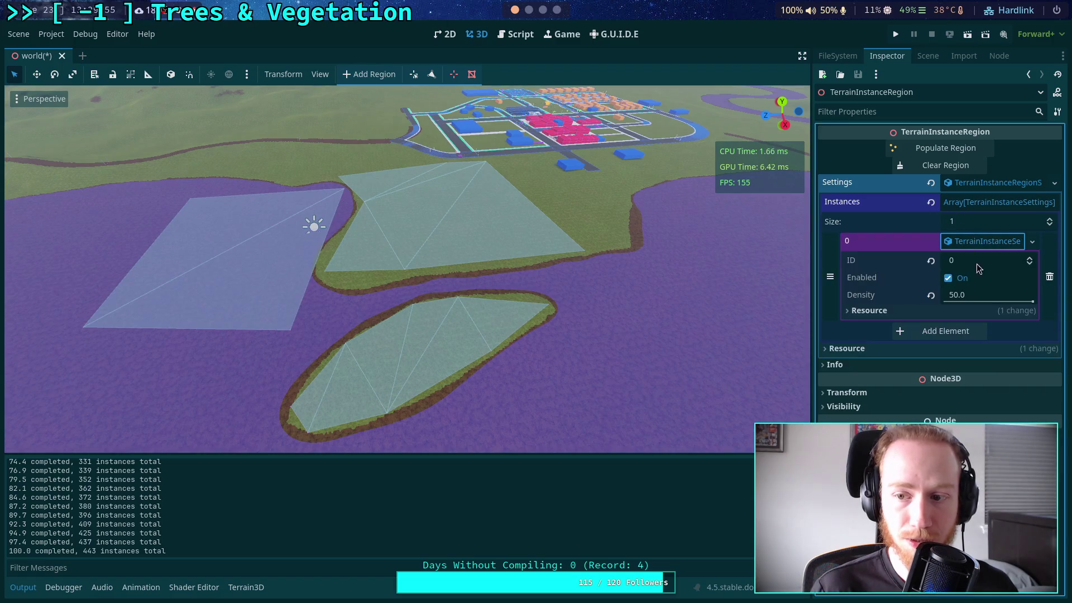
pyautogui.click(987, 296)
pyautogui.write('10')
pyautogui.press('Return')
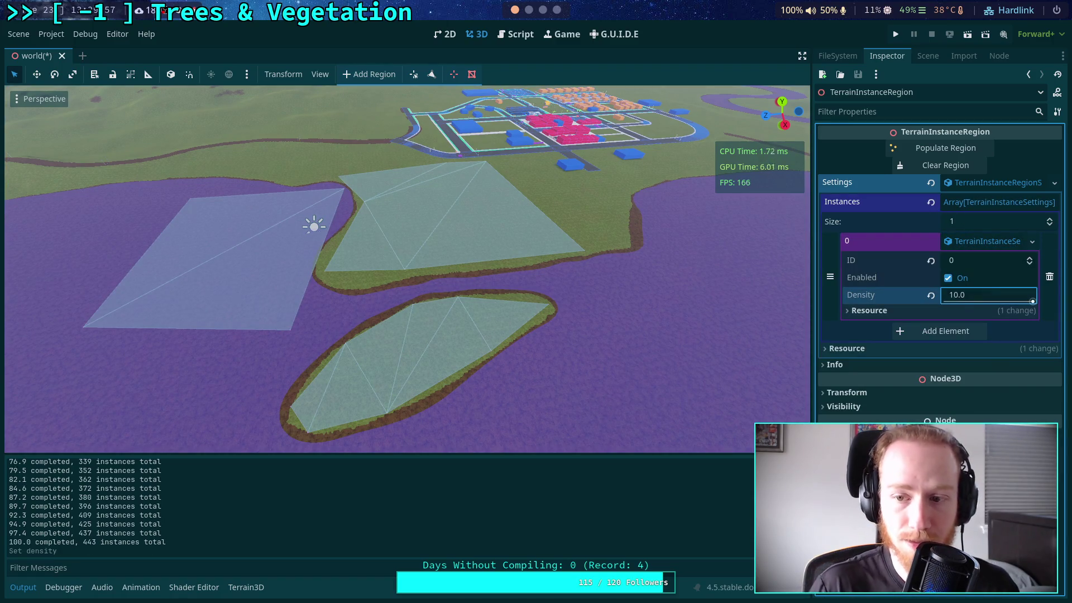
pyautogui.click(943, 149)
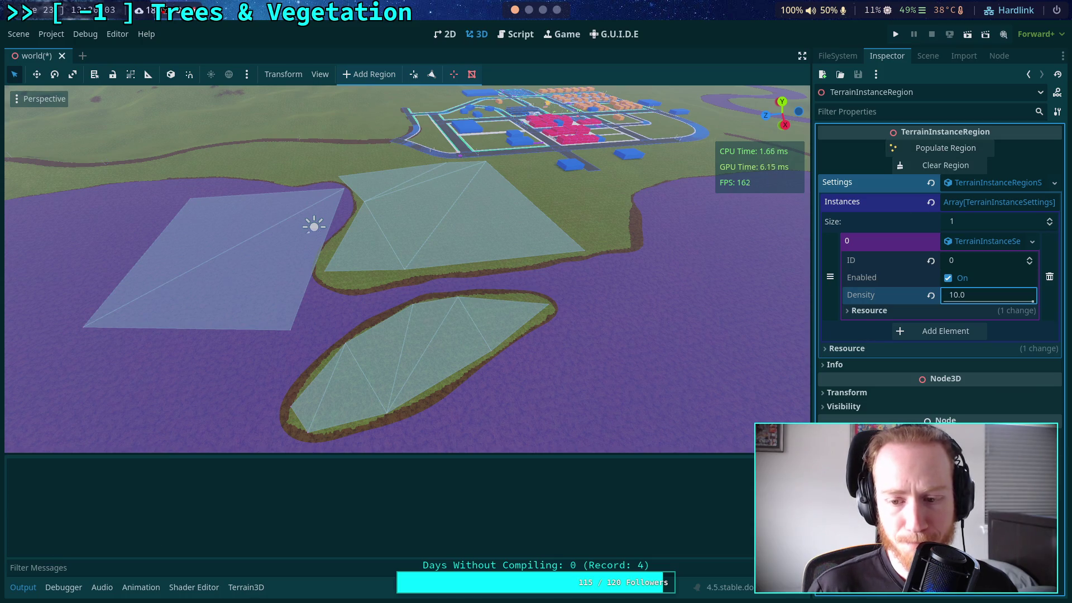
pyautogui.click(515, 34)
pyautogui.scroll(10, 509, 208)
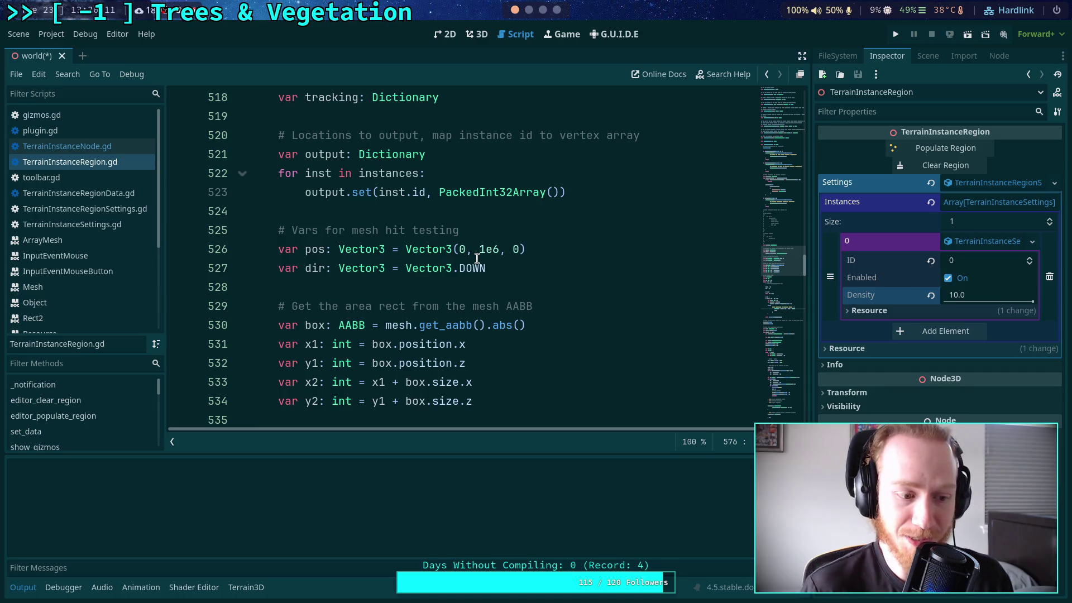
# - Hide the Output panel and place the caret at the end of the populate_region header
pyautogui.scroll(9, 474, 276)
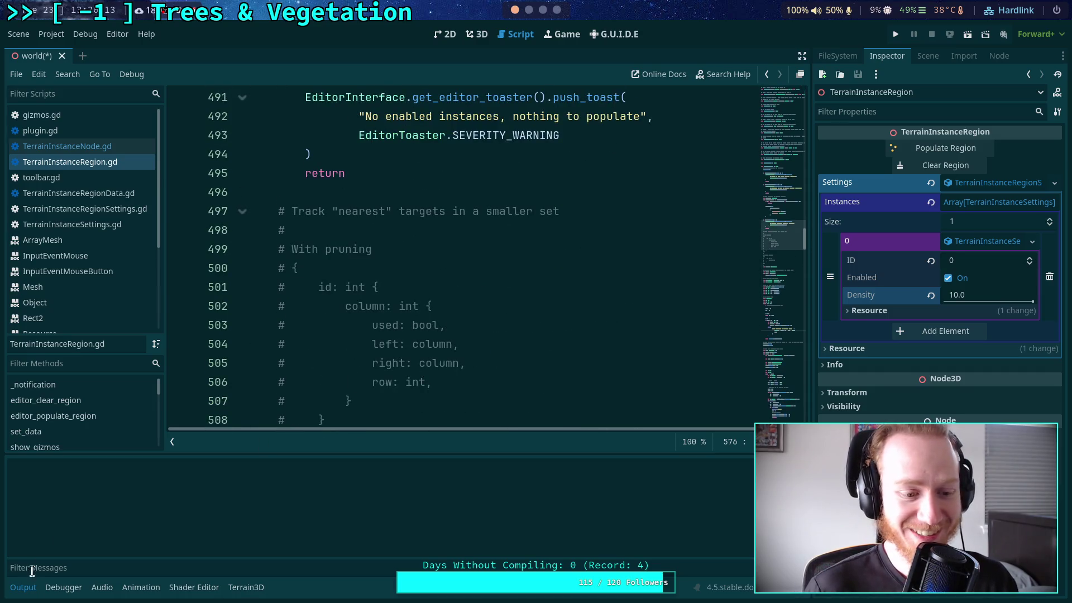
pyautogui.click(23, 587)
pyautogui.scroll(12, 366, 363)
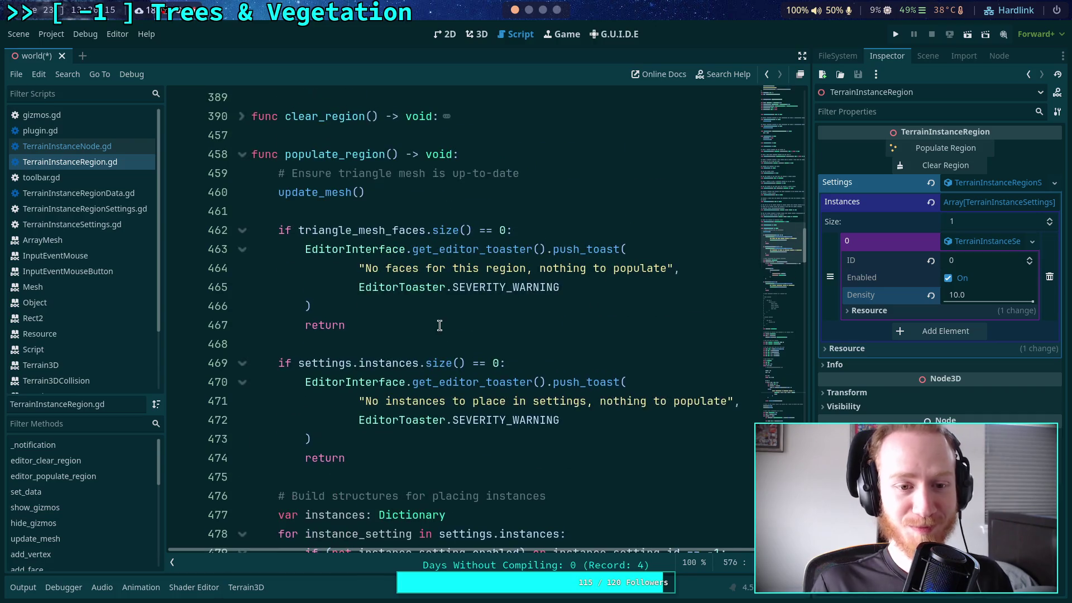
pyautogui.click(577, 215)
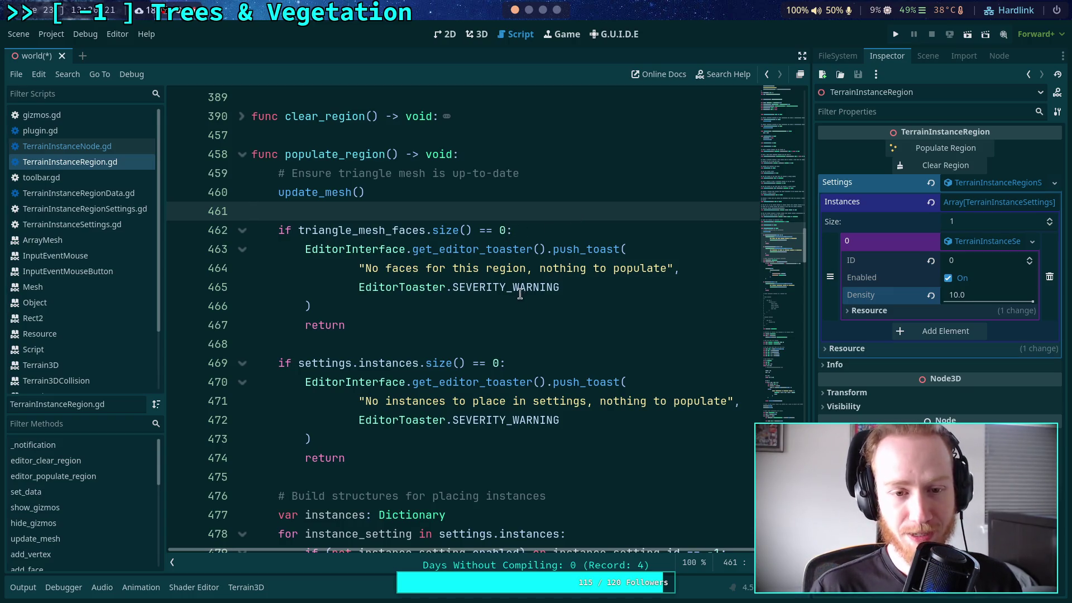
pyautogui.scroll(-2, 520, 293)
pyautogui.scroll(3, 503, 284)
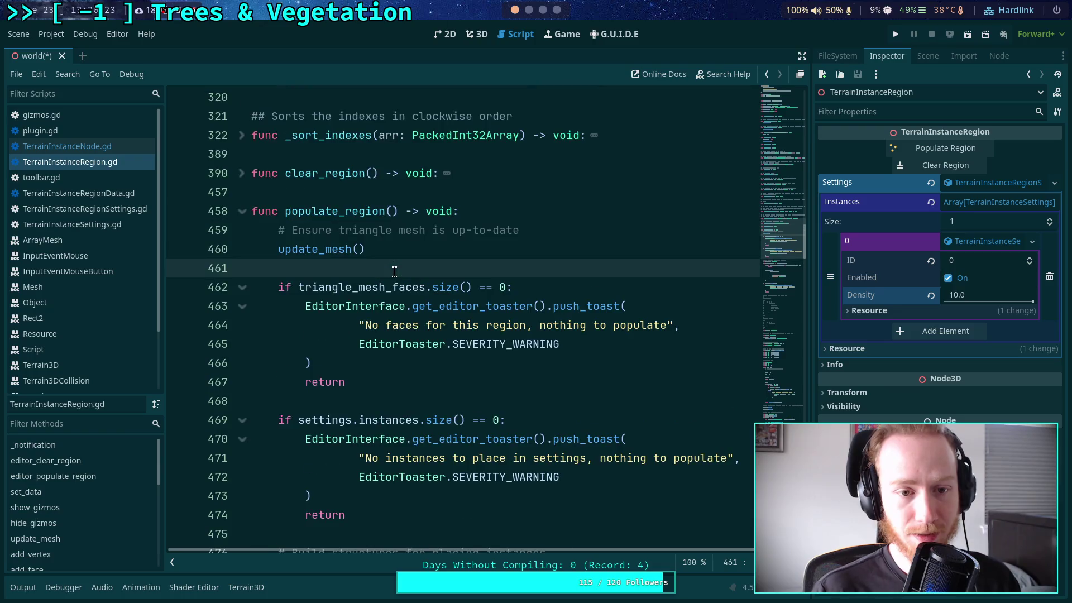
pyautogui.click(549, 213)
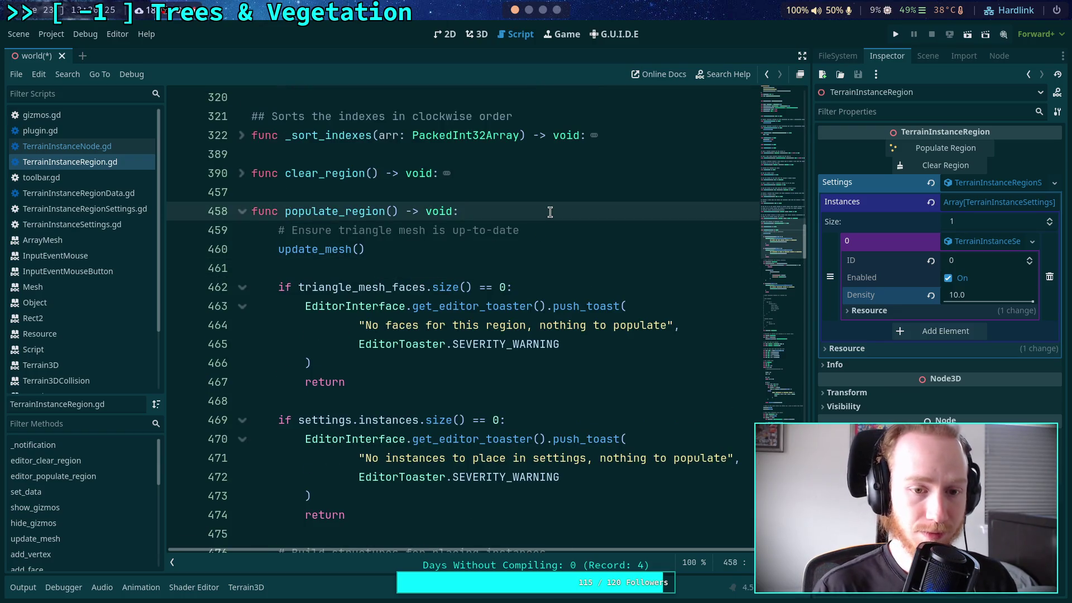
# - Add 'var start: int = Time.get_ticks_usec()' at the top of populate_region and save
pyautogui.press('Return')
pyautogui.press('Return')
pyautogui.press('Up')
pyautogui.write('ar ')
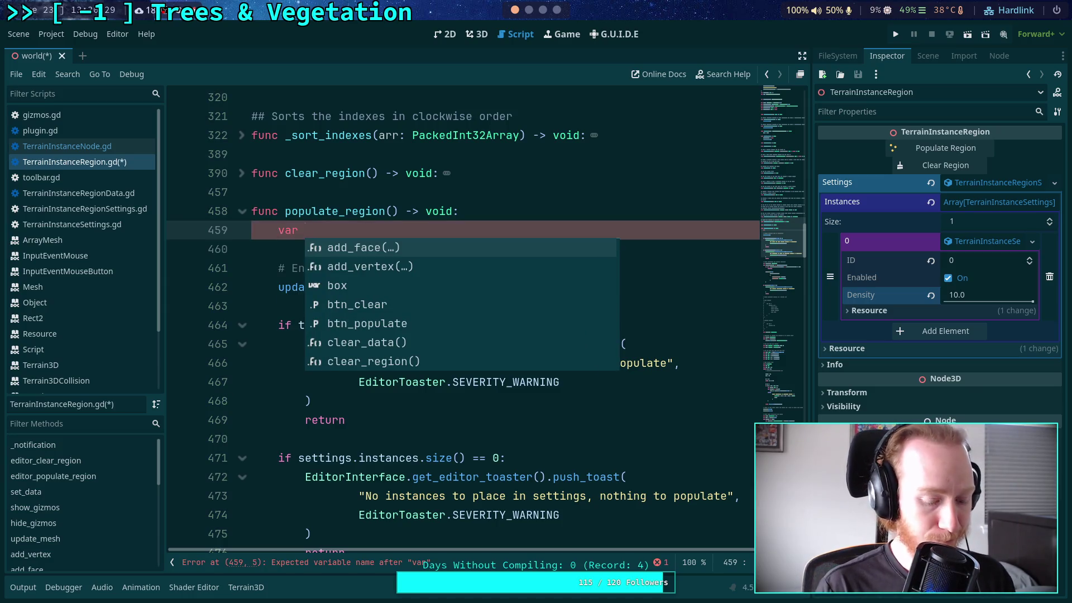
pyautogui.write('start: ')
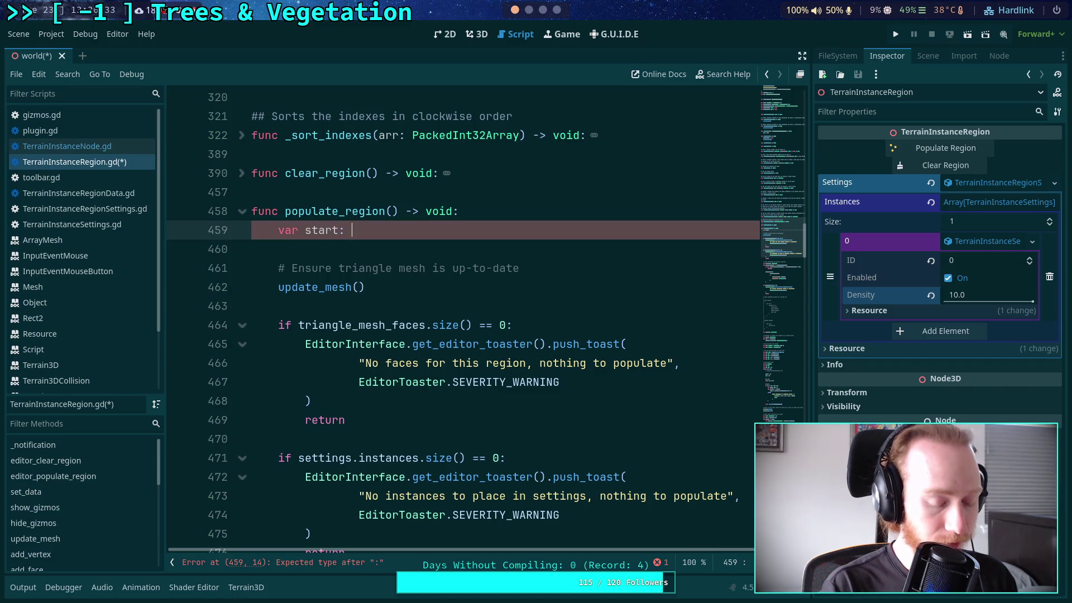
pyautogui.write('int = Time')
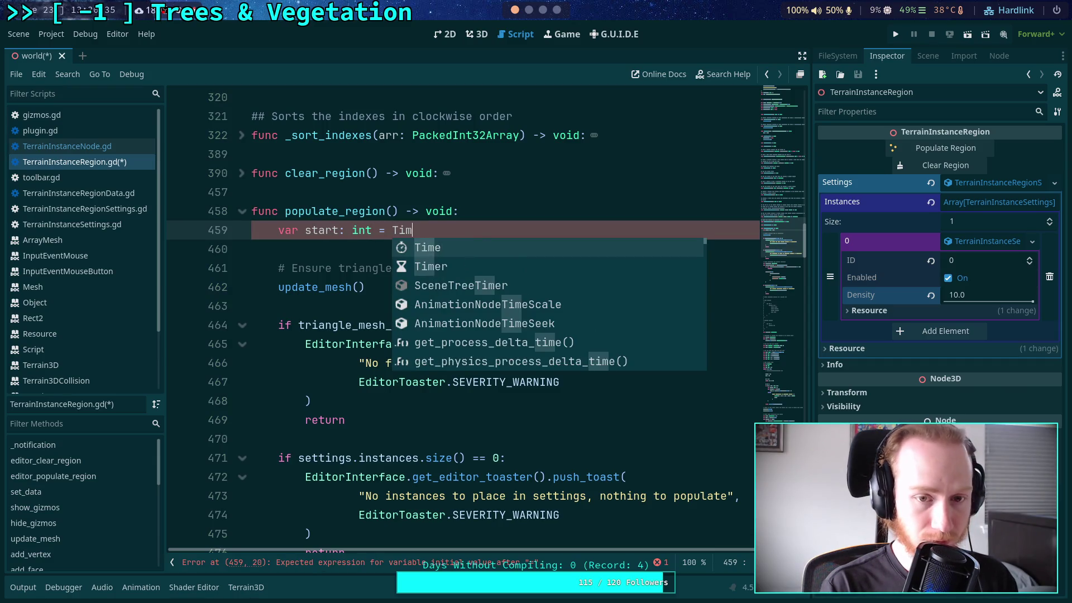
pyautogui.write('.')
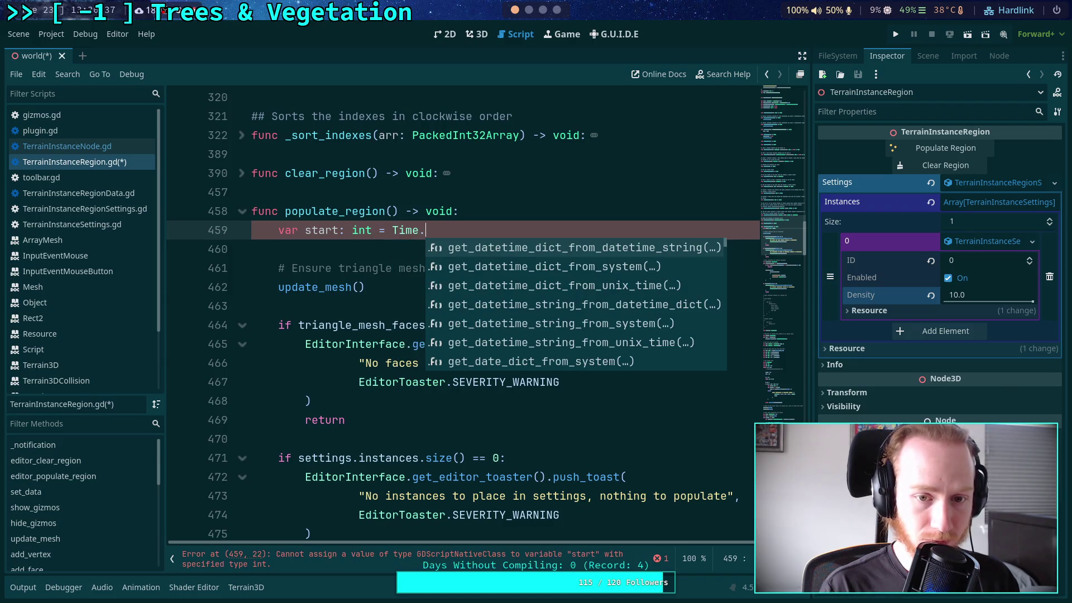
pyautogui.write('get_us')
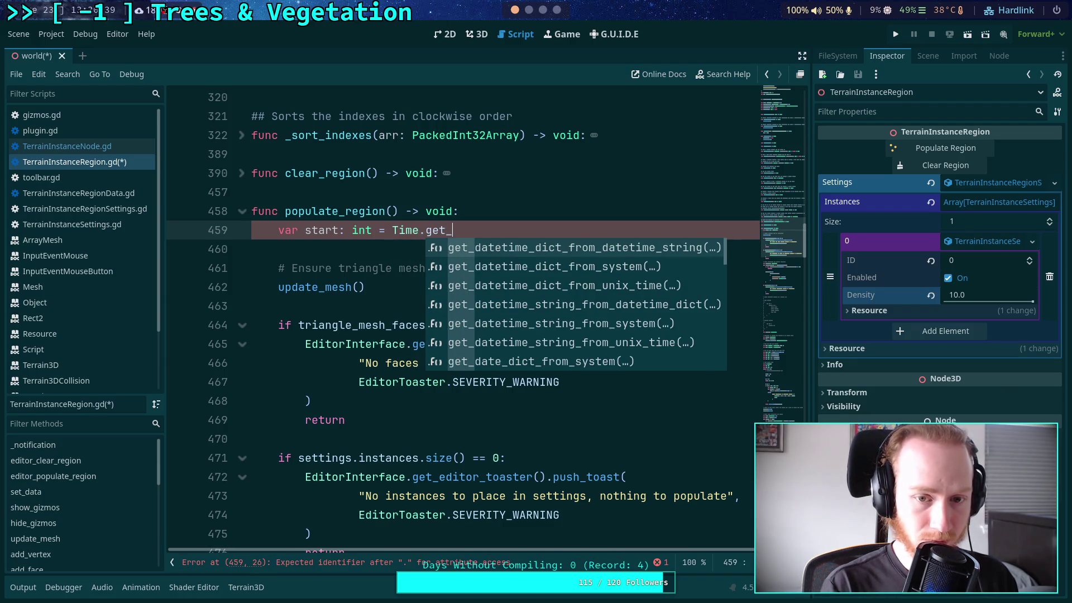
pyautogui.press('Down')
pyautogui.press('Down')
pyautogui.press('Return')
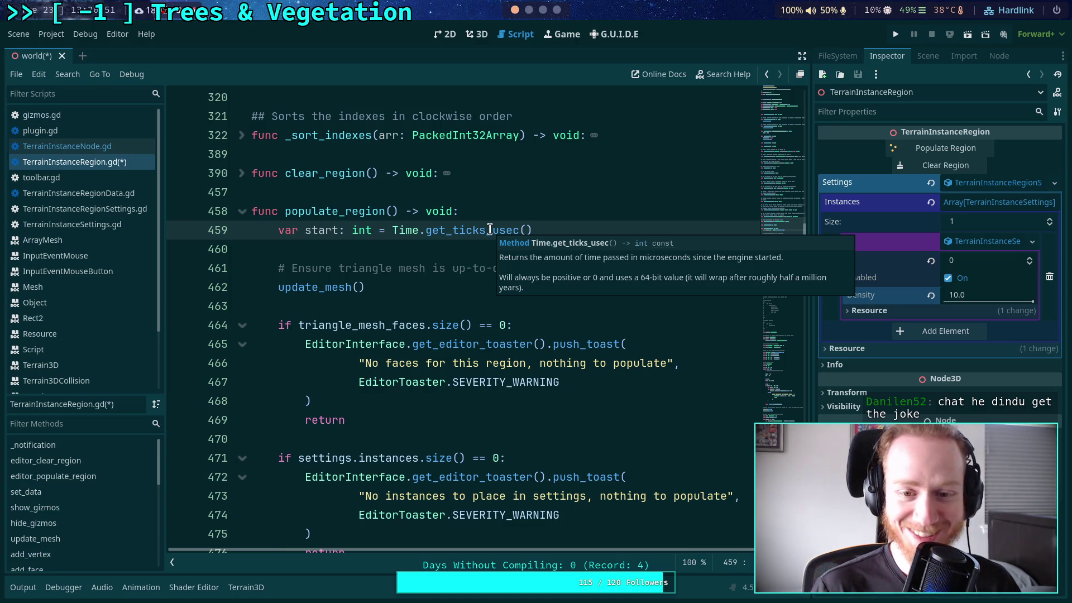
pyautogui.click(453, 252)
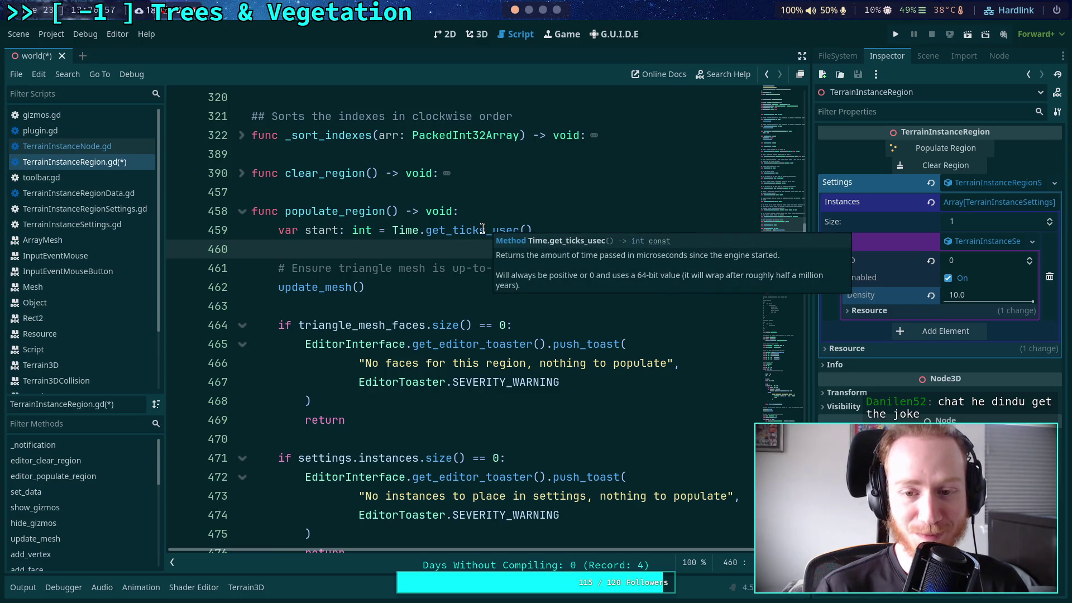
pyautogui.doubleClick(465, 232)
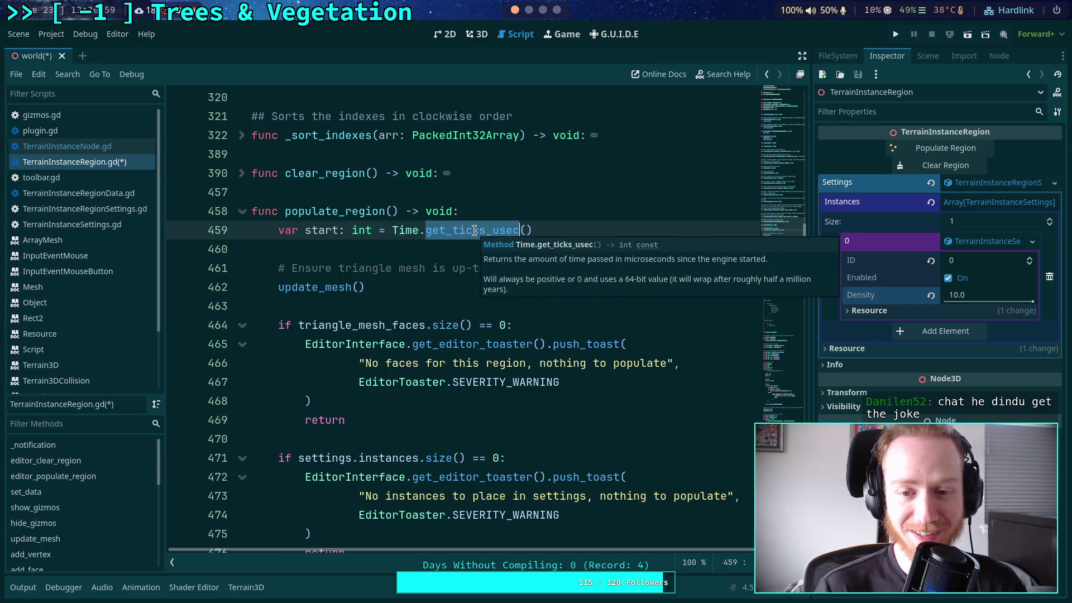
pyautogui.press('Down')
pyautogui.moveTo(465, 232)
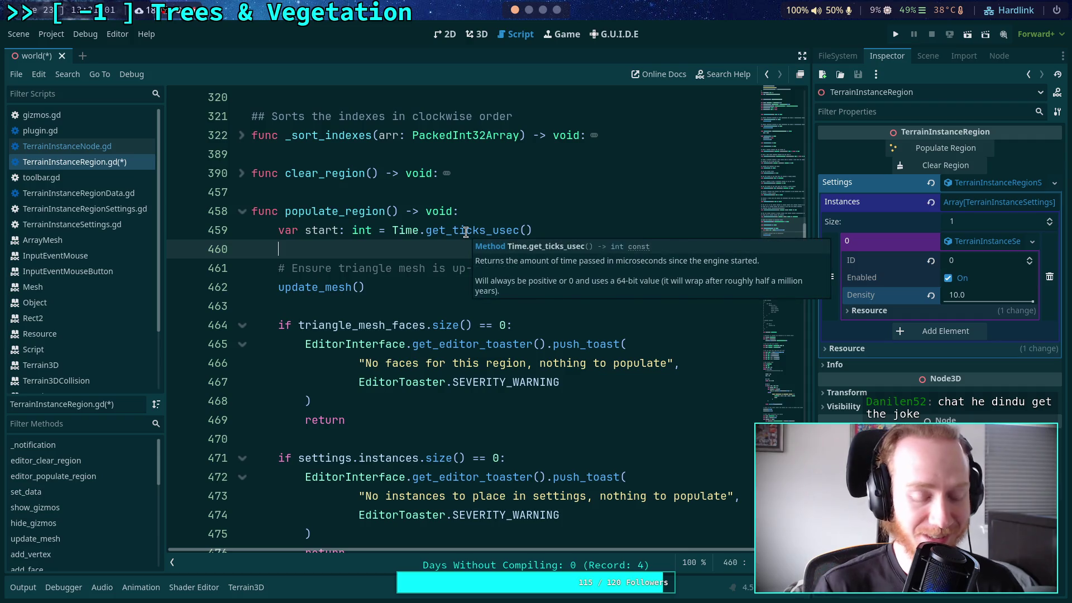
pyautogui.hotkey('ctrl', 's')
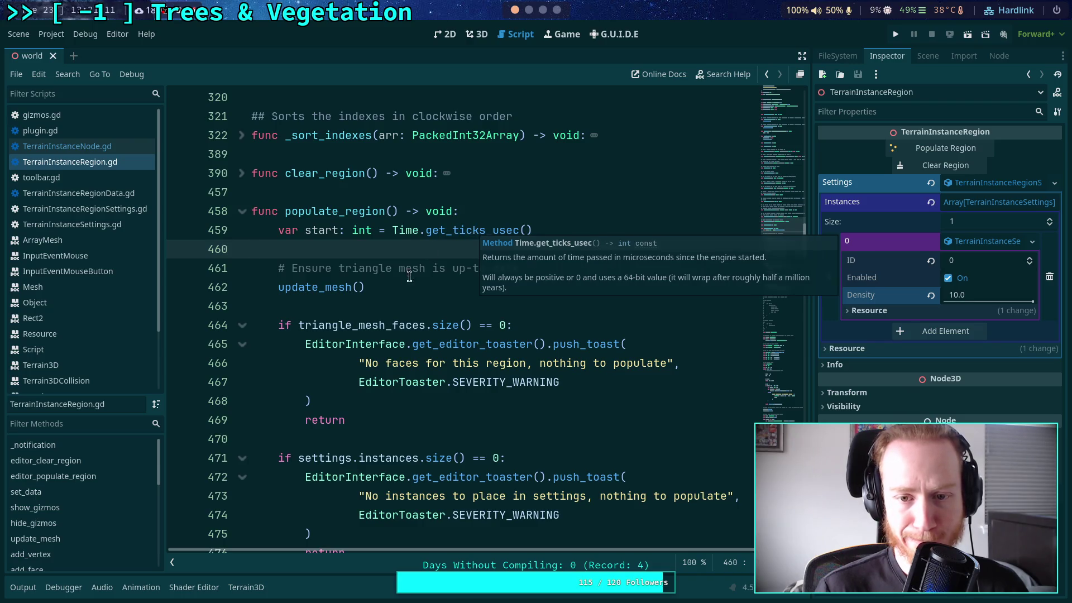
# - Add the comment 'NOTE: do not time the terrain placement side' before the add_instances call
pyautogui.scroll(-14, 409, 291)
pyautogui.scroll(-9, 409, 293)
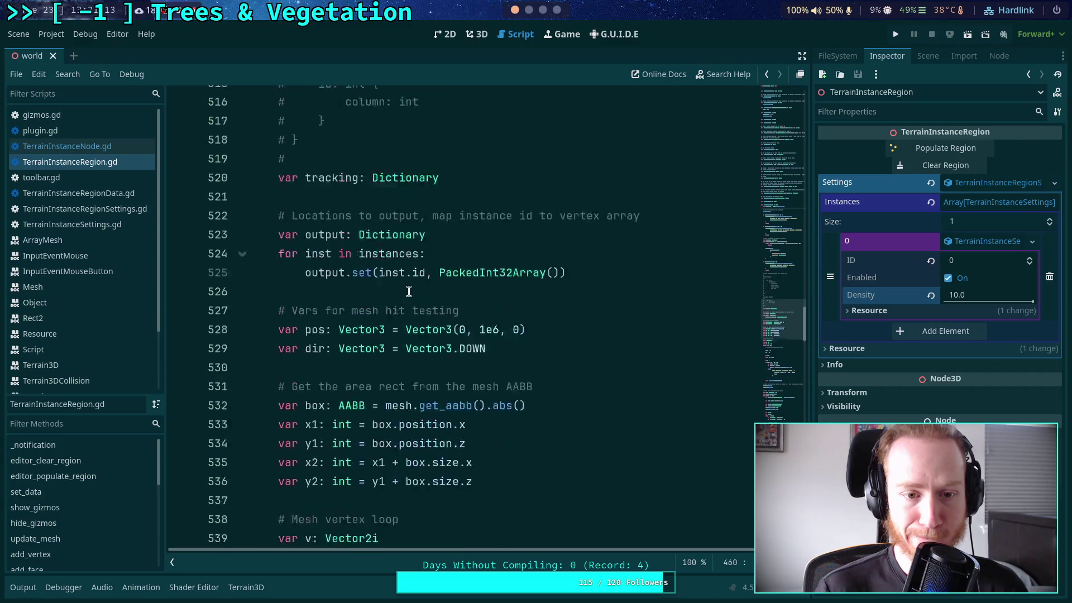
pyautogui.scroll(-4, 433, 293)
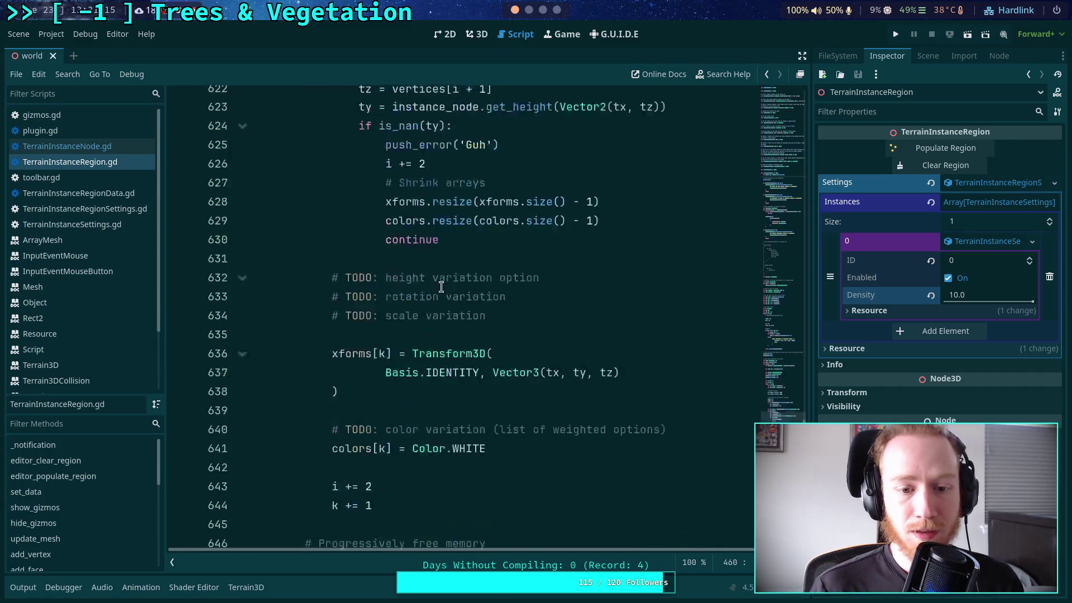
pyautogui.scroll(1, 462, 317)
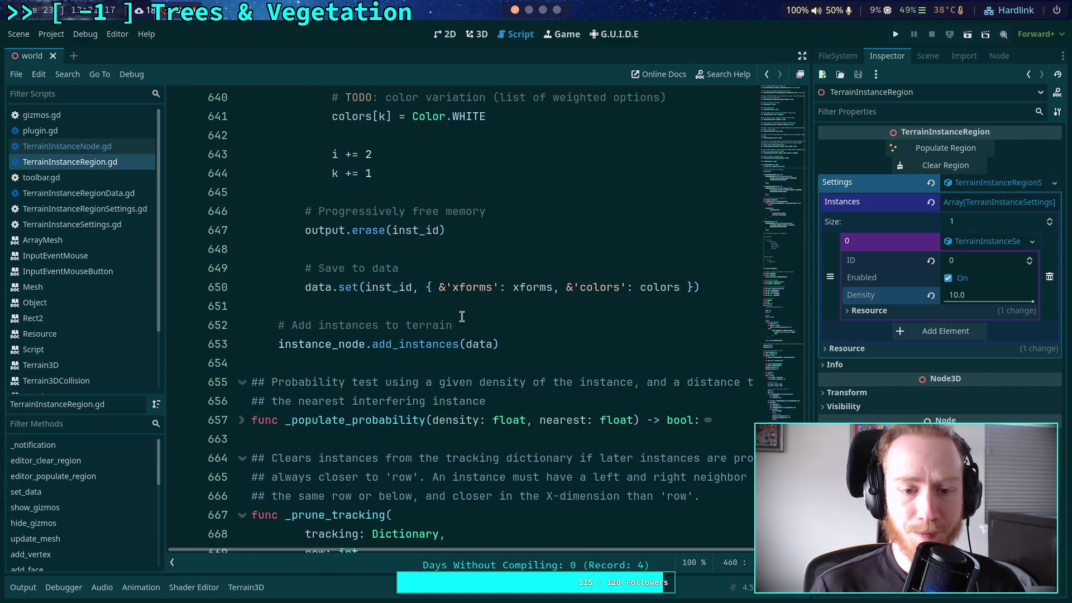
pyautogui.doubleClick(402, 345)
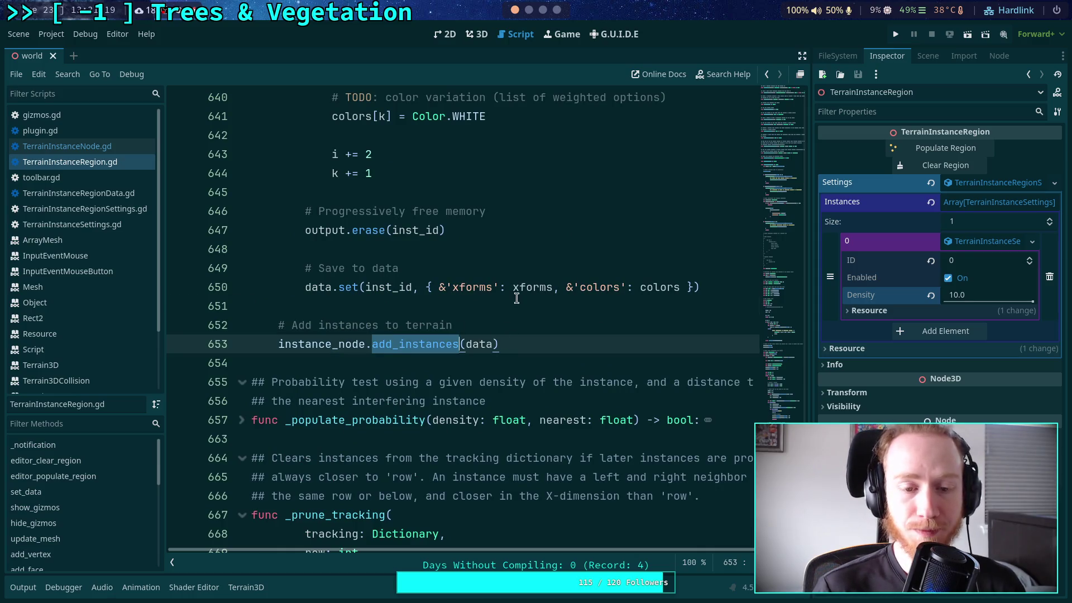
pyautogui.click(559, 313)
pyautogui.press('Return')
pyautogui.press('Return')
pyautogui.press('Up')
pyautogui.press('Tab')
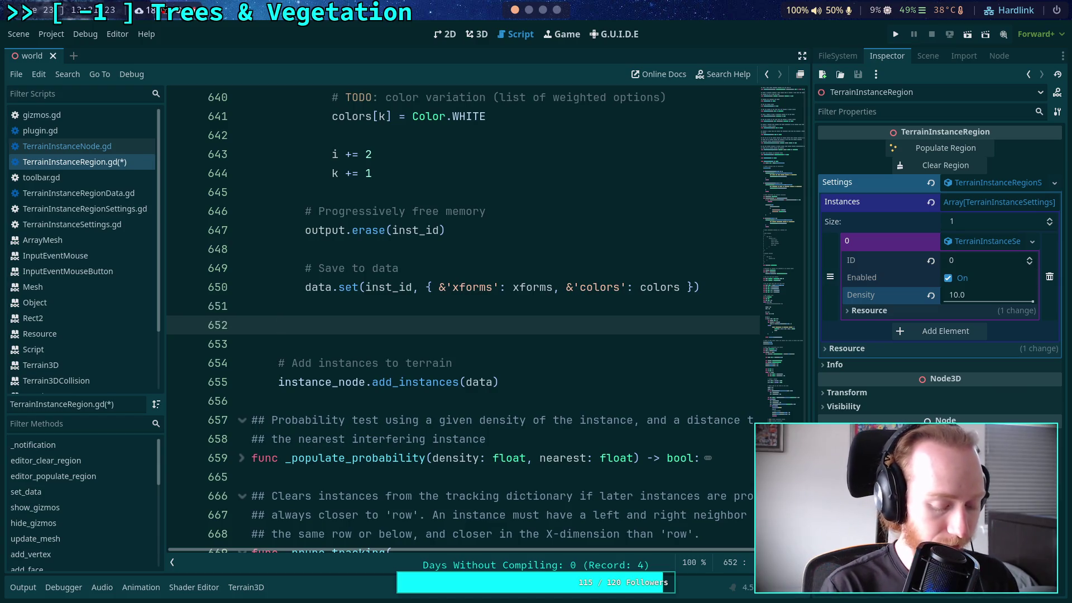
pyautogui.write('NOTE:')
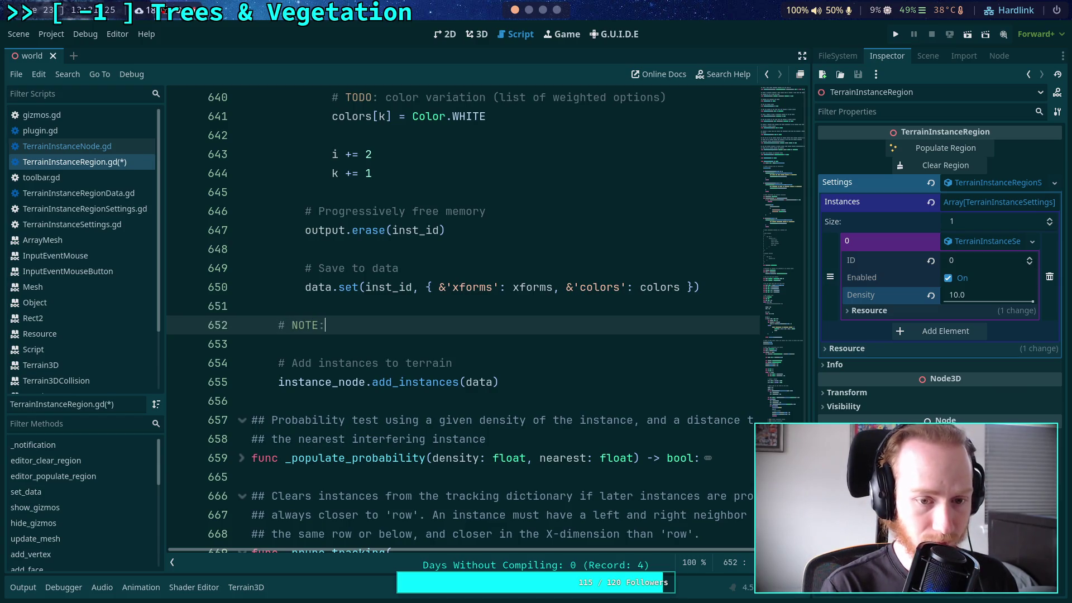
pyautogui.write(' do not time the ')
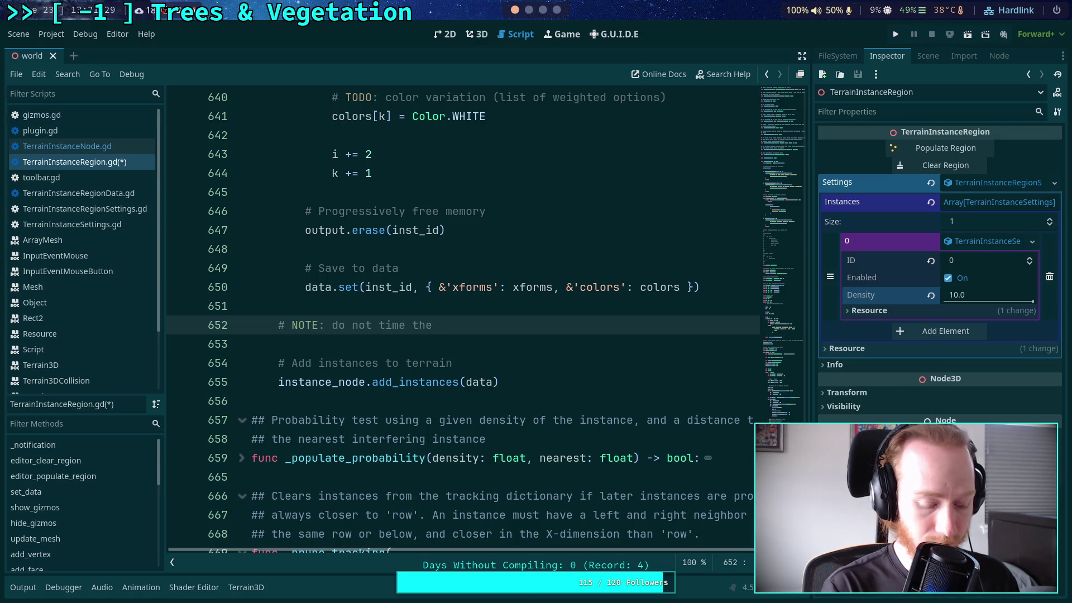
pyautogui.write('terrain pl')
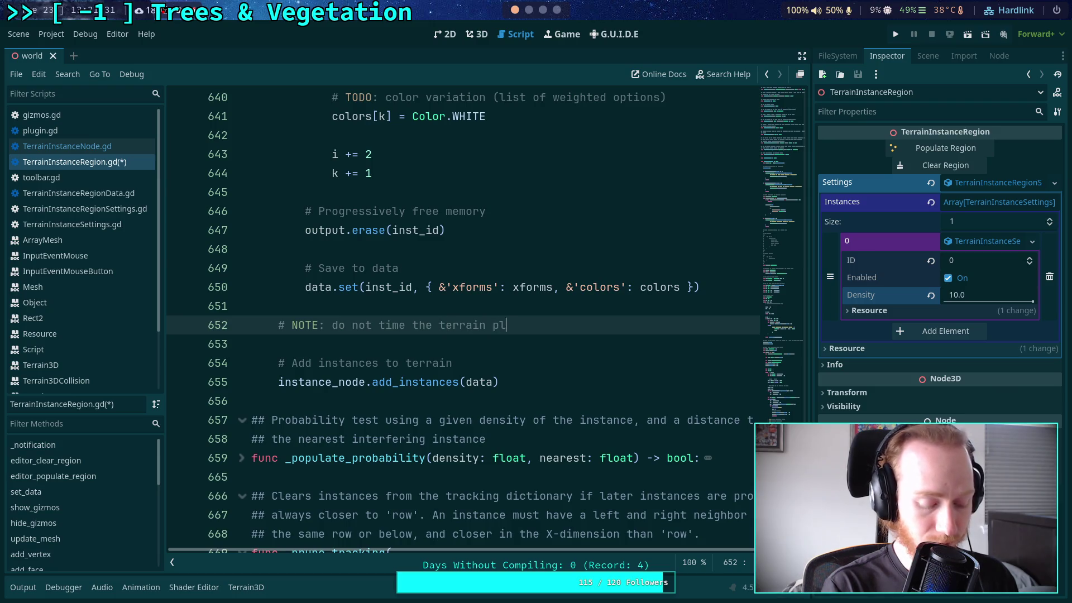
pyautogui.write('acement ')
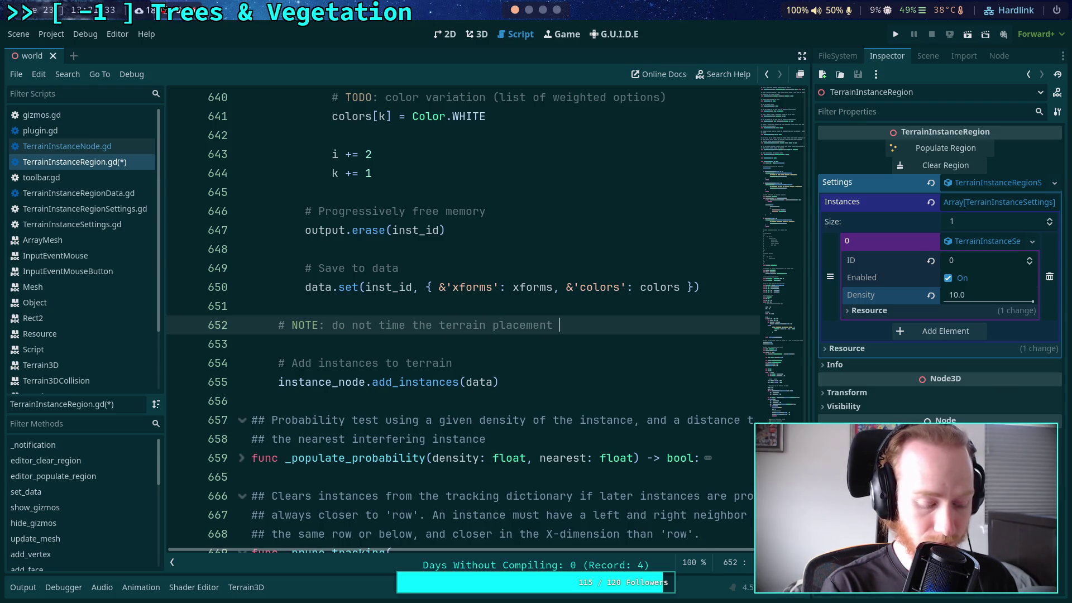
pyautogui.write('side')
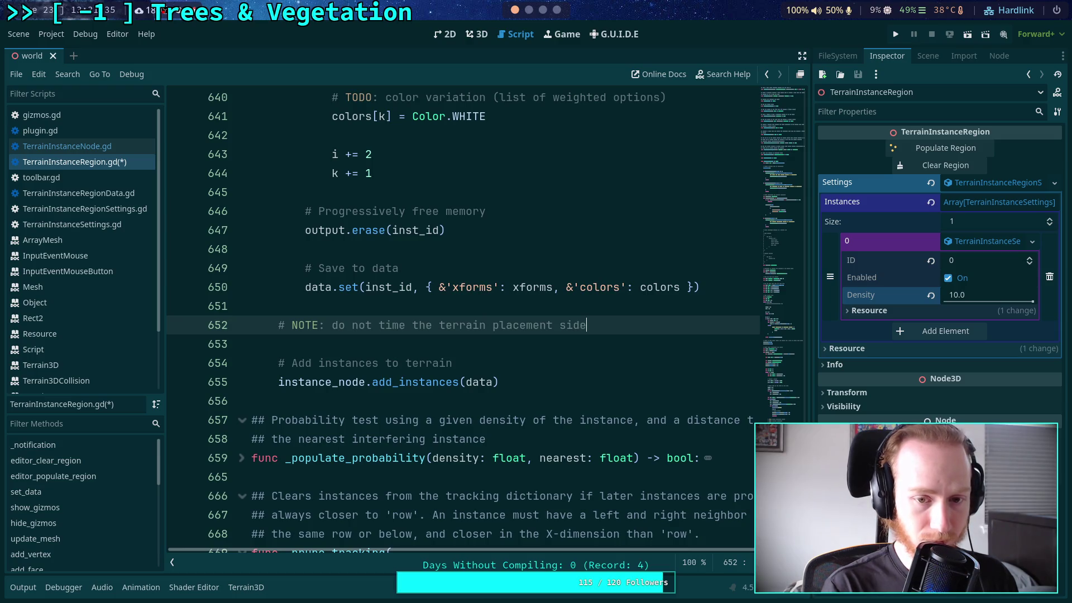
pyautogui.press('Return')
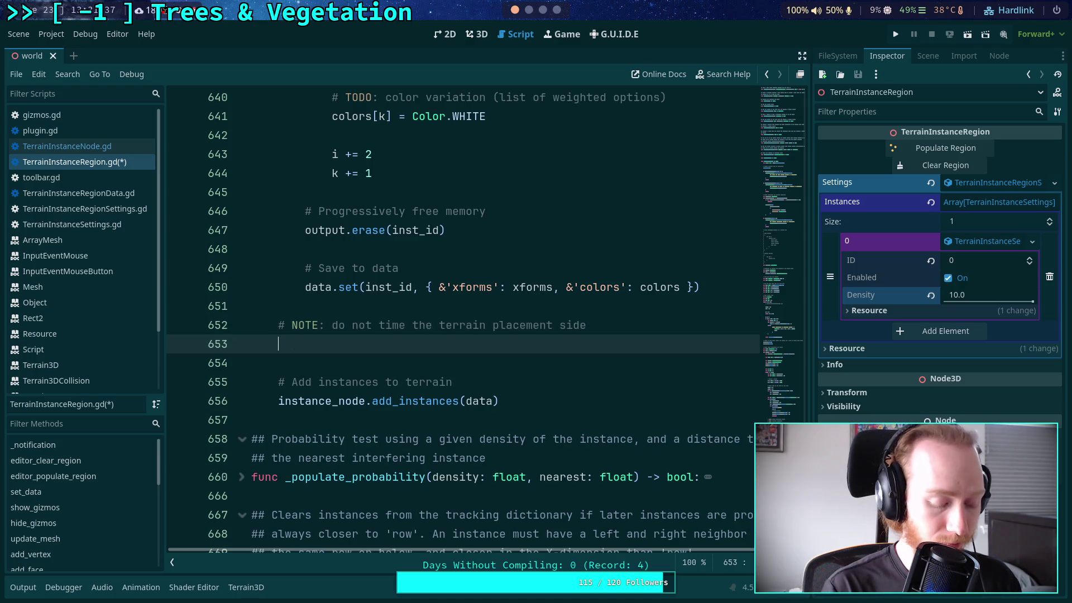
pyautogui.write('end')
# - Add 'var end: int = Time.get_ticks_usec()' below the comment
pyautogui.press('BackSpace')
pyautogui.press('BackSpace')
pyautogui.press('BackSpace')
pyautogui.write('var end: int = ')
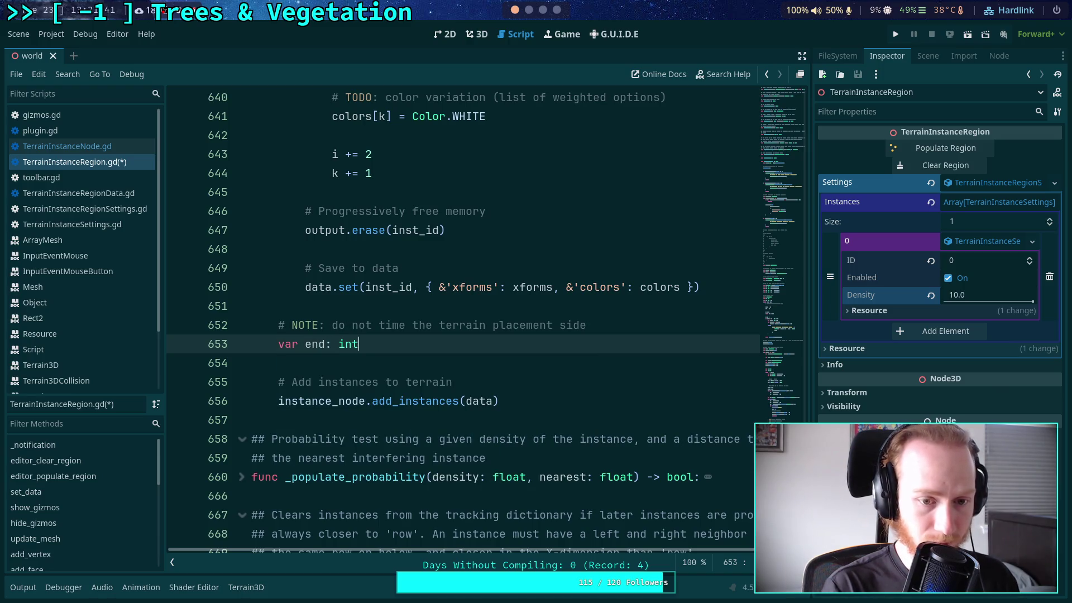
pyautogui.write('Time.usen')
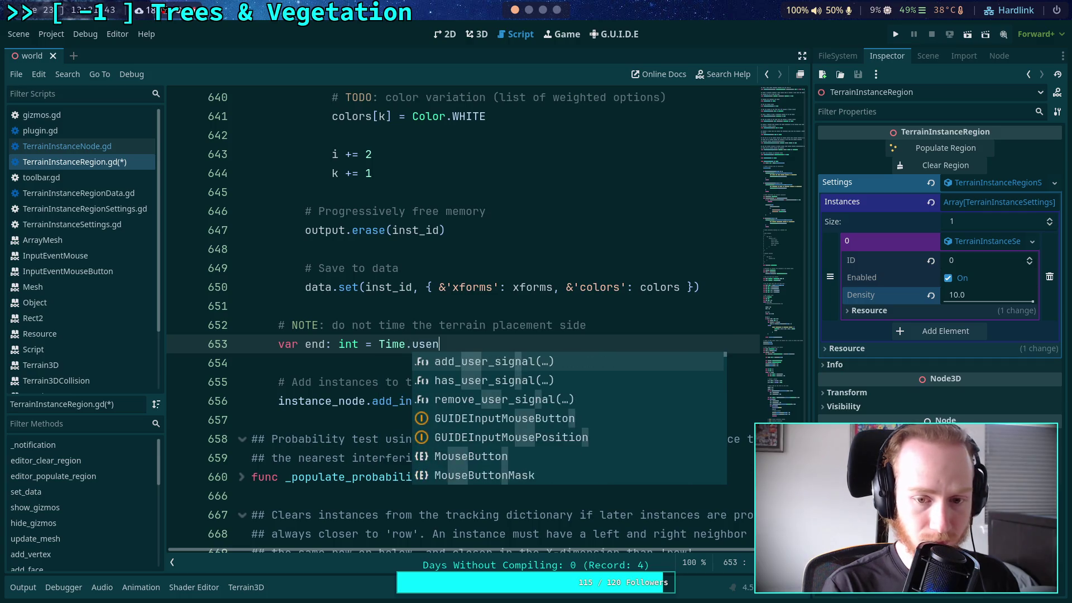
pyautogui.press('BackSpace')
pyautogui.press('Return')
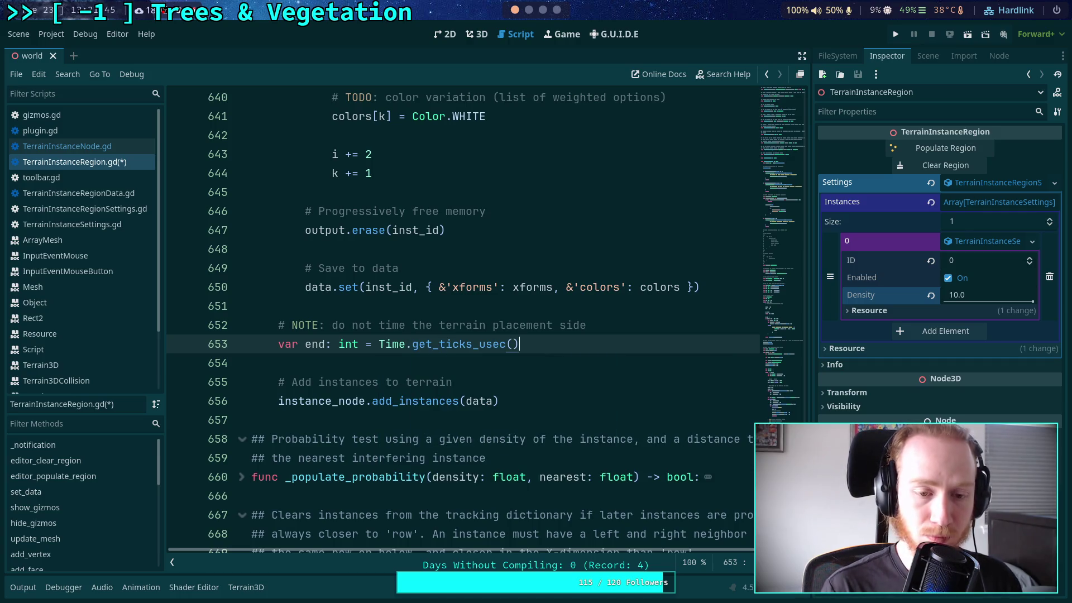
pyautogui.click(251, 363)
# - Add print('Populated in %.3f seconds' % [float(end - start) / 10000 for the elapsed time
pyautogui.press('Return')
pyautogui.press('Return')
pyautogui.press('Up')
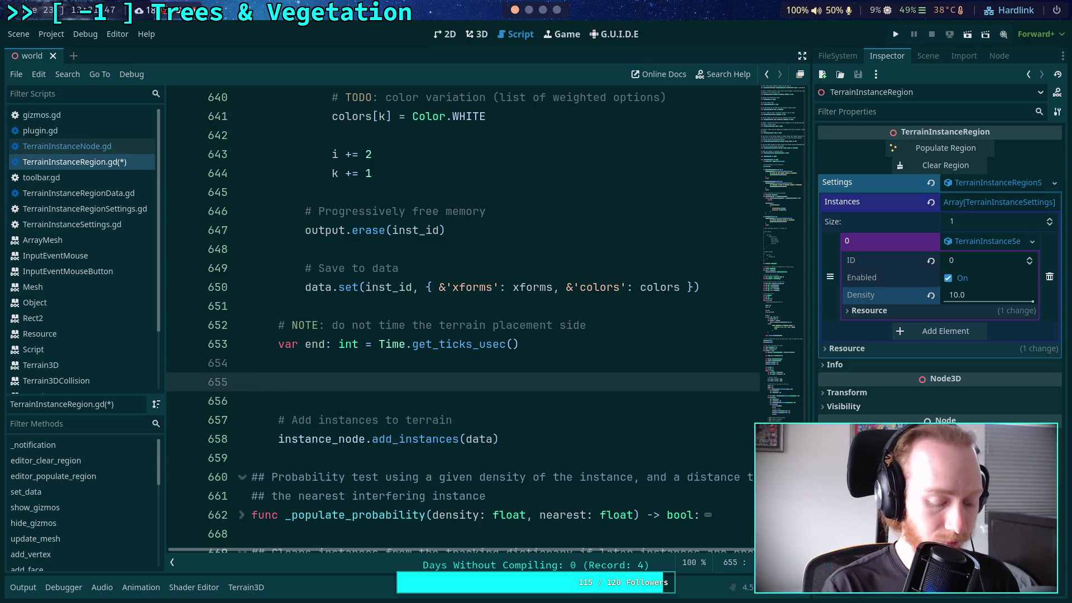
pyautogui.write("print('")
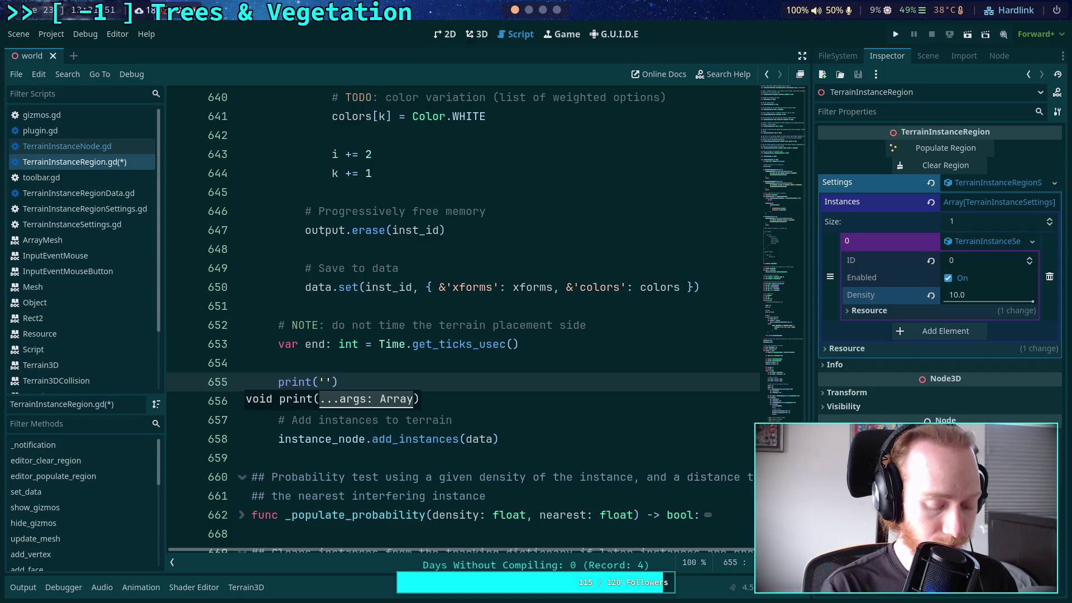
pyautogui.write('Populated r')
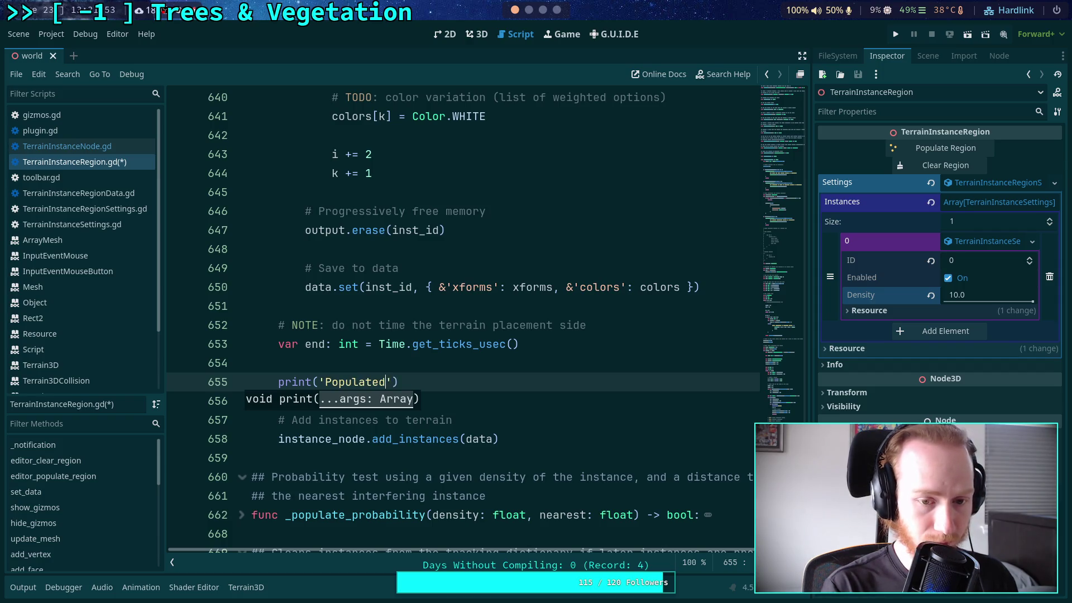
pyautogui.write('egion')
pyautogui.write('in')
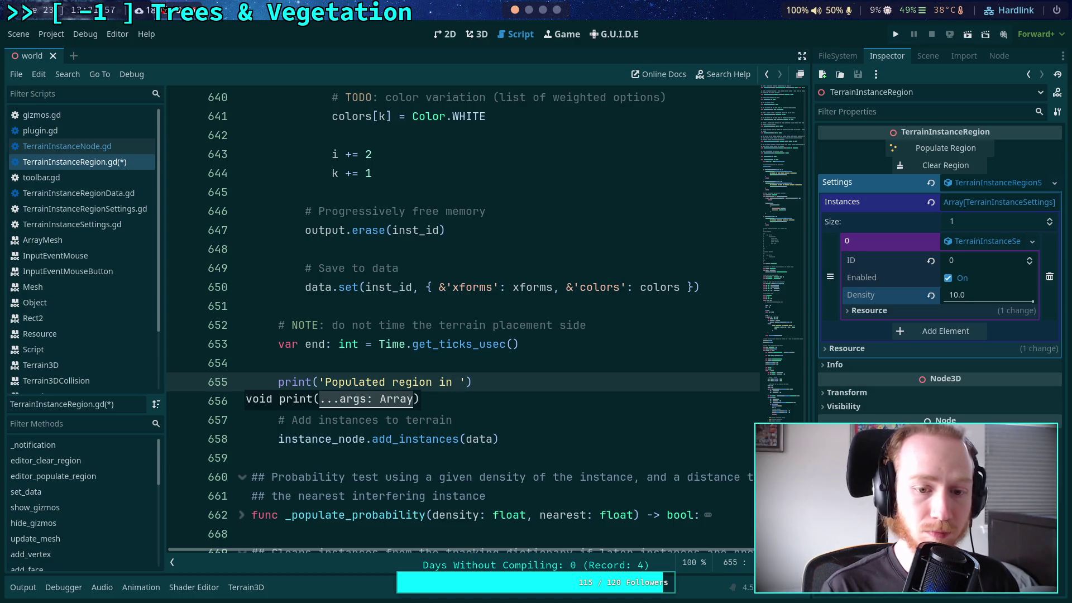
pyautogui.press('BackSpace')
pyautogui.press('BackSpace')
pyautogui.press('BackSpace')
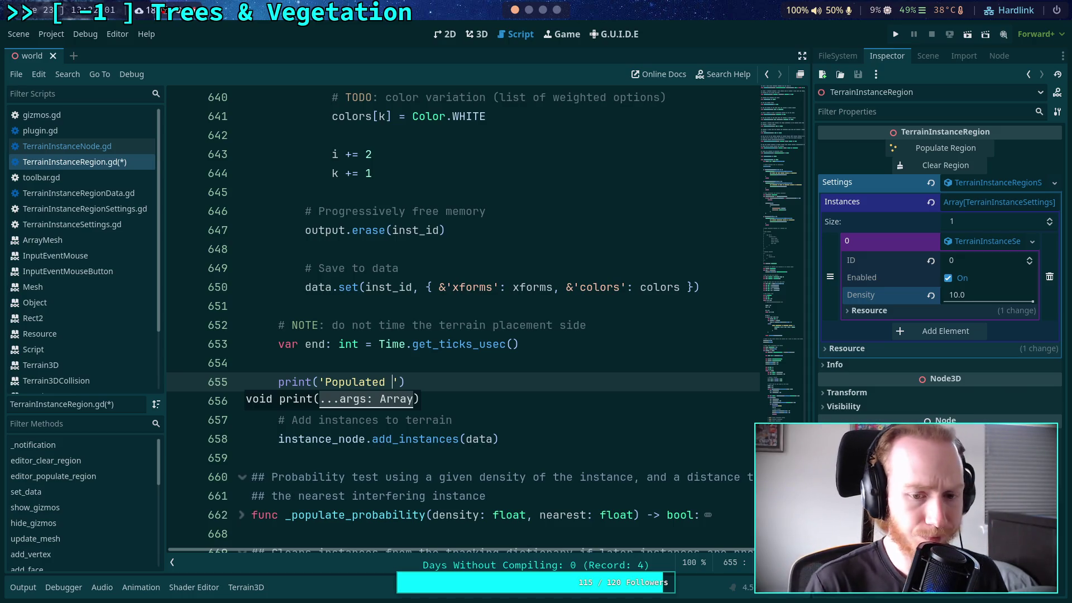
pyautogui.write('in ')
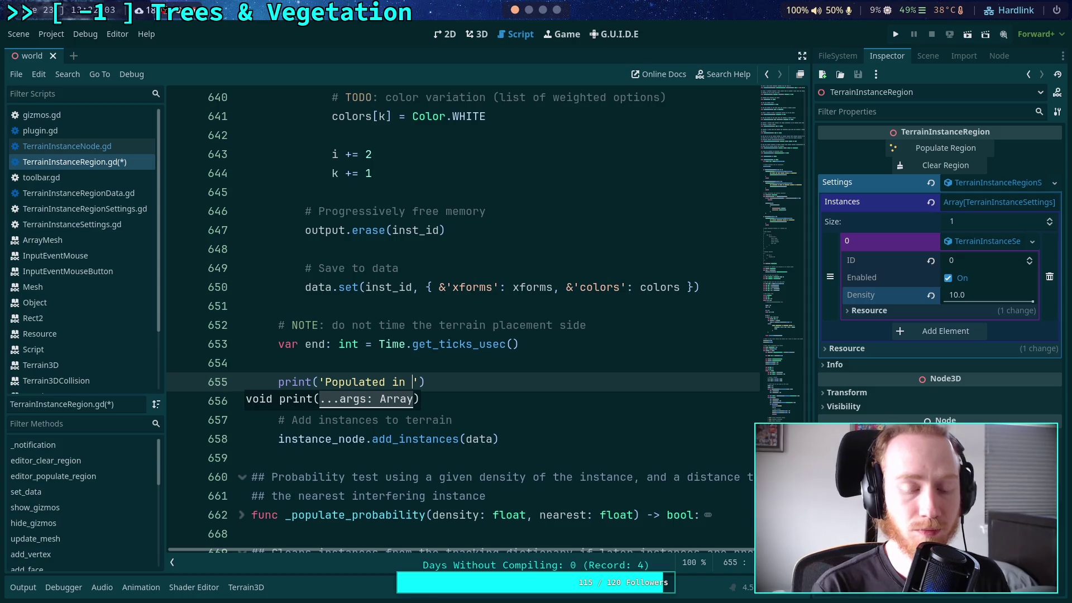
pyautogui.write('%')
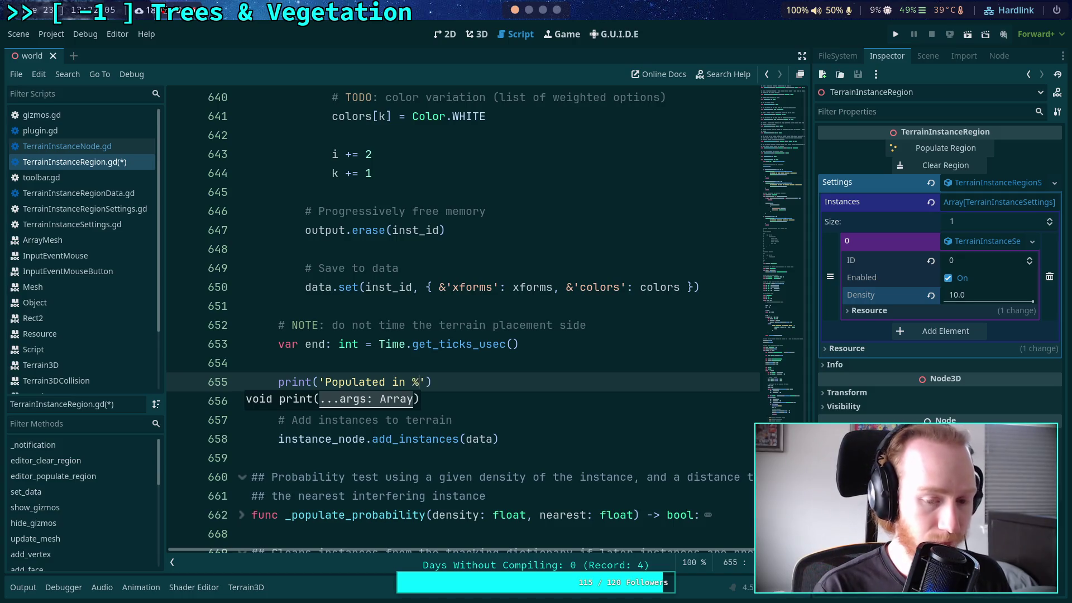
pyautogui.write('.')
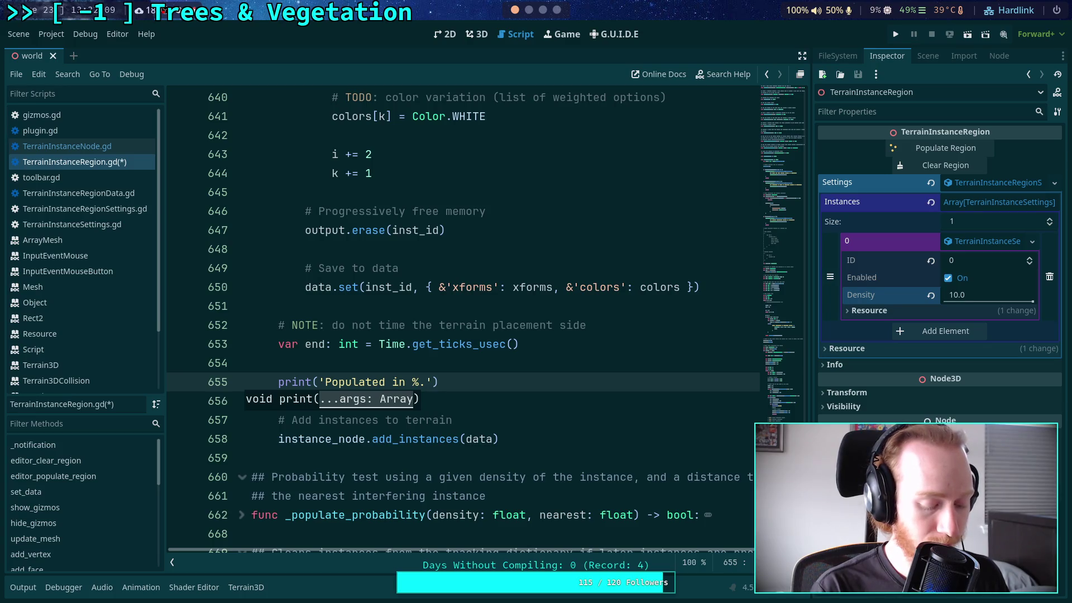
pyautogui.write('3f seconds')
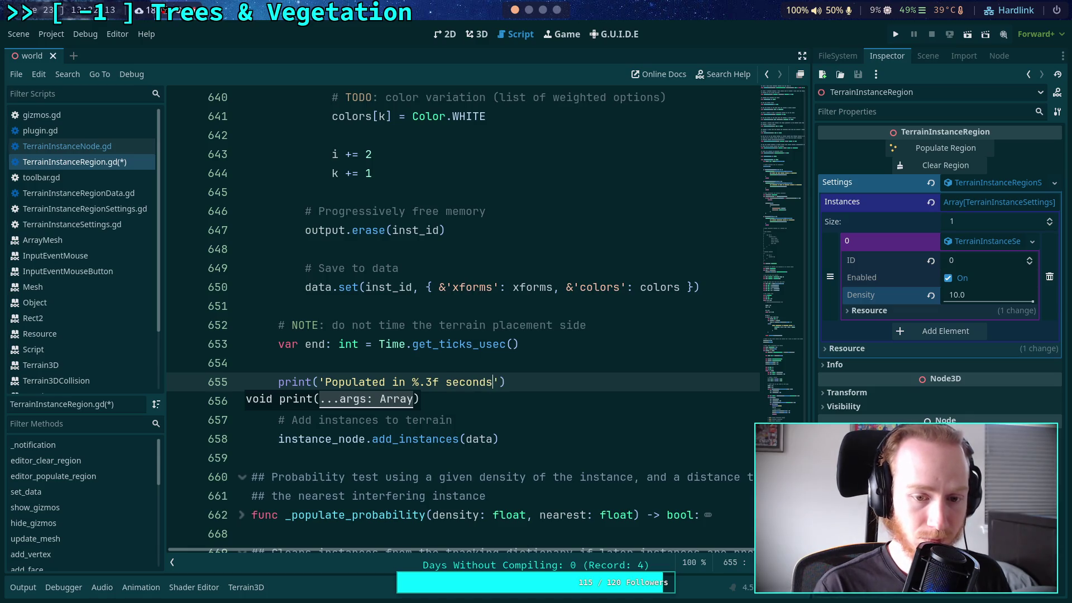
pyautogui.write(' % [')
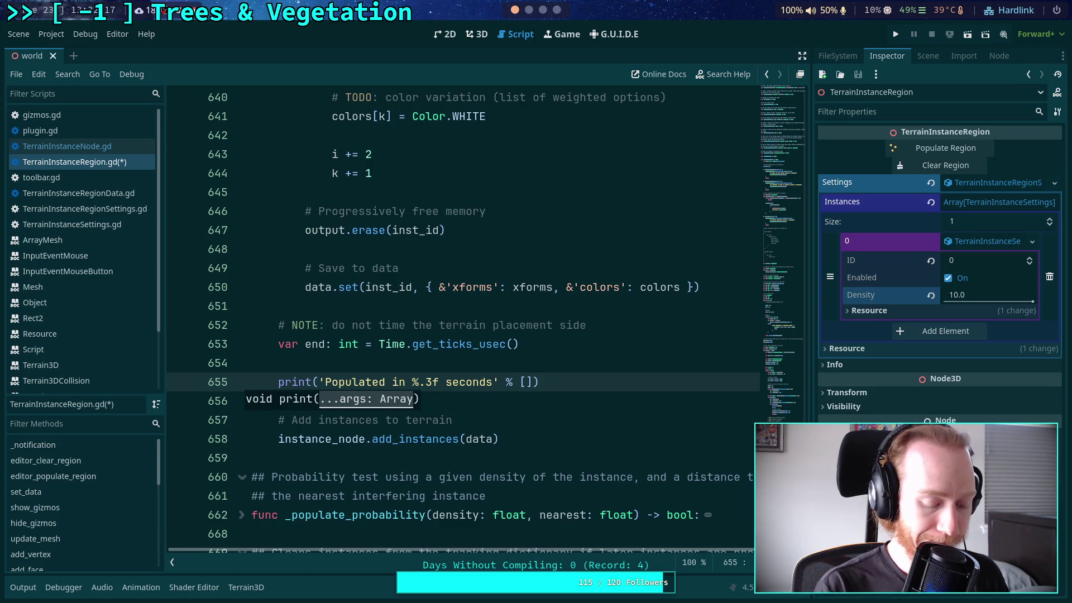
pyautogui.write('(')
pyautogui.write('float')
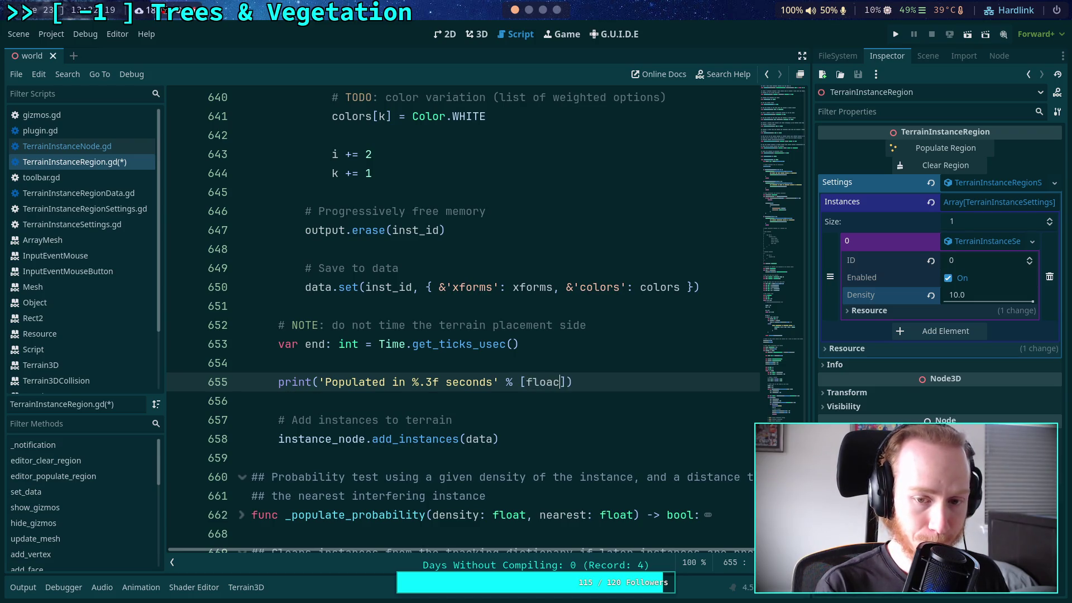
pyautogui.press('Right')
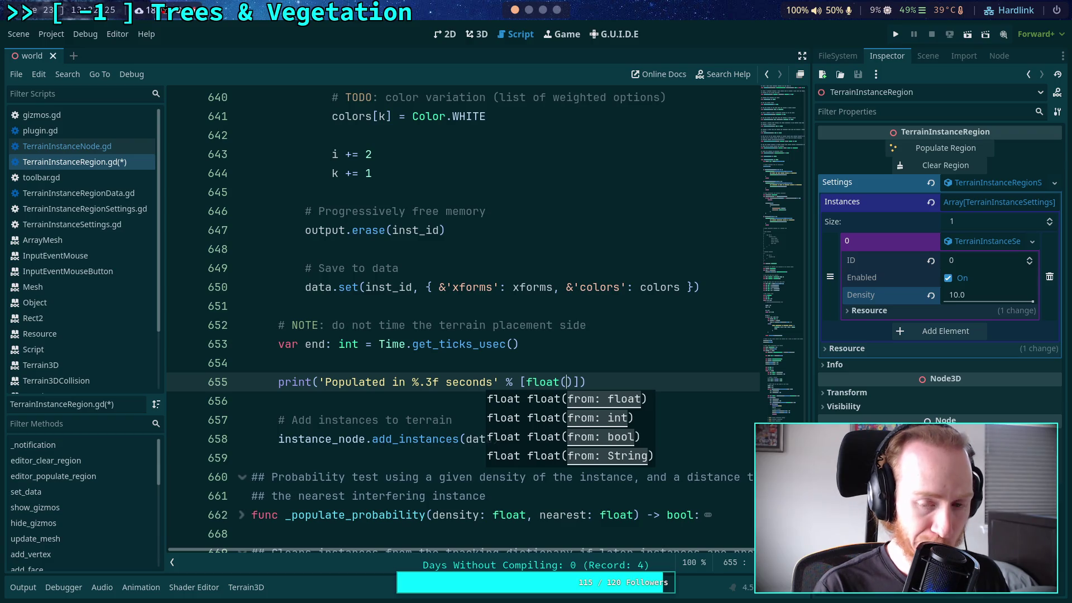
pyautogui.write('end - start) /')
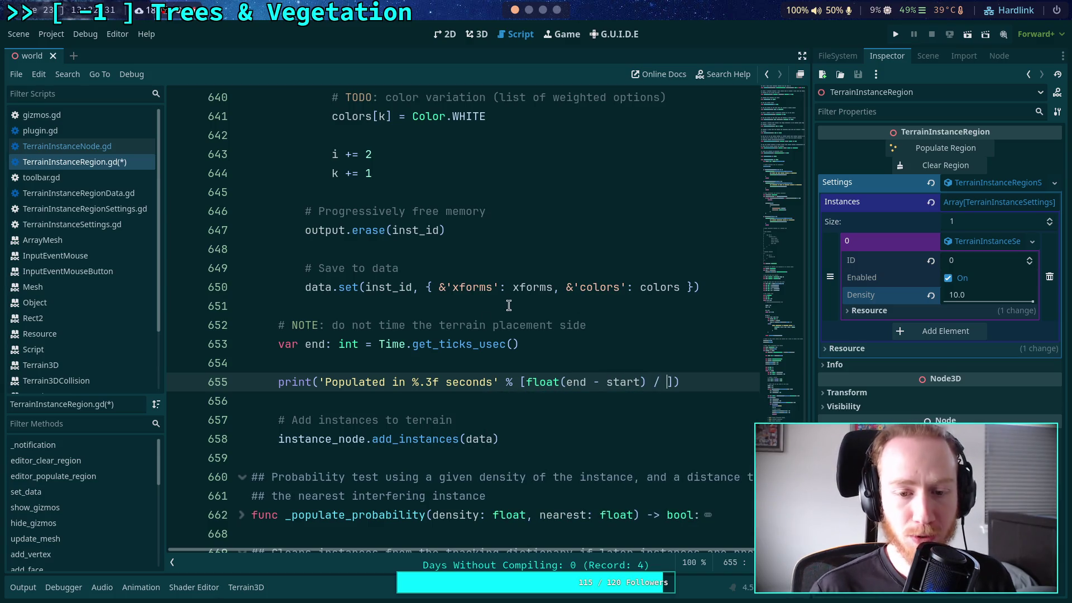
pyautogui.moveTo(484, 346)
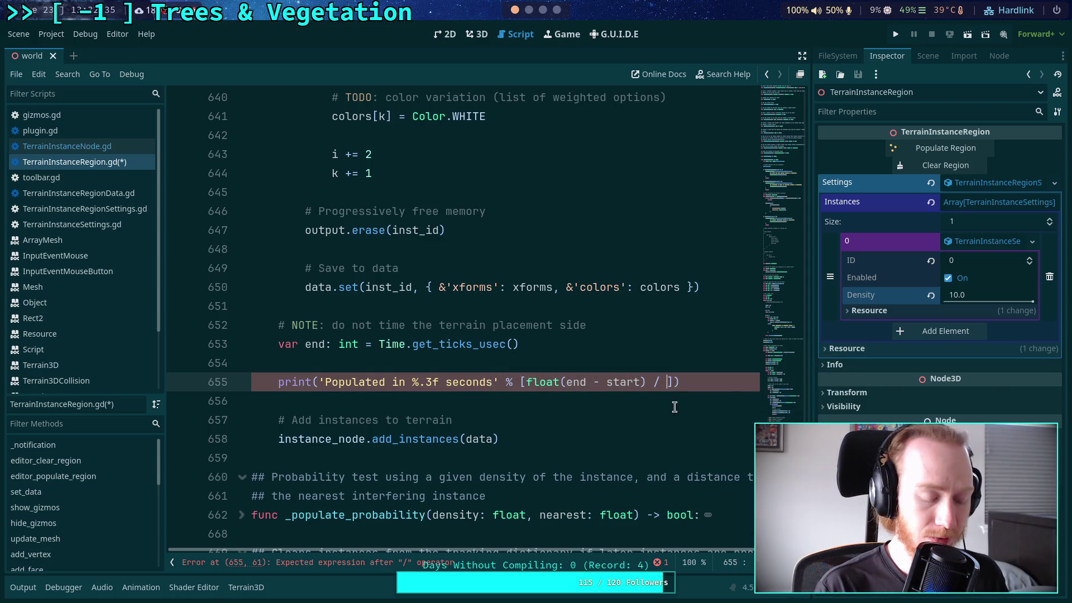
pyautogui.write('1000')
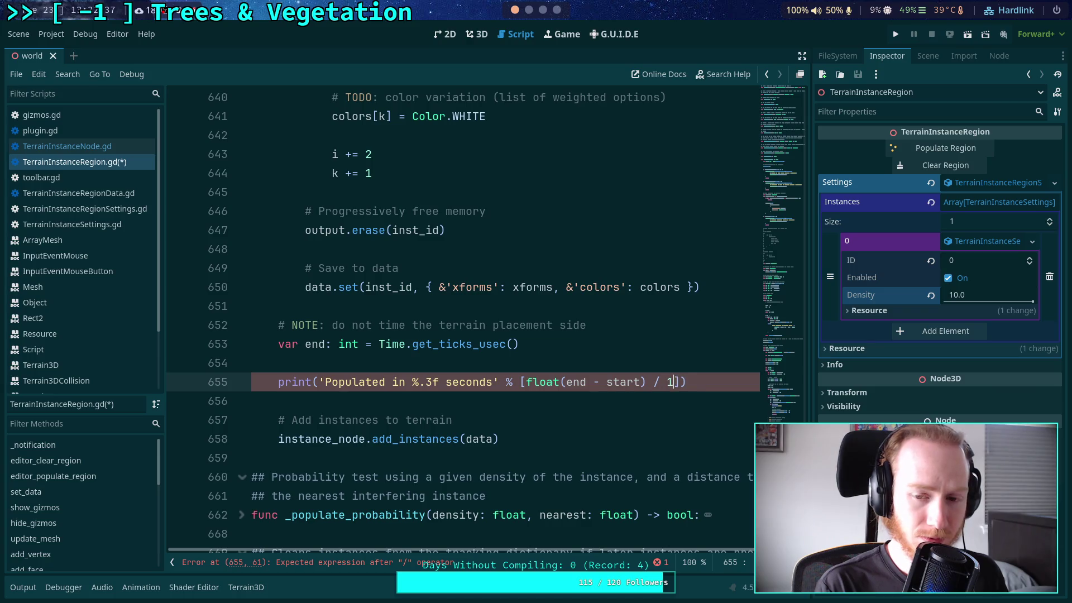
pyautogui.write('0')
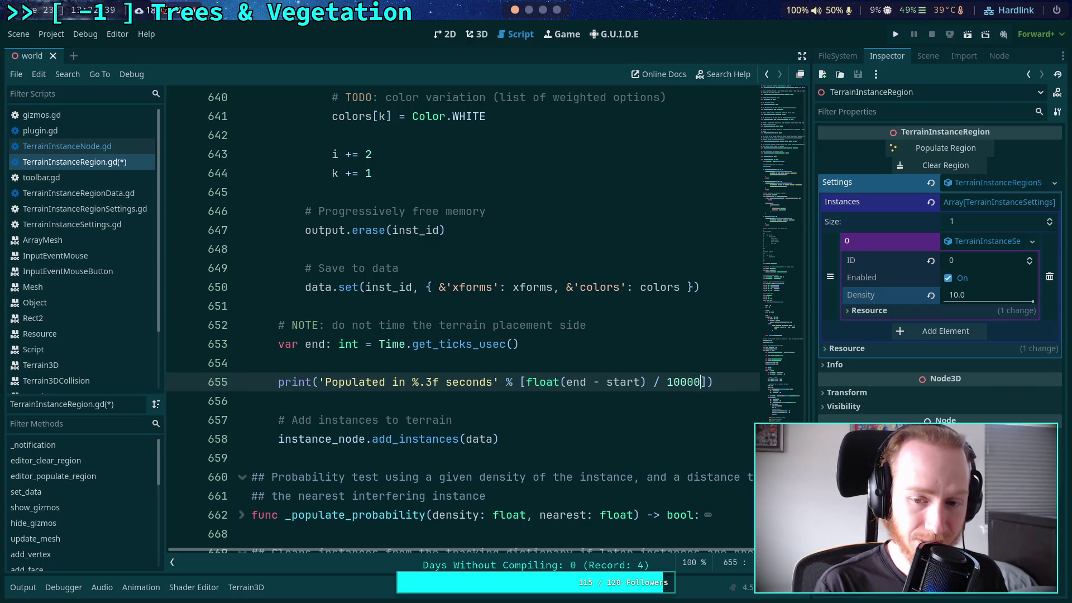
pyautogui.hotkey('alt', 'Tab')
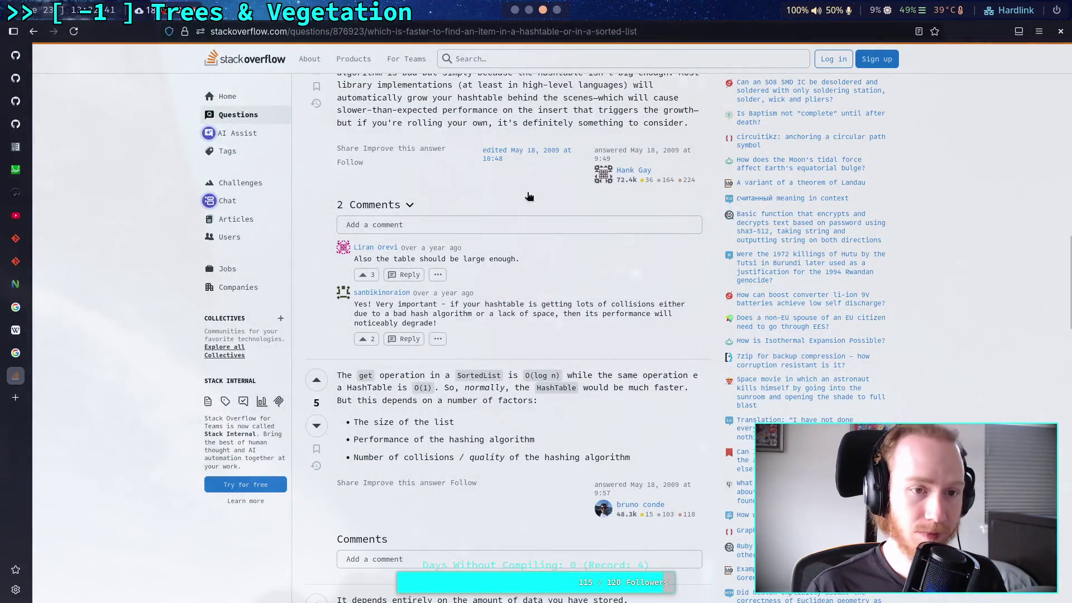
# - Search Google for 'microsecond to second', then shorten the print's divisor from 10000 to 1
pyautogui.click(380, 32)
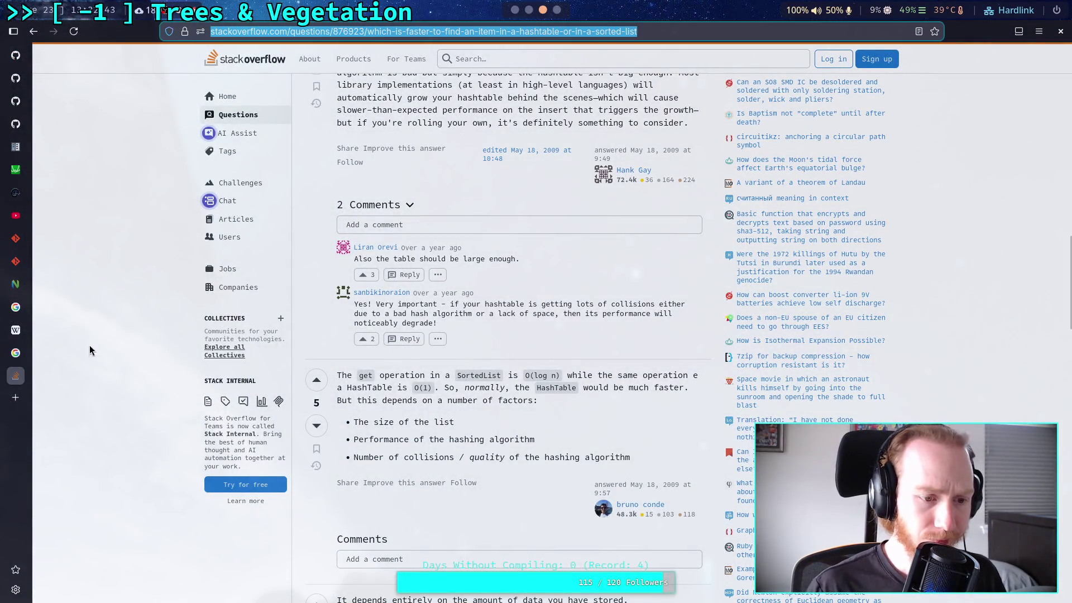
pyautogui.write('micro')
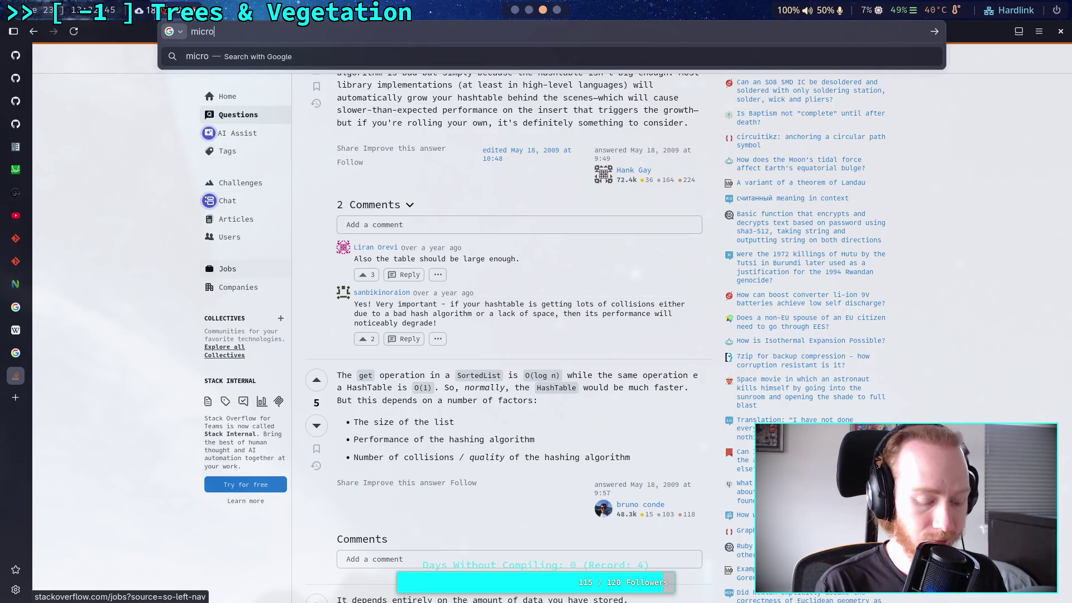
pyautogui.write('second to second')
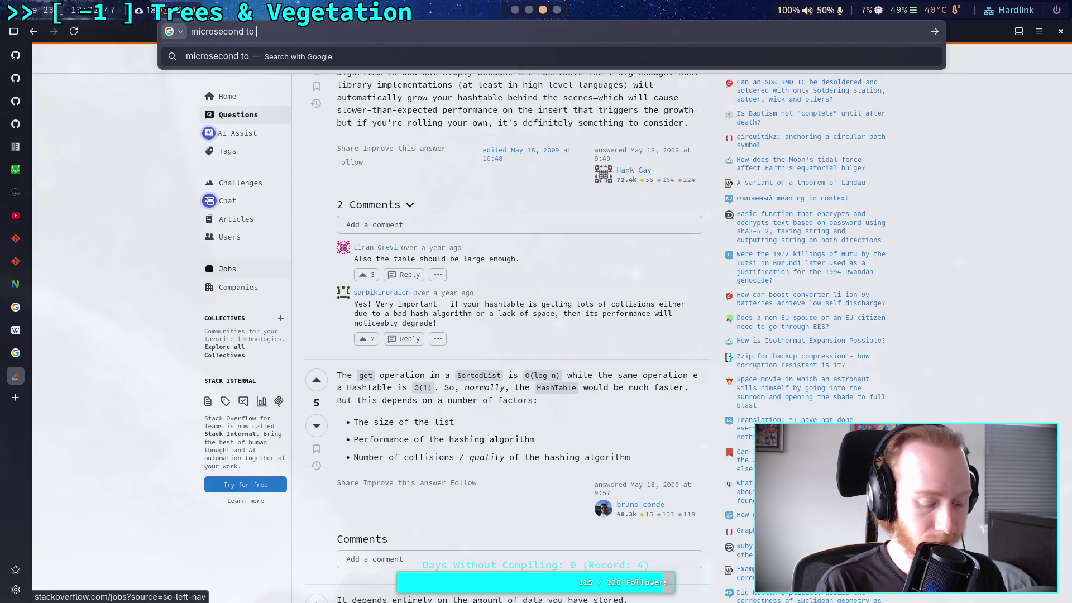
pyautogui.press('Return')
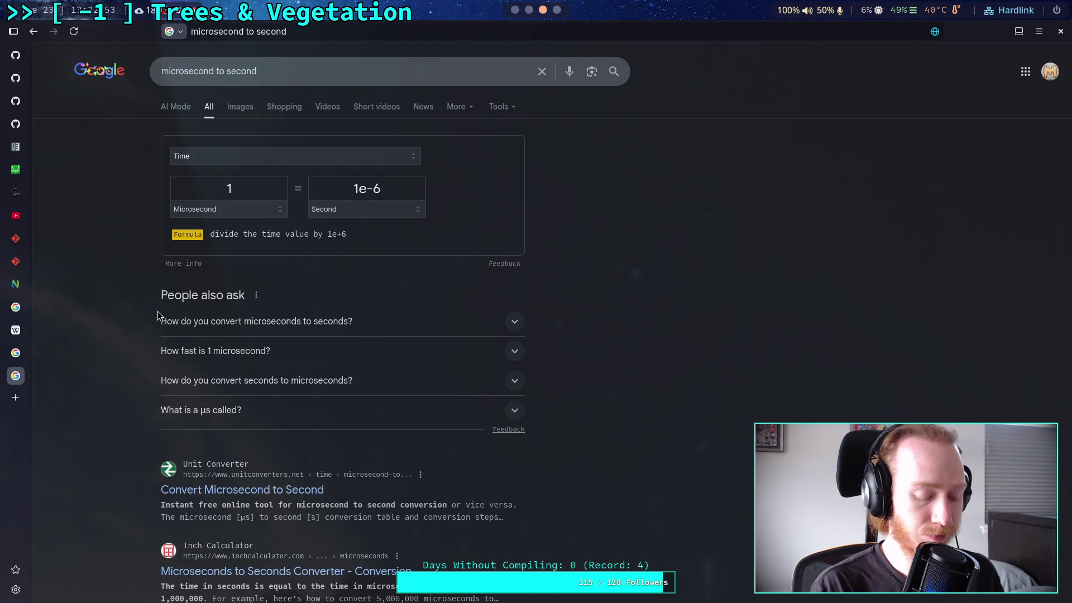
pyautogui.press('super+1')
pyautogui.press('BackSpace')
pyautogui.press('BackSpace')
pyautogui.press('BackSpace')
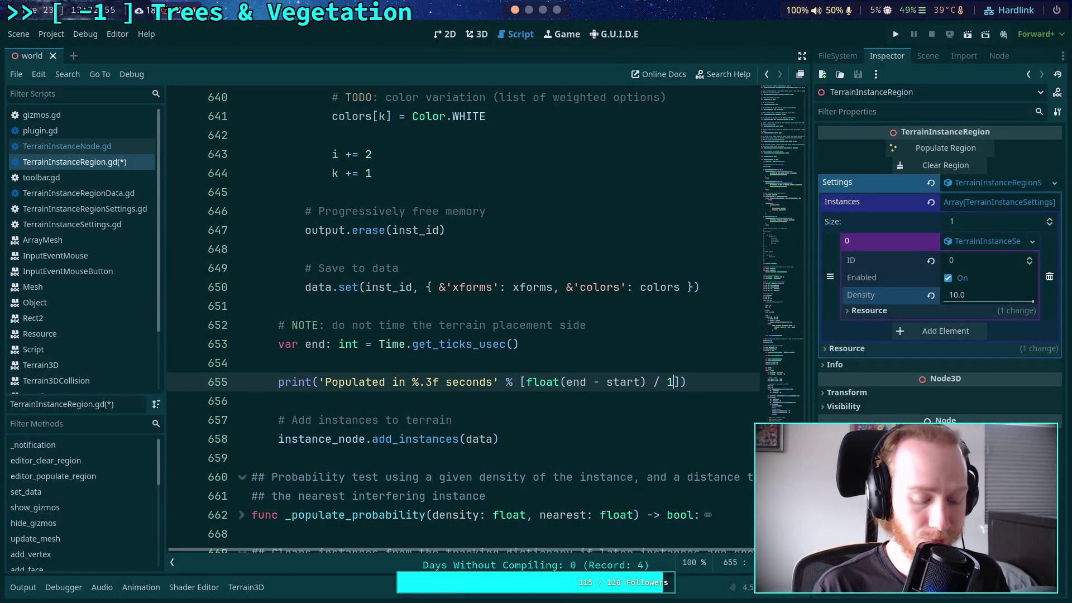
# - Make the elapsed-time print divide by 1e6, save, and repopulate the region from the 3D view
pyautogui.write('e6')
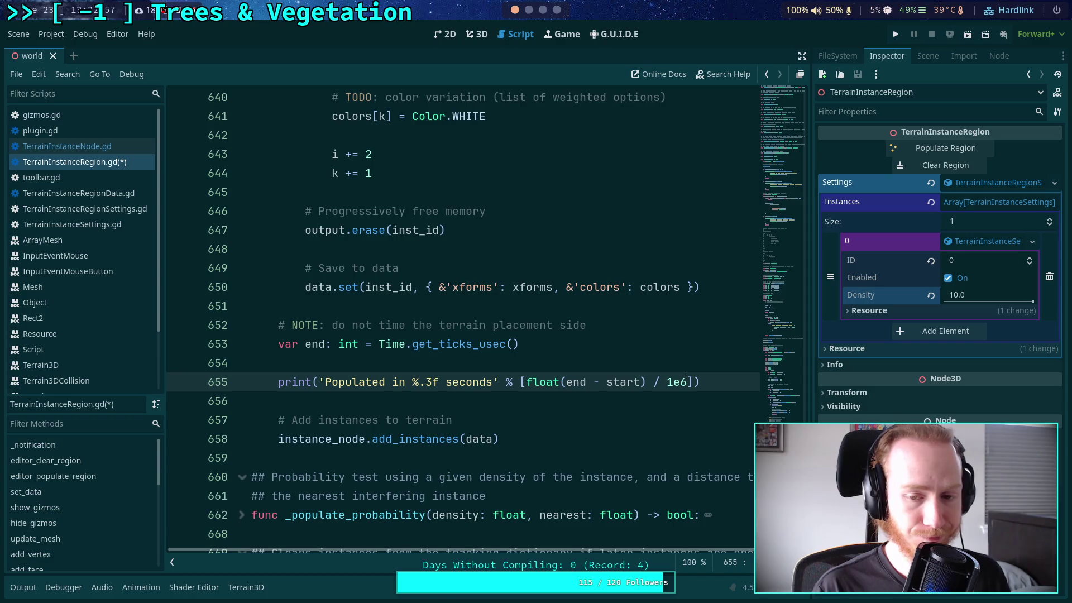
pyautogui.hotkey('ctrl', 's')
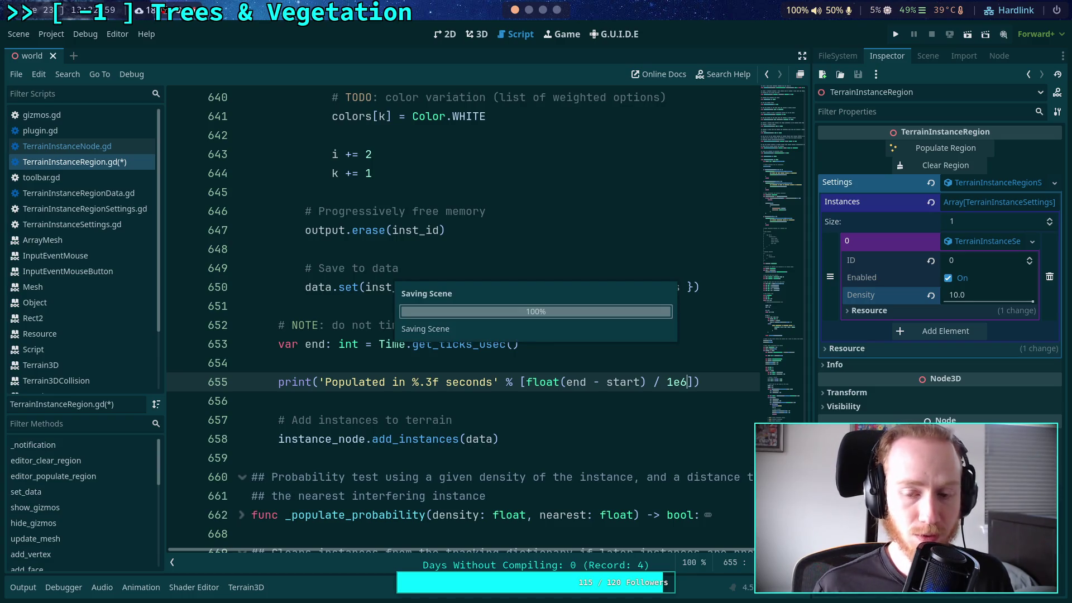
pyautogui.click(472, 27)
pyautogui.click(948, 150)
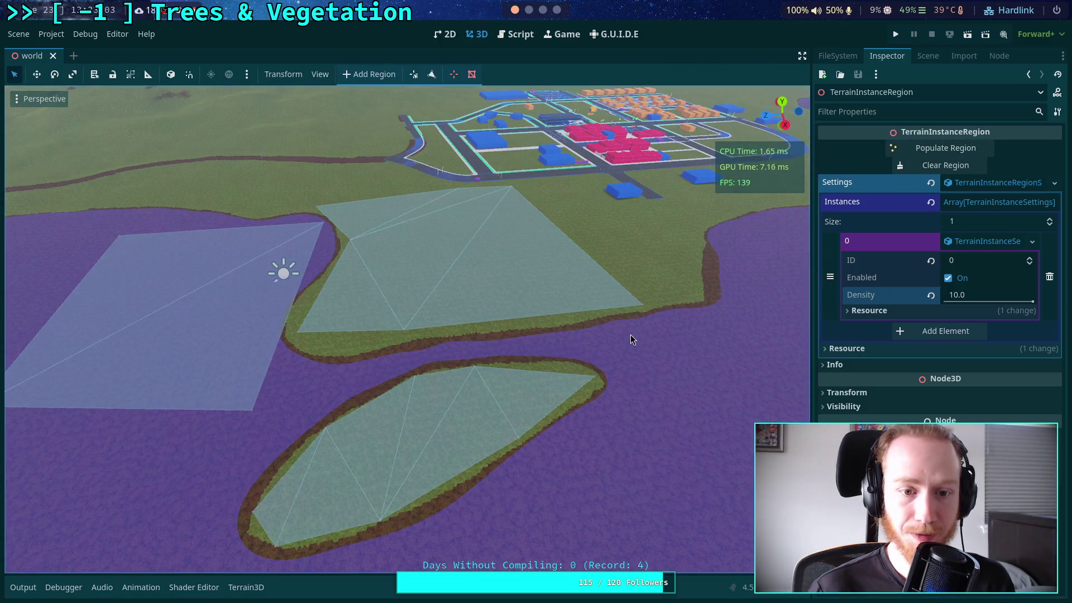
# - Open the Output log, fly the camera to the oval island region, then return to TerrainInstanceRegion.gd
pyautogui.click(23, 587)
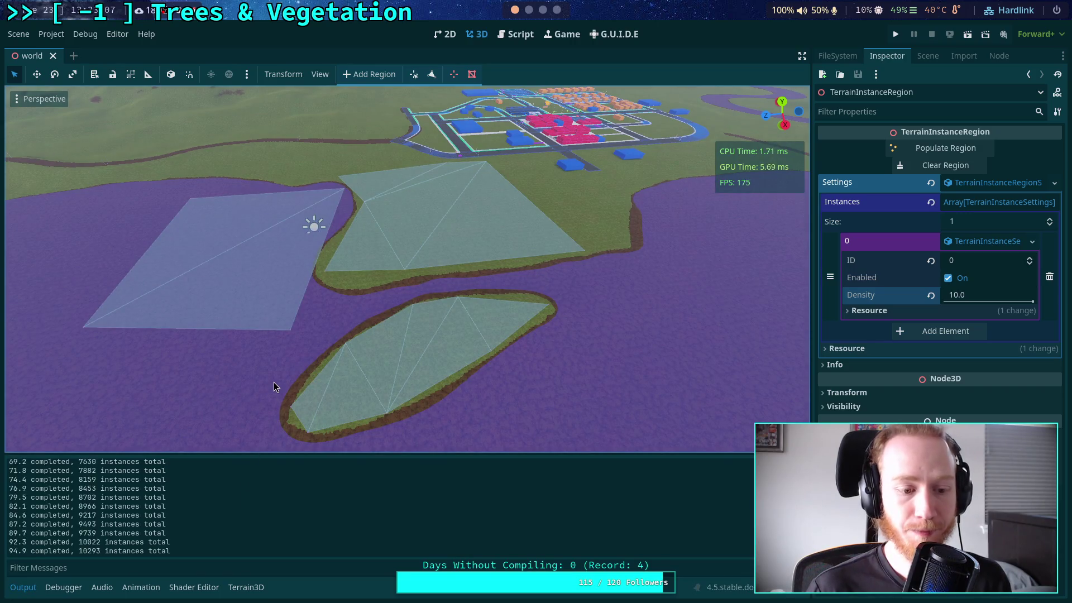
pyautogui.moveTo(371, 383); pyautogui.dragTo(301, 386)
pyautogui.moveTo(411, 220)
pyautogui.mouseDown()
pyautogui.moveTo(441, 167)
pyautogui.moveTo(282, 223)
pyautogui.moveTo(299, 249)
pyautogui.moveTo(414, 279)
pyautogui.moveTo(370, 311)
pyautogui.moveTo(362, 261)
pyautogui.moveTo(50, 251)
pyautogui.moveTo(101, 233)
pyautogui.mouseUp()
pyautogui.moveTo(403, 291)
pyautogui.mouseDown()
pyautogui.moveTo(390, 234)
pyautogui.moveTo(418, 251)
pyautogui.moveTo(398, 221)
pyautogui.moveTo(513, 285)
pyautogui.mouseUp()
pyautogui.moveTo(402, 251)
pyautogui.mouseDown()
pyautogui.moveTo(319, 220)
pyautogui.moveTo(321, 290)
pyautogui.moveTo(480, 182)
pyautogui.moveTo(536, 316)
pyautogui.mouseUp()
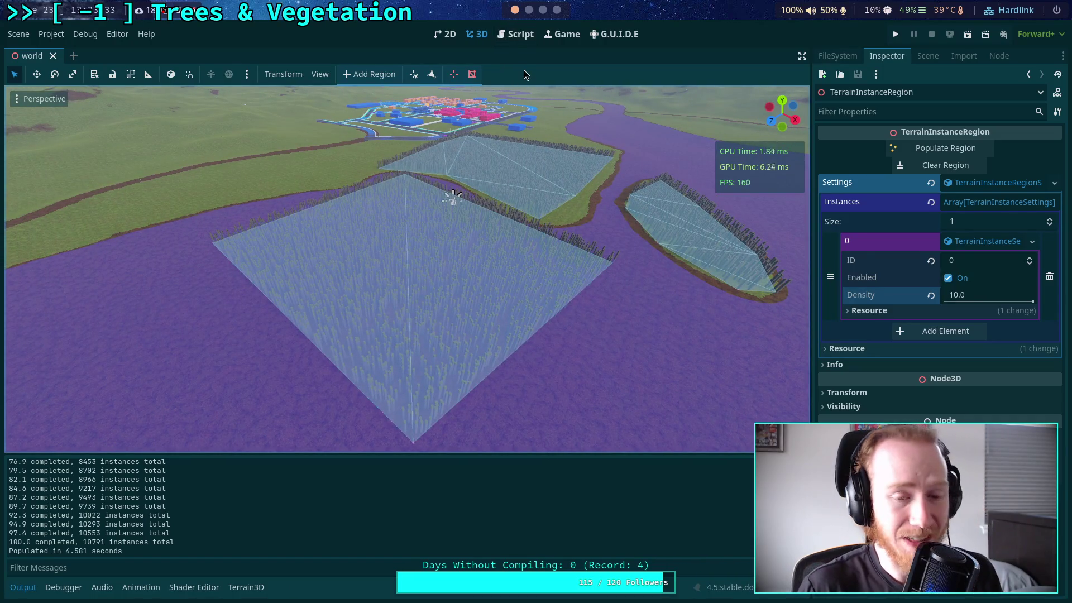
pyautogui.click(520, 35)
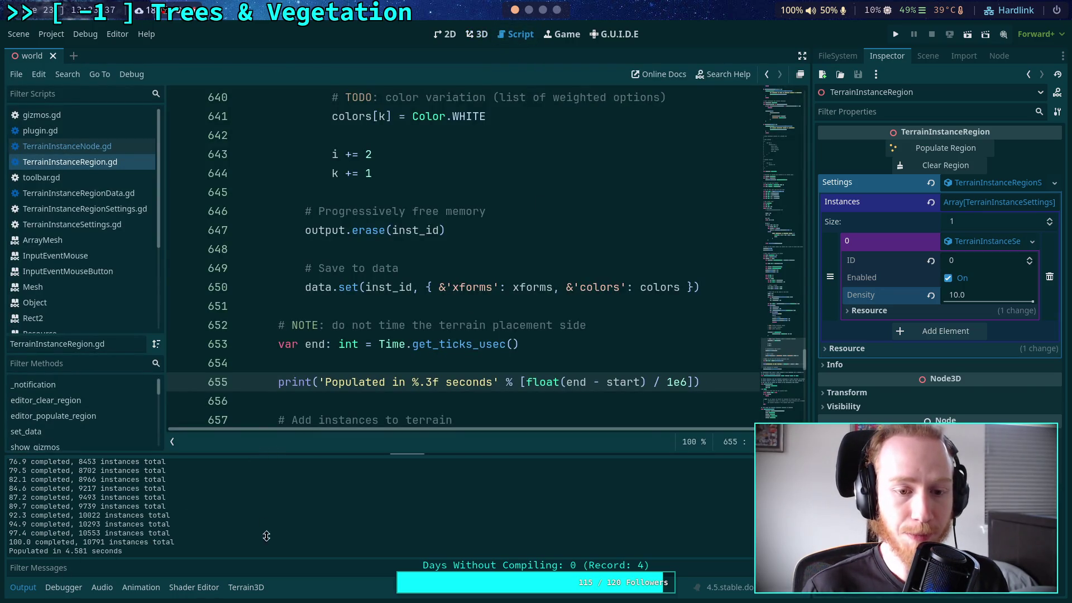
# - Unfold the collapsed loop at line 549 to reveal the populate code
pyautogui.scroll(20, 430, 381)
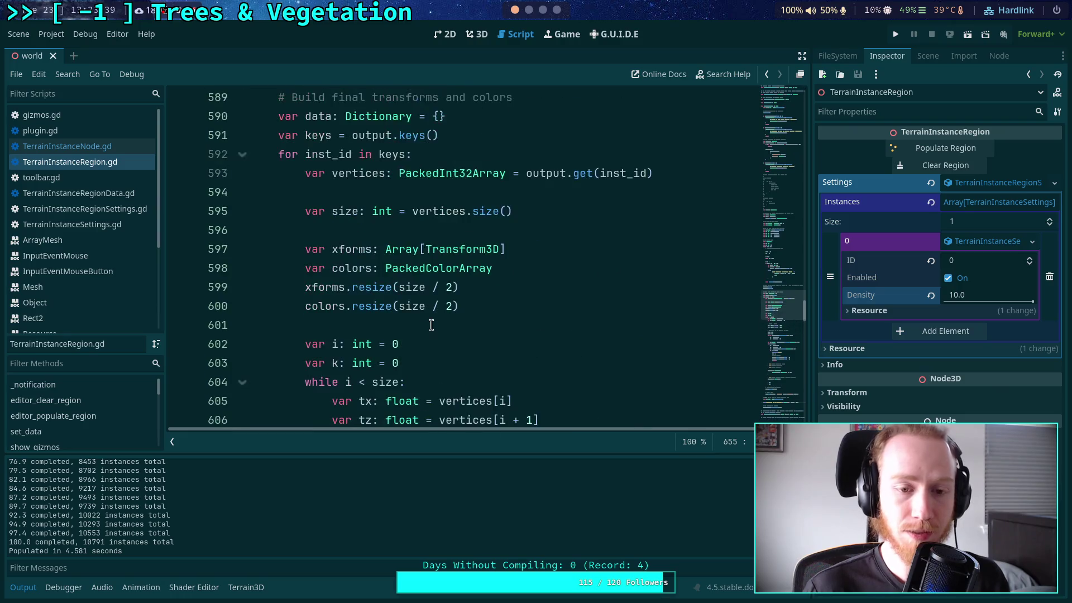
pyautogui.scroll(8, 431, 324)
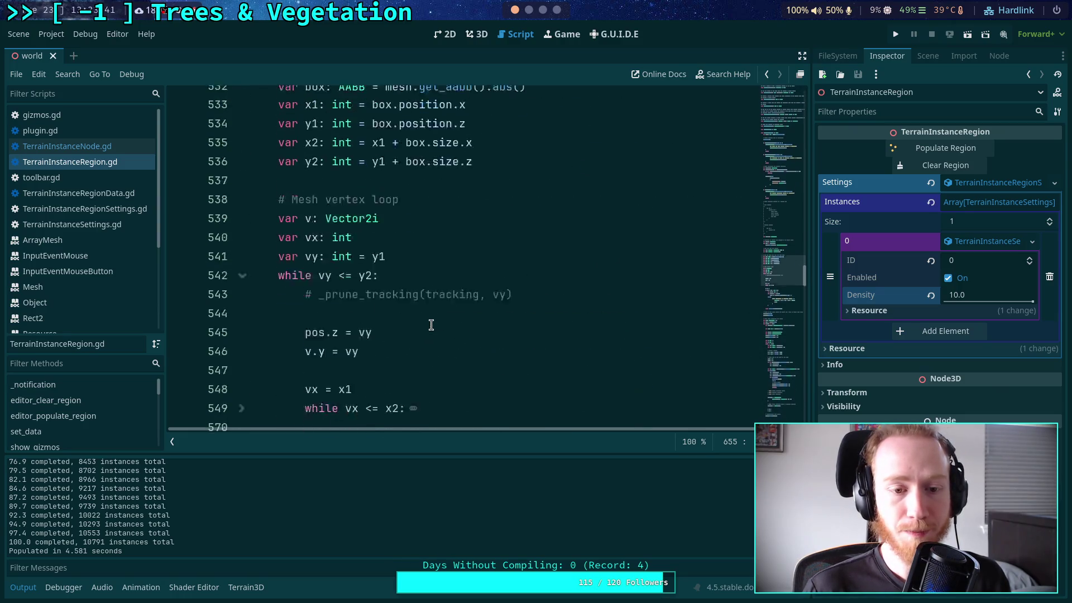
pyautogui.click(242, 345)
pyautogui.scroll(-5, 411, 301)
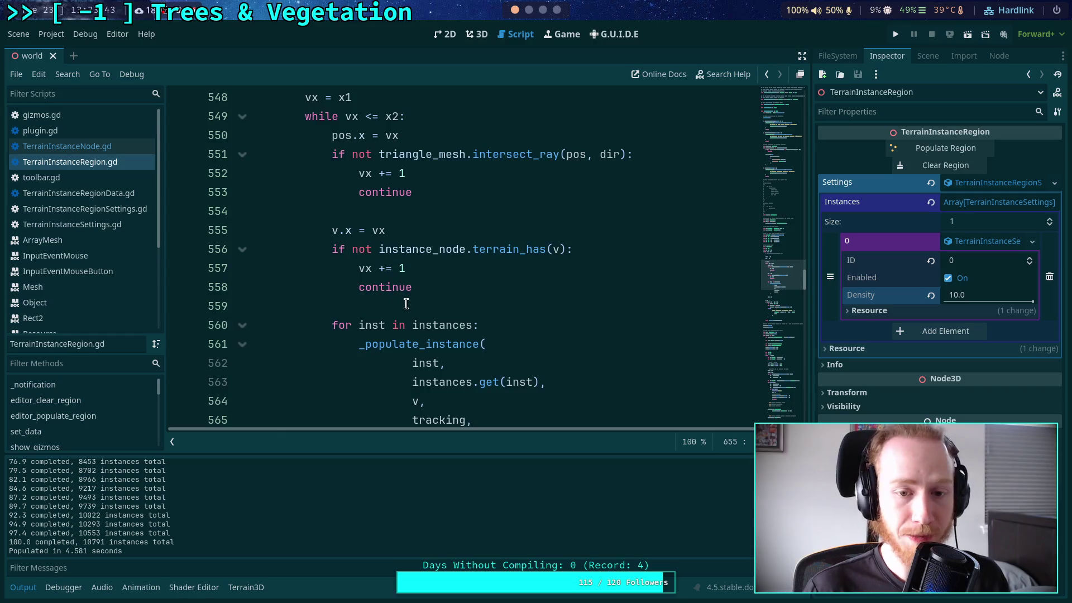
pyautogui.scroll(-2, 414, 294)
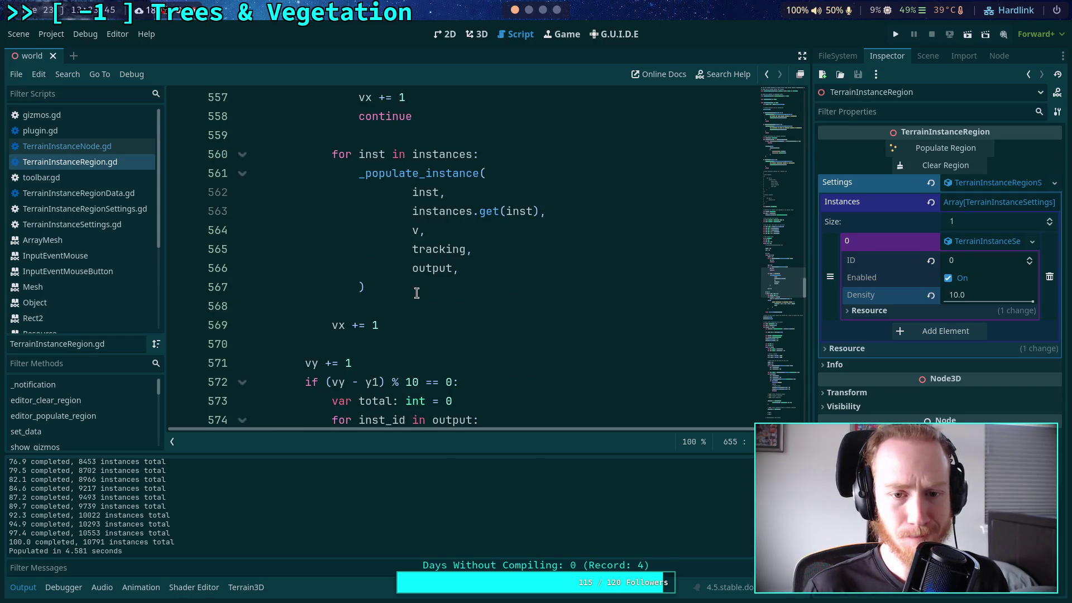
pyautogui.scroll(-4, 417, 293)
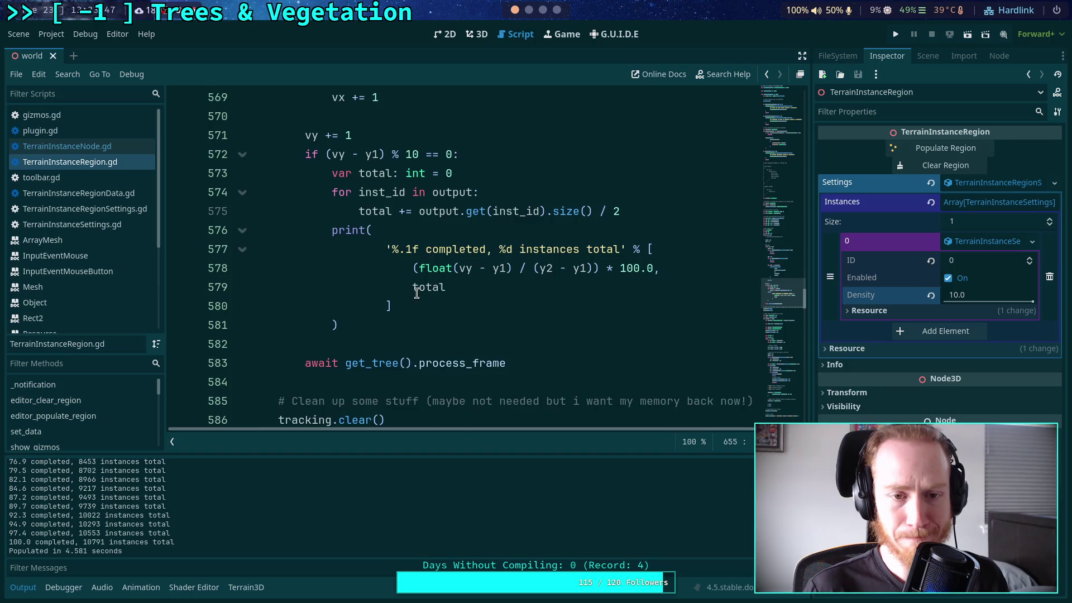
pyautogui.scroll(-2, 417, 293)
pyautogui.scroll(3, 416, 293)
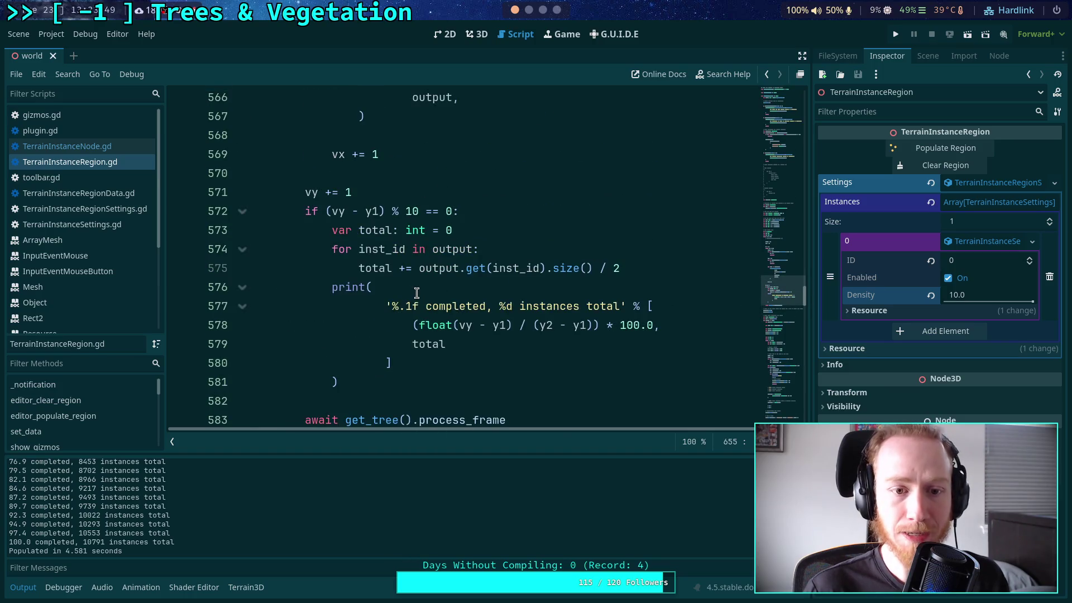
pyautogui.scroll(-1, 417, 293)
# - Comment out the frame await on line 583 and the progress-print block (lines 572–581), then save
pyautogui.moveTo(354, 328); pyautogui.dragTo(262, 158)
pyautogui.click(400, 308)
pyautogui.moveTo(355, 319); pyautogui.dragTo(217, 163)
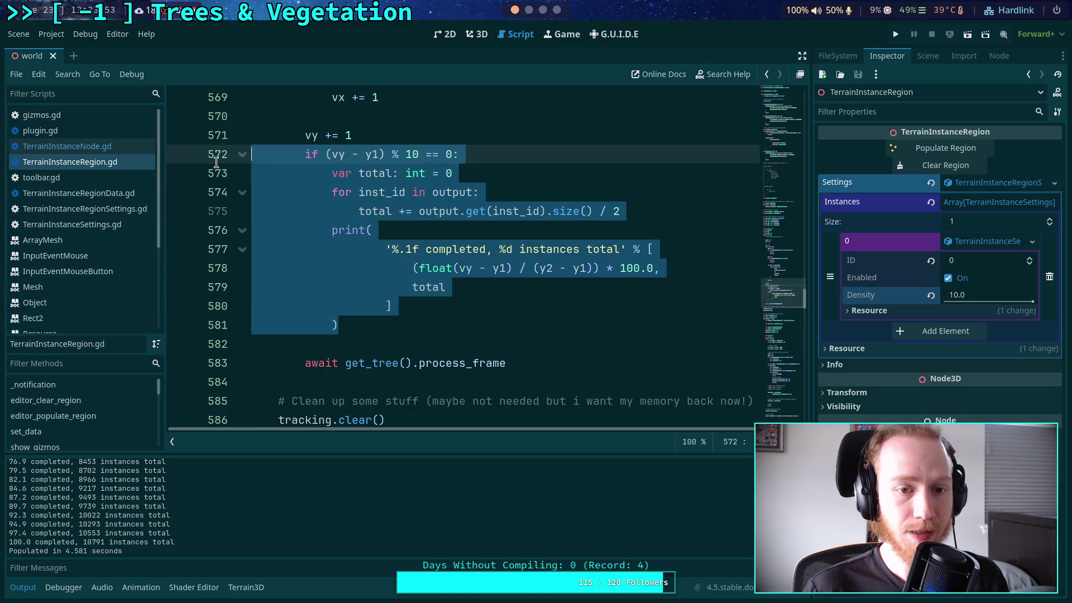
pyautogui.hotkey('ctrl', 'Right')
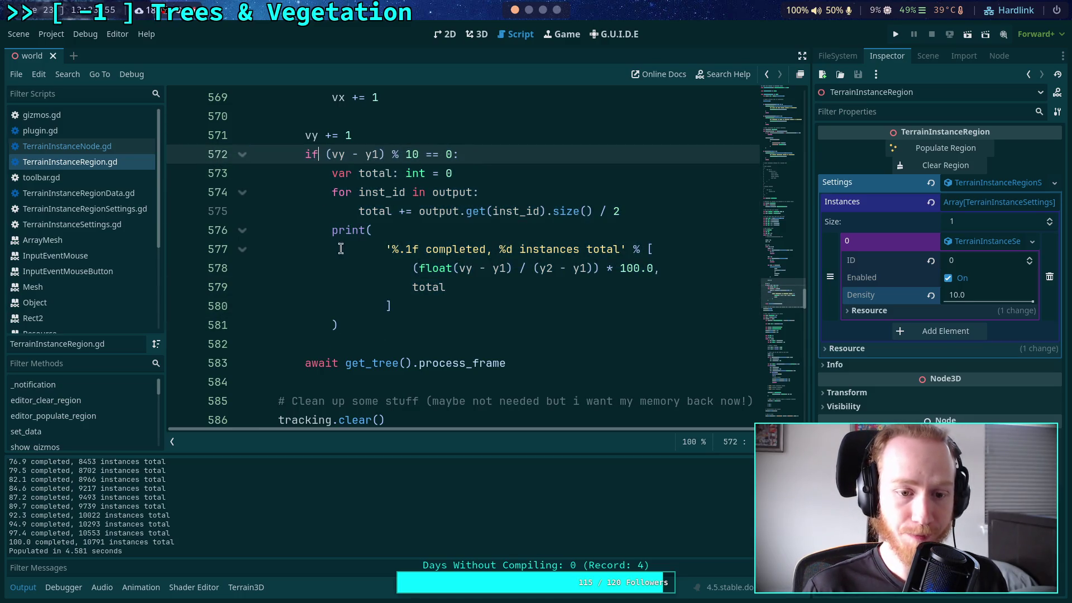
pyautogui.click(311, 365)
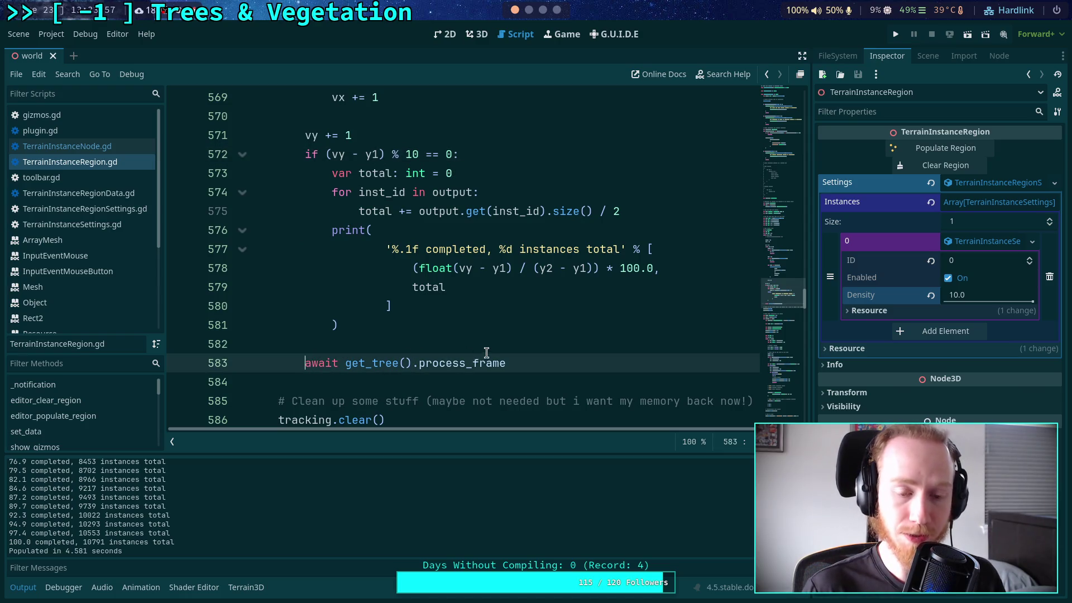
pyautogui.hotkey('ctrl', 'k')
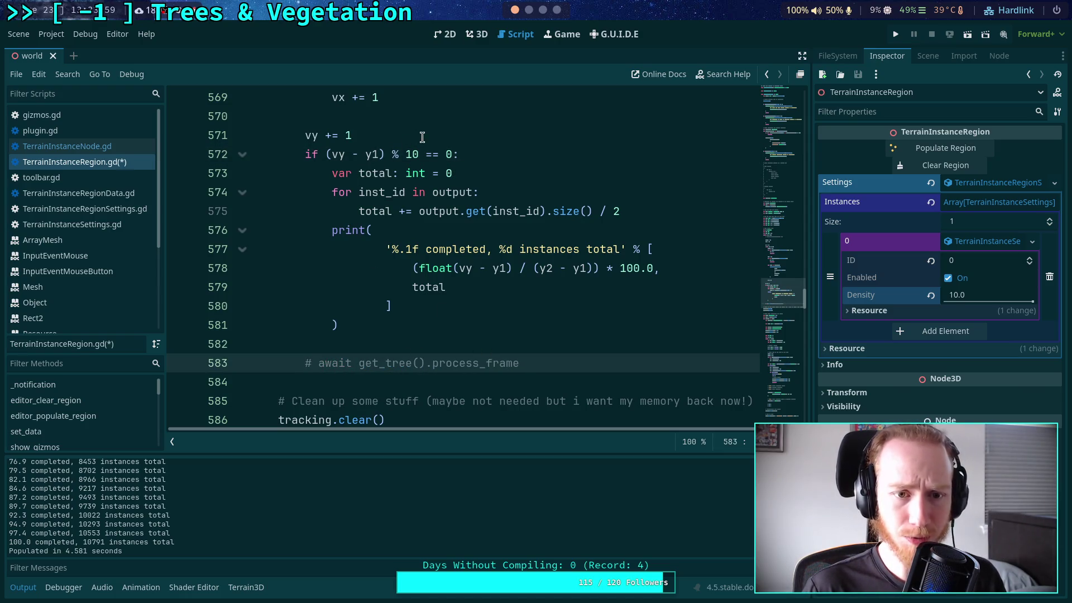
pyautogui.moveTo(305, 154); pyautogui.dragTo(364, 319)
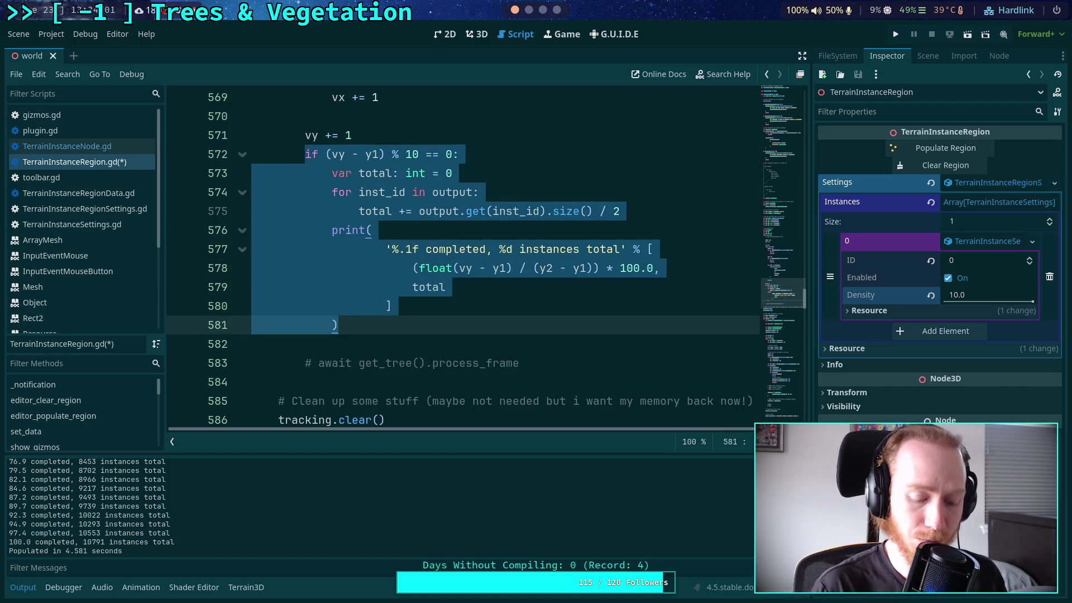
pyautogui.hotkey('ctrl', 'k')
pyautogui.hotkey('ctrl', 's')
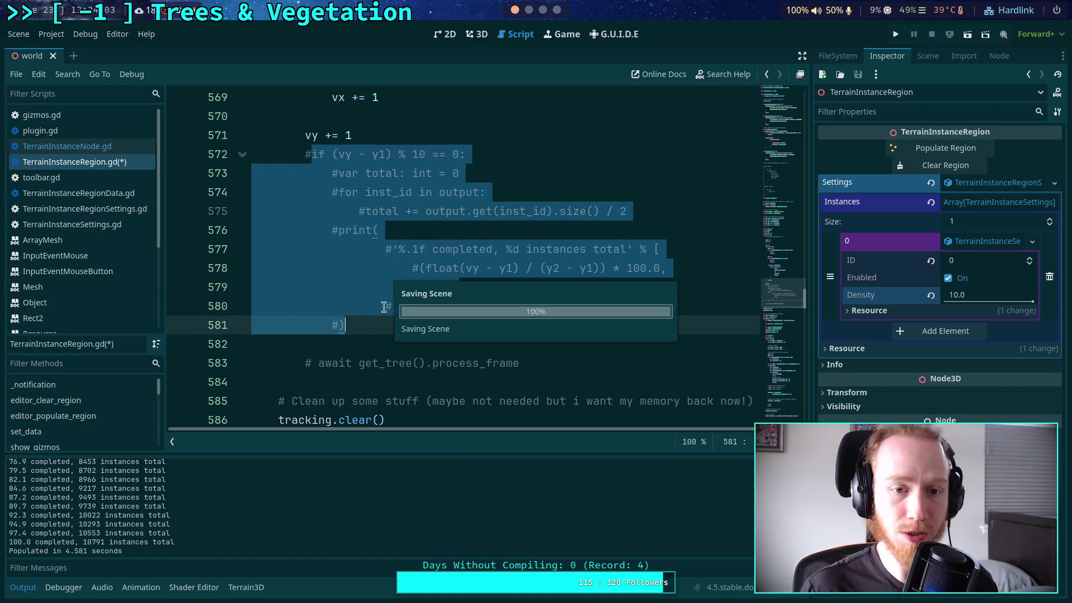
# - Comment out tracking.clear() and instances.clear() on lines 586–587 and save the script
pyautogui.scroll(-2, 279, 317)
pyautogui.click(279, 308)
pyautogui.hotkey('ctrl', 'k')
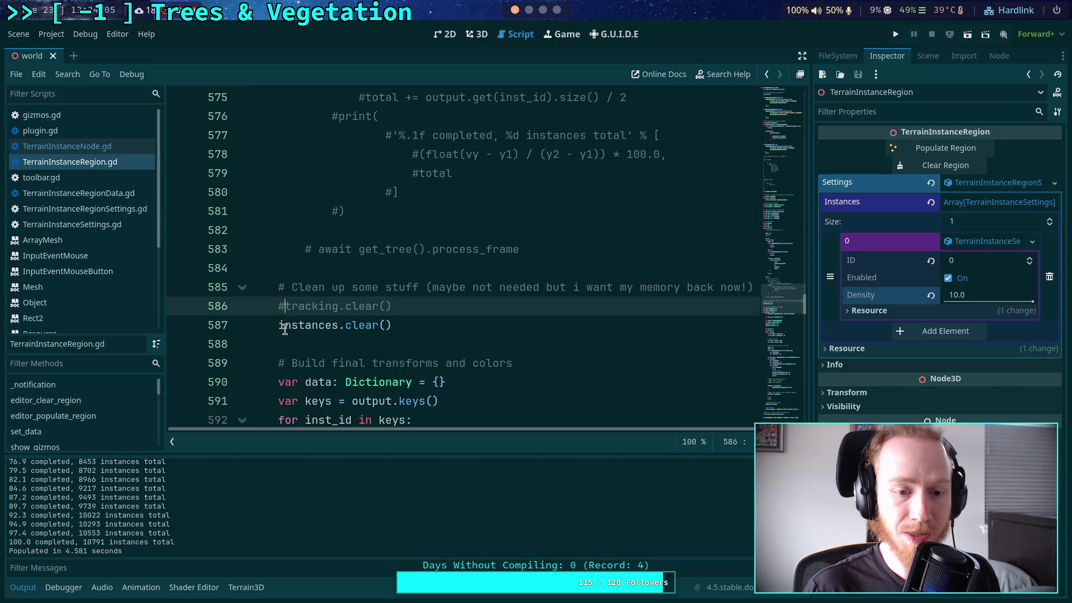
pyautogui.click(281, 325)
pyautogui.hotkey('ctrl', 'k')
pyautogui.scroll(-3, 461, 321)
pyautogui.press('End')
pyautogui.hotkey('ctrl', 's')
# - Clear the old populate log from the Output panel and return to the 3D scene
pyautogui.scroll(-1, 469, 252)
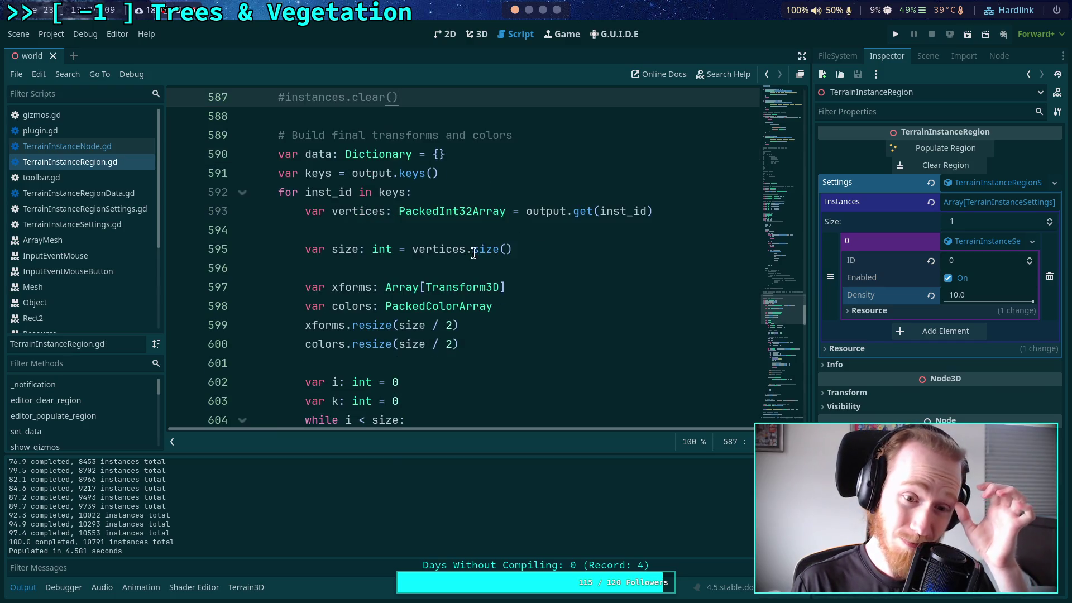
pyautogui.moveTo(482, 252)
pyautogui.scroll(-2, 482, 252)
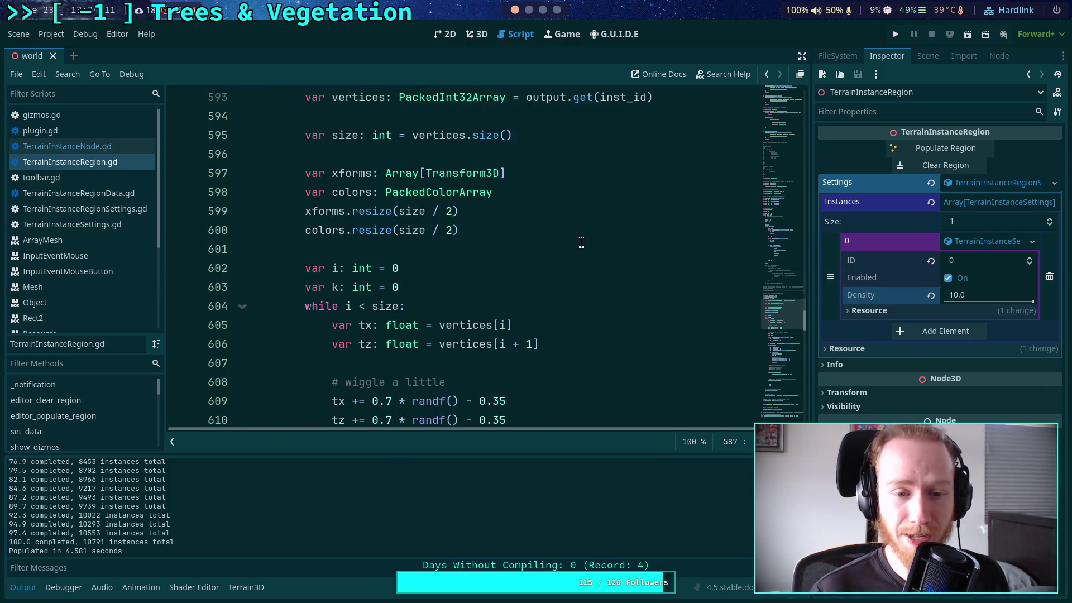
pyautogui.scroll(-6, 581, 241)
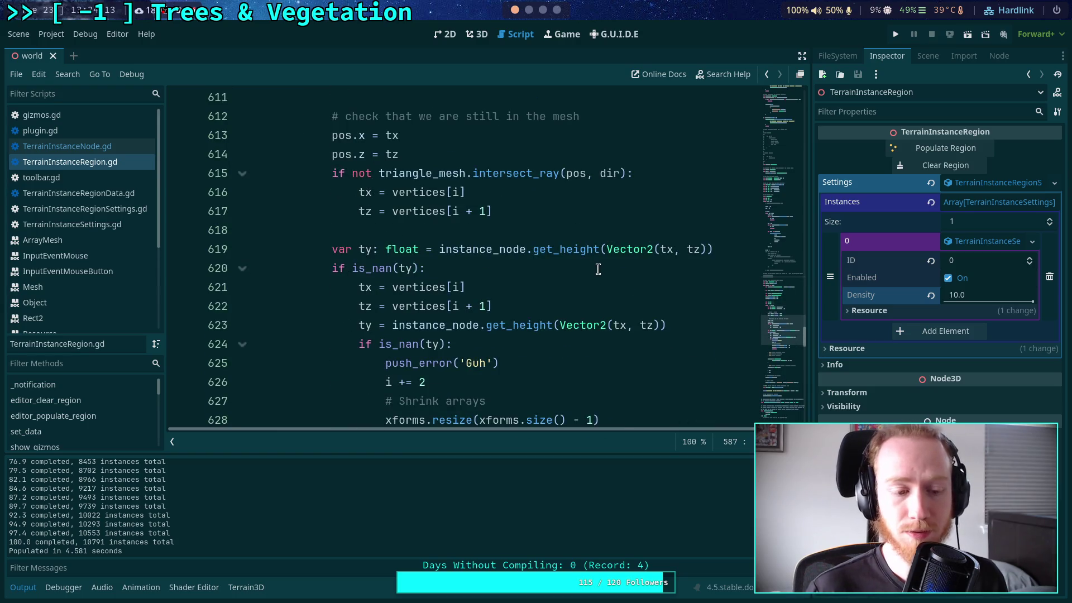
pyautogui.hotkey('ctrl', 'alt', 'k')
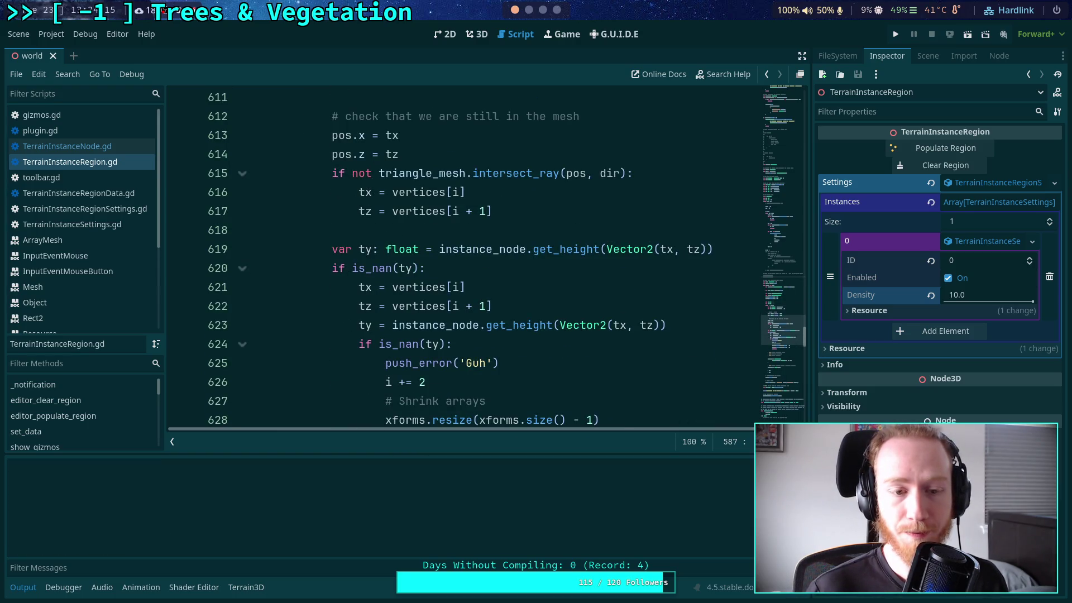
pyautogui.click(483, 35)
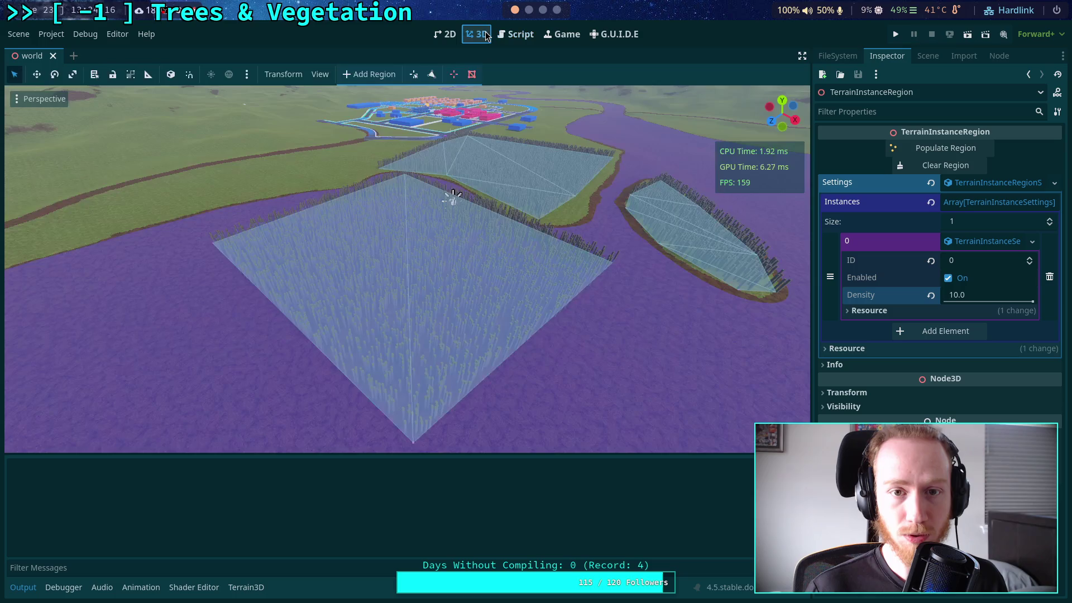
# - Clear and repopulate the region, now 0.323 seconds, then move the camera over the terrain
pyautogui.click(943, 165)
pyautogui.click(932, 149)
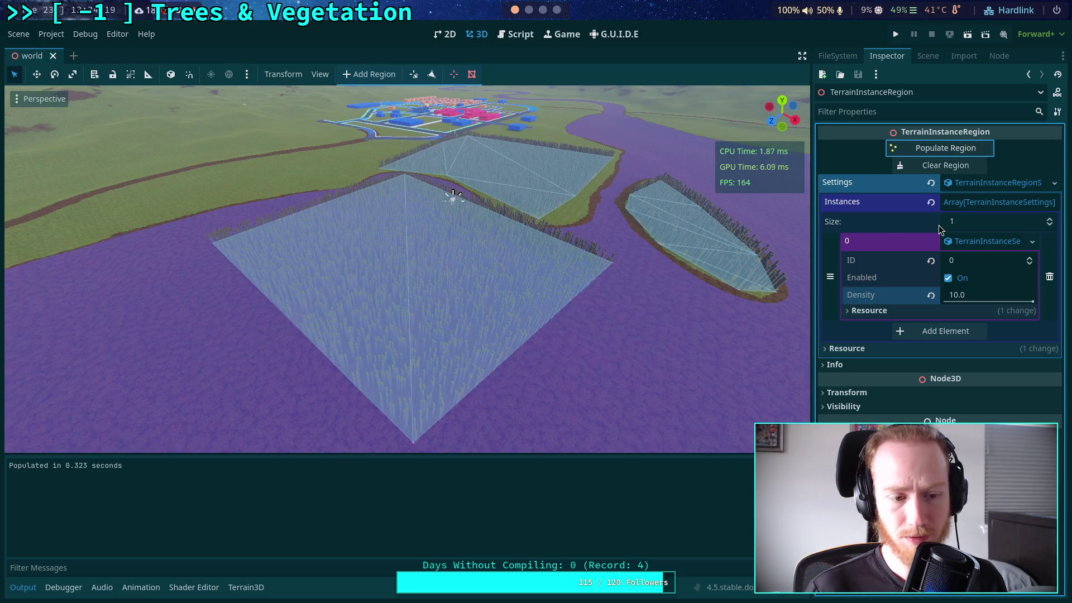
pyautogui.press('d')
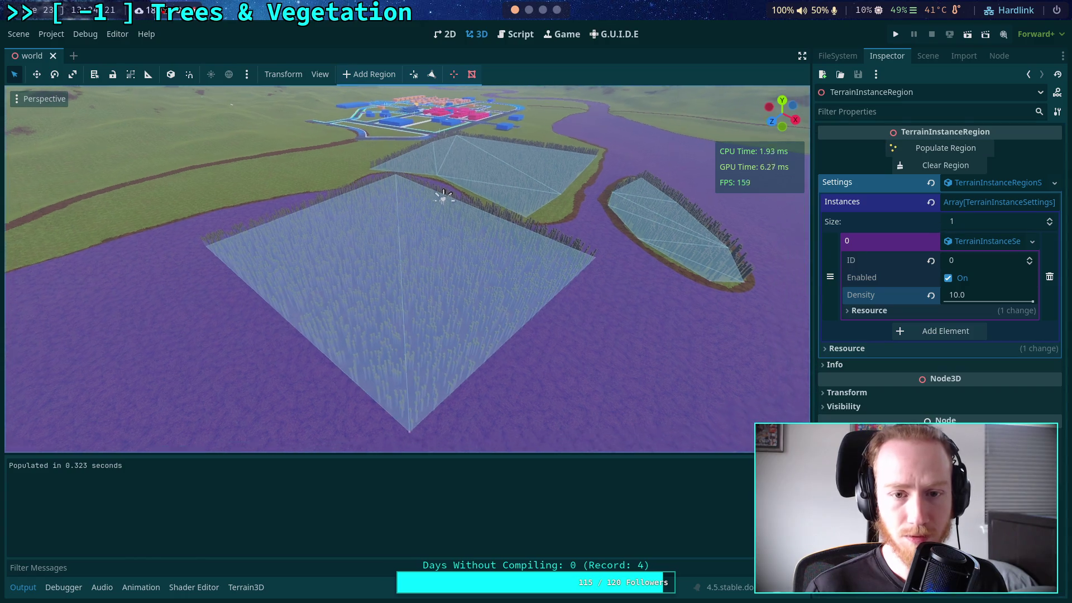
pyautogui.press('s')
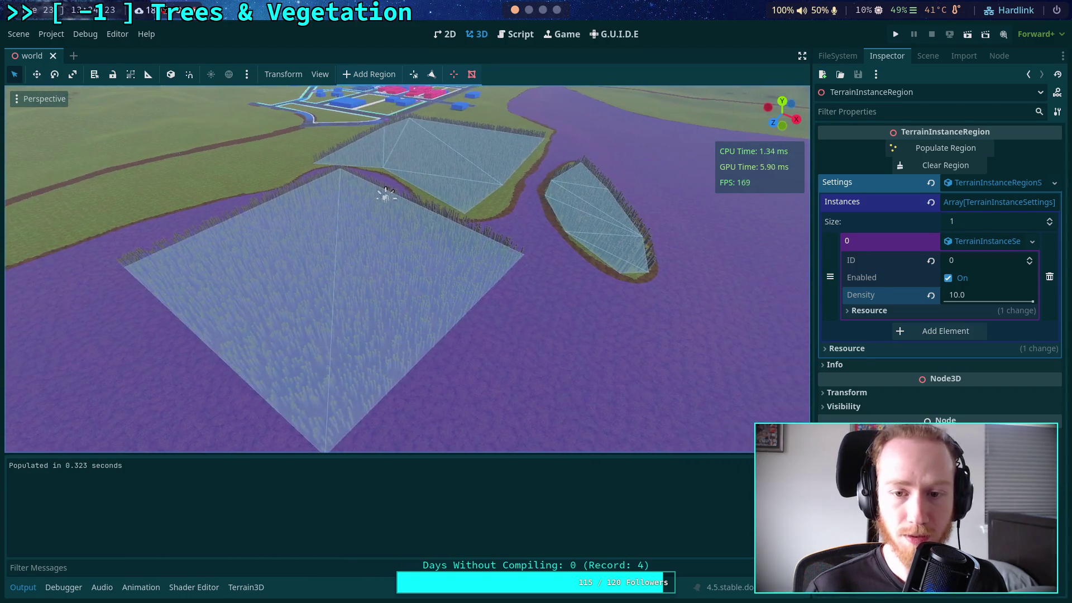
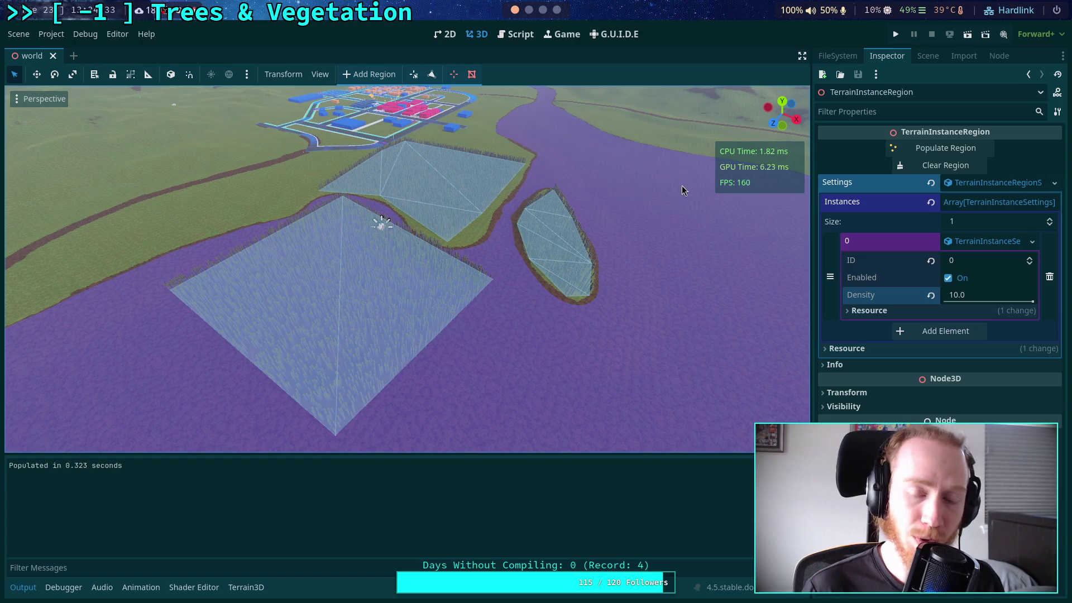
# - Repopulate grass across all three TerrainInstanceRegion polygon areas at density 10.0
pyautogui.scroll(3, 381, 222)
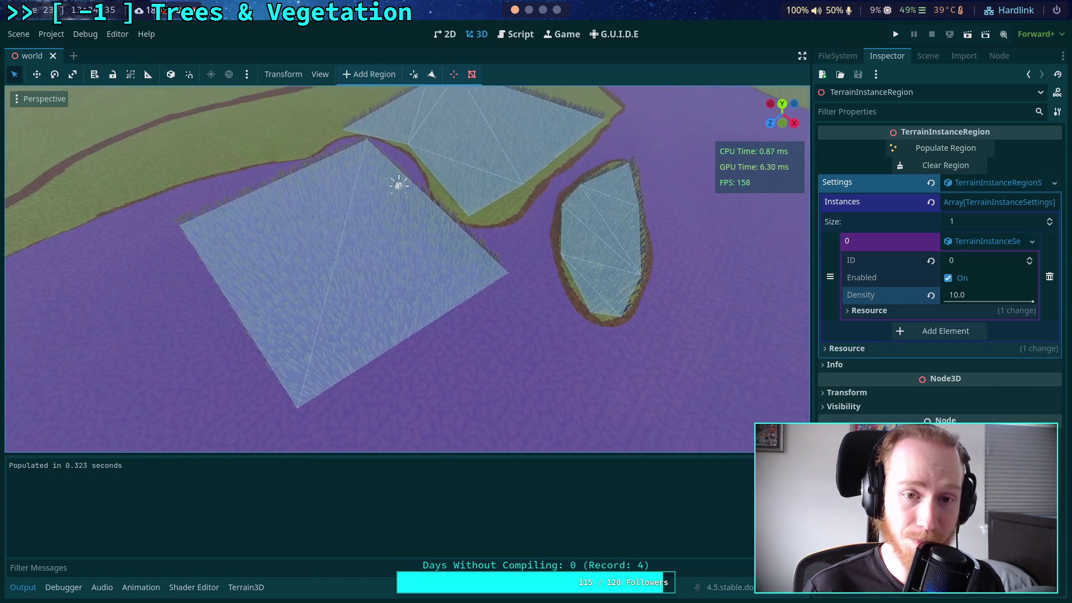
pyautogui.click(931, 149)
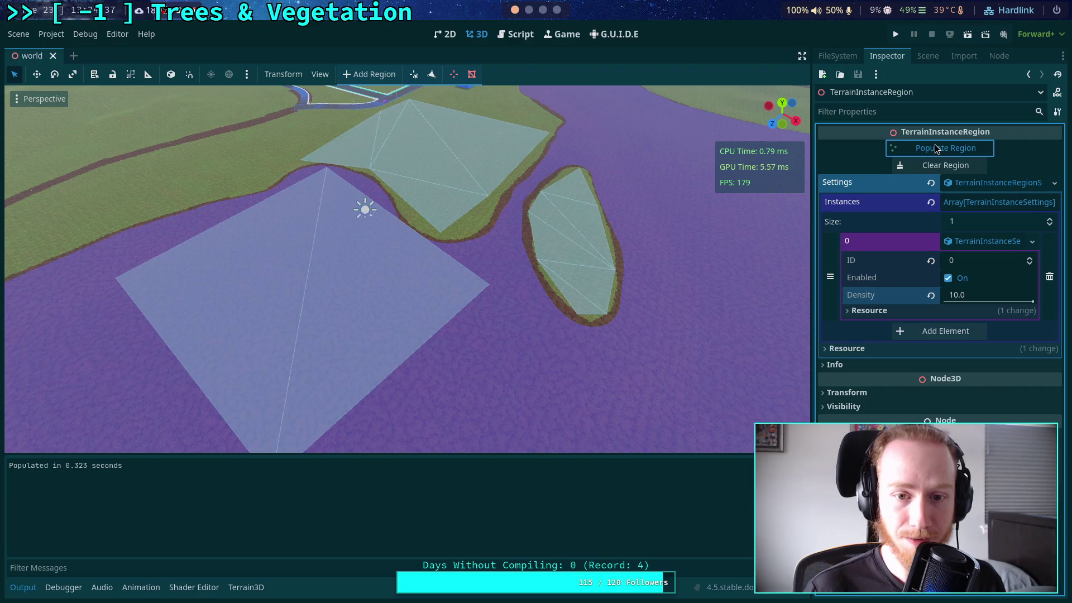
pyautogui.scroll(-3, 549, 309)
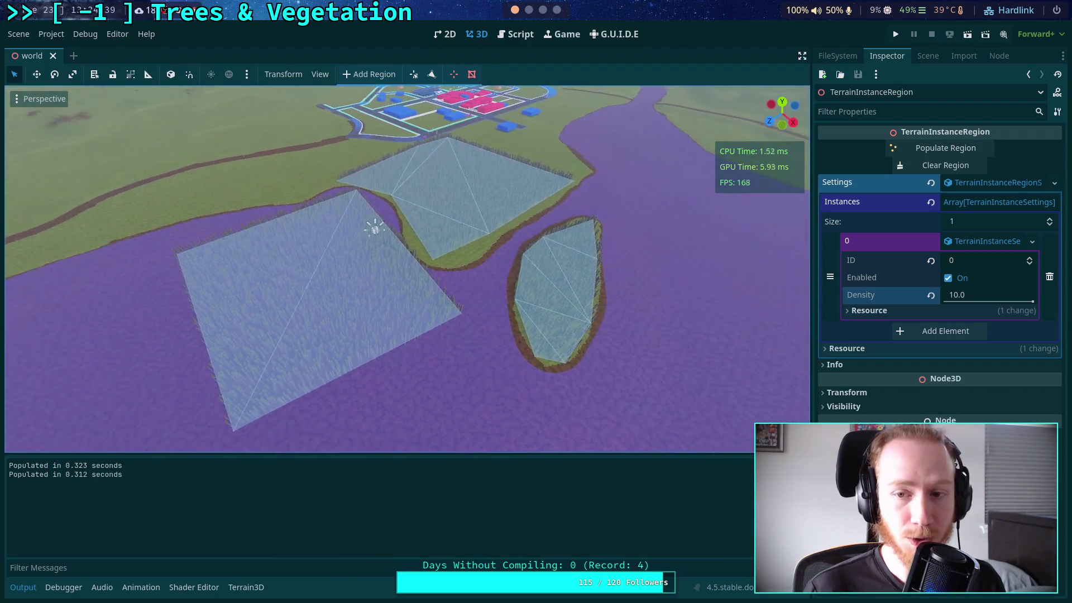
# - Add 'start = Time.get_ticks_usec()' above the Add instances comment in TerrainInstanceRegion.gd
pyautogui.hotkey('ctrl', 'F3')
pyautogui.scroll(-4, 447, 305)
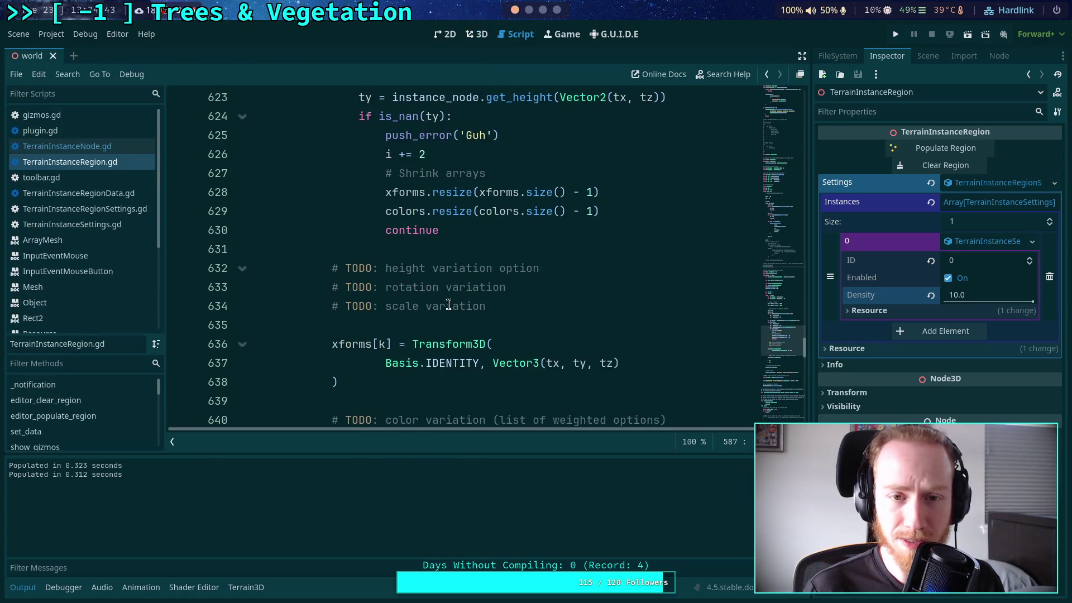
pyautogui.click(478, 37)
pyautogui.click(513, 37)
pyautogui.scroll(-10, 503, 333)
pyautogui.scroll(2, 503, 332)
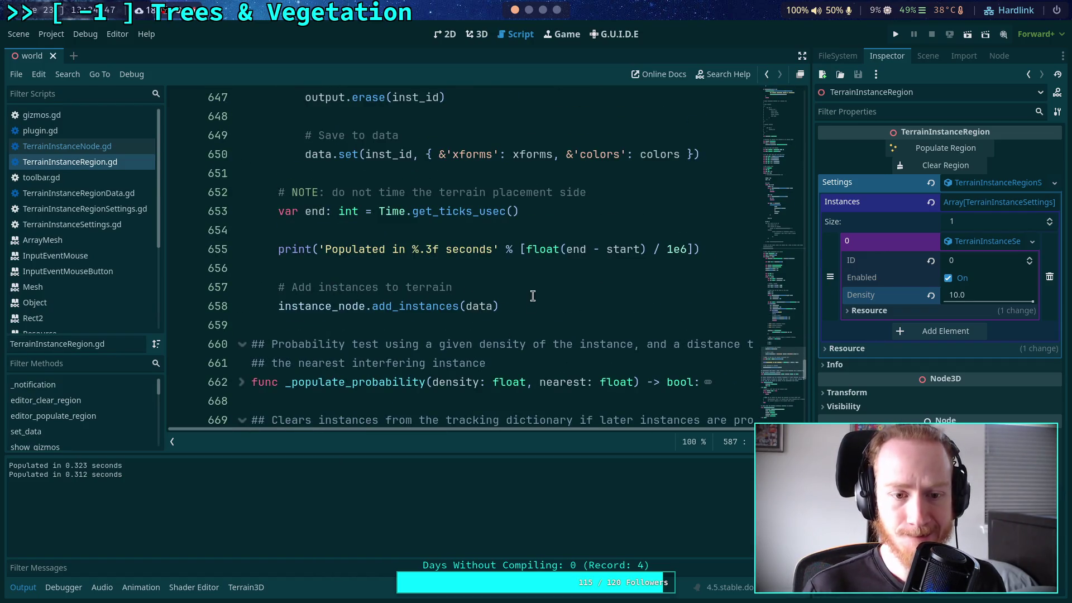
pyautogui.click(607, 285)
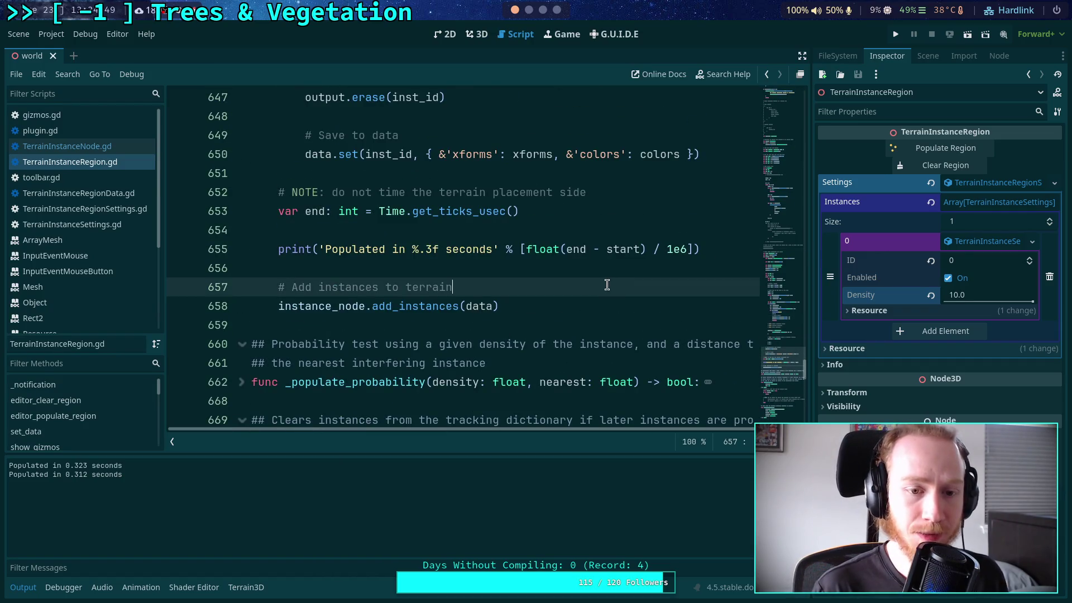
pyautogui.press('Return')
pyautogui.press('BackSpace')
pyautogui.press('Up')
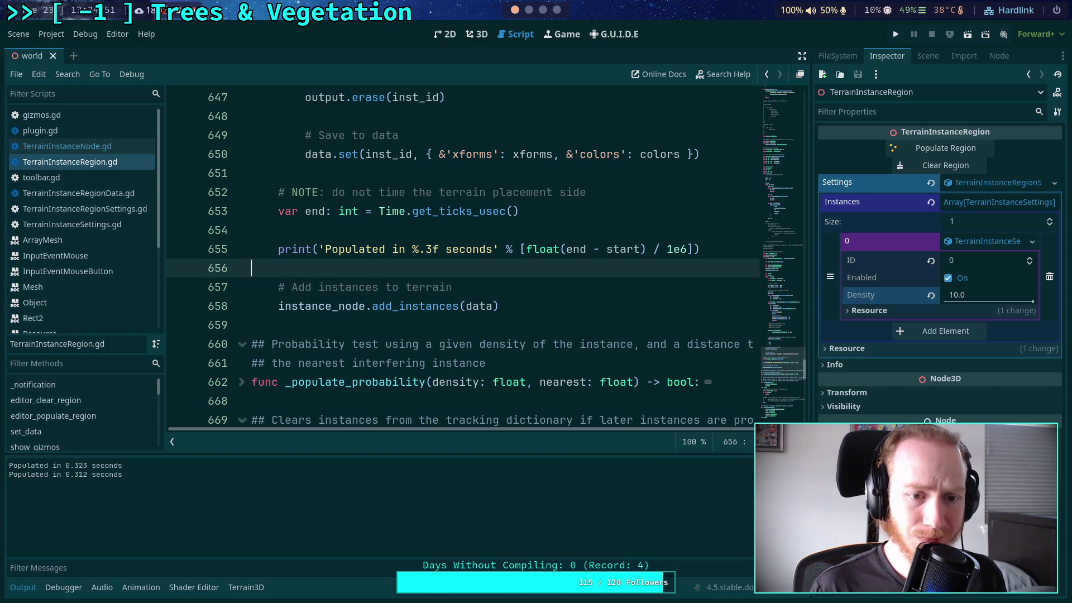
pyautogui.press('Return')
pyautogui.write('var')
pyautogui.press('BackSpace')
pyautogui.press('BackSpace')
pyautogui.press('BackSpace')
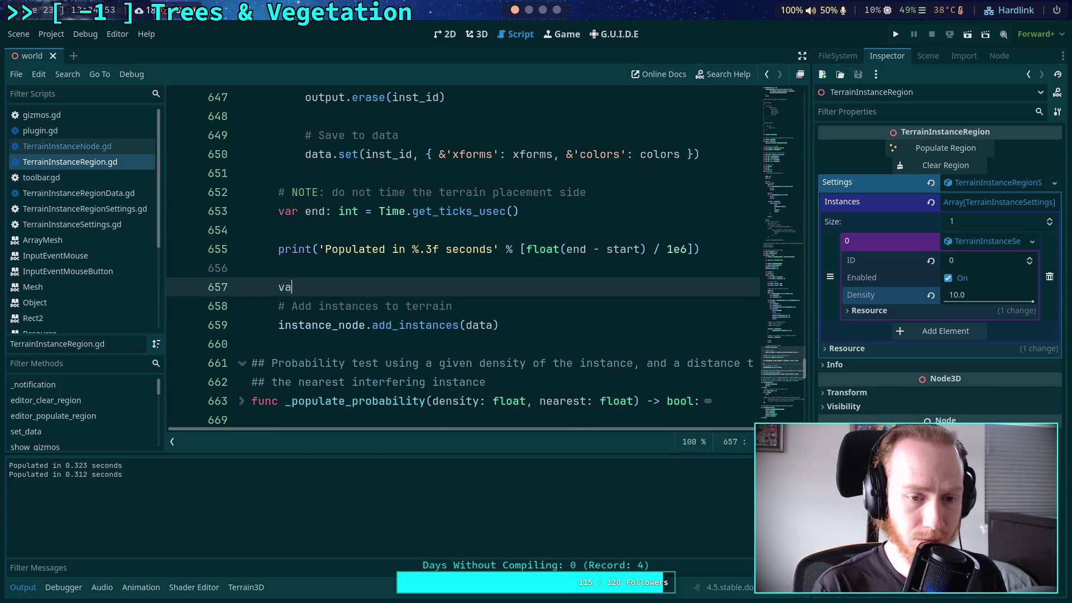
pyautogui.write('start = ')
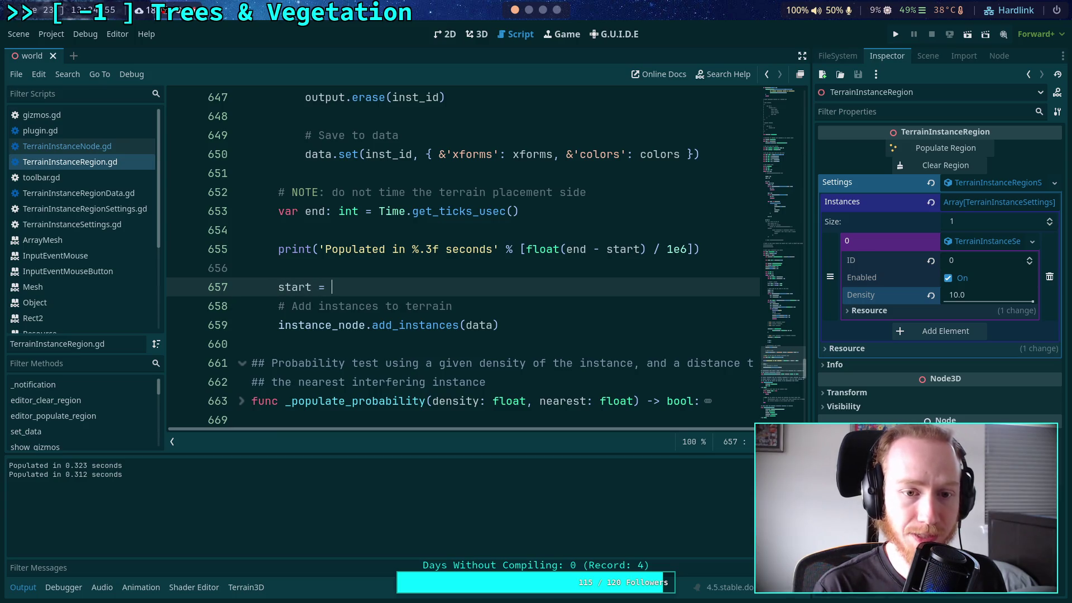
pyautogui.write('Time.get')
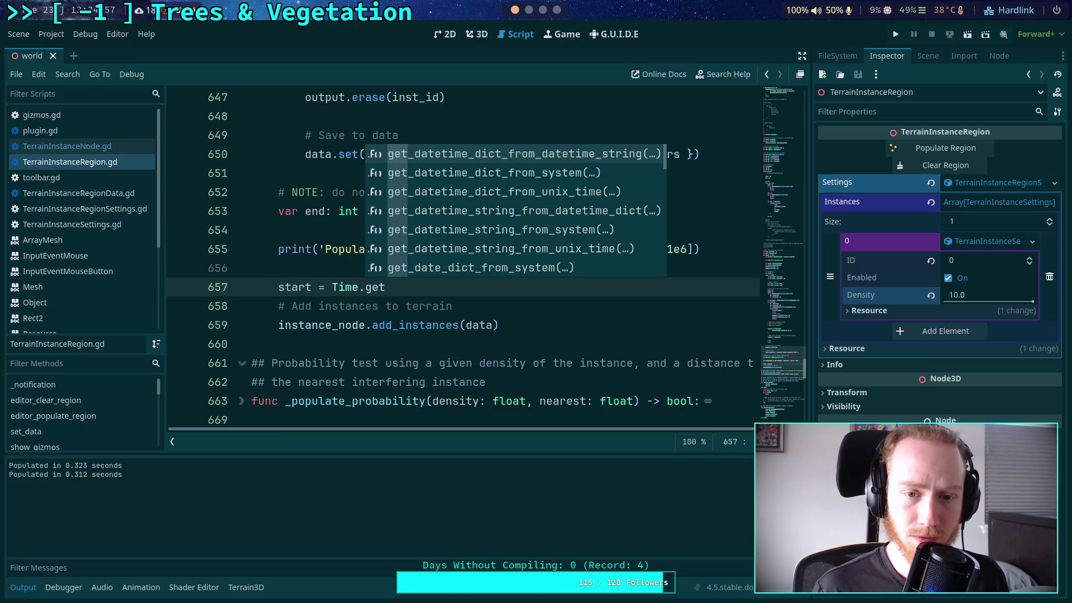
pyautogui.write('_')
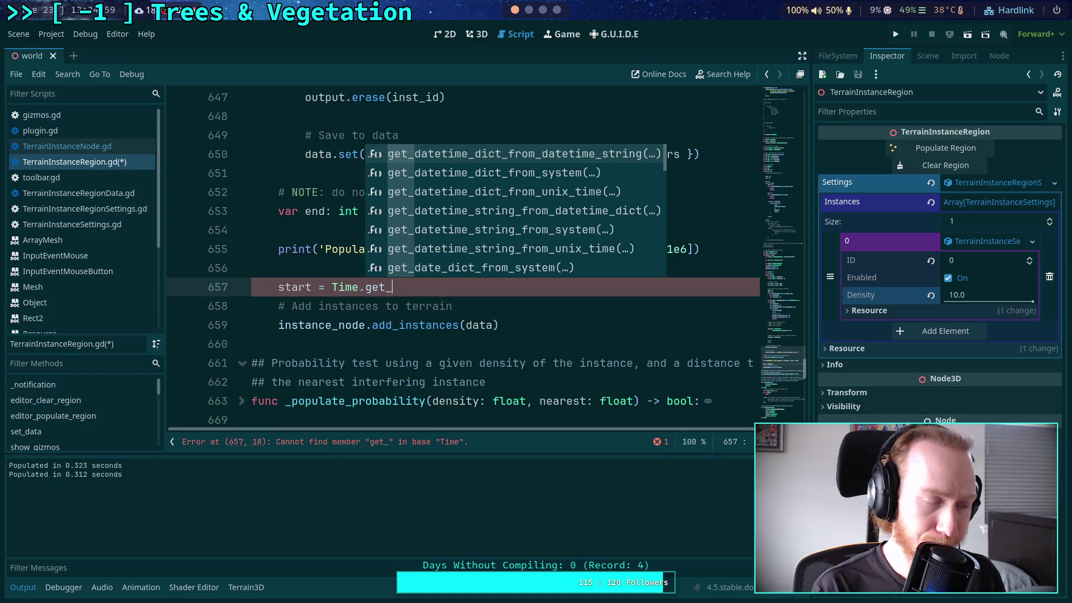
pyautogui.write('ticks_use')
pyautogui.press('Return')
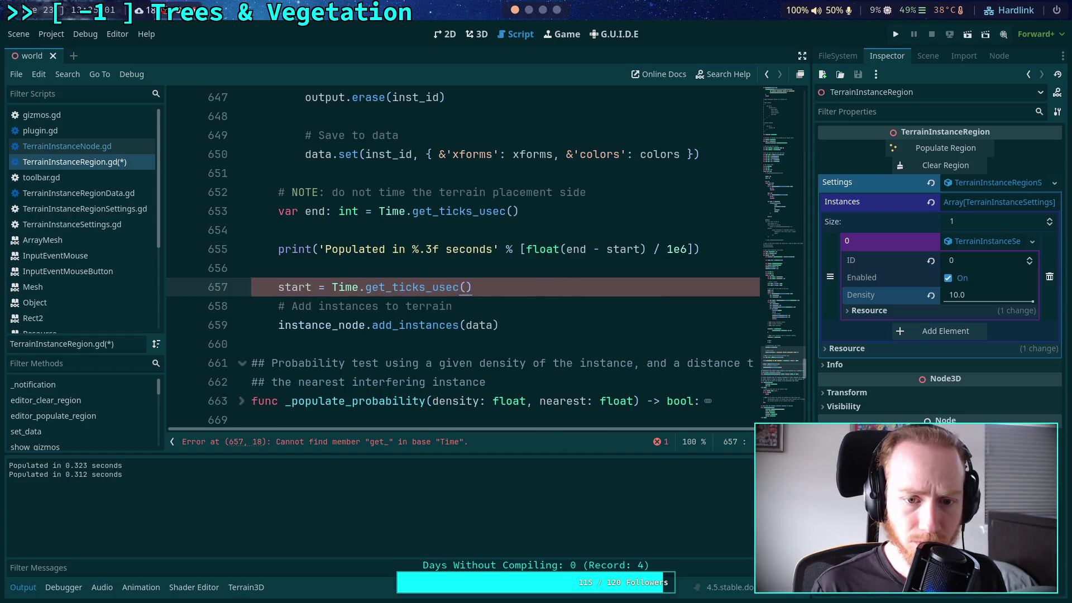
# - Add 'end = Time.get_ticks_usec()' on a new line after the add_instances(data) call
pyautogui.press('Down')
pyautogui.press('Down')
pyautogui.press('Down')
pyautogui.press('Return')
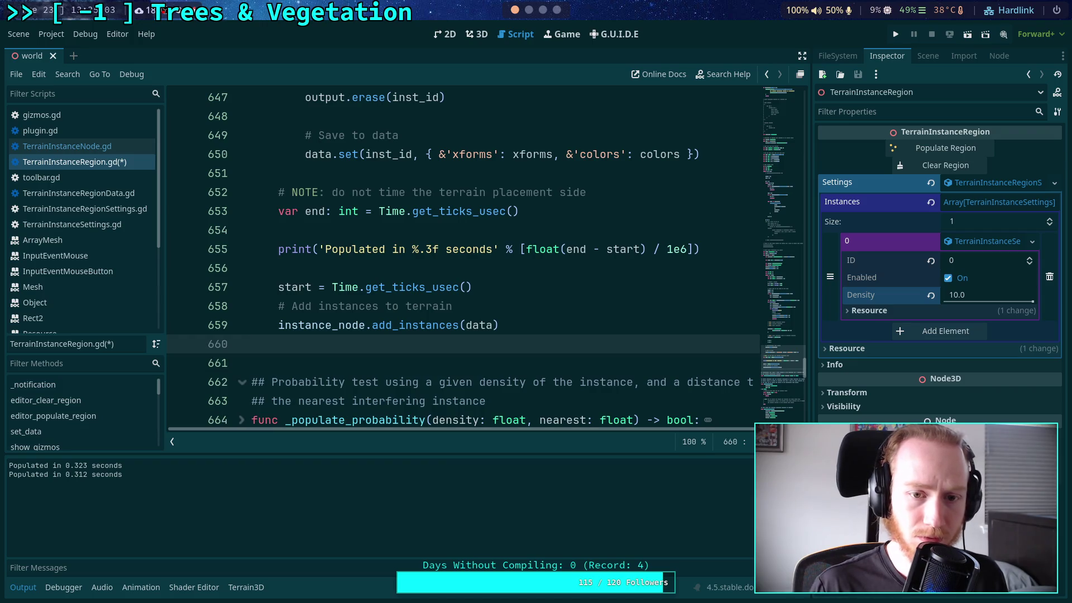
pyautogui.press('BackSpace')
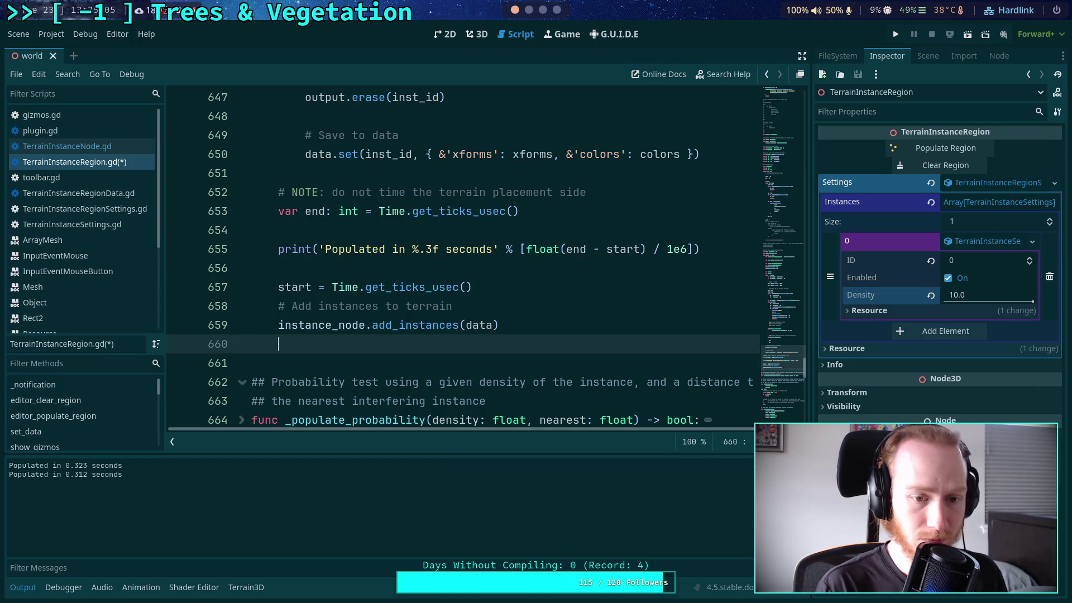
pyautogui.write('end = Time.get_ticks_')
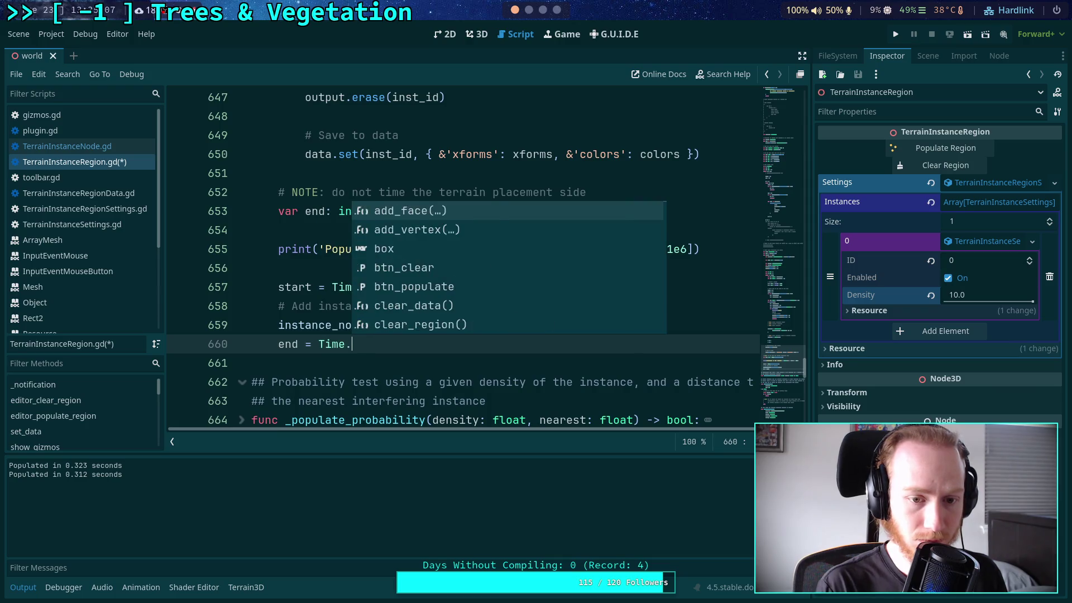
pyautogui.write('us')
pyautogui.press('Down')
pyautogui.press('Down')
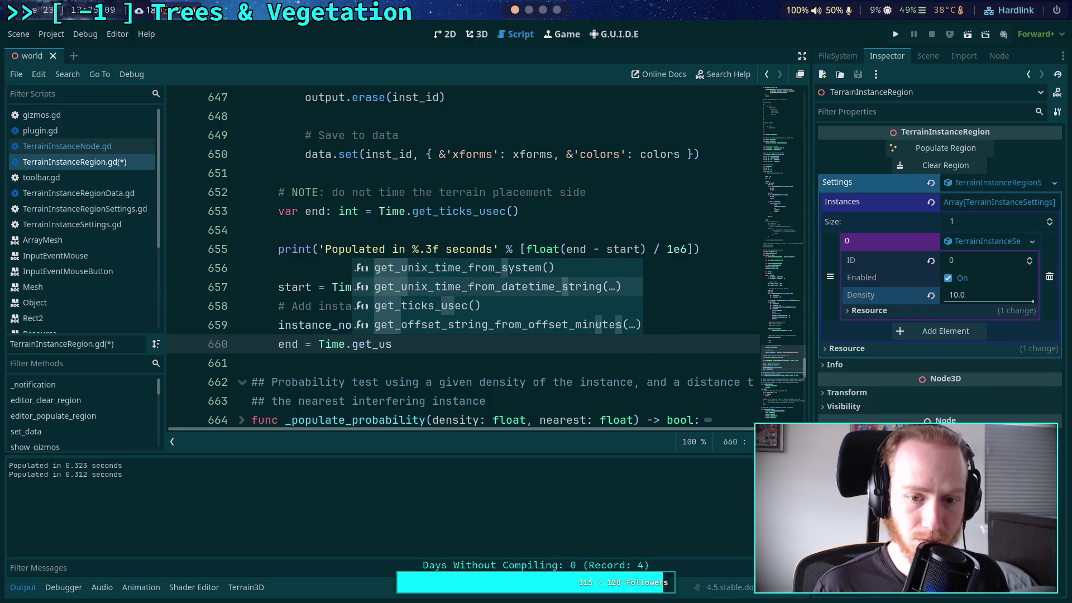
pyautogui.press('Return')
# - Duplicate the Populated print line, reword it to 'Terrain updated in %.3f seconds', and save
pyautogui.click(577, 249)
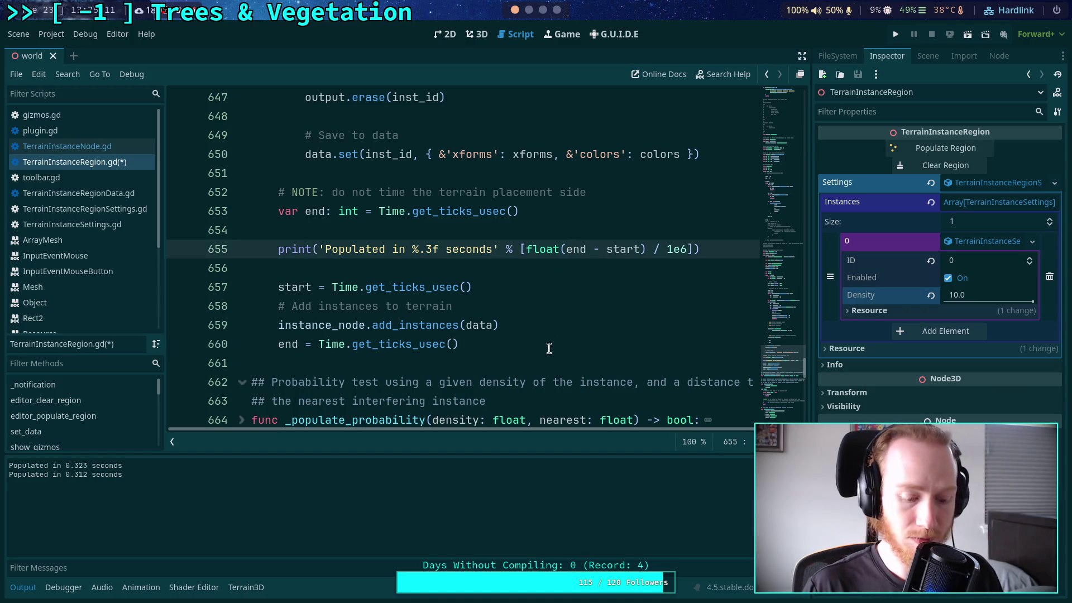
pyautogui.click(486, 344)
pyautogui.press('Return')
pyautogui.press('Return')
pyautogui.write("print('Populated in %.3f seconds' % [float(end - start) / 1e6])")
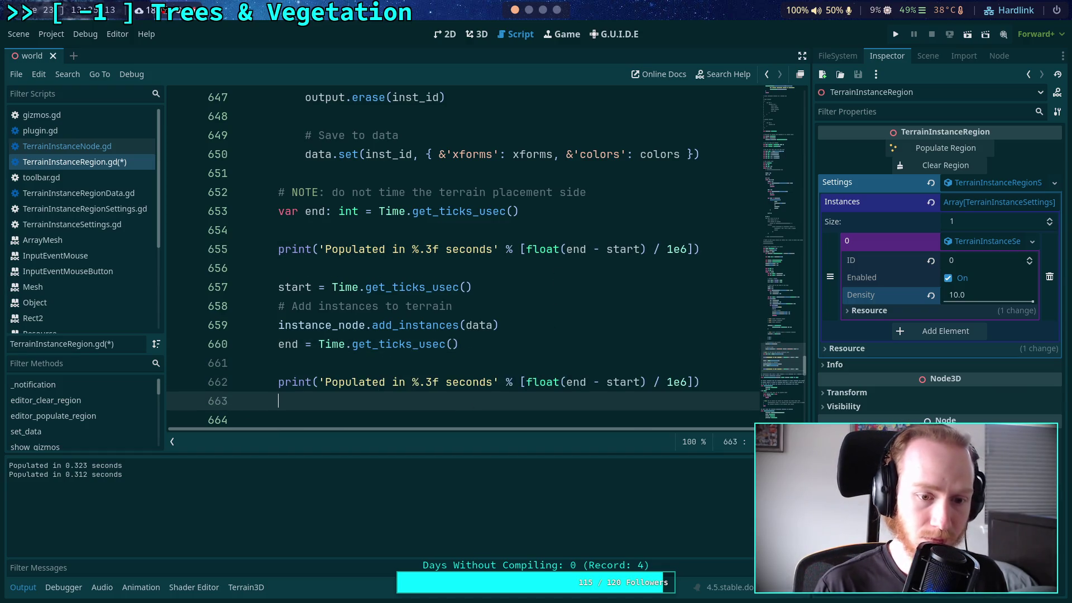
pyautogui.doubleClick(346, 382)
pyautogui.write('Terrain update')
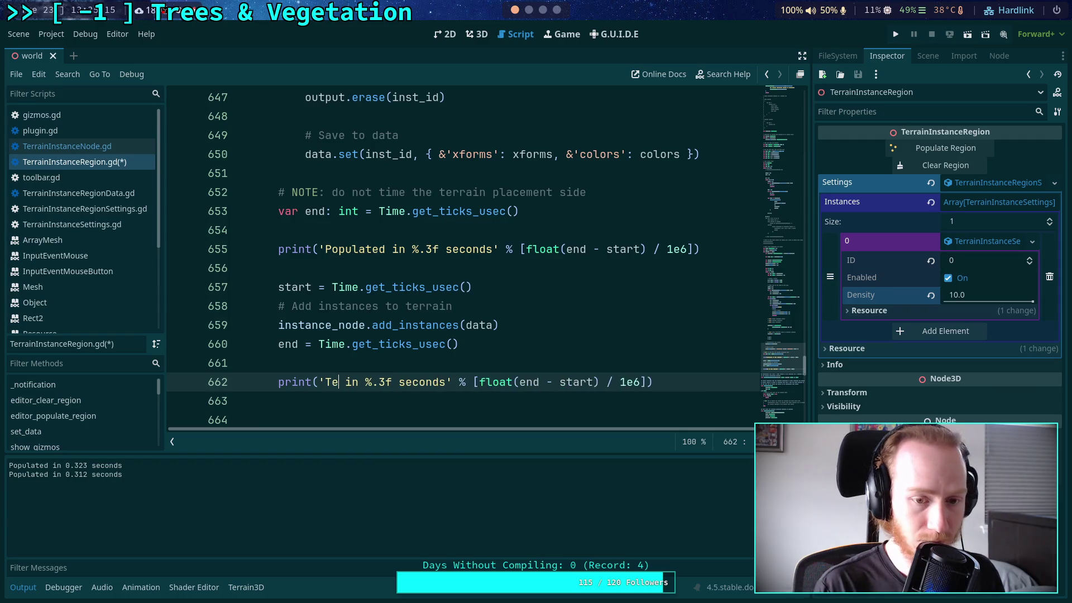
pyautogui.write('d')
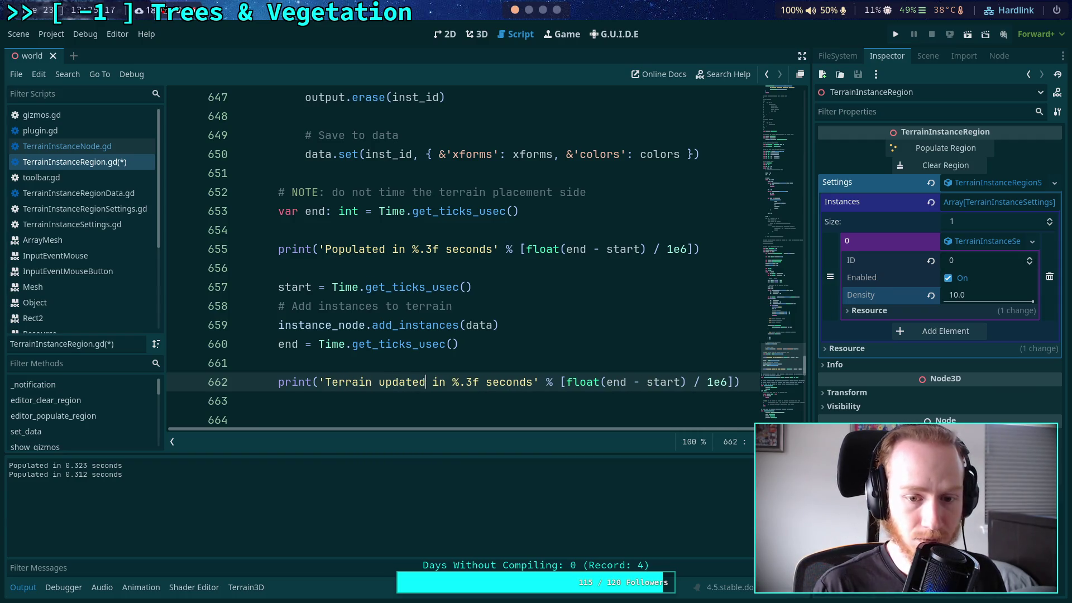
pyautogui.press('End')
pyautogui.press('Return')
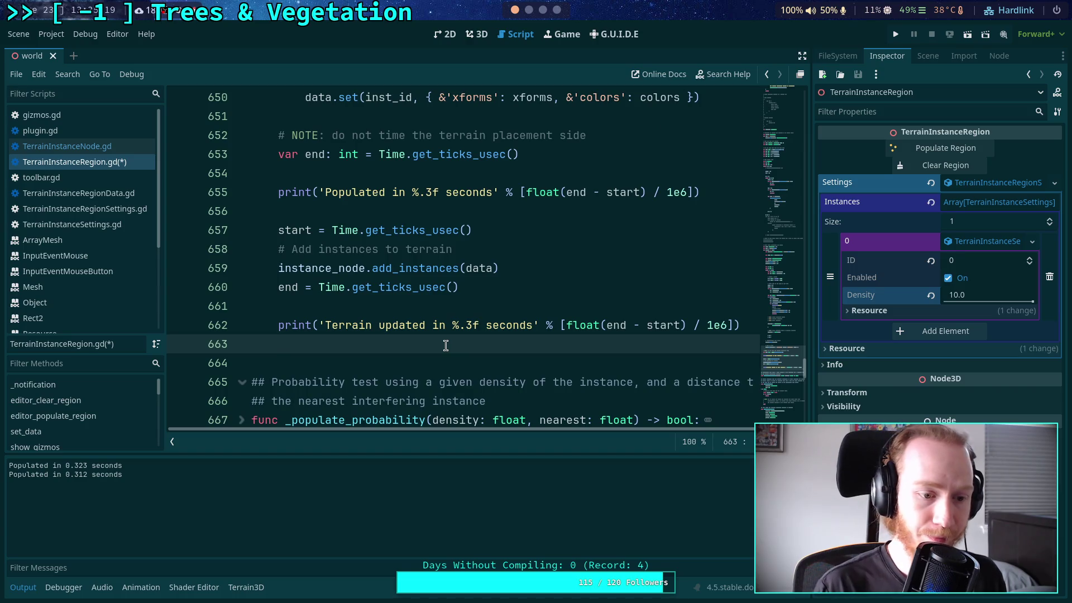
pyautogui.press('BackSpace')
pyautogui.hotkey('ctrl', 's')
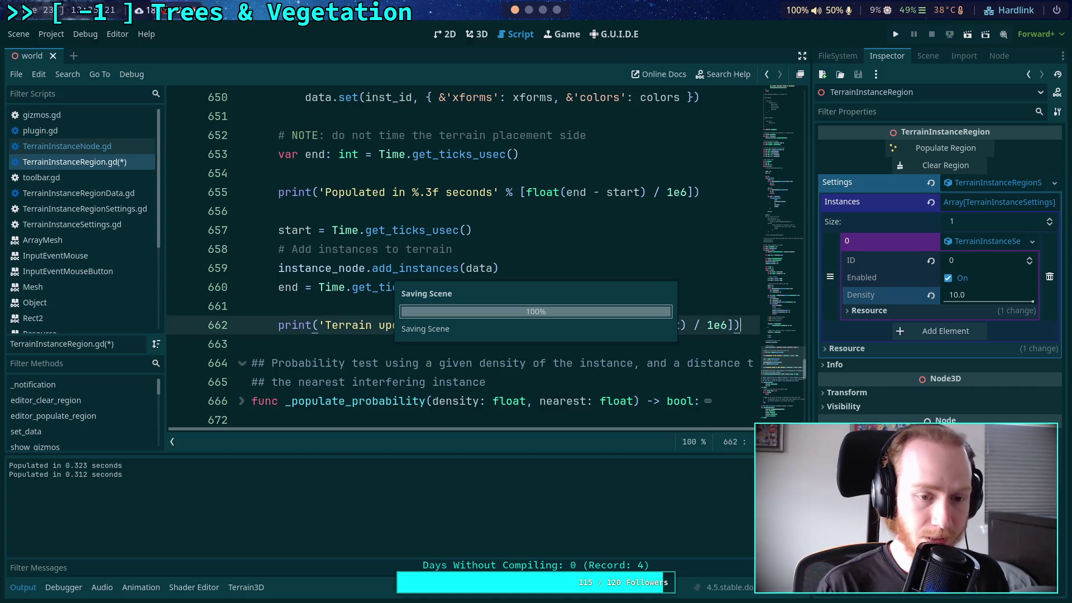
# - Clear and repopulate the regions several times, logging ~0.017 s terrain updates, then clear the grass
pyautogui.click(484, 34)
pyautogui.click(945, 165)
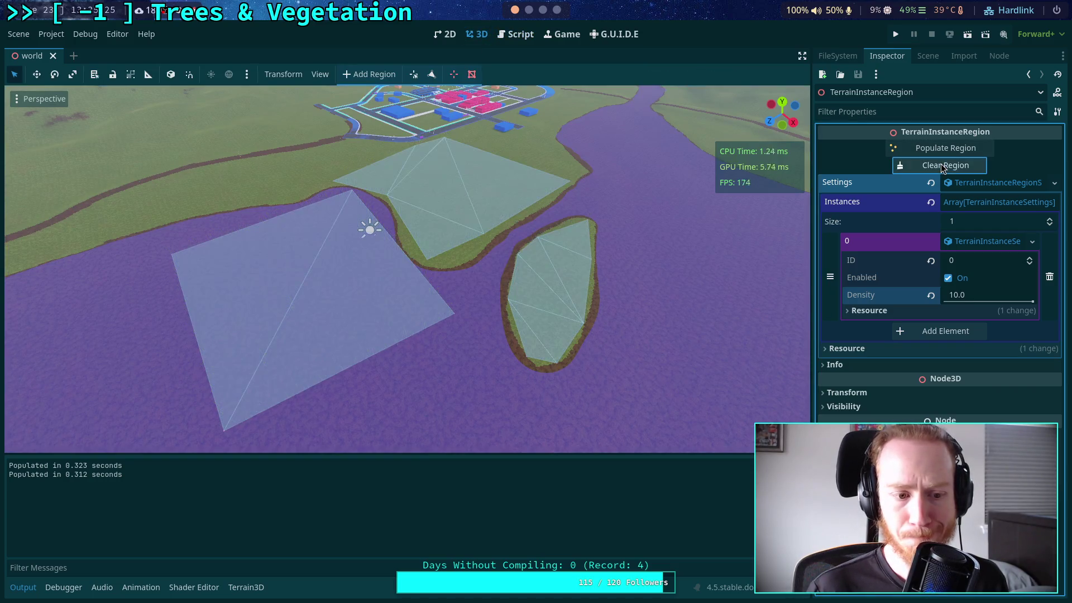
pyautogui.click(943, 150)
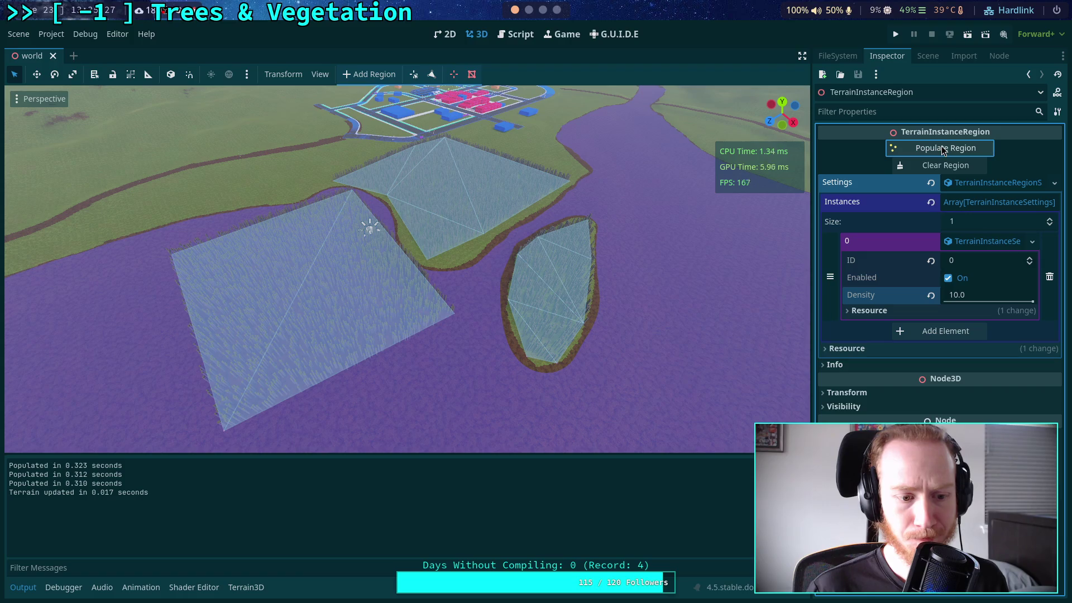
pyautogui.press('w')
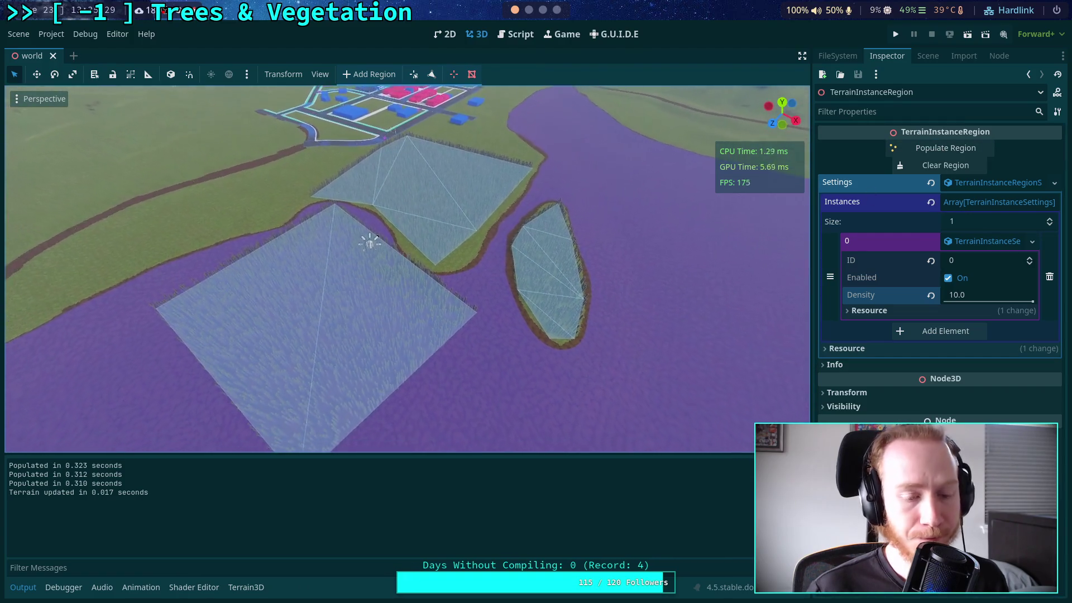
pyautogui.click(943, 149)
pyautogui.click(943, 150)
pyautogui.click(943, 150)
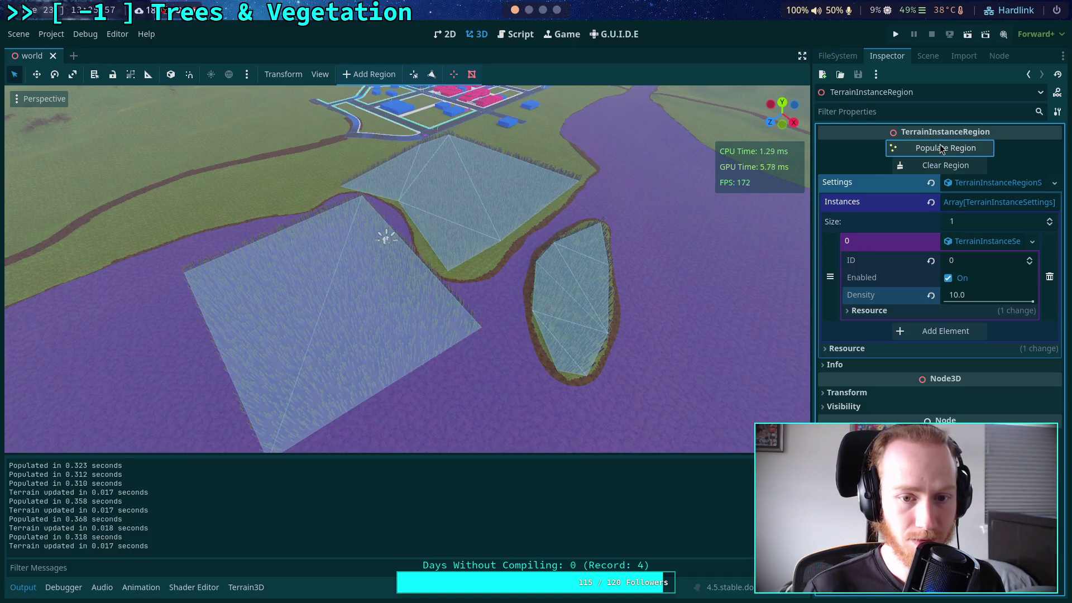
pyautogui.click(944, 166)
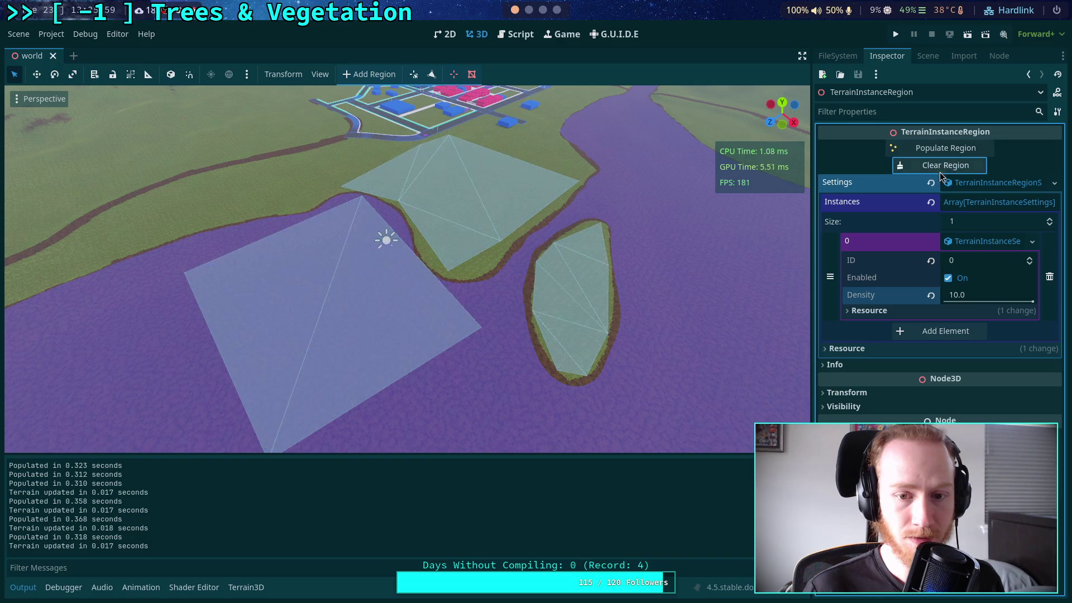
pyautogui.click(954, 295)
# - Set the instance Density to 1.0 and repopulate the regions
pyautogui.write('1.0')
pyautogui.press('Return')
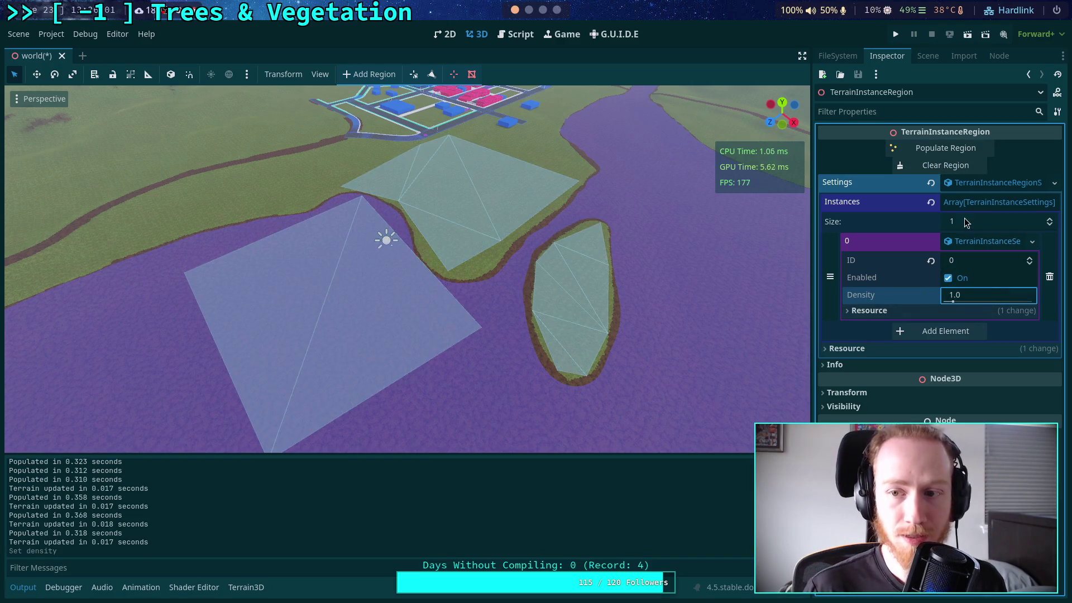
pyautogui.click(940, 154)
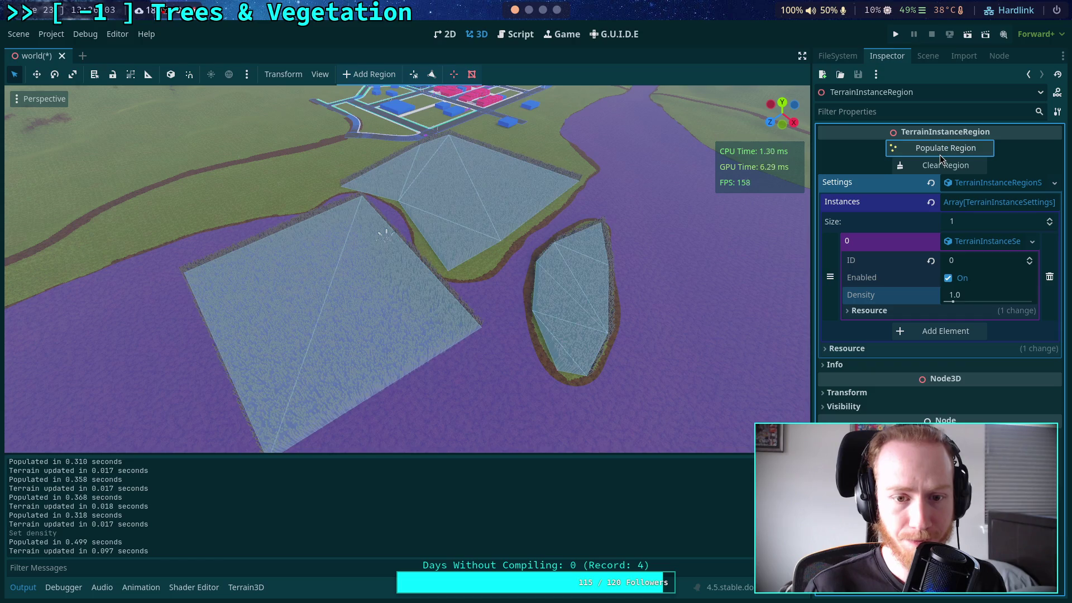
pyautogui.scroll(2, 546, 268)
pyautogui.scroll(2, 540, 313)
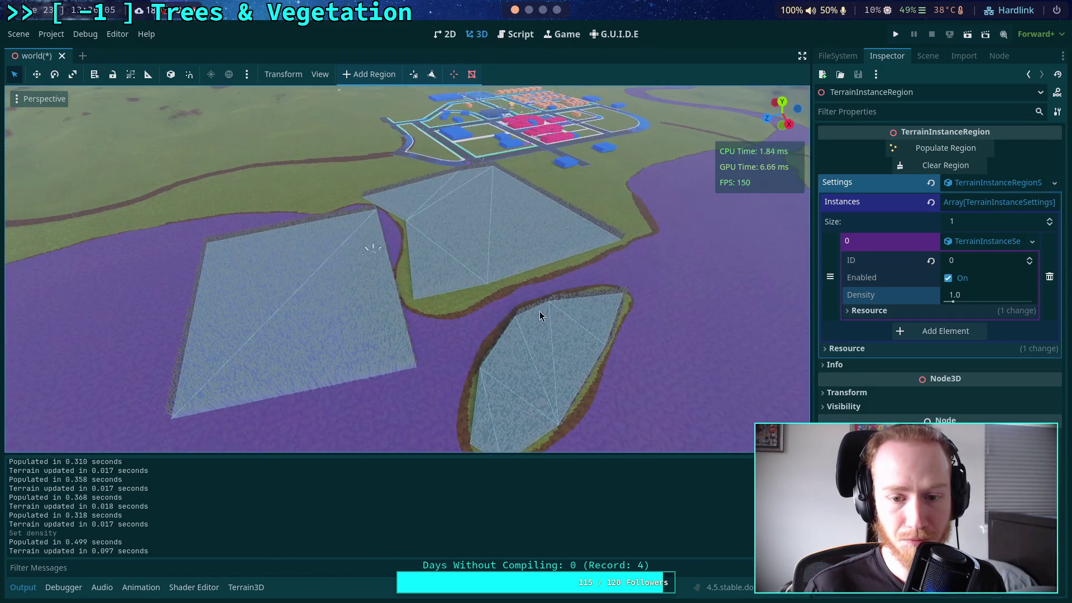
# - Clear, repopulate and clear again, logging ~0.45–0.50 s population with ~0.09 s terrain updates
pyautogui.click(926, 169)
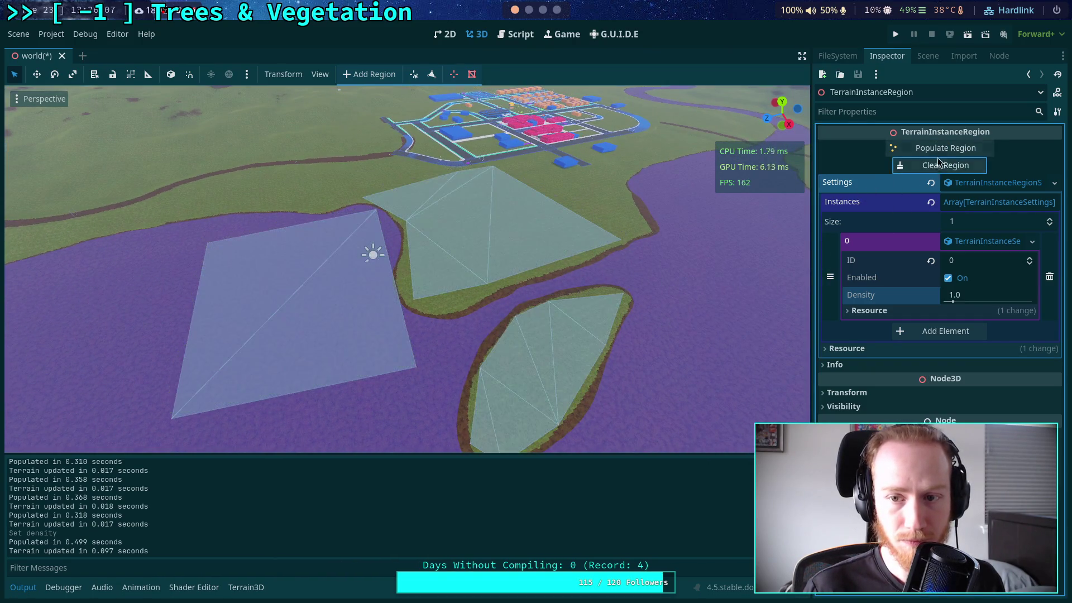
pyautogui.click(942, 149)
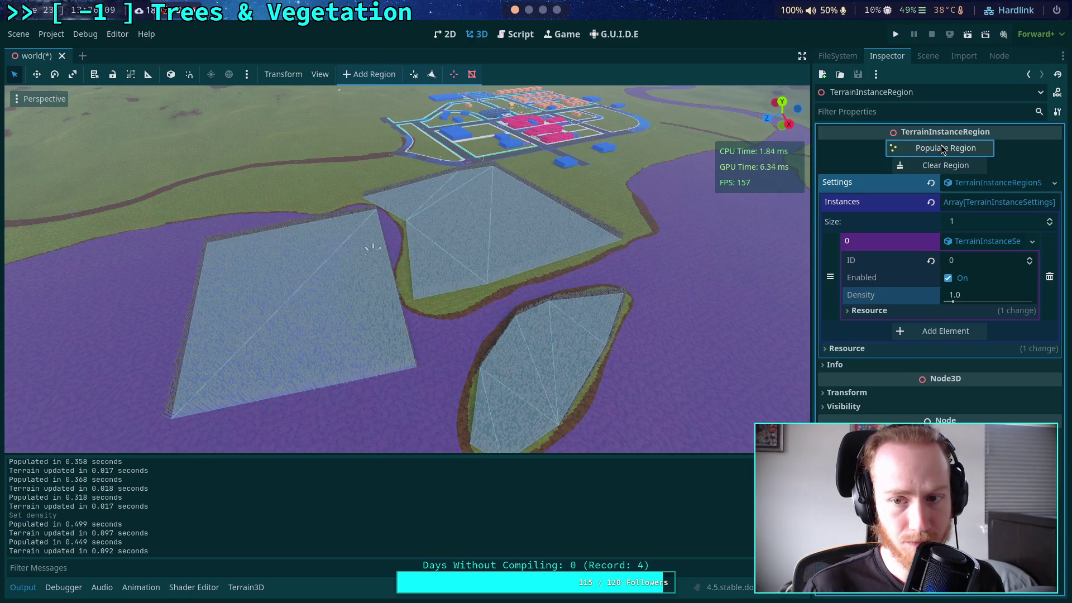
pyautogui.click(938, 167)
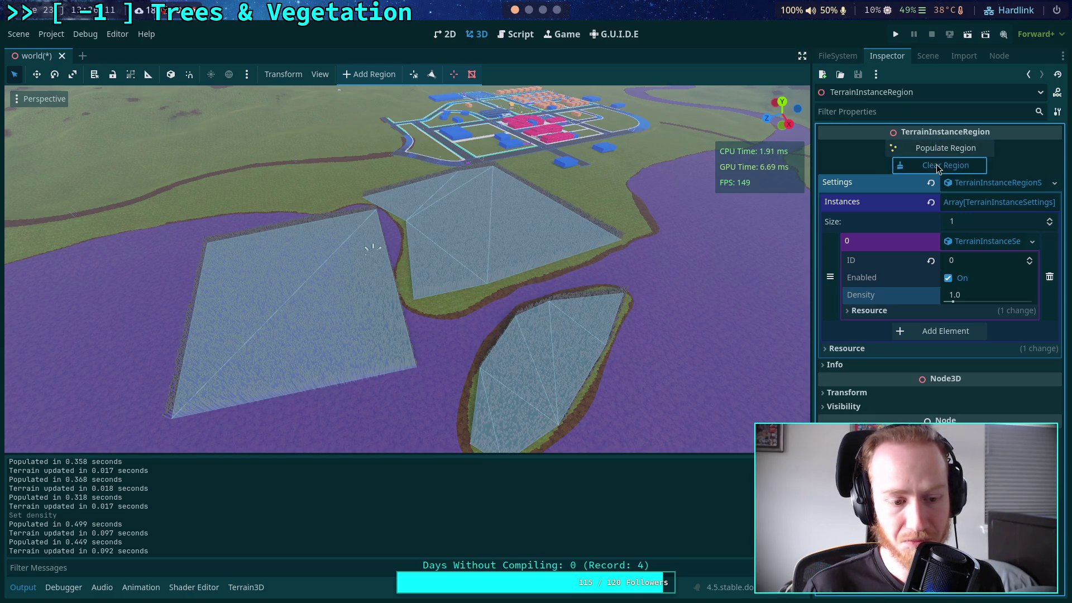
pyautogui.scroll(4, 521, 233)
pyautogui.moveTo(452, 145); pyautogui.dragTo(452, 146)
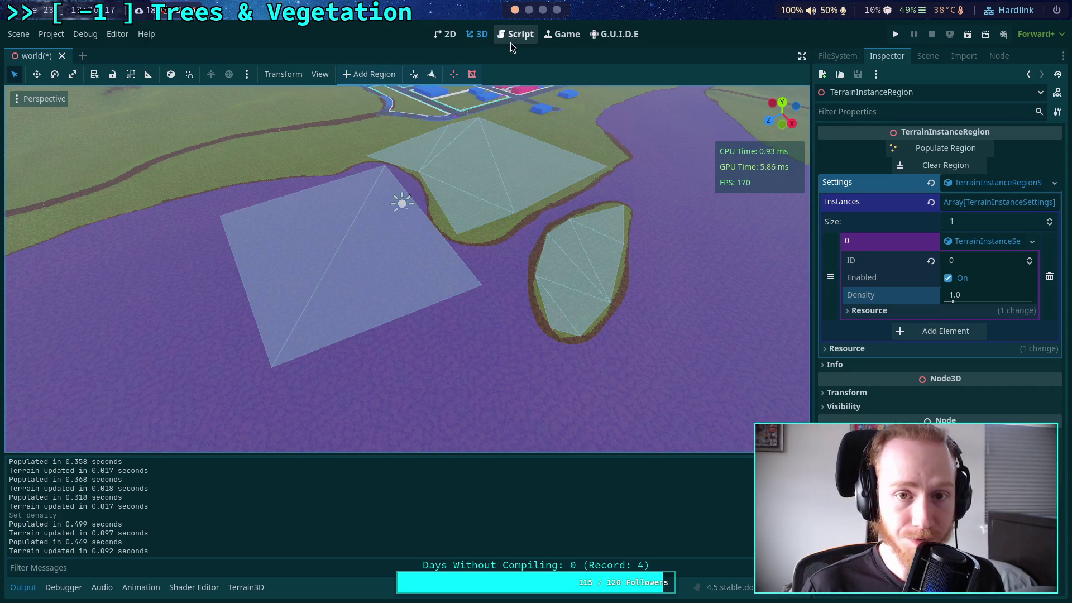
# - Uncomment the '%.1f completed, %d instances total' progress block on lines 572–581 and save
pyautogui.click(512, 35)
pyautogui.scroll(10, 405, 258)
pyautogui.scroll(15, 405, 258)
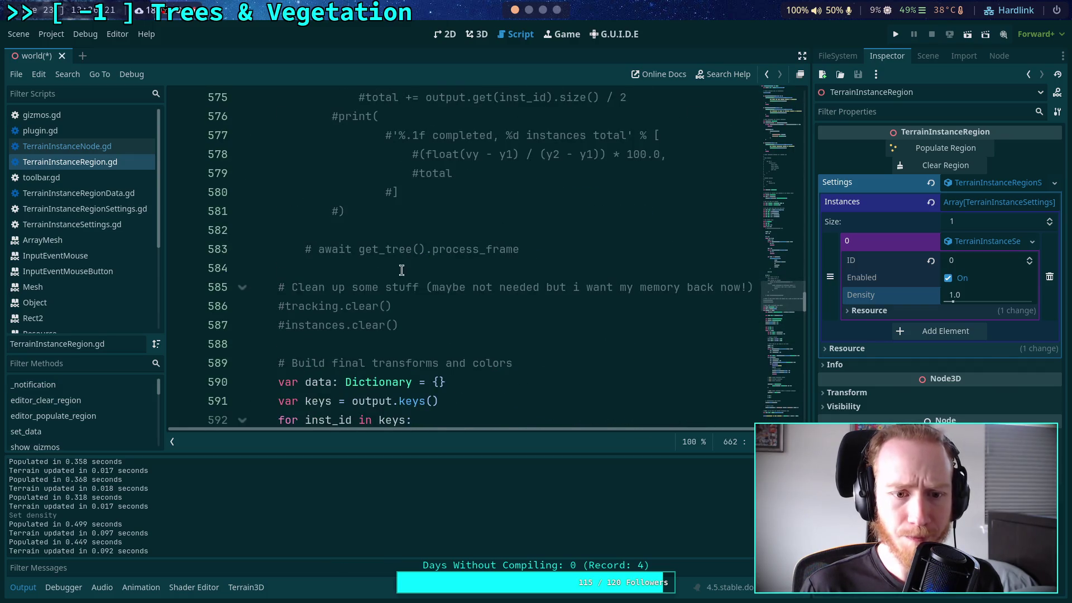
pyautogui.scroll(1, 330, 308)
pyautogui.scroll(1, 371, 286)
pyautogui.moveTo(346, 324); pyautogui.dragTo(250, 156)
pyautogui.hotkey('ctrl', 'k')
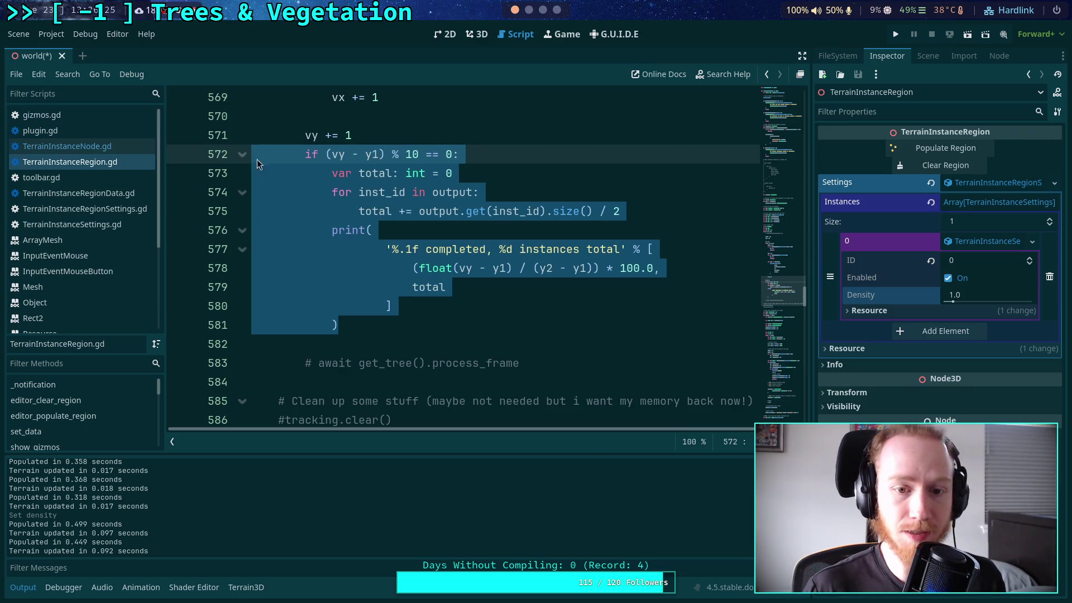
pyautogui.click(520, 269)
pyautogui.hotkey('ctrl', 's')
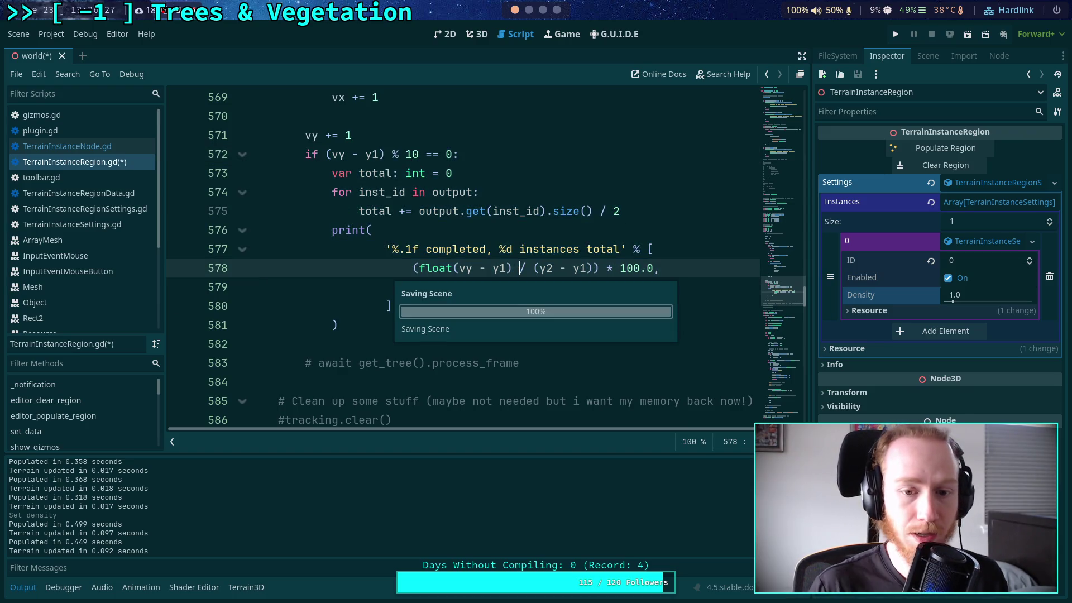
pyautogui.click(486, 37)
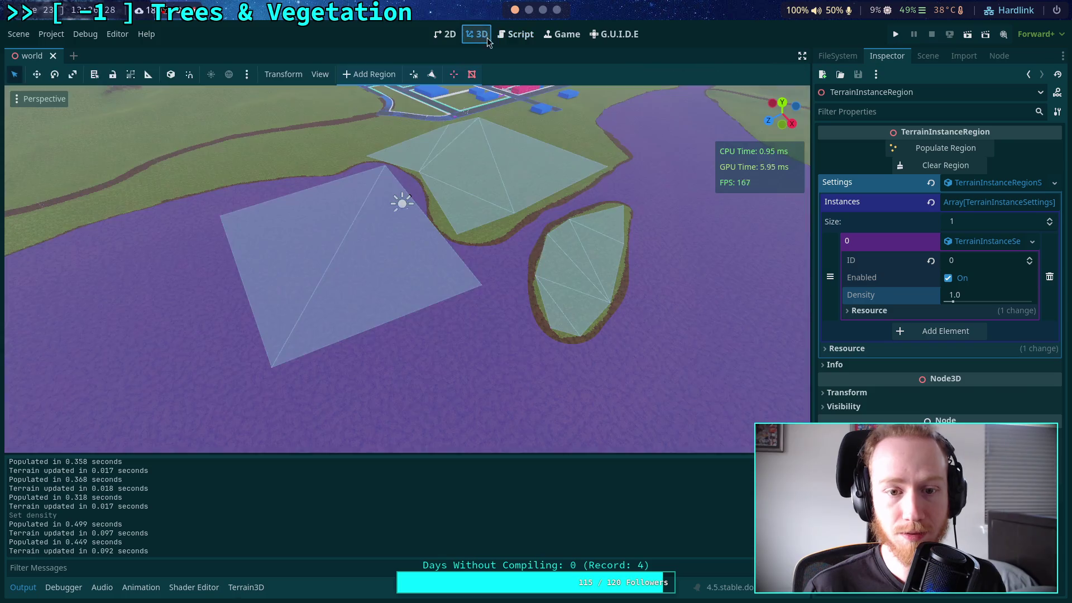
# - Clear and repopulate the regions, logging progress up to 100% and 41894 instances total
pyautogui.click(938, 166)
pyautogui.click(949, 149)
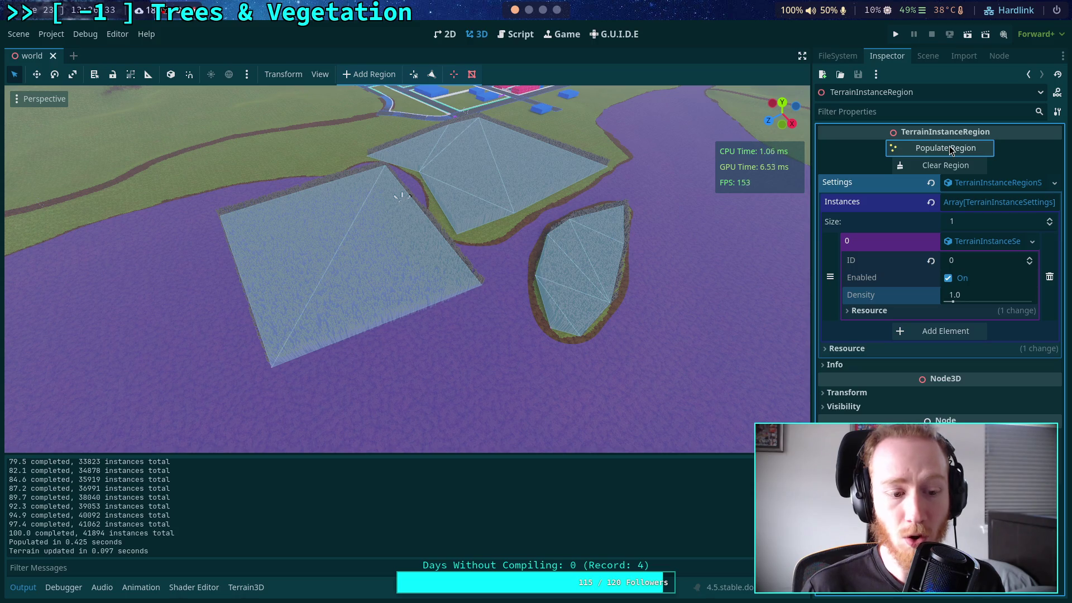
pyautogui.click(949, 146)
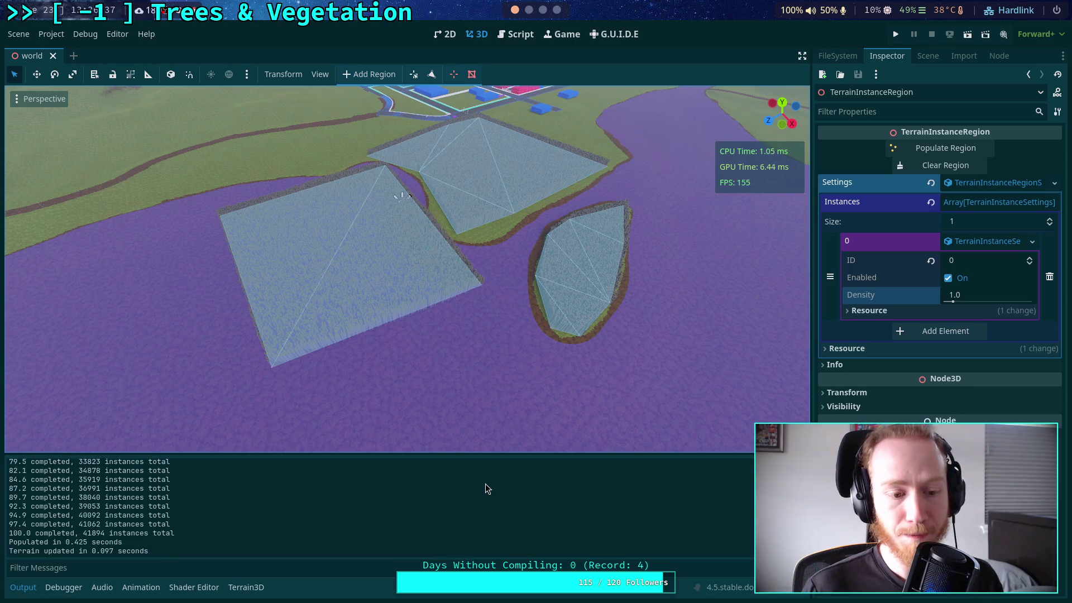
# - Uncomment the 'await process_frame' on line 583 and indent it into the row loop
pyautogui.click(516, 34)
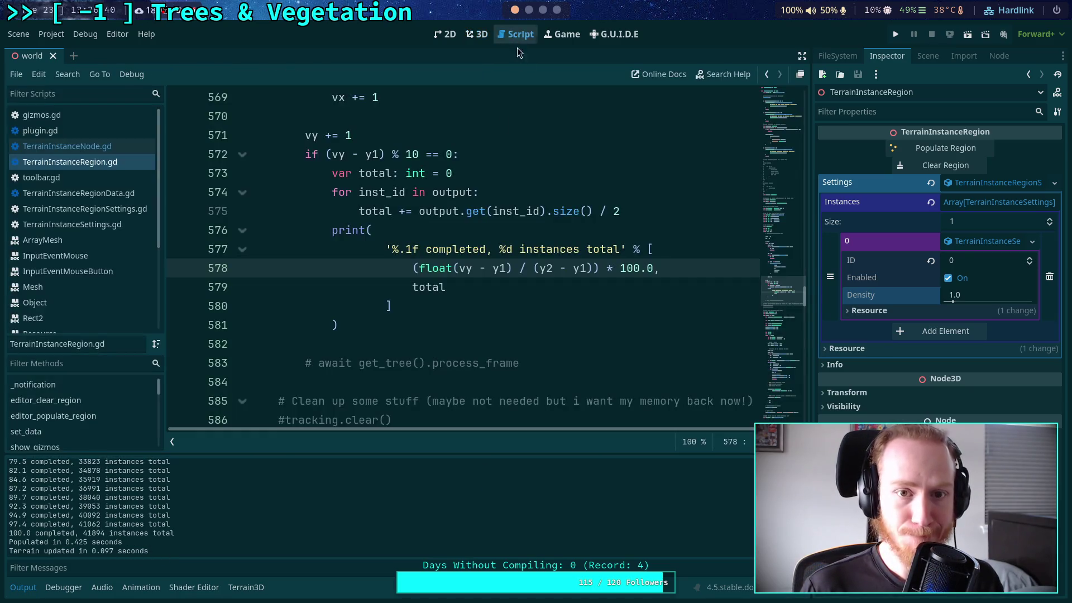
pyautogui.click(318, 362)
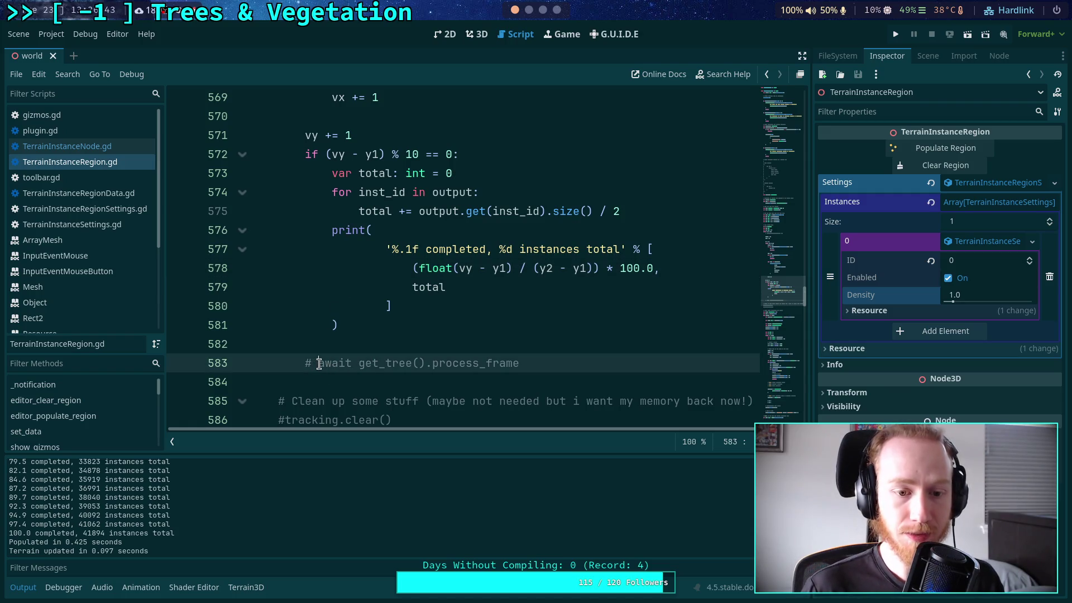
pyautogui.press('BackSpace')
pyautogui.press('BackSpace')
pyautogui.press('Tab')
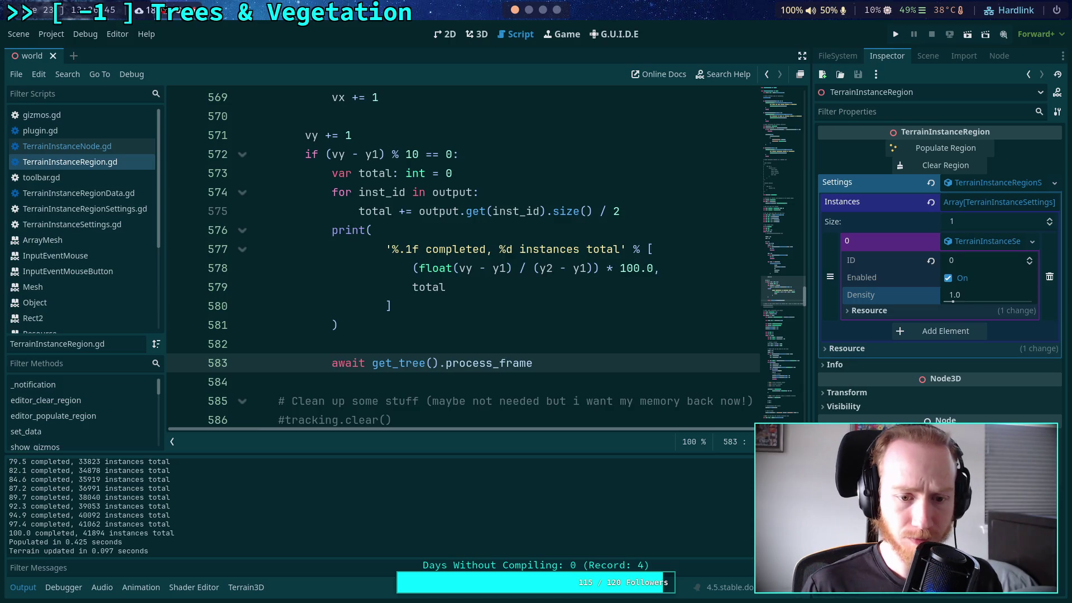
# - Change the progress interval on line 572 from every 10 rows to 100, and save
pyautogui.click(418, 153)
pyautogui.write('0')
pyautogui.hotkey('ctrl', 's')
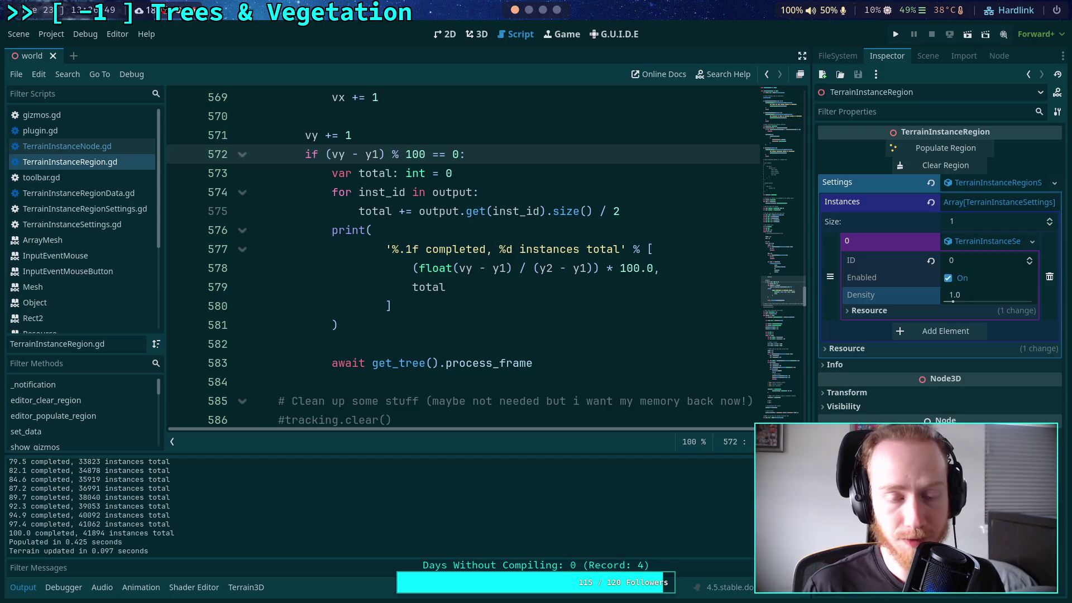
# - Clear and repopulate twice, confirming progress logs at 25.6, 51.3 and 76.9 percent, then clear
pyautogui.click(480, 39)
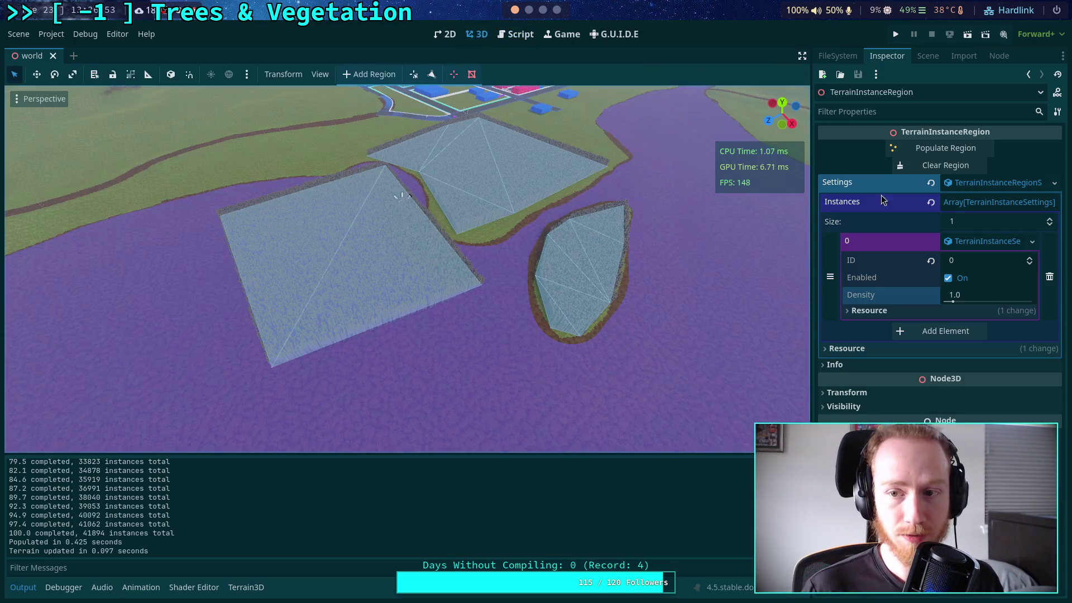
pyautogui.click(930, 169)
pyautogui.click(921, 150)
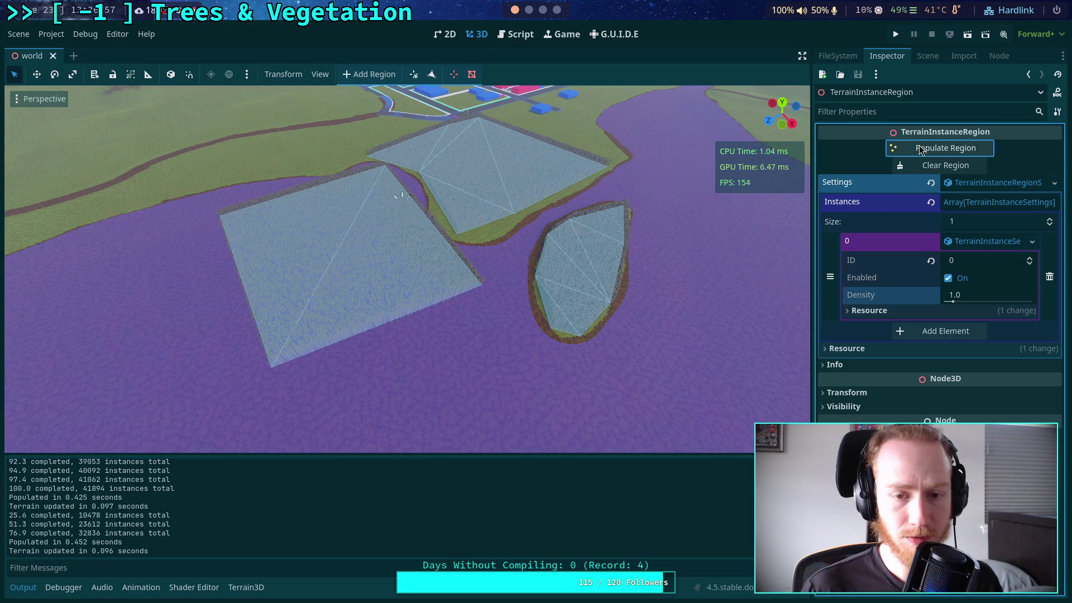
pyautogui.scroll(2, 575, 232)
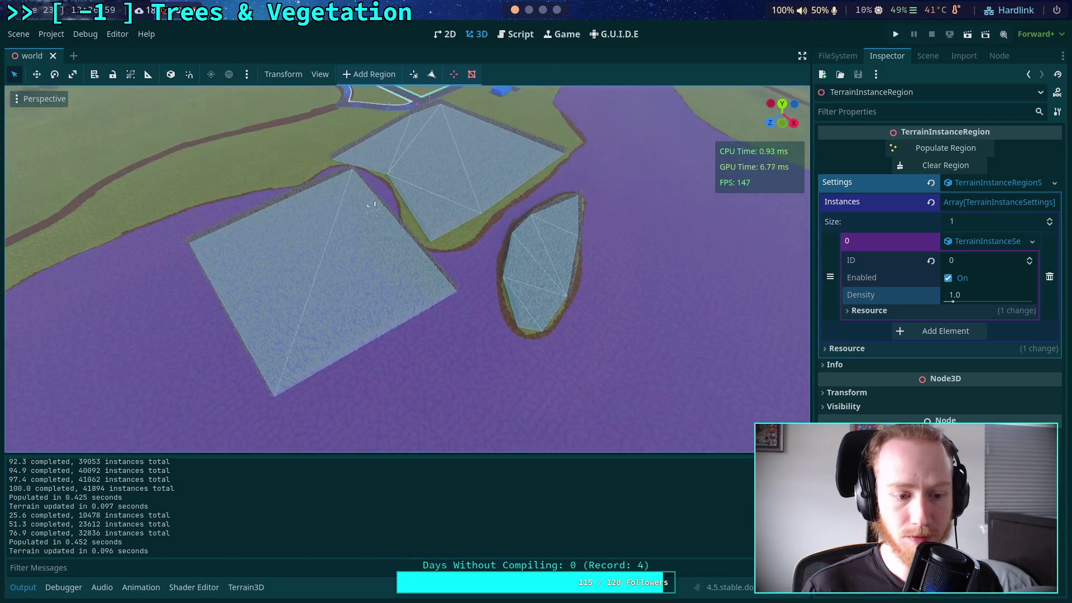
pyautogui.scroll(1, 571, 226)
pyautogui.click(934, 166)
pyautogui.click(929, 150)
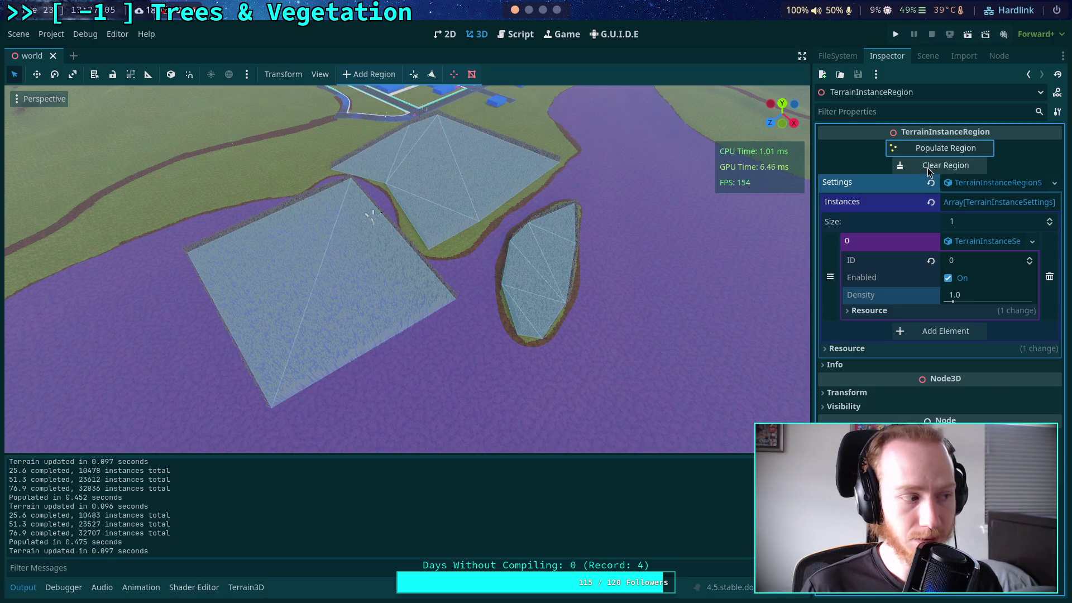
pyautogui.click(929, 166)
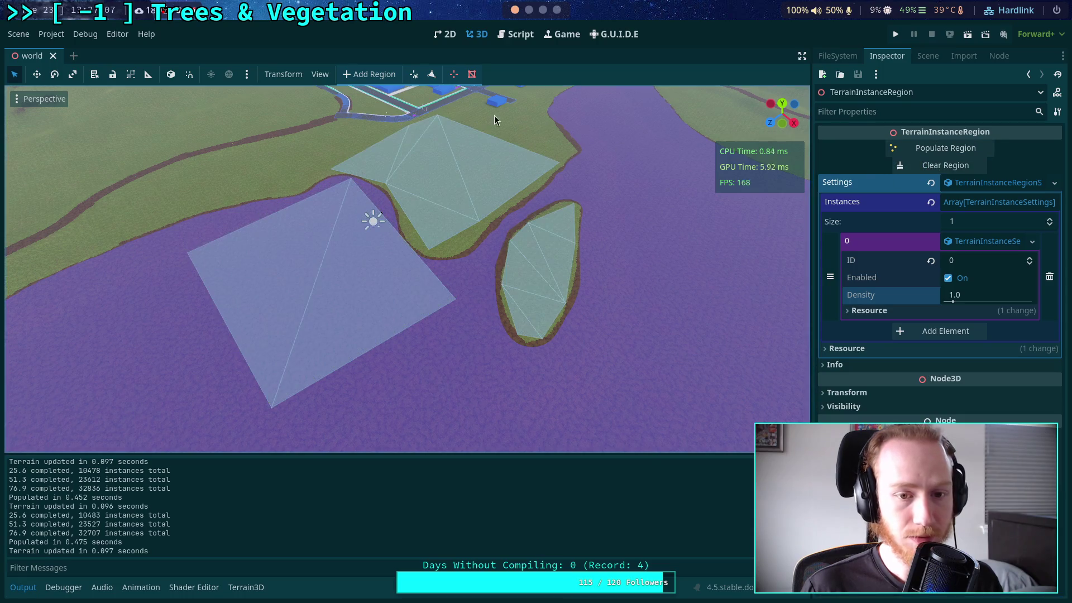
# - Set Density to 10 and populate the regions, reaching 8302 instances in 0.350 seconds
pyautogui.click(960, 295)
pyautogui.write('10')
pyautogui.press('Return')
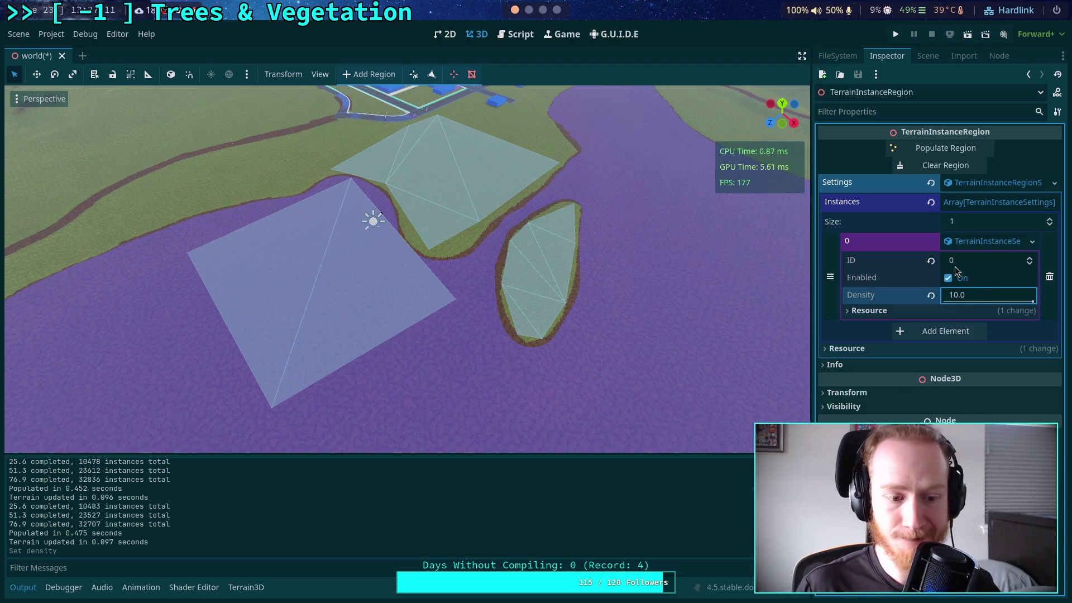
pyautogui.click(949, 144)
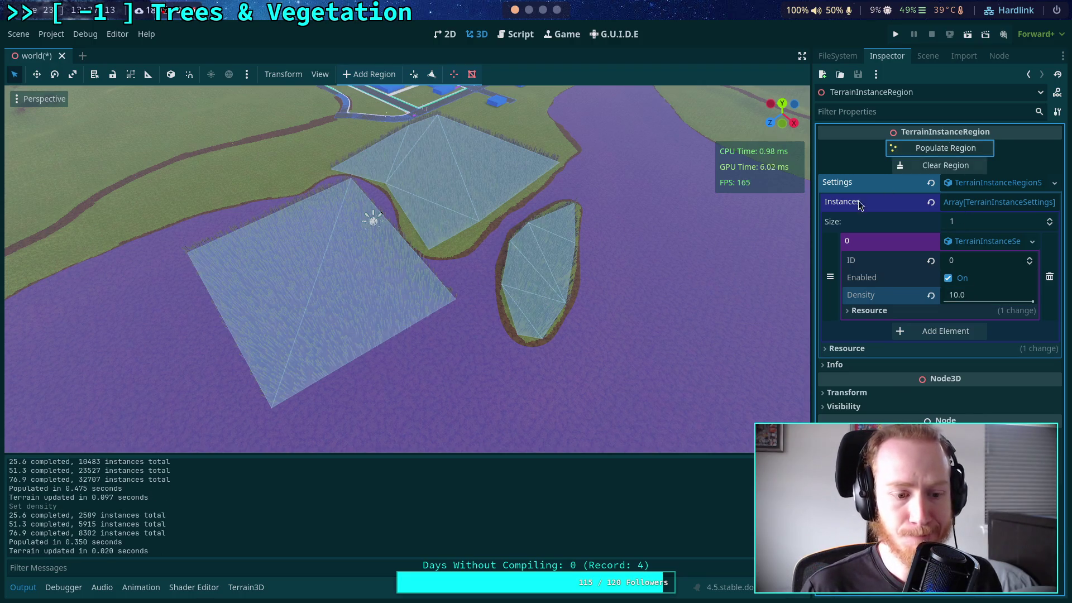
pyautogui.scroll(5, 491, 342)
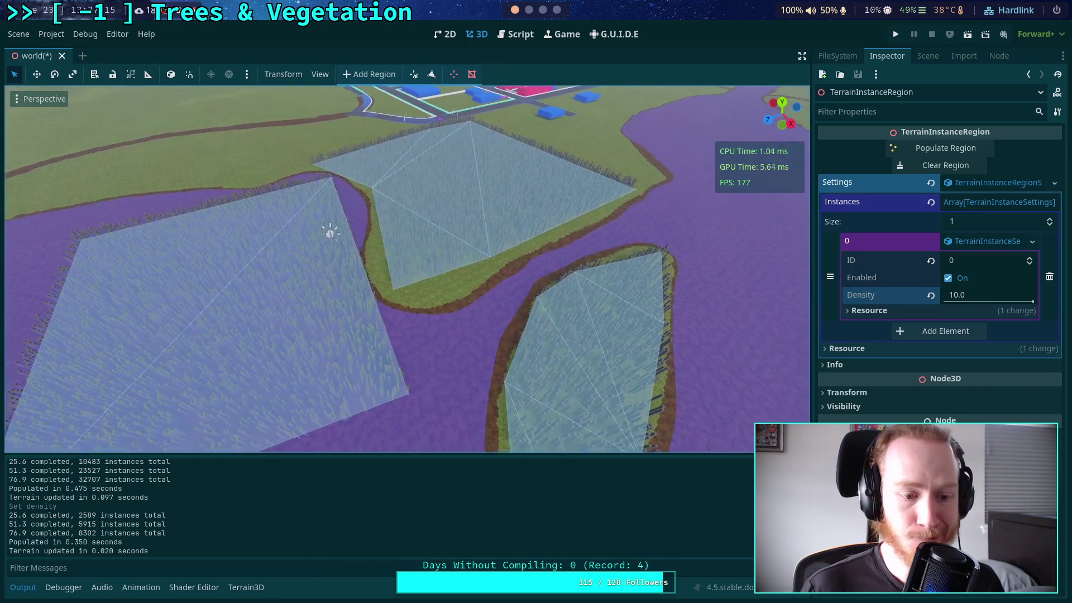
pyautogui.scroll(-3, 491, 342)
# - Clear the grass and examine the three progress lines in the Output log
pyautogui.click(945, 166)
pyautogui.moveTo(424, 232); pyautogui.dragTo(450, 232)
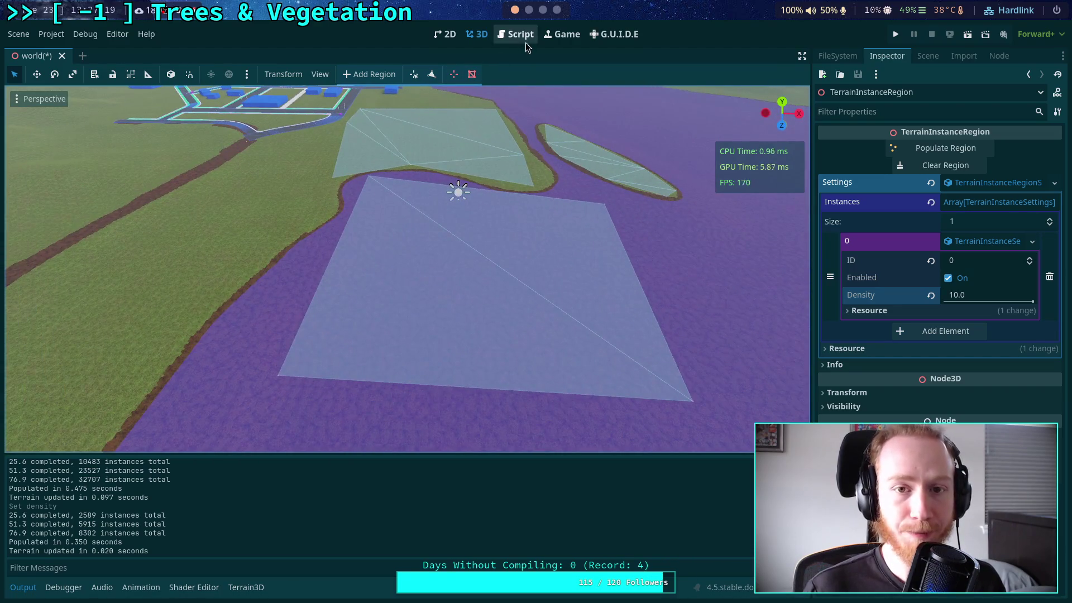
pyautogui.moveTo(10, 515); pyautogui.dragTo(169, 534)
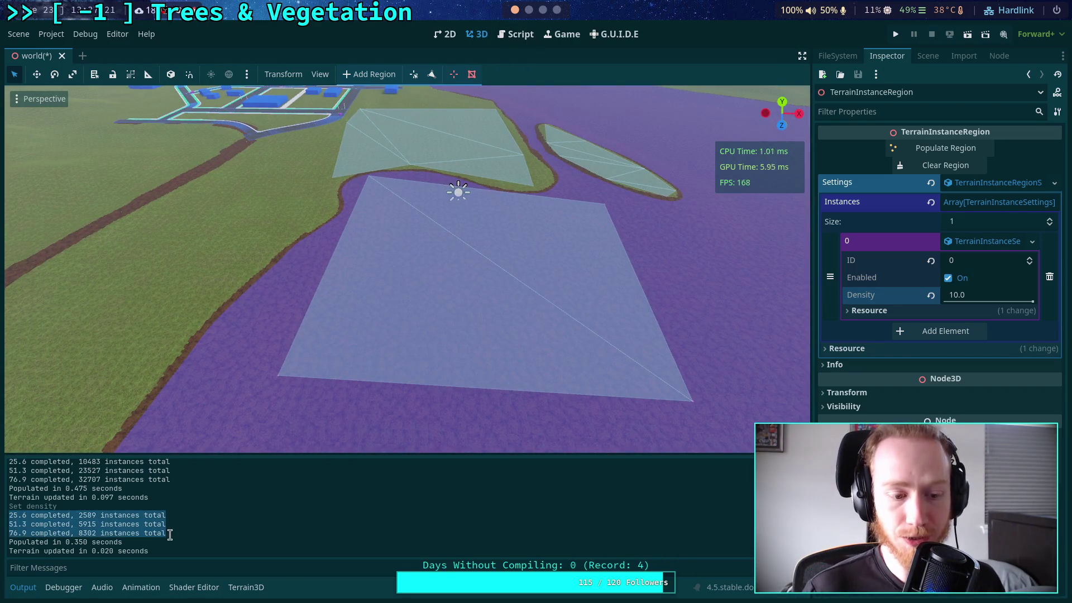
pyautogui.click(184, 511)
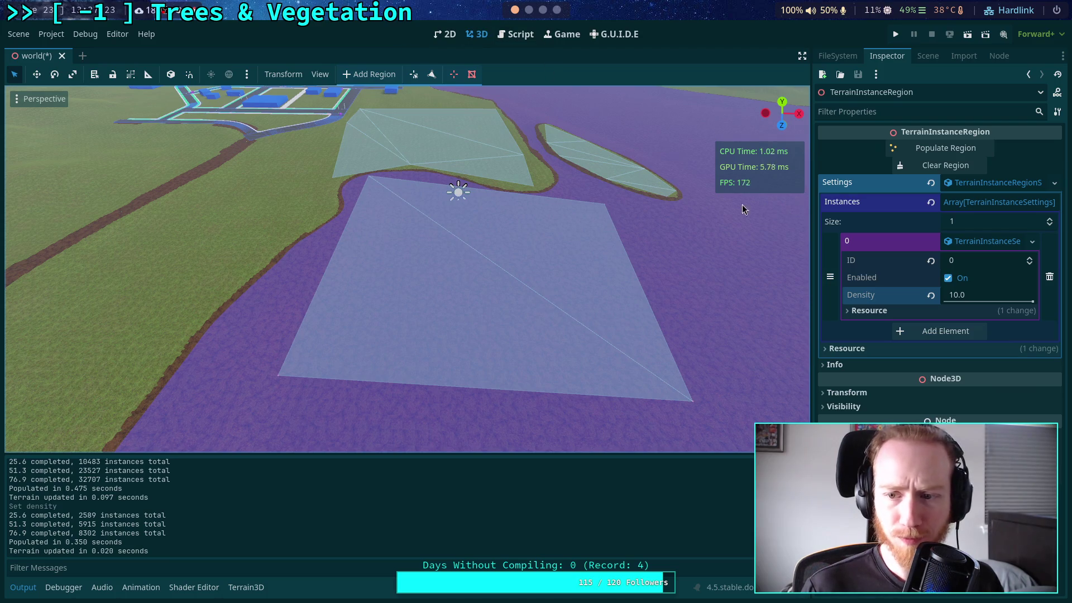
pyautogui.click(521, 35)
# - Review the instance-building code around the output keys and final transforms loop
pyautogui.scroll(-2, 582, 271)
pyautogui.scroll(-2, 583, 271)
pyautogui.scroll(3, 582, 271)
pyautogui.moveTo(332, 173); pyautogui.dragTo(656, 207)
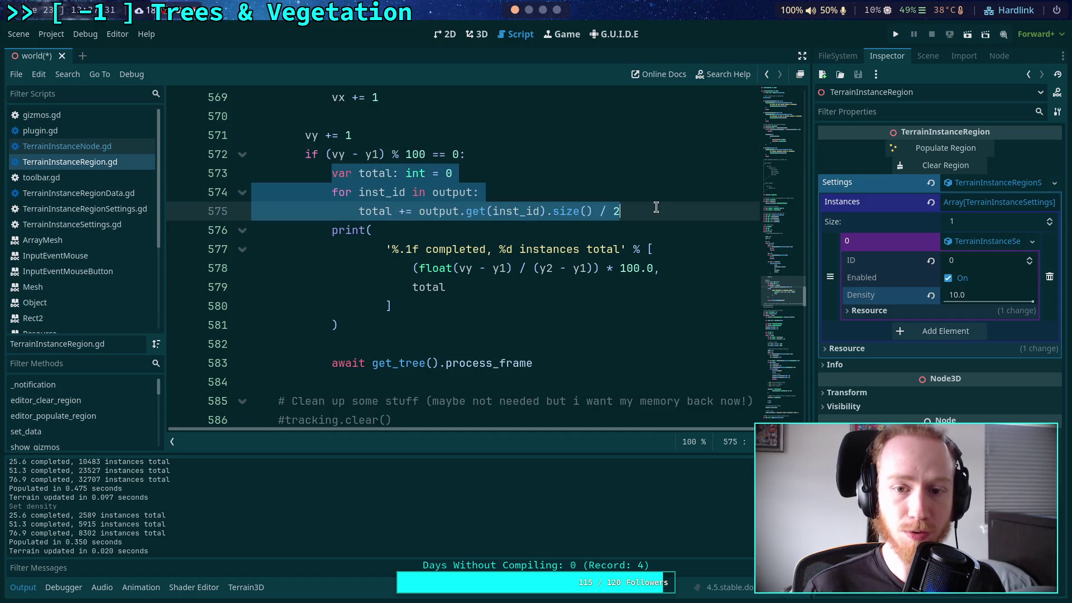
pyautogui.scroll(-20, 434, 212)
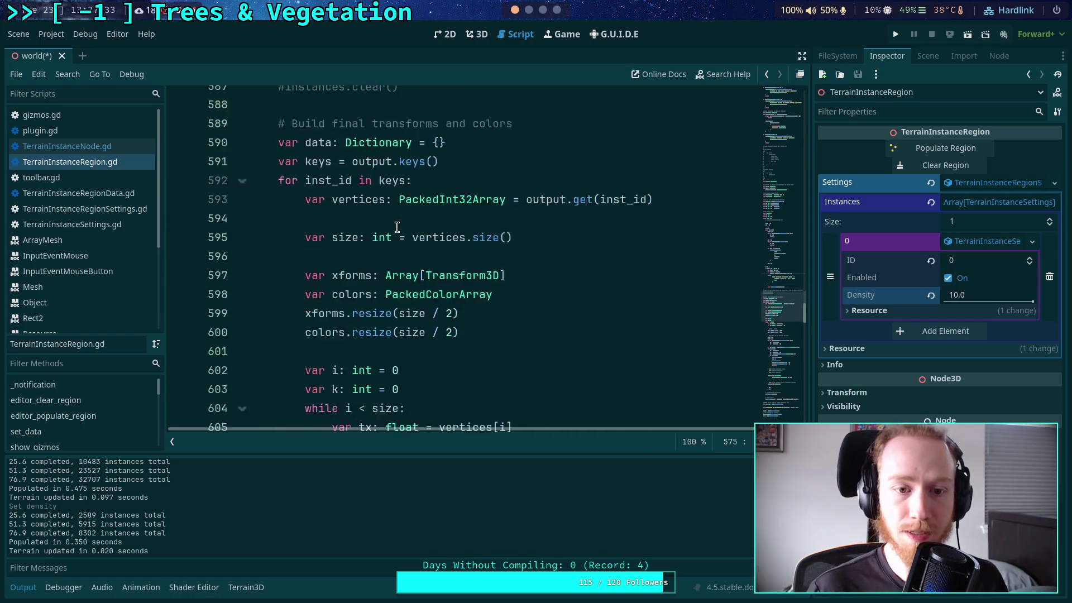
pyautogui.scroll(-4, 434, 213)
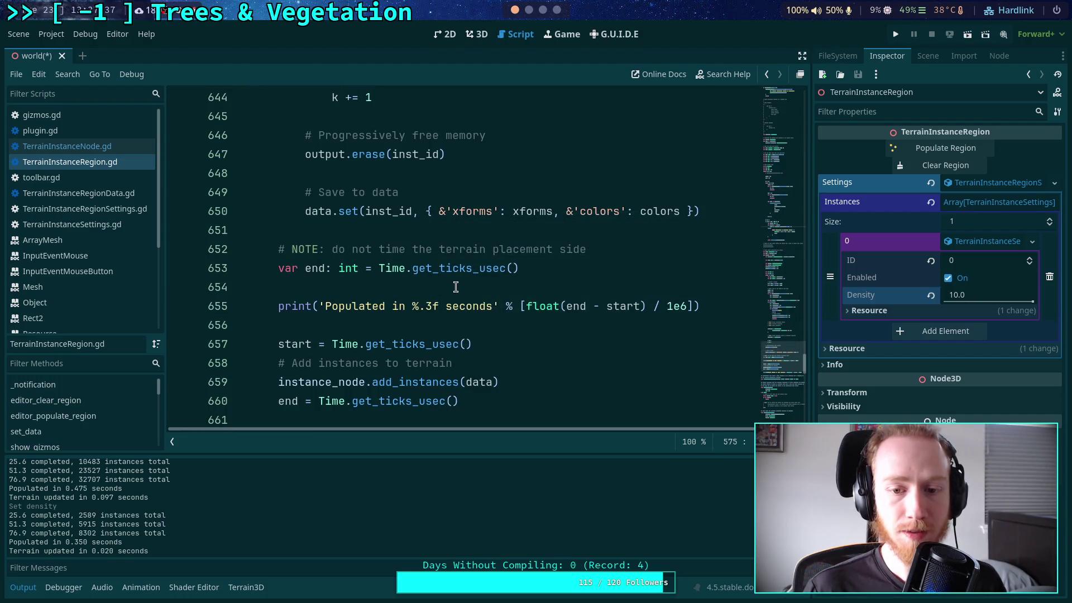
pyautogui.scroll(20, 460, 285)
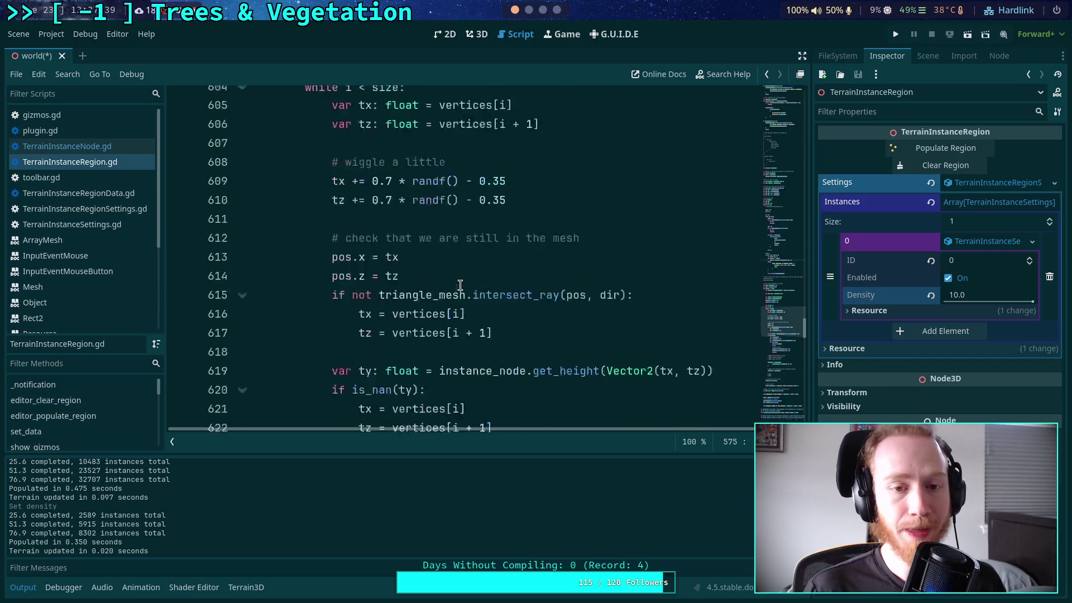
pyautogui.scroll(4, 460, 286)
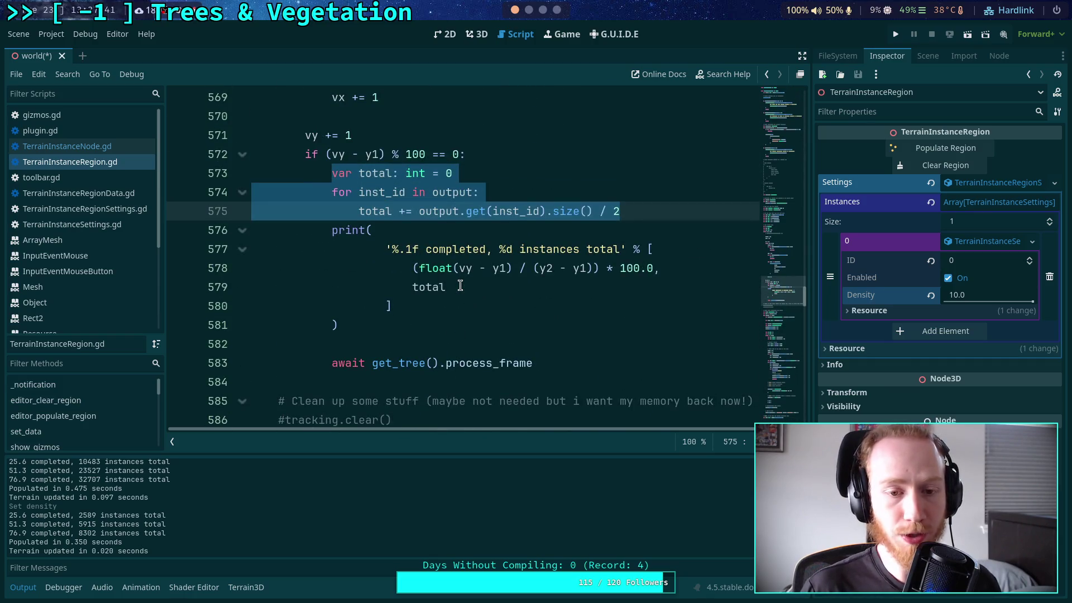
pyautogui.scroll(1, 460, 286)
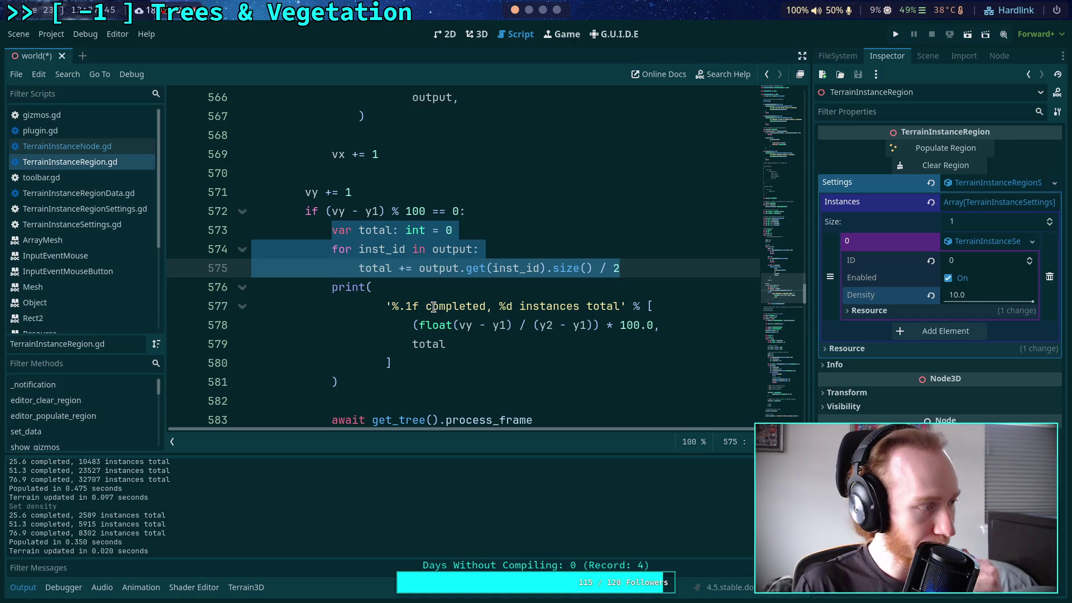
pyautogui.scroll(-10, 433, 307)
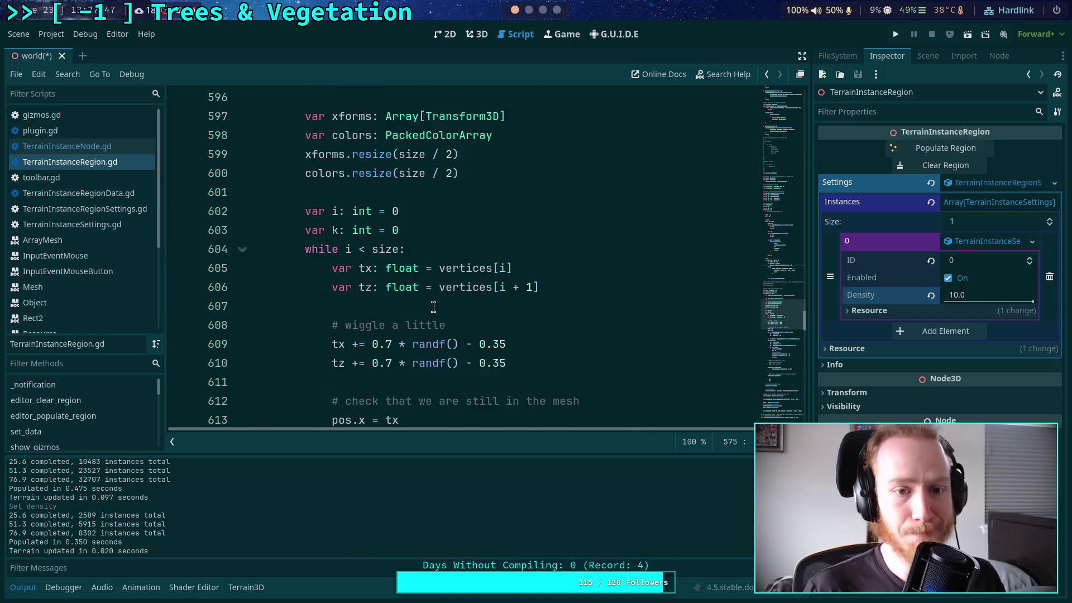
pyautogui.scroll(2, 439, 295)
pyautogui.scroll(2, 439, 295)
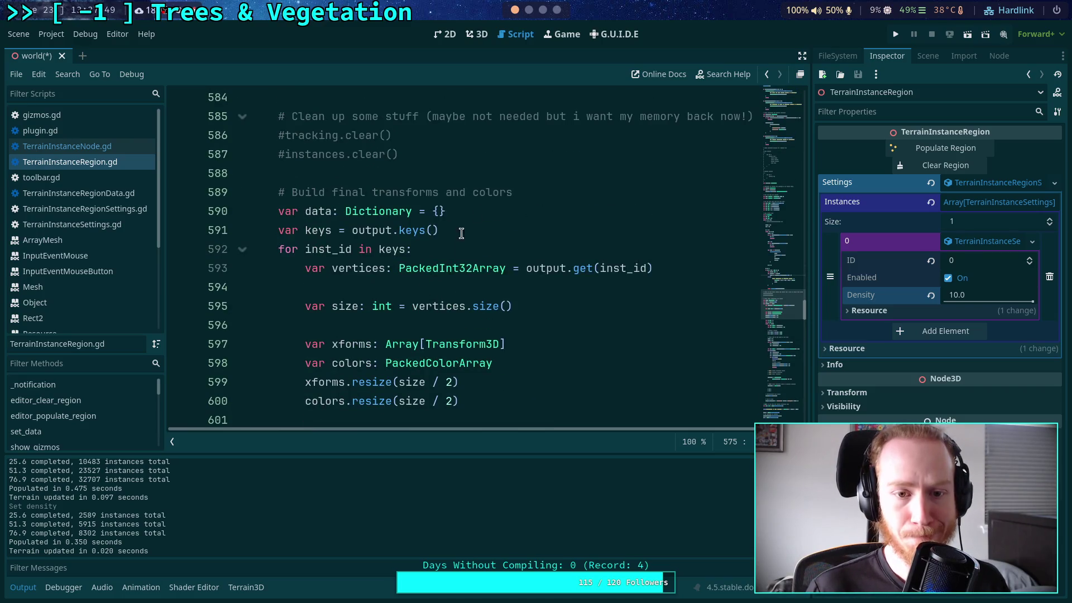
pyautogui.scroll(-6, 510, 237)
pyautogui.scroll(4, 494, 241)
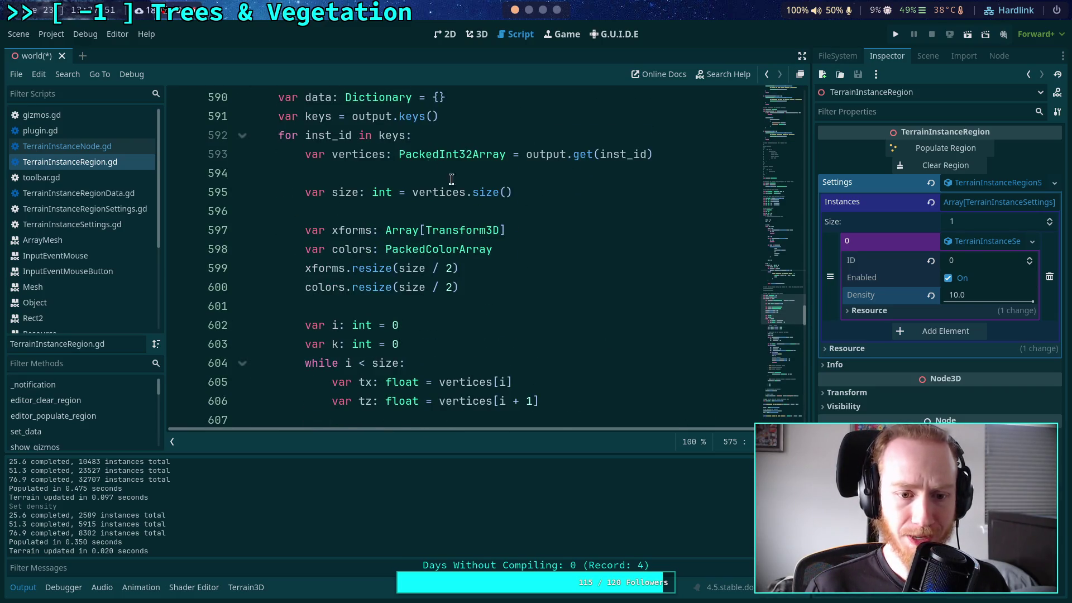
pyautogui.scroll(1, 451, 179)
# - Insert 'var total: int =' on a new line after the output keys line 591
pyautogui.click(495, 173)
pyautogui.press('Return')
pyautogui.write('var total: int =')
pyautogui.scroll(-8, 527, 254)
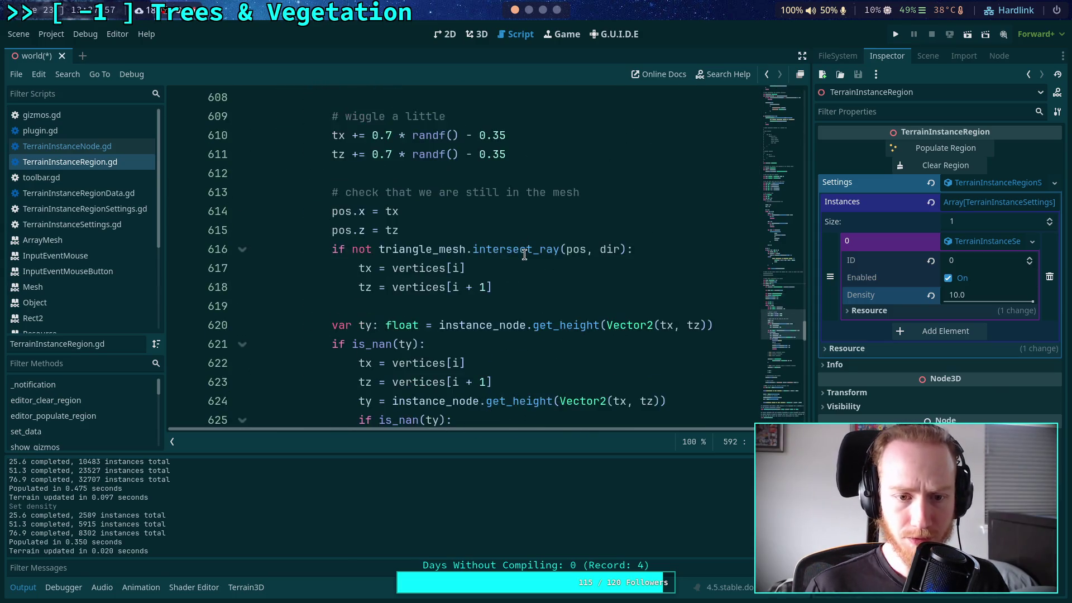
# - Fold the ray and NaN check blocks and add 'total += 1' after the k increment
pyautogui.click(243, 193)
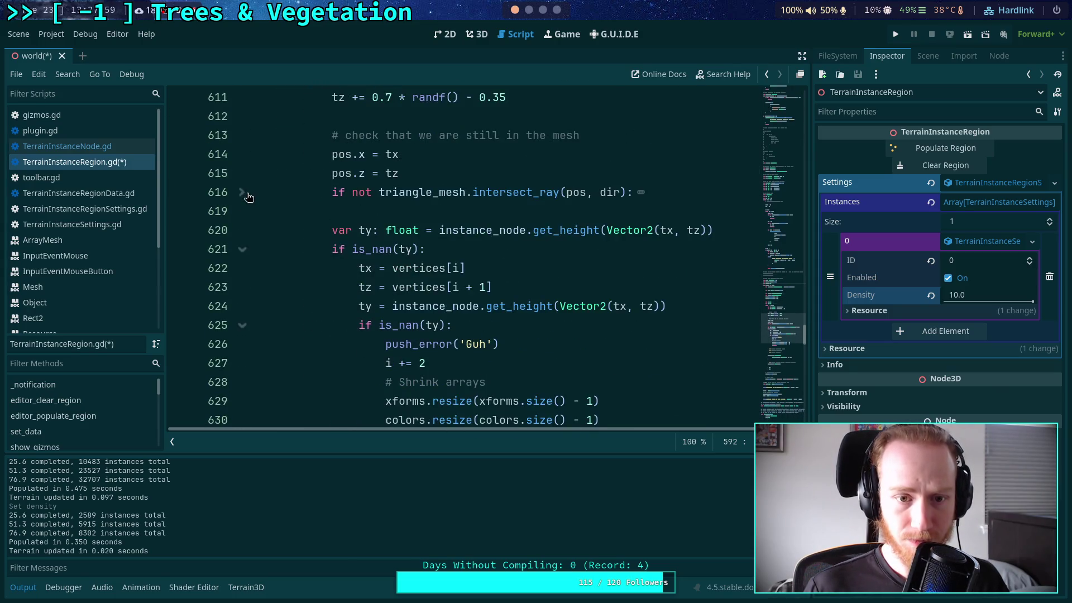
pyautogui.click(242, 249)
pyautogui.scroll(-2, 405, 324)
pyautogui.scroll(-5, 406, 324)
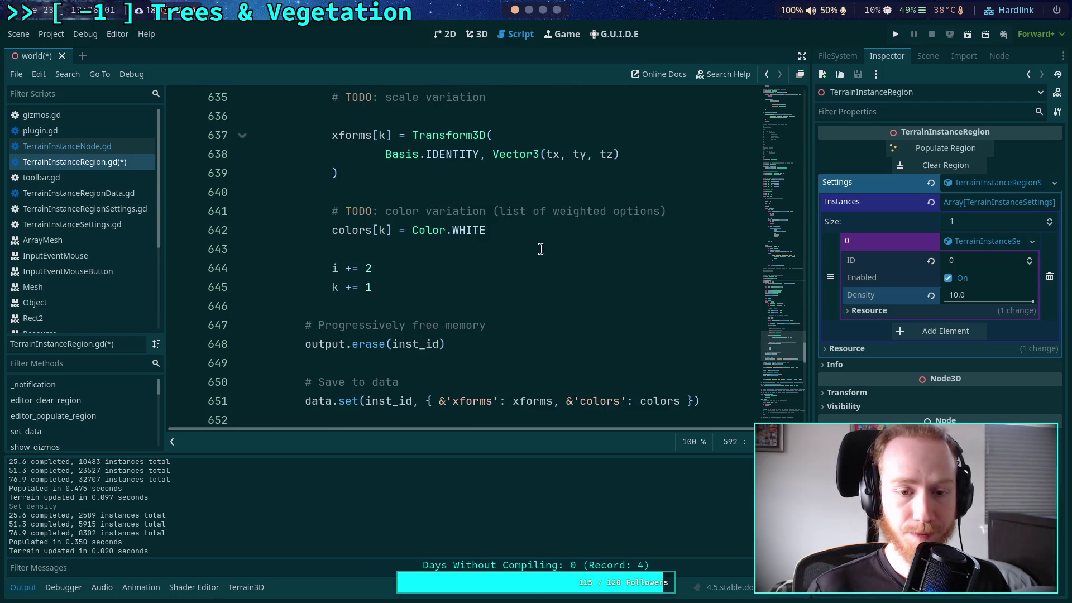
pyautogui.click(461, 291)
pyautogui.press('Return')
pyautogui.write('total')
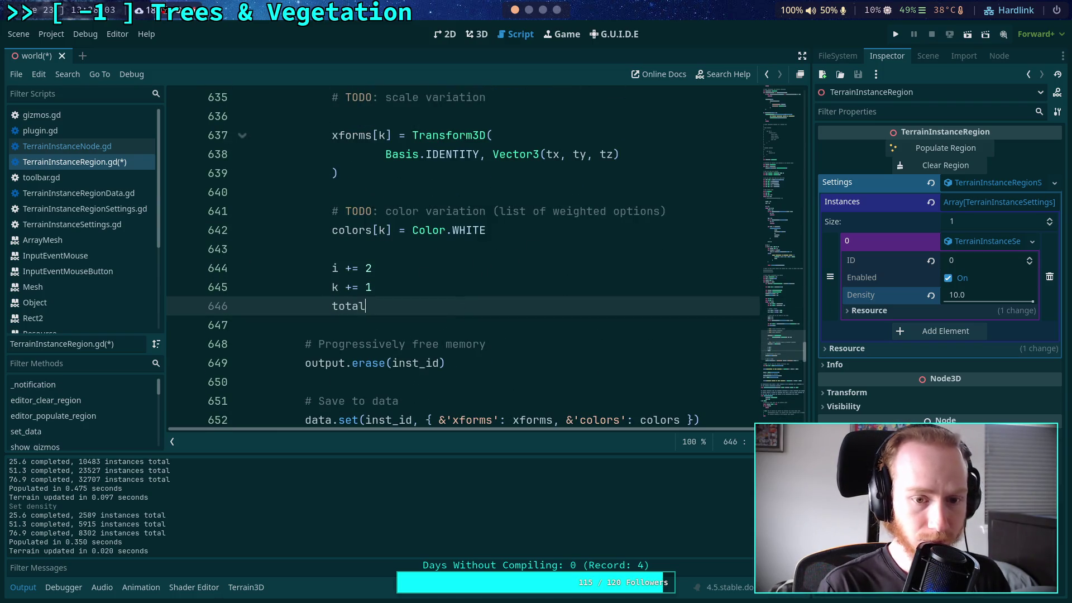
pyautogui.write(' += 1')
# - Make the print read 'Populated %d instances', pass total as its first argument, and save
pyautogui.scroll(-4, 468, 274)
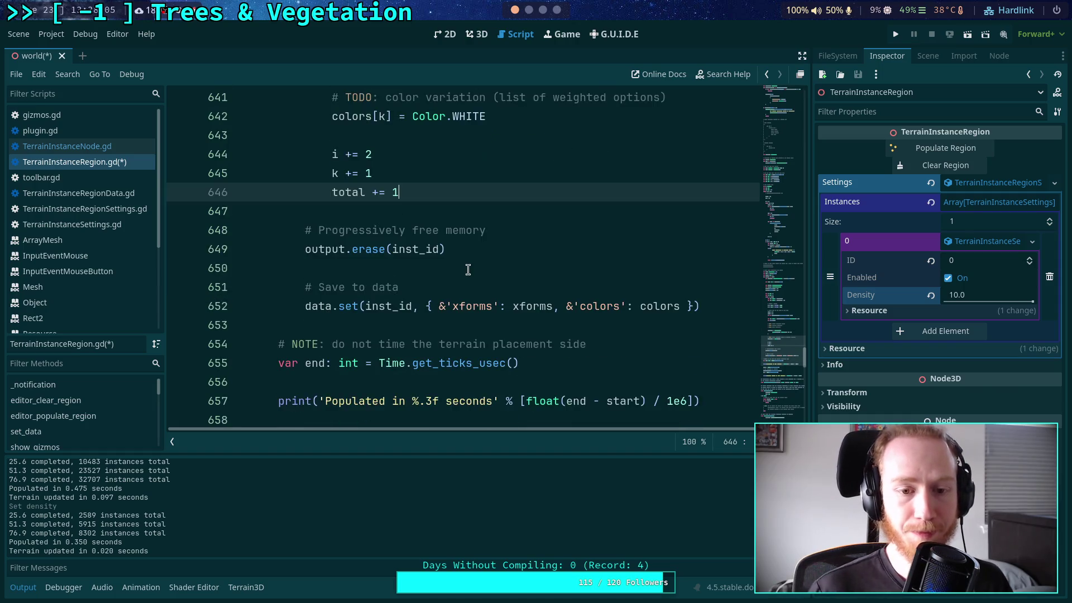
pyautogui.scroll(-2, 452, 308)
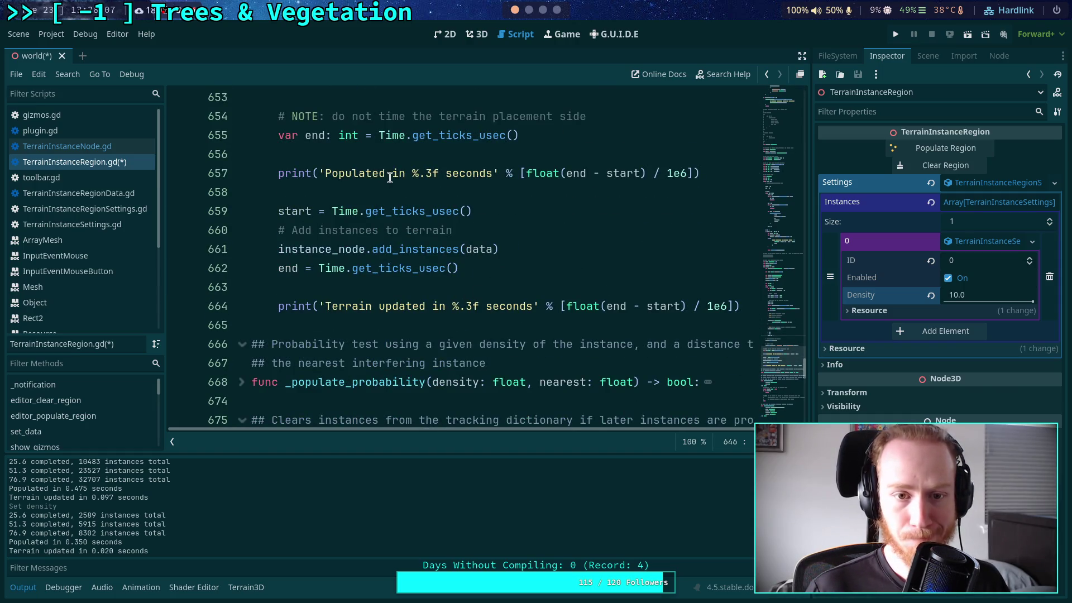
pyautogui.click(391, 174)
pyautogui.write('%d ')
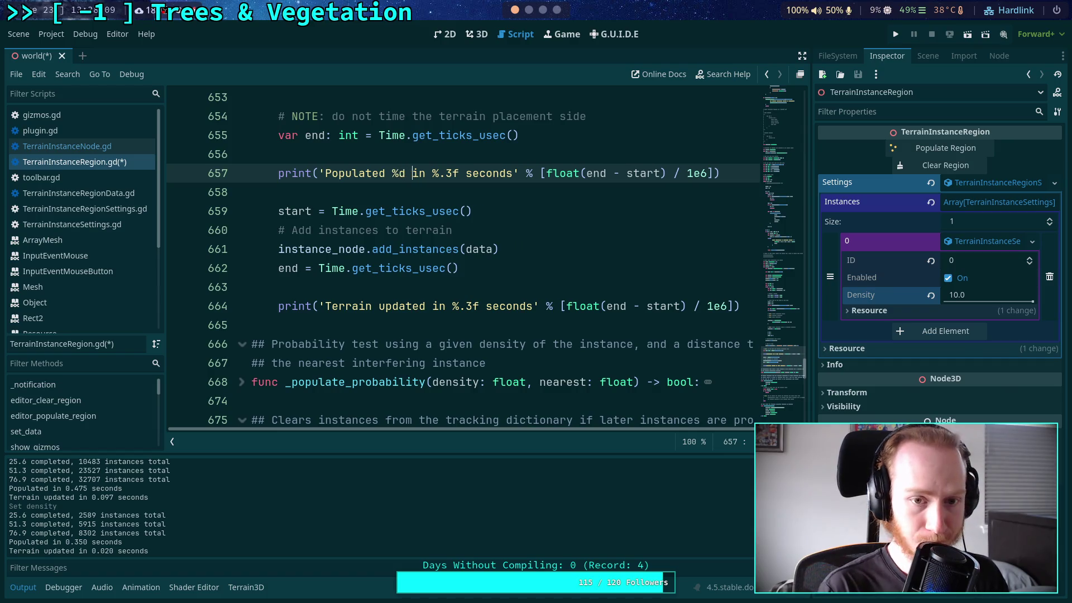
pyautogui.write('instances')
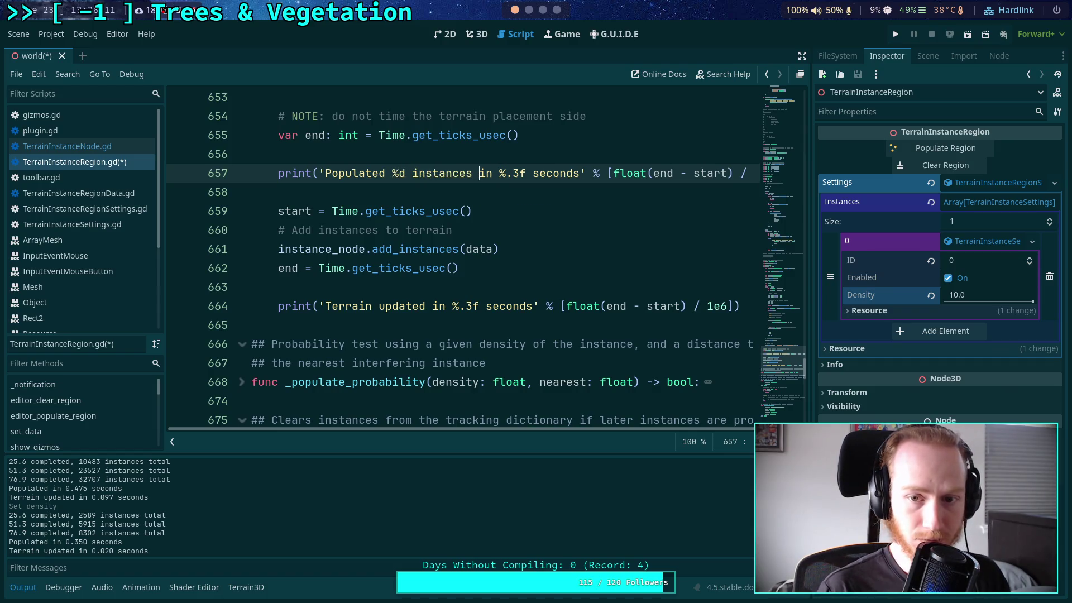
pyautogui.click(612, 174)
pyautogui.write('total,')
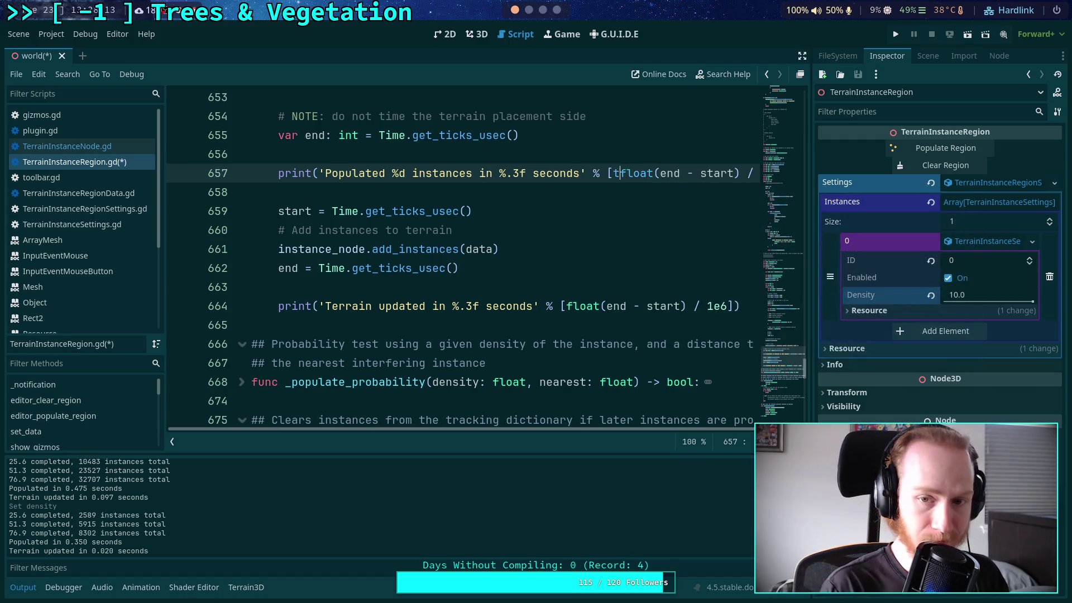
pyautogui.hotkey('ctrl', 's')
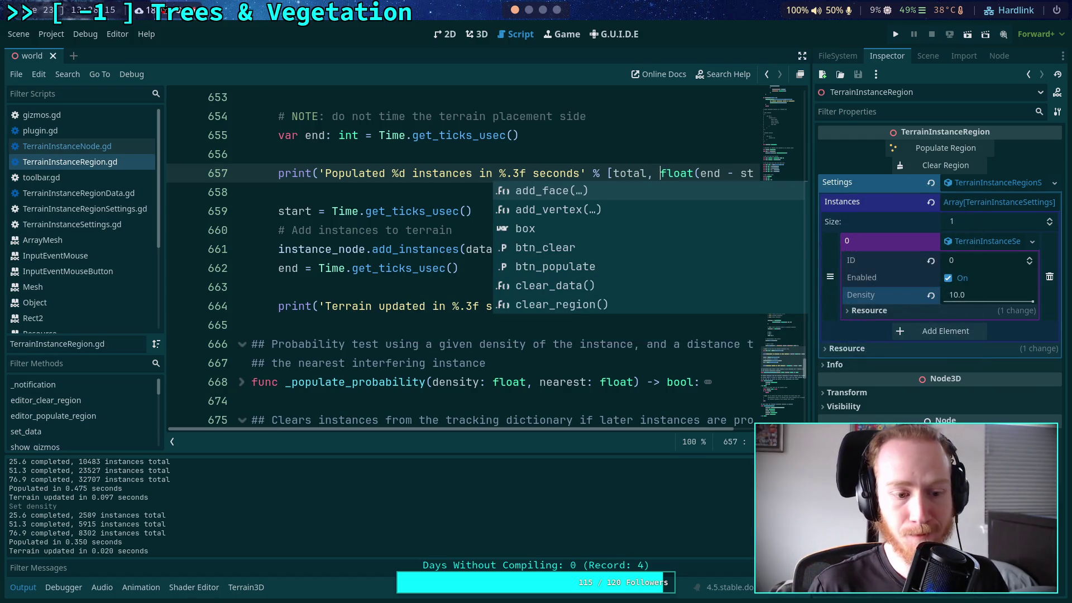
pyautogui.press('Escape')
pyautogui.click(477, 34)
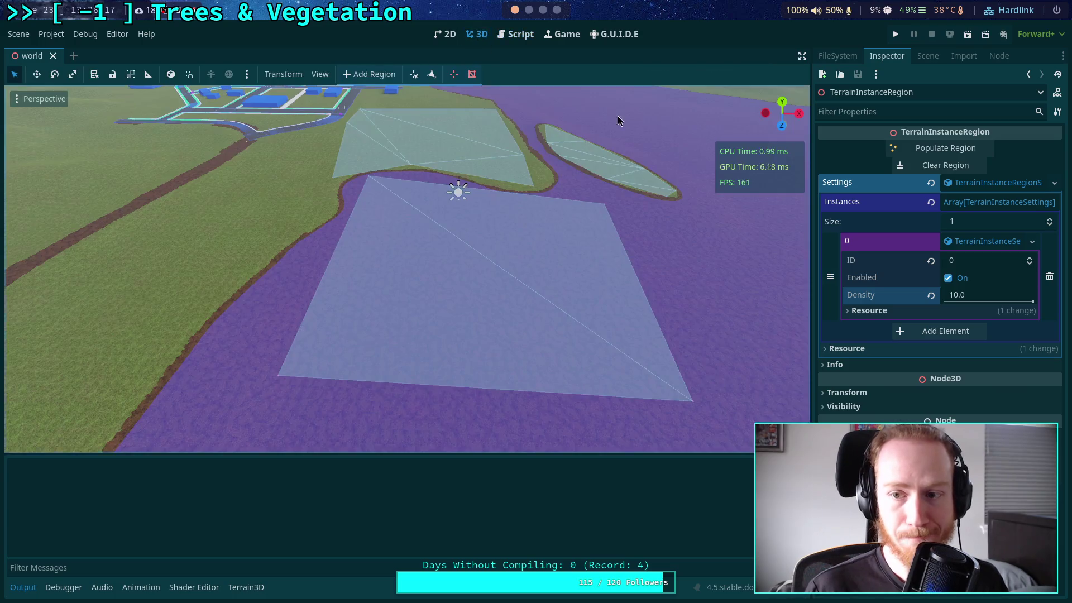
# - Populate the regions twice (about 10,800 instances), inspect the vegetation from two angles, and clear it
pyautogui.click(945, 149)
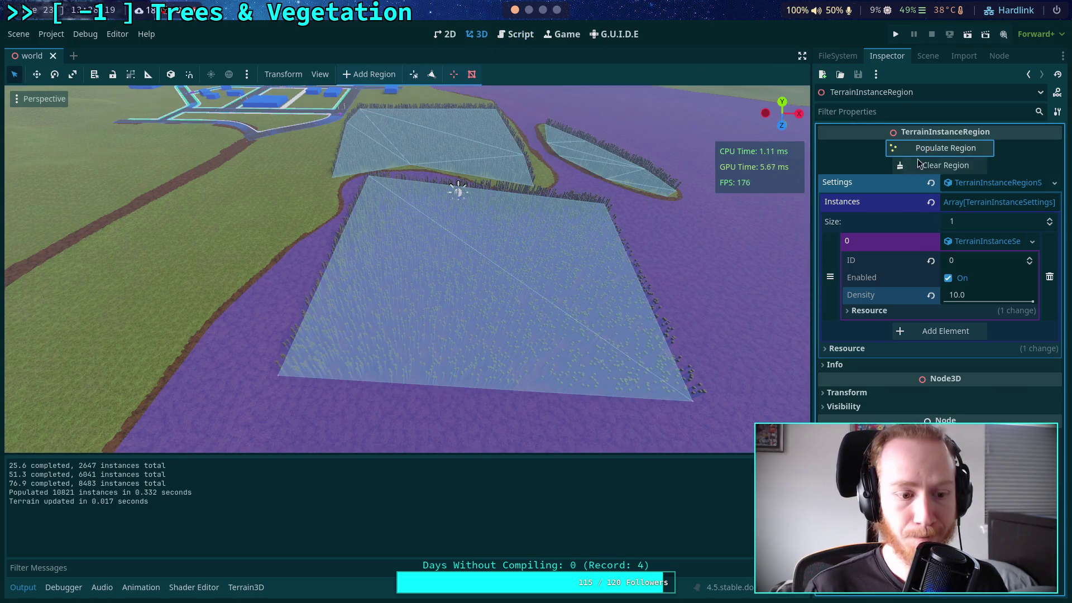
pyautogui.moveTo(446, 375)
pyautogui.mouseDown()
pyautogui.moveTo(401, 347)
pyautogui.moveTo(346, 340)
pyautogui.mouseUp()
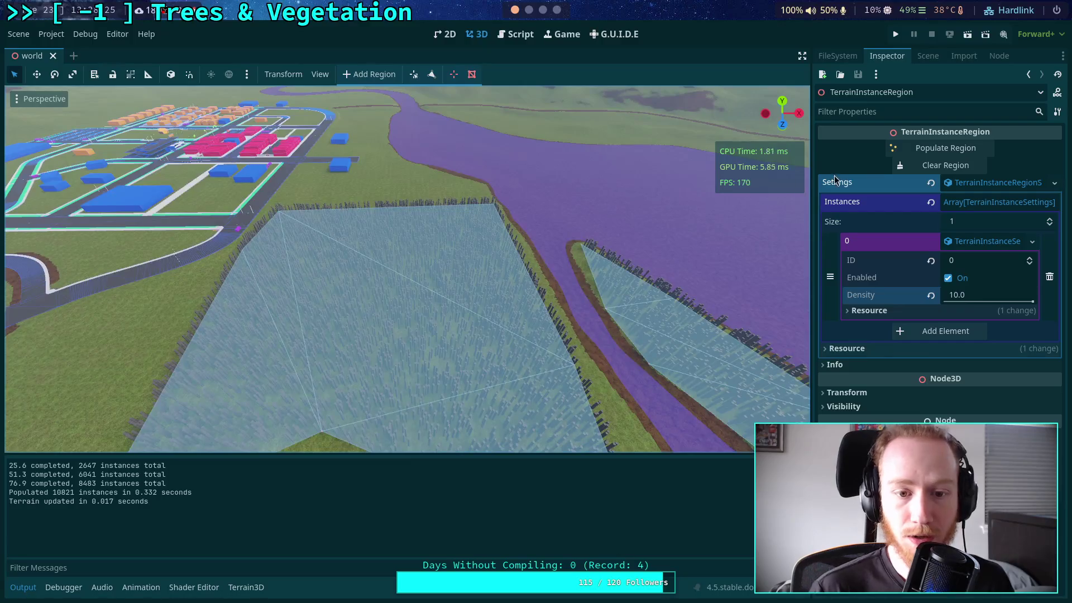
pyautogui.click(910, 165)
pyautogui.click(913, 149)
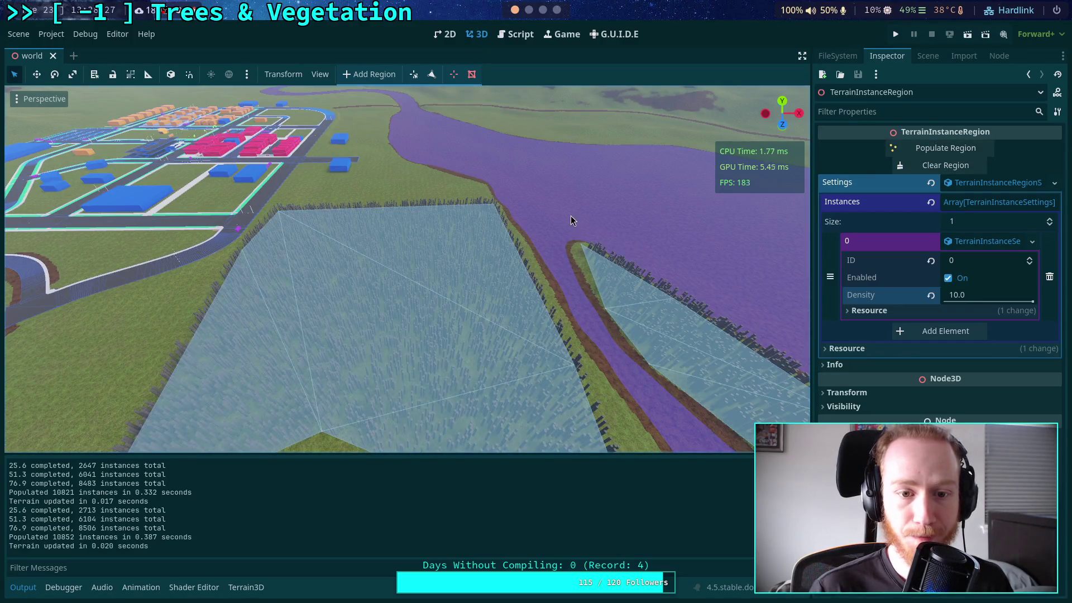
pyautogui.moveTo(479, 278)
pyautogui.mouseDown()
pyautogui.moveTo(478, 418)
pyautogui.moveTo(431, 280)
pyautogui.moveTo(300, 102)
pyautogui.moveTo(312, 235)
pyautogui.moveTo(335, 290)
pyautogui.mouseUp()
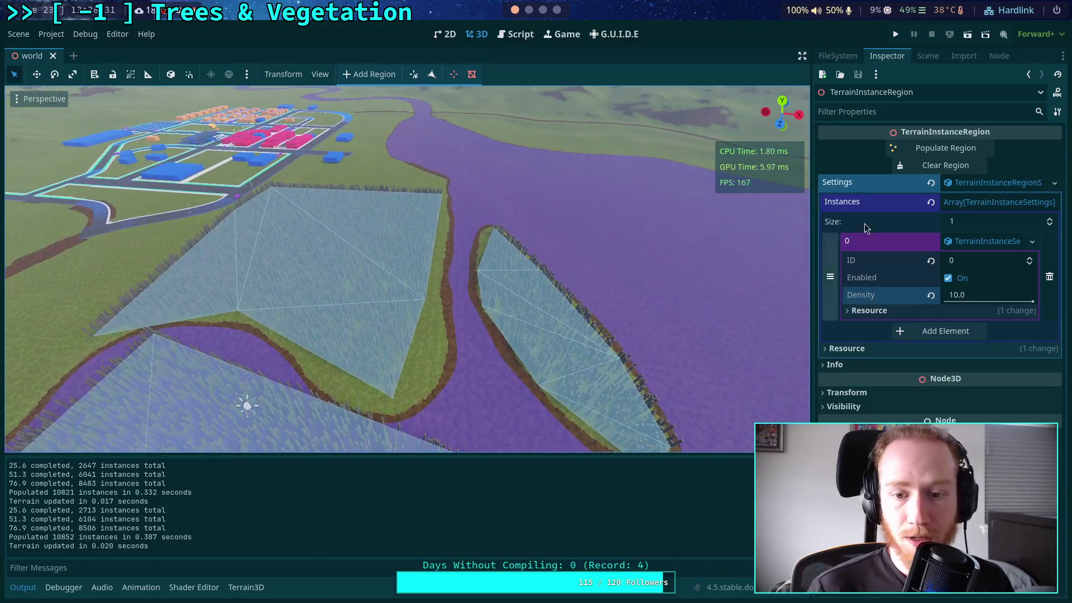
pyautogui.click(945, 170)
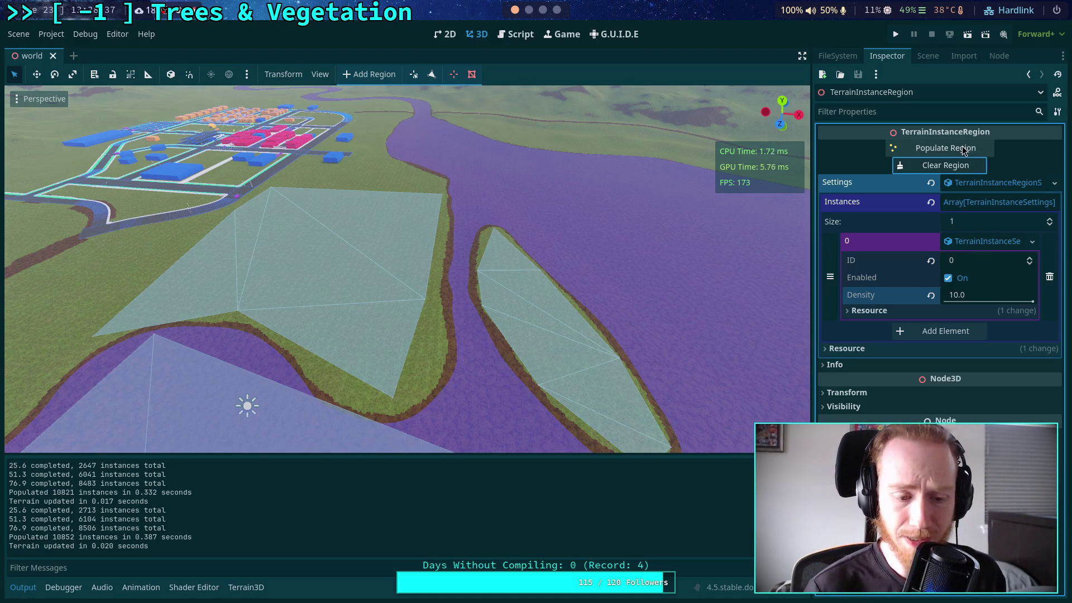
pyautogui.click(984, 301)
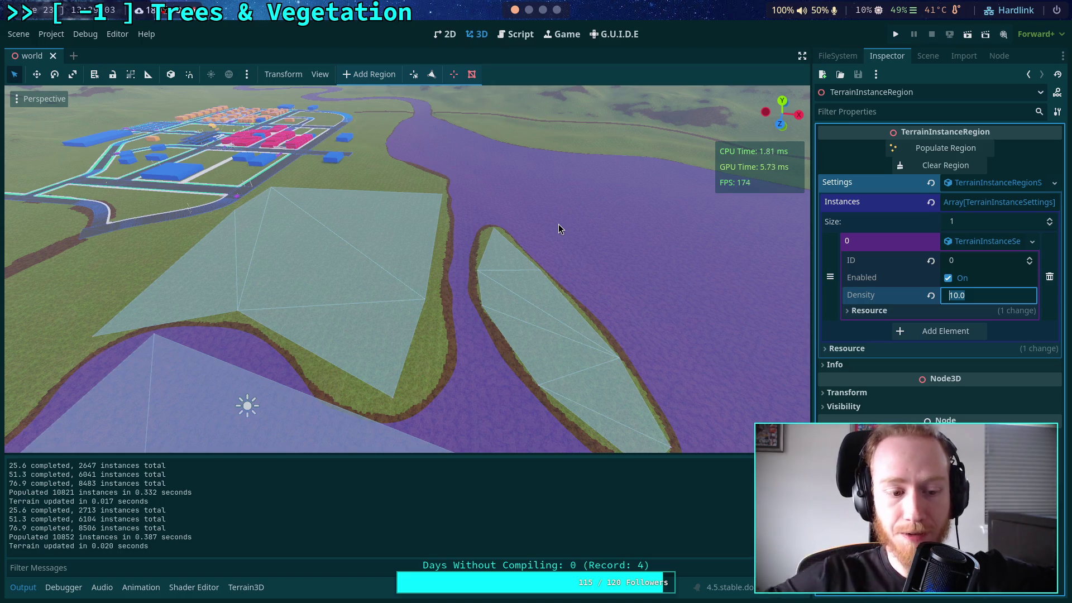
# - Change line 669 of _populate_probability to 'var s: float = 10.0 / density' and save
pyautogui.click(972, 299)
pyautogui.click(513, 40)
pyautogui.scroll(-10, 483, 257)
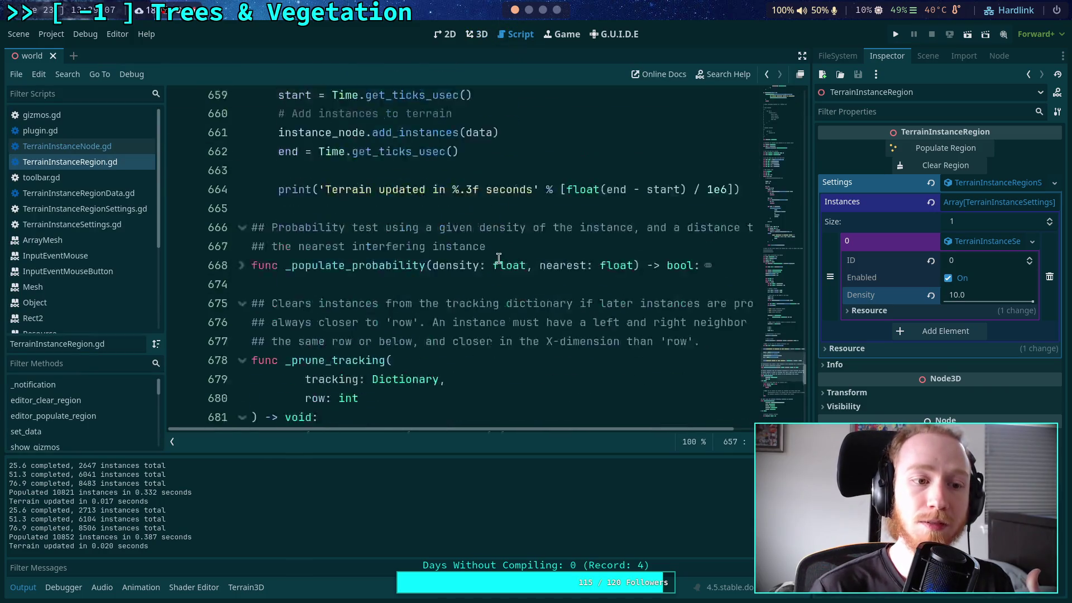
pyautogui.scroll(3, 484, 256)
pyautogui.scroll(-2, 463, 280)
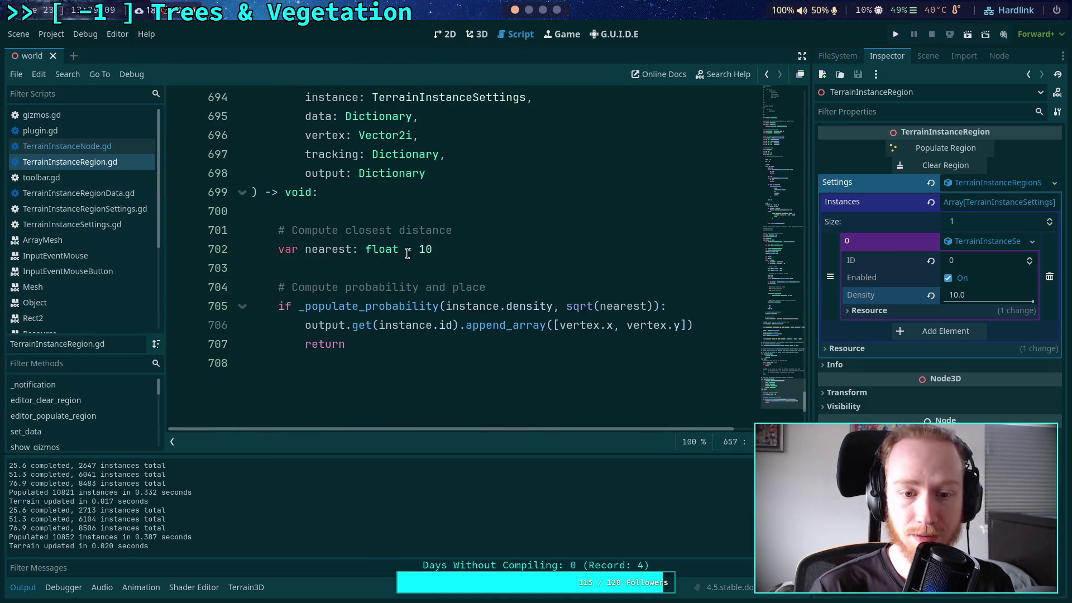
pyautogui.click(413, 307)
pyautogui.scroll(3, 436, 279)
pyautogui.scroll(8, 440, 270)
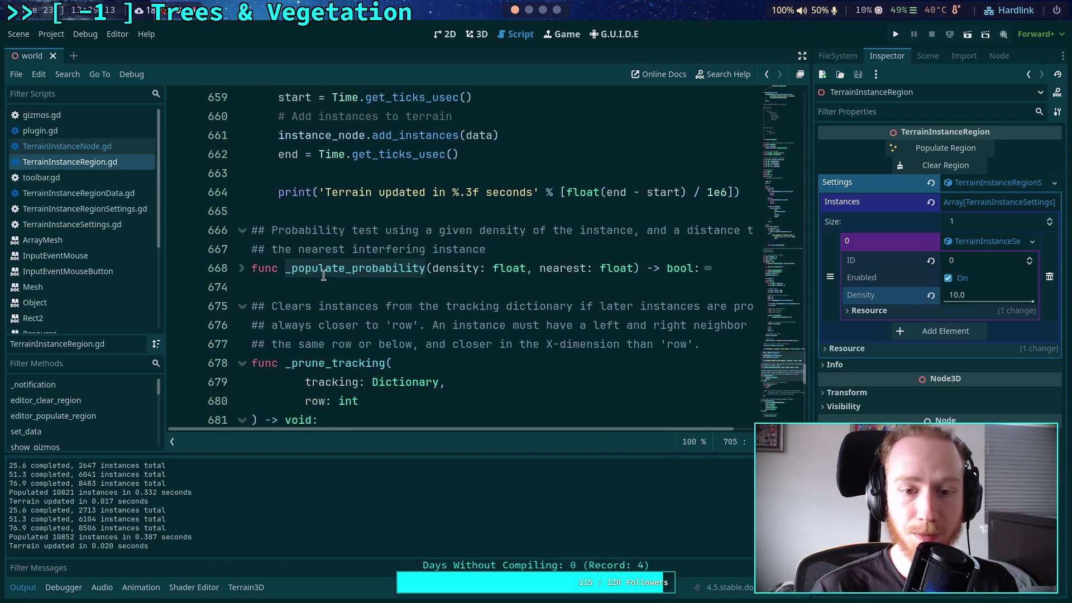
pyautogui.tripleClick(246, 270)
pyautogui.scroll(-2, 246, 274)
pyautogui.click(379, 173)
pyautogui.write('10.0 / density')
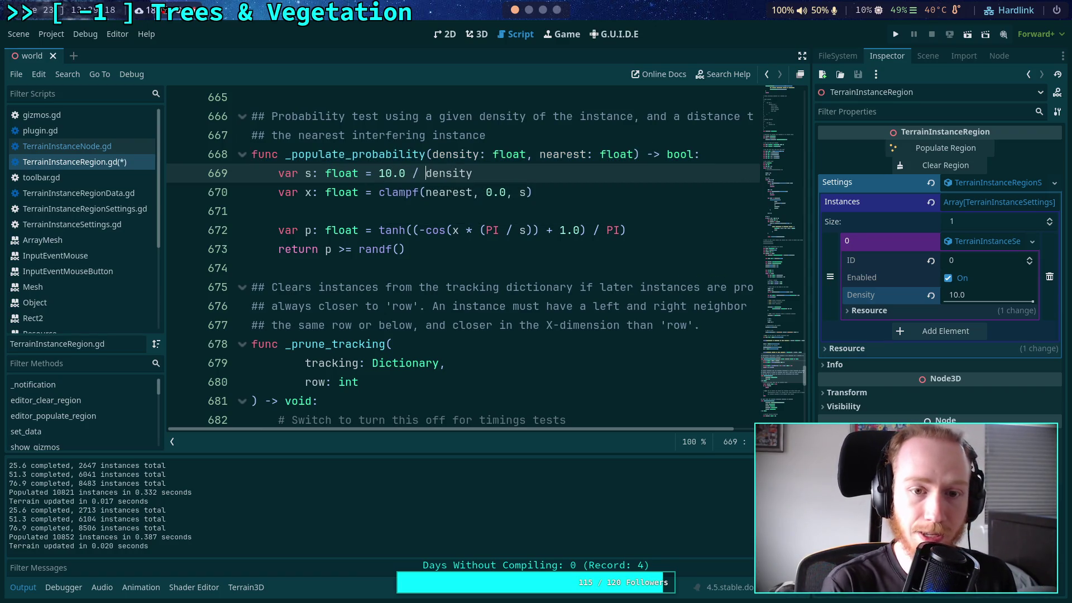
pyautogui.hotkey('ctrl', 's')
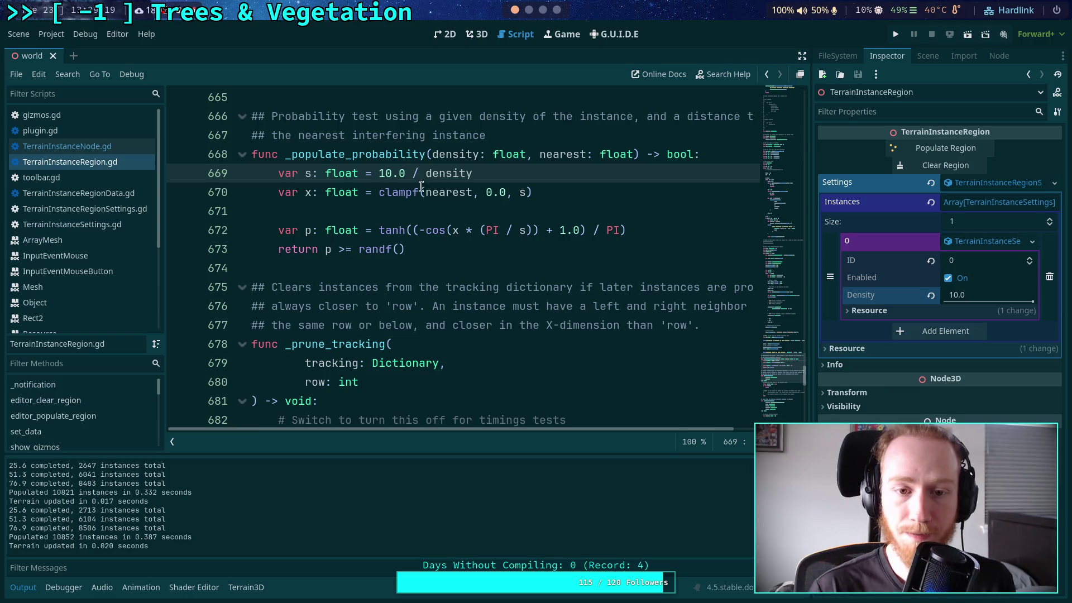
# - Lower the instance's Density from 10.0 to 1.0 and save the scene
pyautogui.click(970, 297)
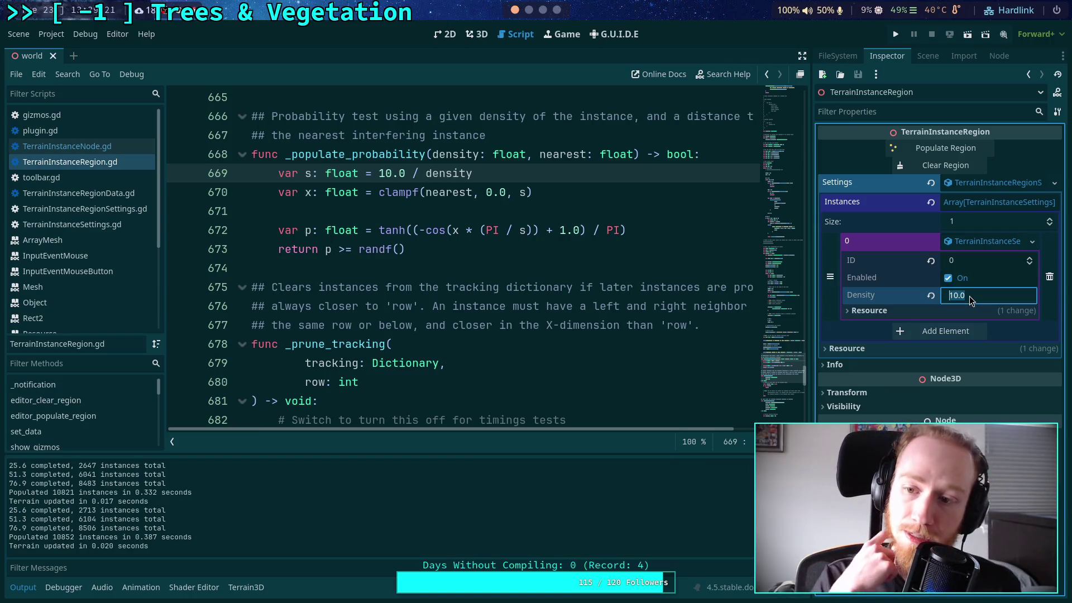
pyautogui.write('1.0')
pyautogui.press('Return')
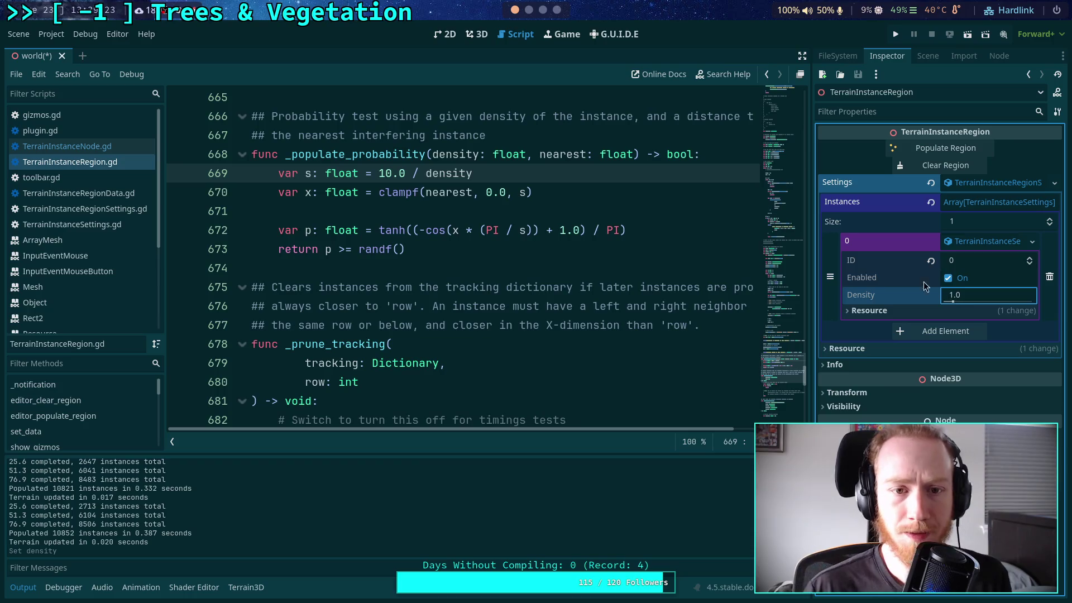
pyautogui.hotkey('ctrl', 's')
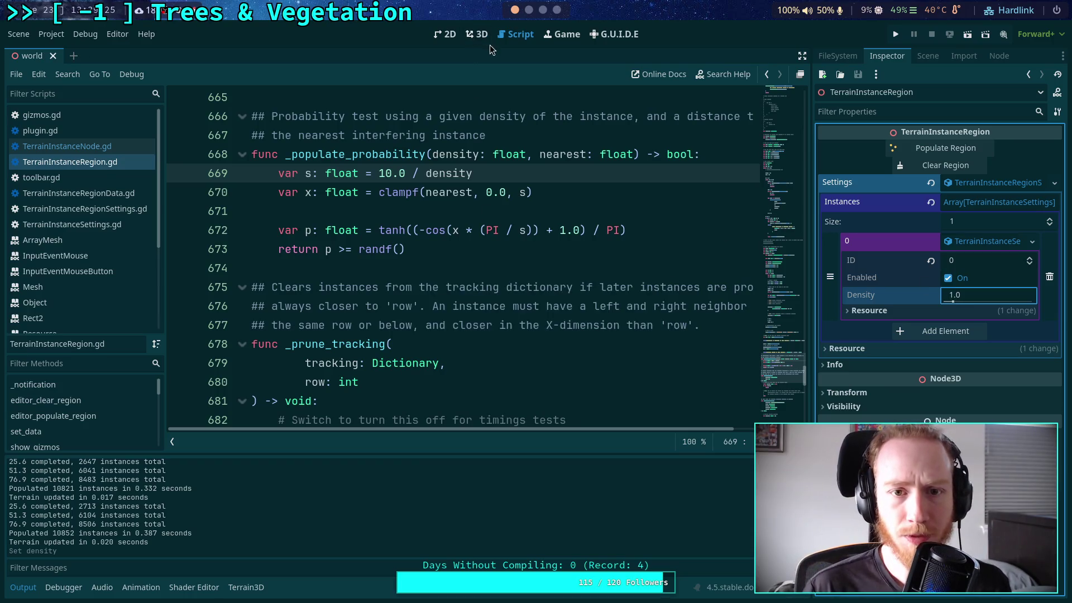
pyautogui.click(479, 34)
# - Clear and repopulate the regions, then fly the camera toward them
pyautogui.click(935, 165)
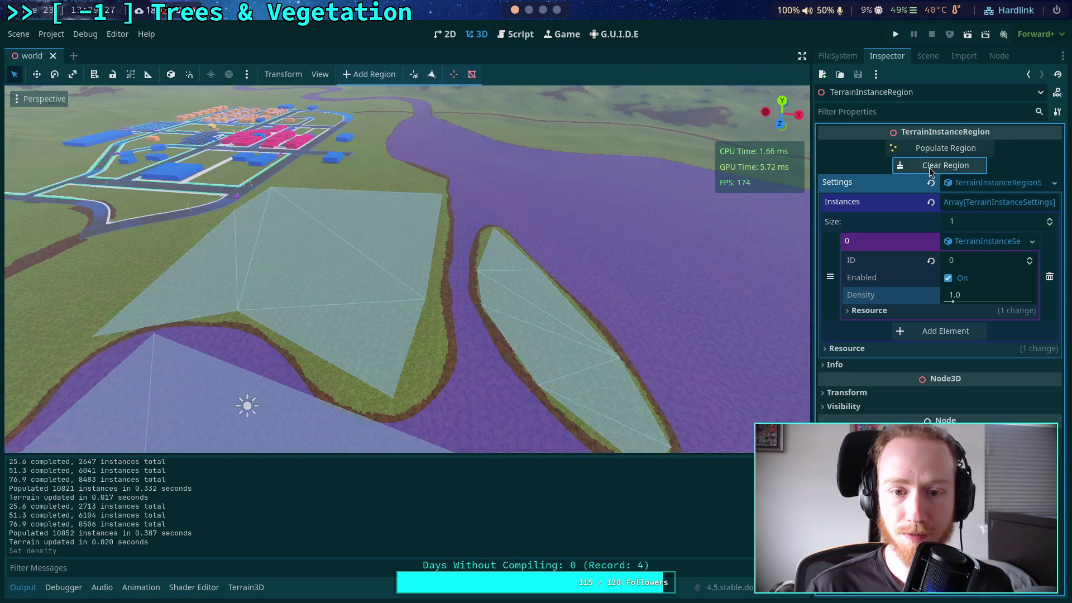
pyautogui.click(936, 153)
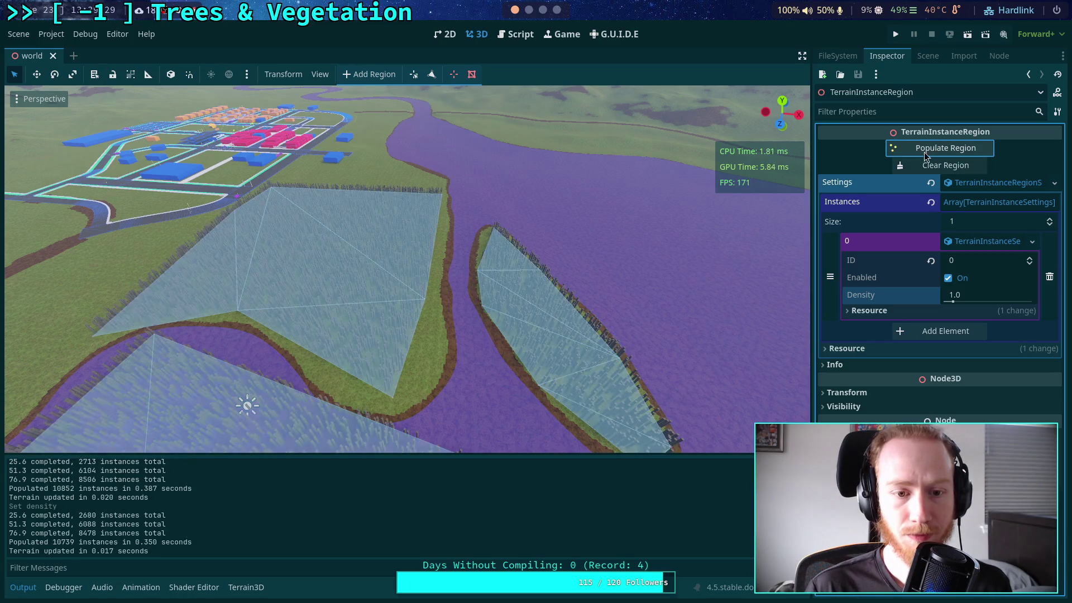
pyautogui.press('f')
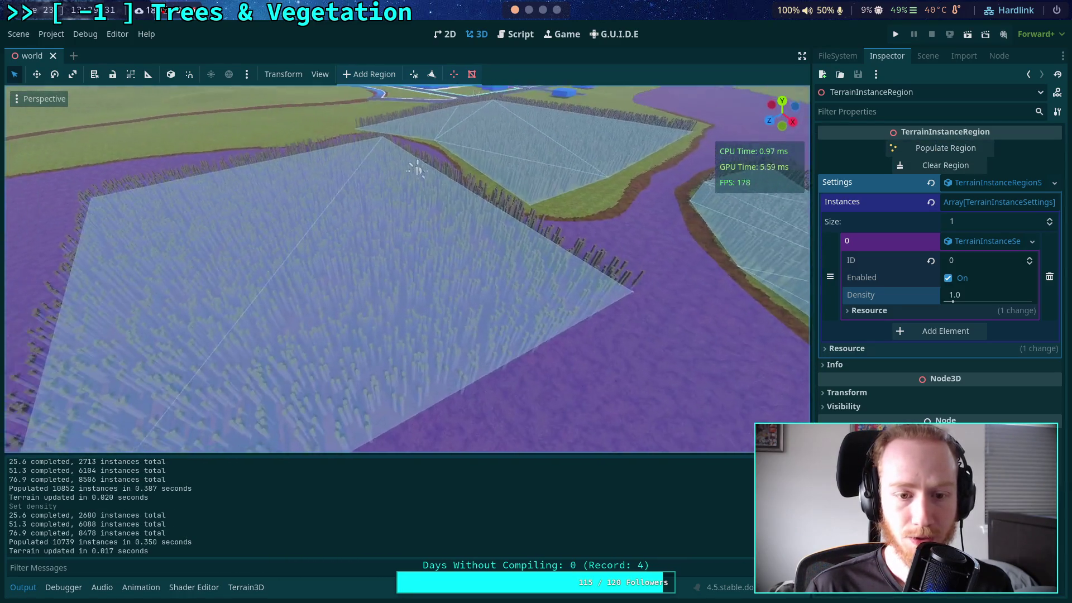
pyautogui.scroll(-4, 664, 201)
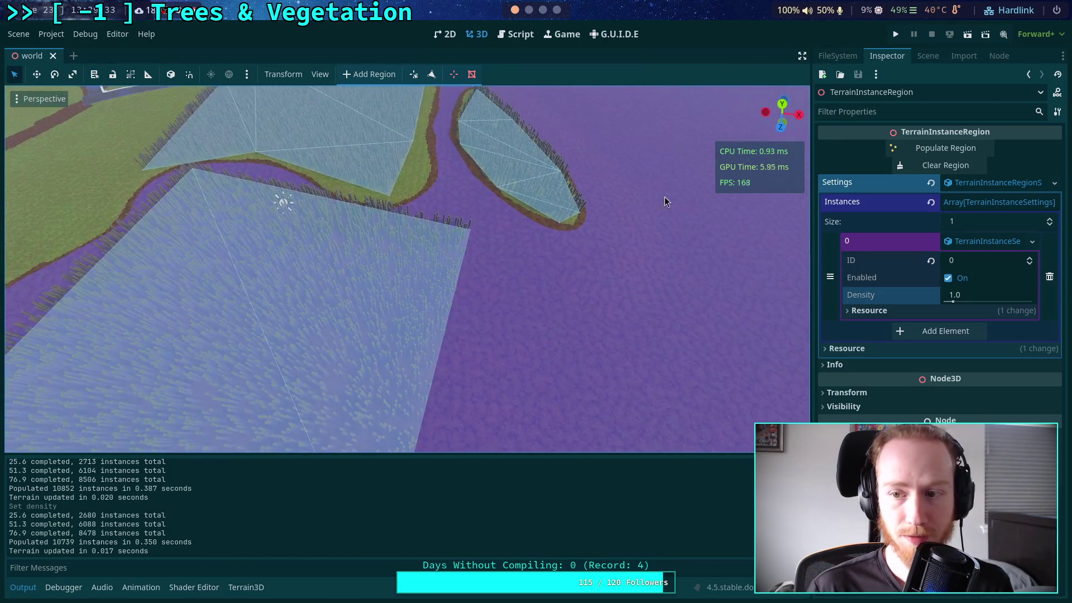
# - Set Density to 0.5, repopulate the regions, and inspect the grass coverage
pyautogui.click(963, 167)
pyautogui.click(970, 297)
pyautogui.write('0.5')
pyautogui.press('Return')
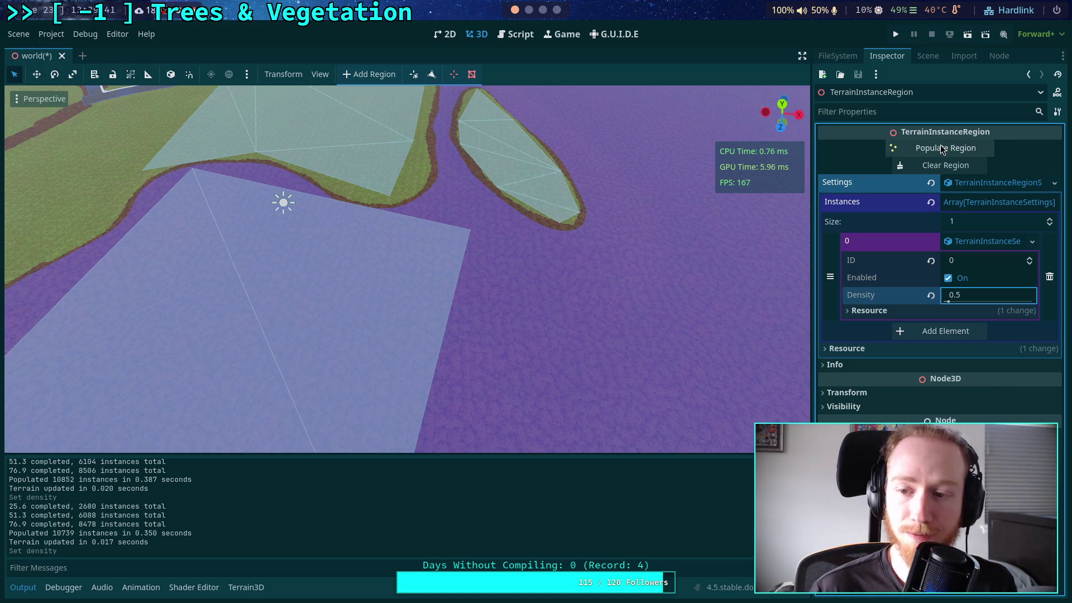
pyautogui.click(940, 145)
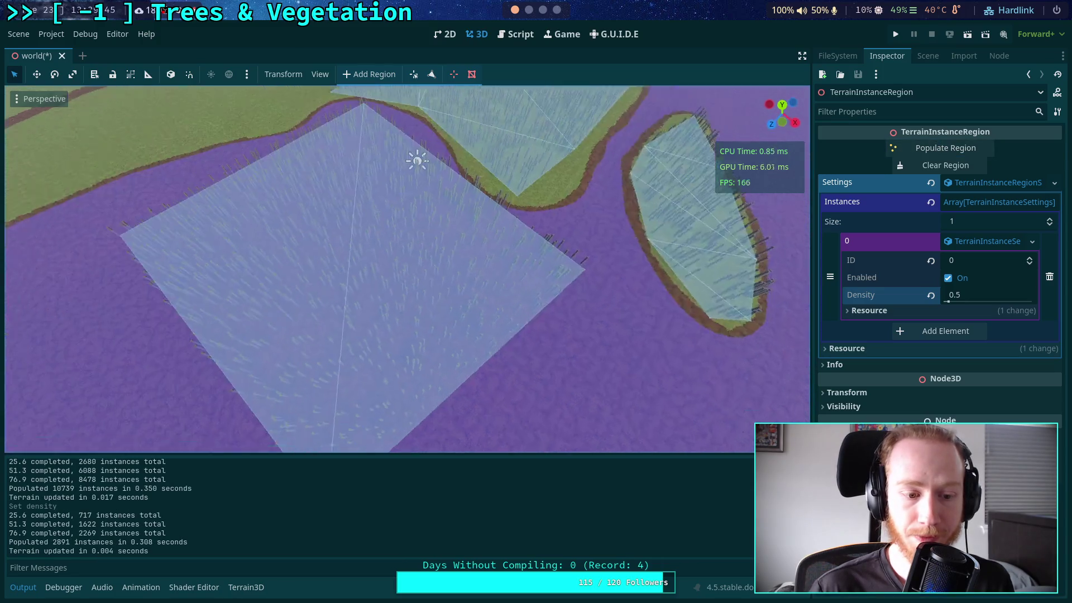
pyautogui.moveTo(654, 243); pyautogui.dragTo(654, 243)
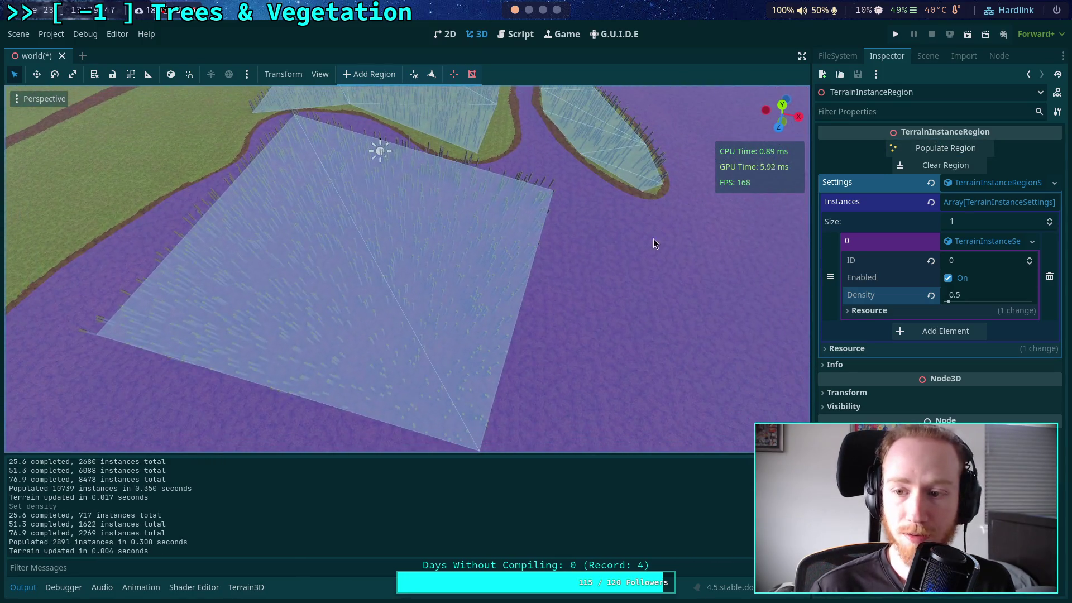
# - Repopulate the regions at Density 0.1 (122 instances) and view the sparse result
pyautogui.click(946, 165)
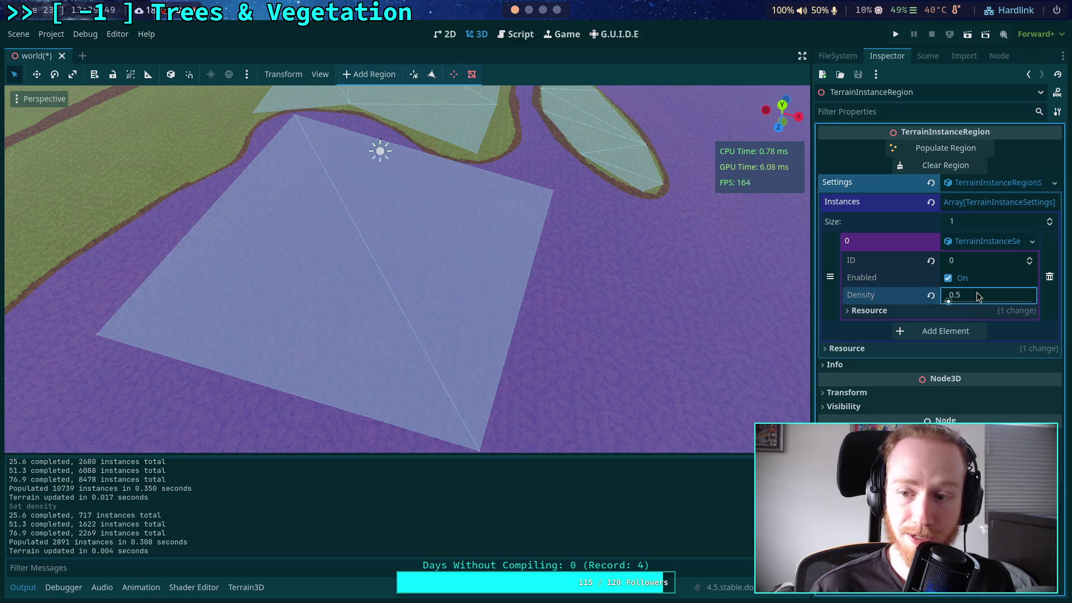
pyautogui.write('0.1')
pyautogui.press('Return')
pyautogui.click(936, 149)
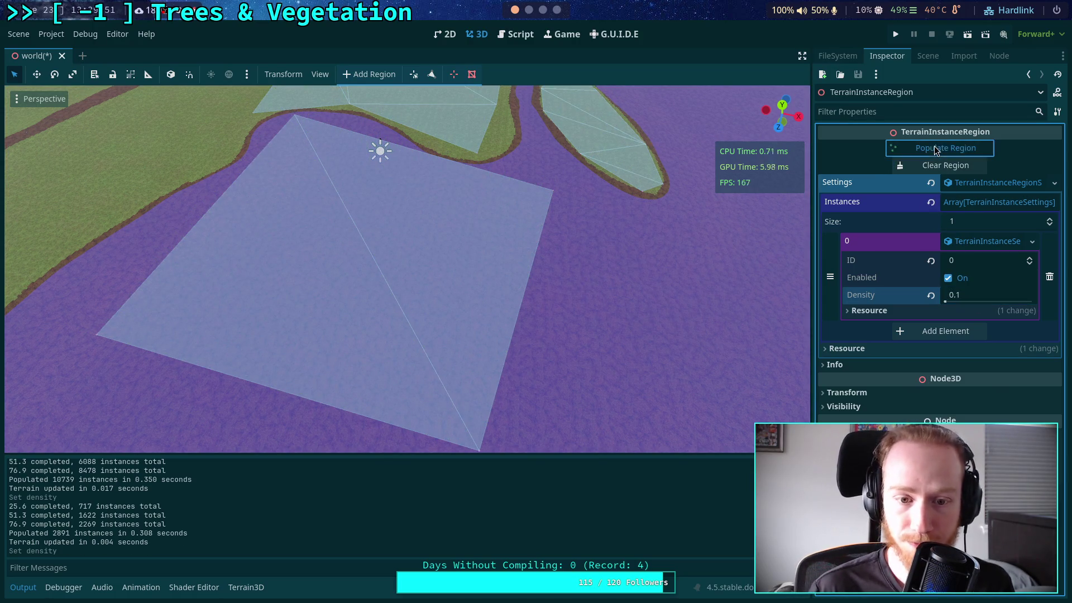
pyautogui.moveTo(410, 248); pyautogui.dragTo(411, 206)
# - Repopulate at Density 1.0 (10646 instances), then clear the grass again
pyautogui.click(943, 166)
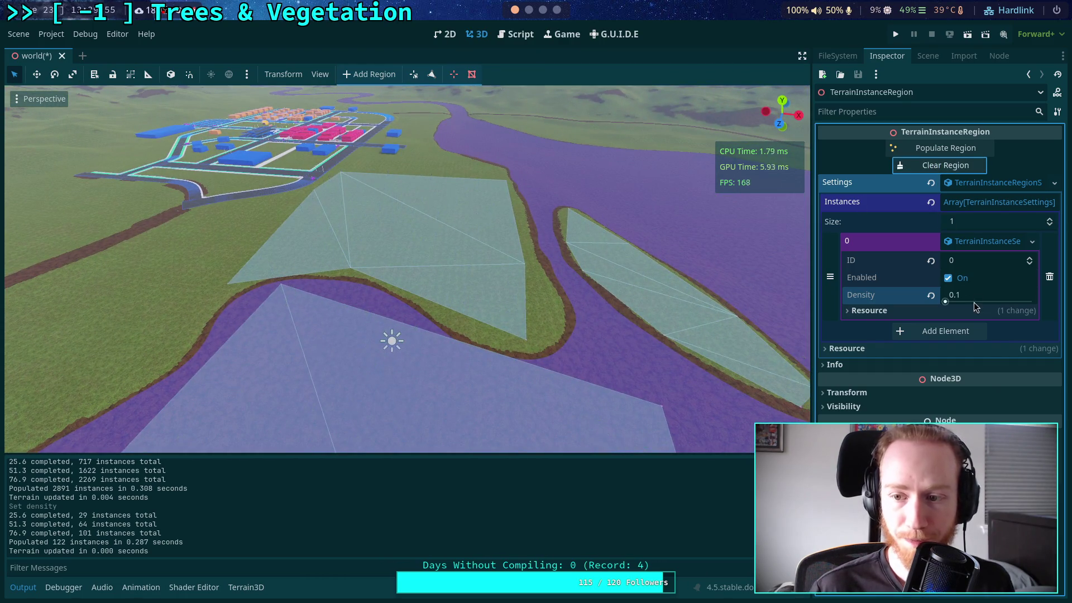
pyautogui.click(979, 297)
pyautogui.write('1')
pyautogui.press('Return')
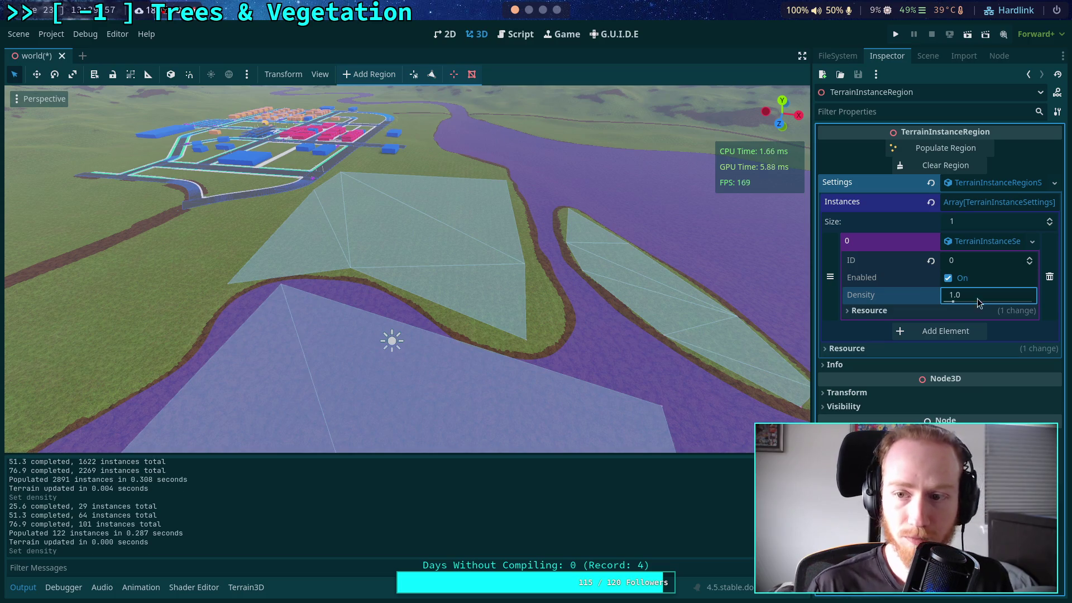
pyautogui.click(960, 149)
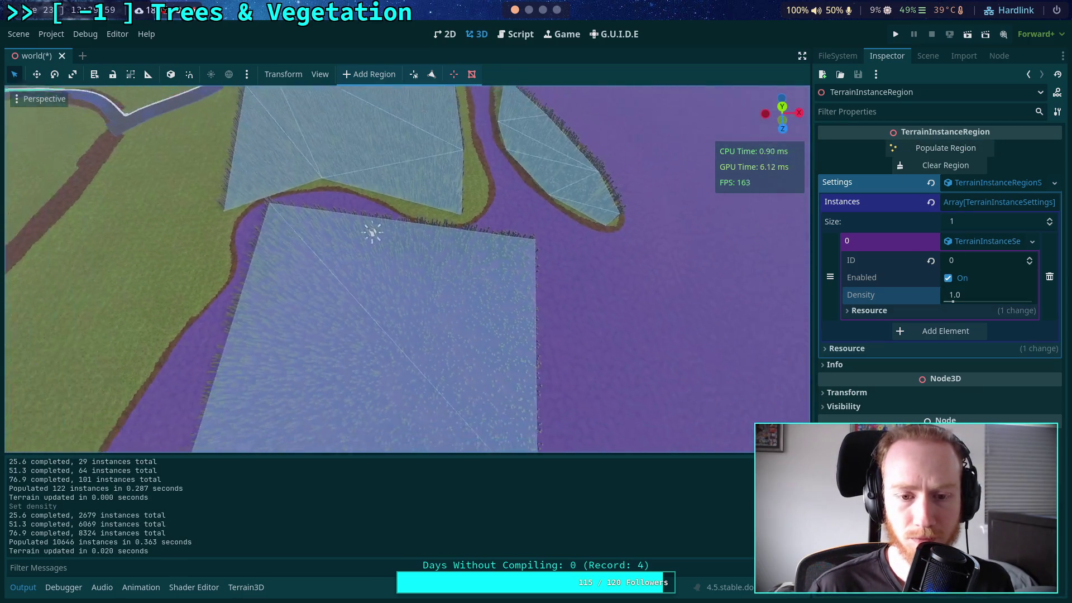
pyautogui.click(919, 162)
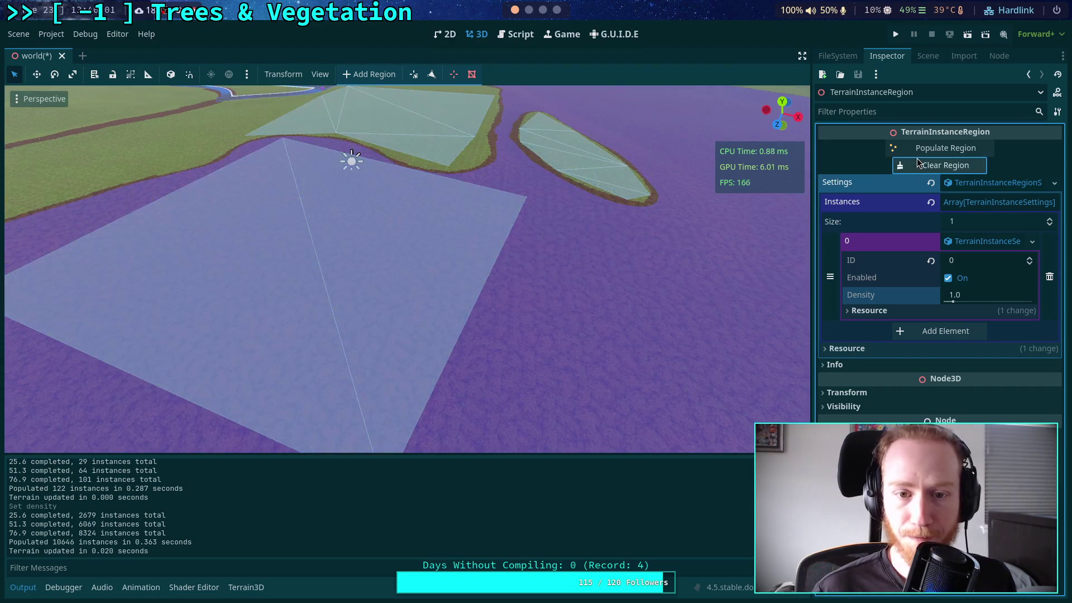
pyautogui.click(514, 35)
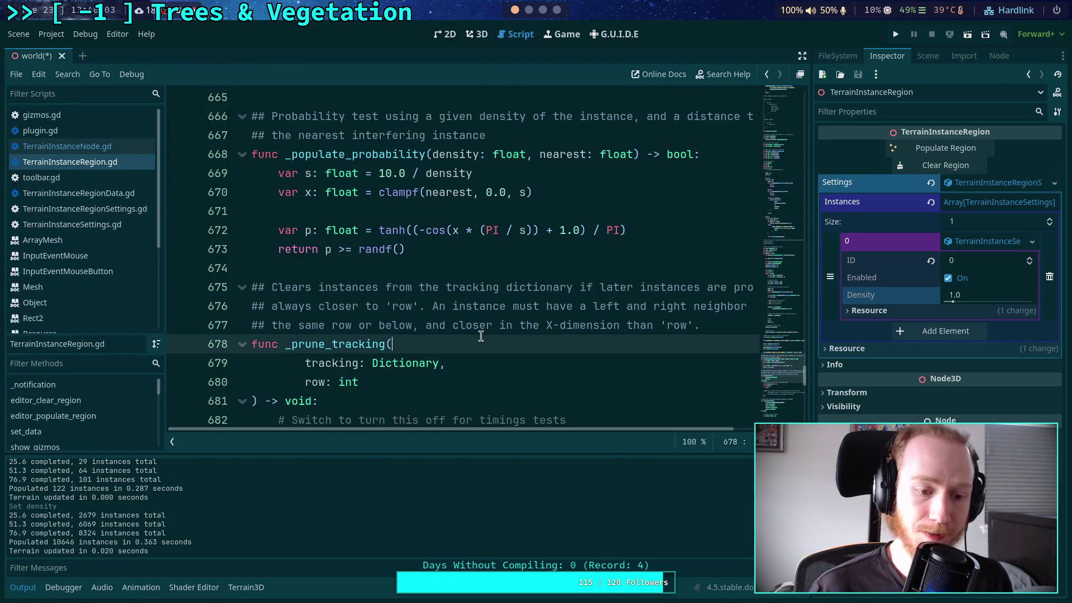
# - Save, clear and collapse the Output log, and fold _prune_tracking and _populate_probability
pyautogui.hotkey('ctrl', 's')
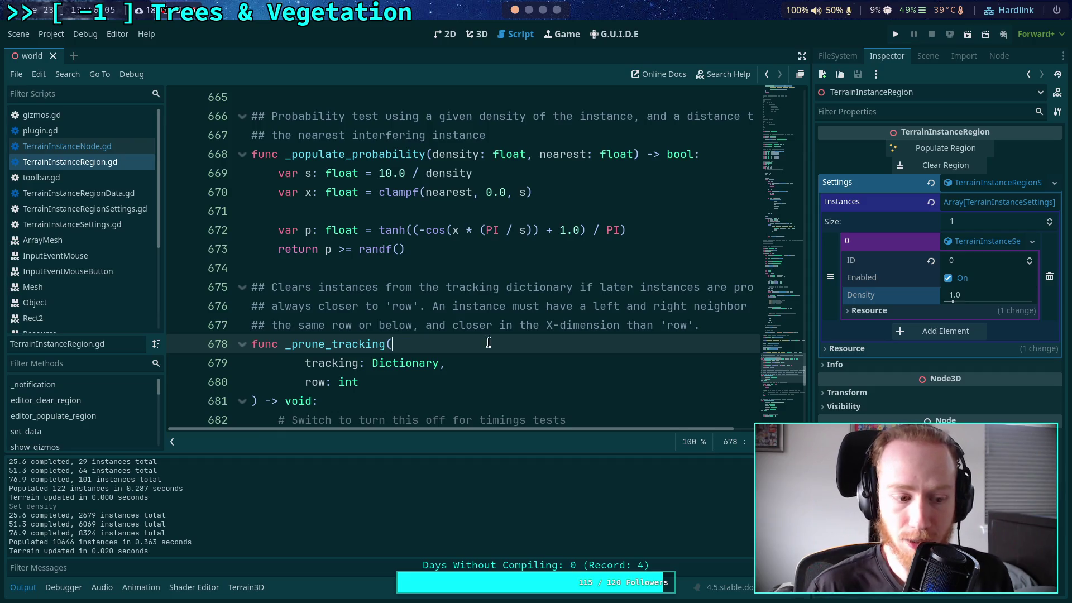
pyautogui.hotkey('ctrl', 'alt', 'k')
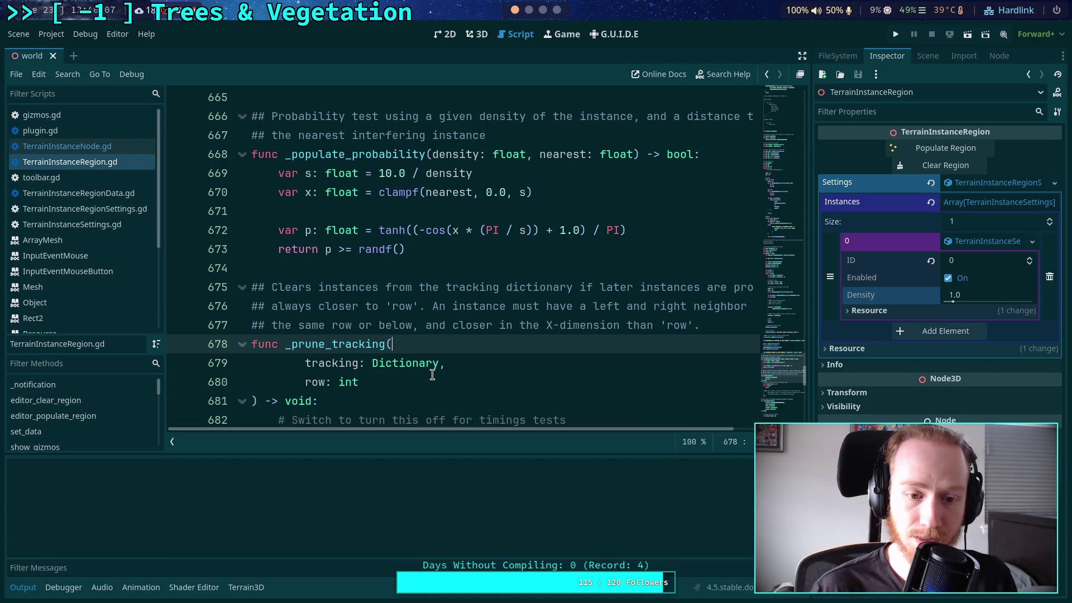
pyautogui.click(23, 587)
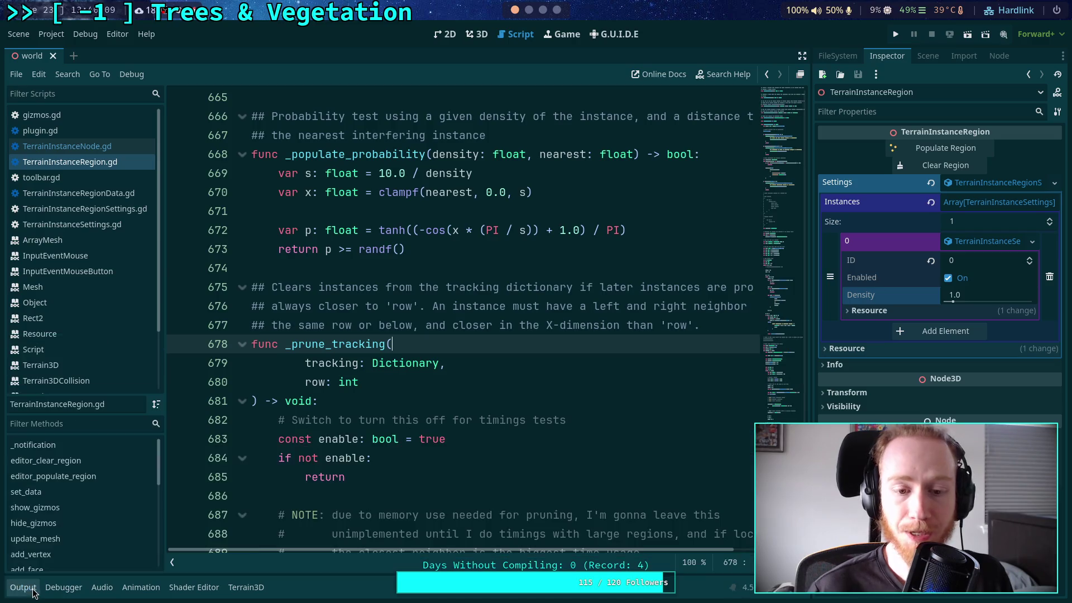
pyautogui.click(243, 344)
pyautogui.click(242, 363)
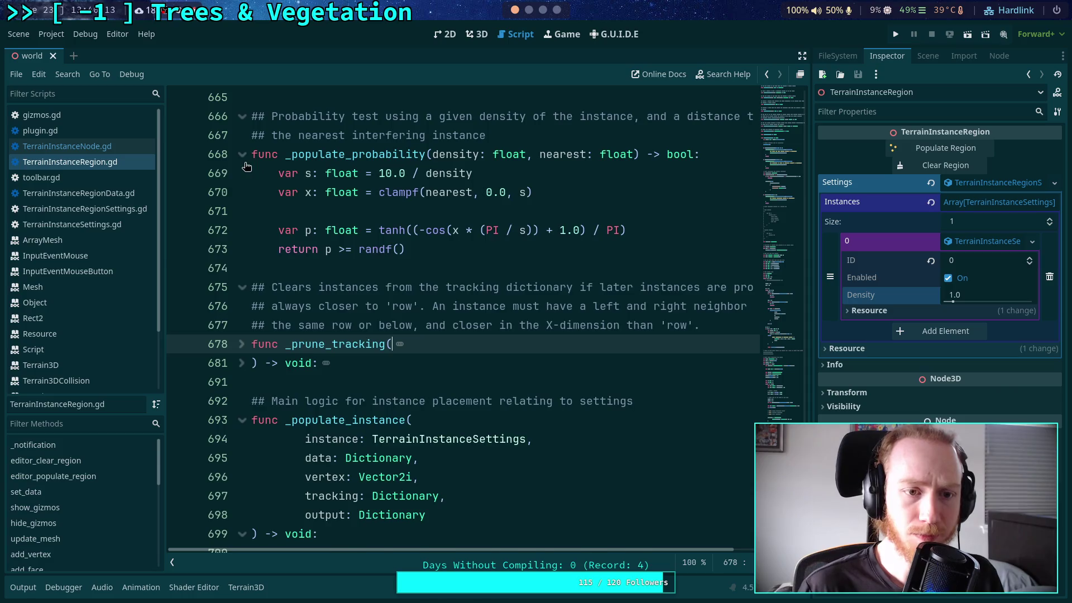
pyautogui.click(242, 154)
pyautogui.scroll(-3, 414, 284)
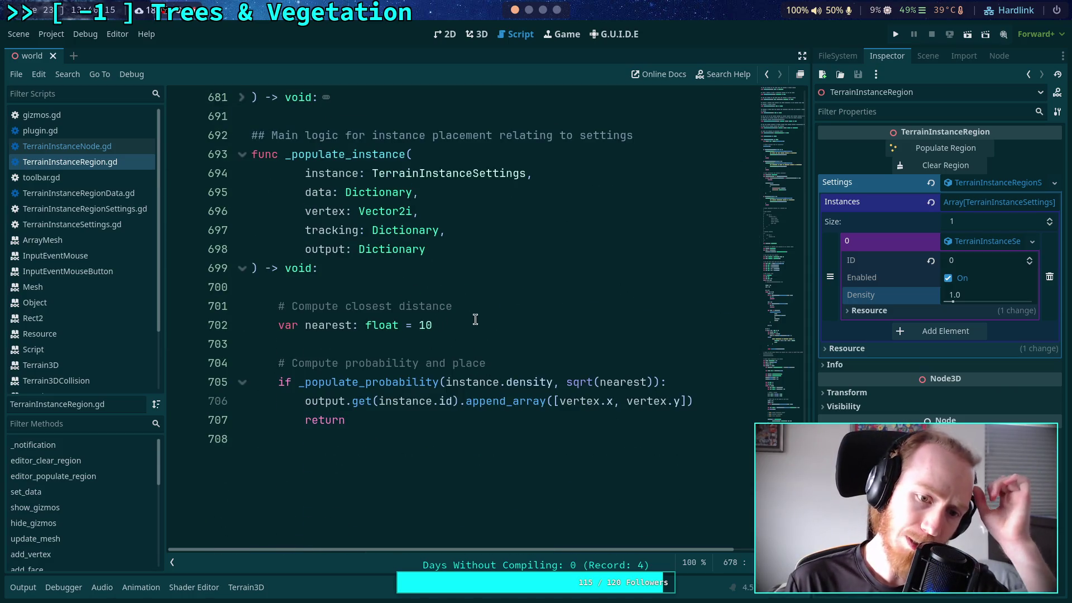
pyautogui.scroll(1, 525, 318)
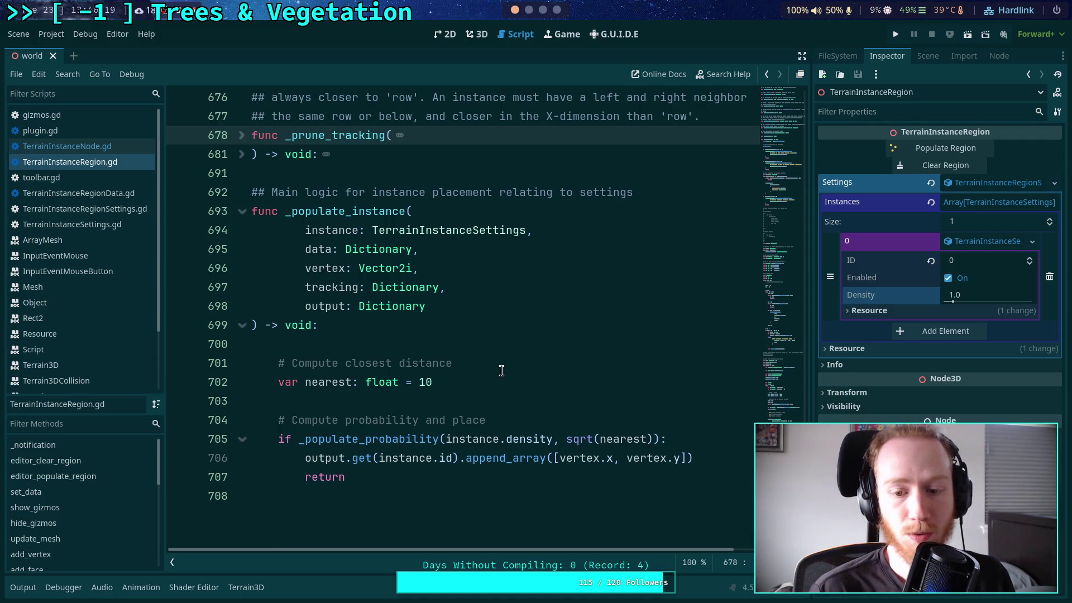
# - Add blank lines below 'var nearest: float = 10' on line 702
pyautogui.click(485, 382)
pyautogui.hotkey('shift', 'Left')
pyautogui.hotkey('shift', 'Left')
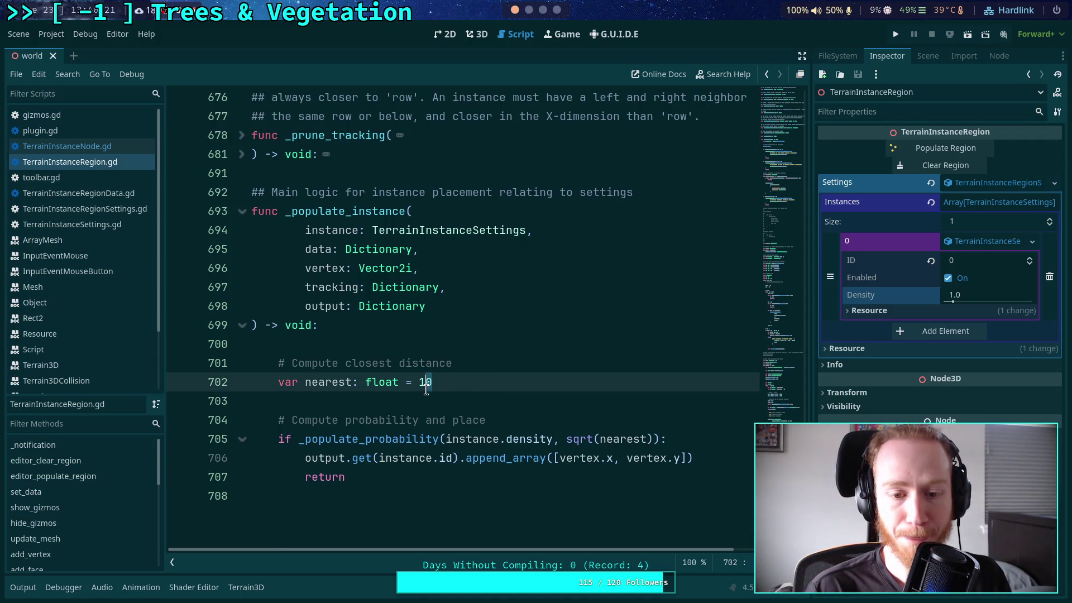
pyautogui.press('Right')
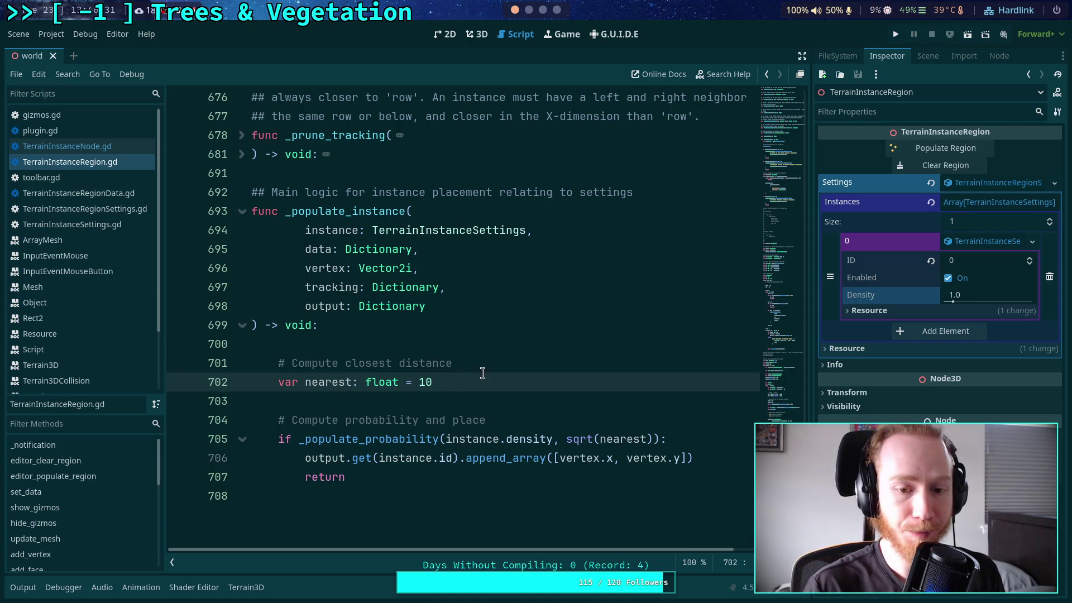
pyautogui.press('Return')
pyautogui.press('Return')
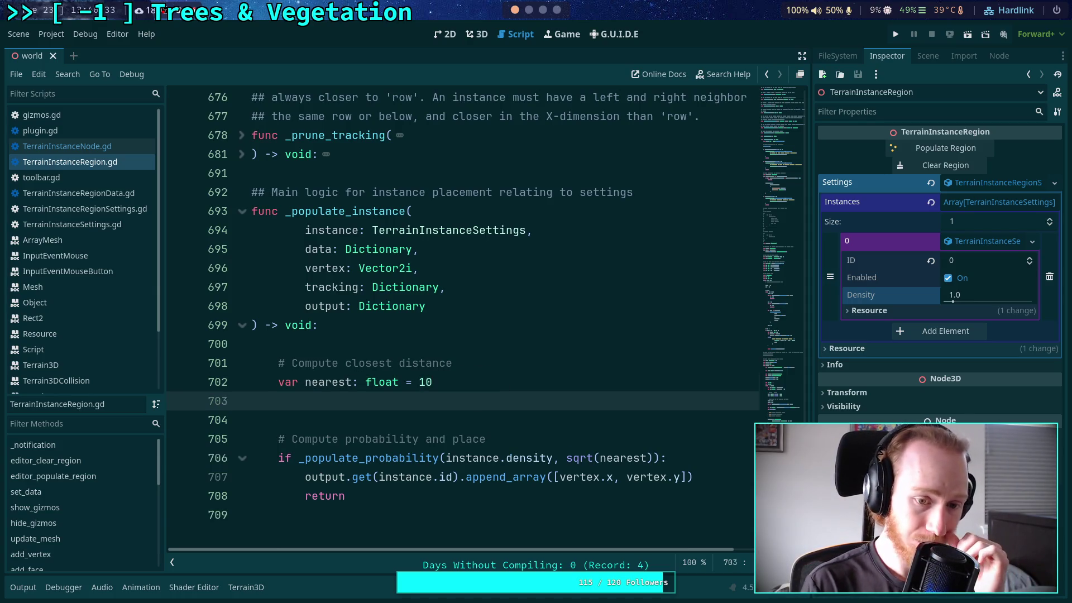
pyautogui.write('var')
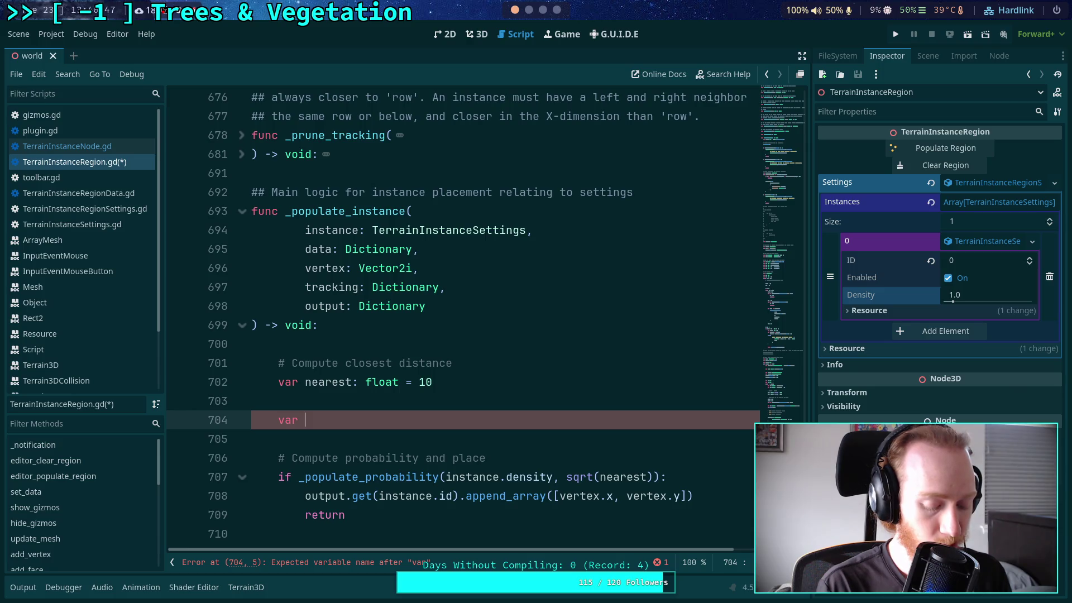
pyautogui.write('inst_set: Dictionary = ')
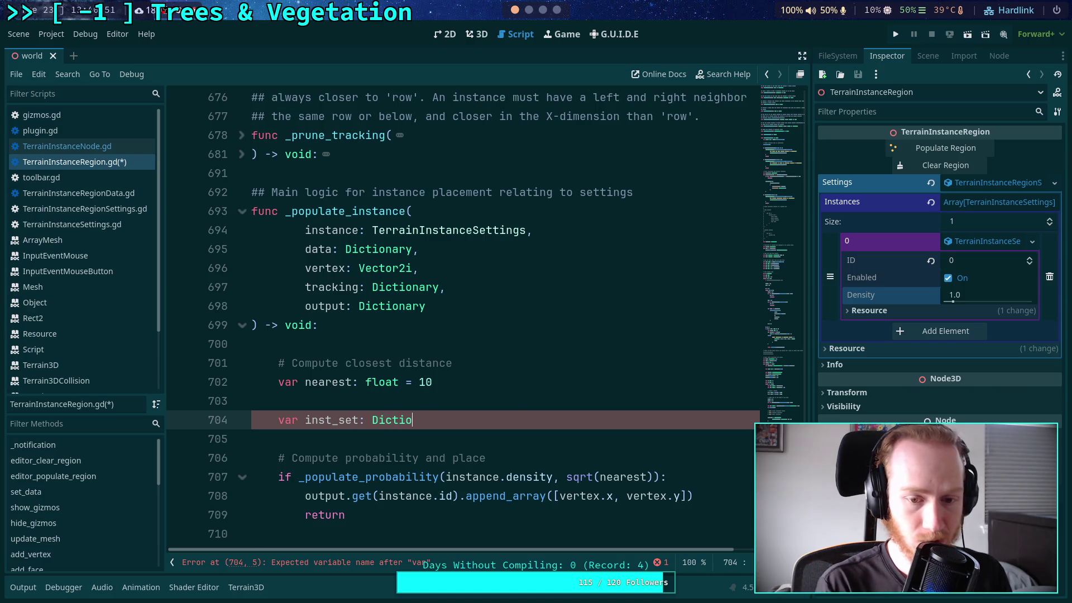
pyautogui.write('tracking.g')
pyautogui.press('Down')
pyautogui.write('et_or_')
pyautogui.press('Return')
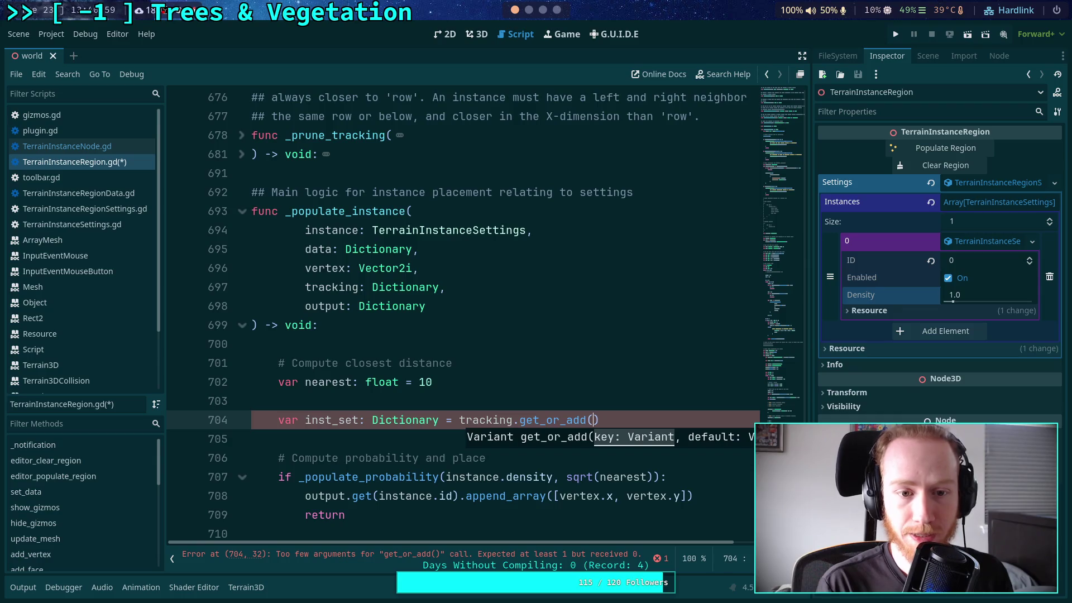
pyautogui.write('instance')
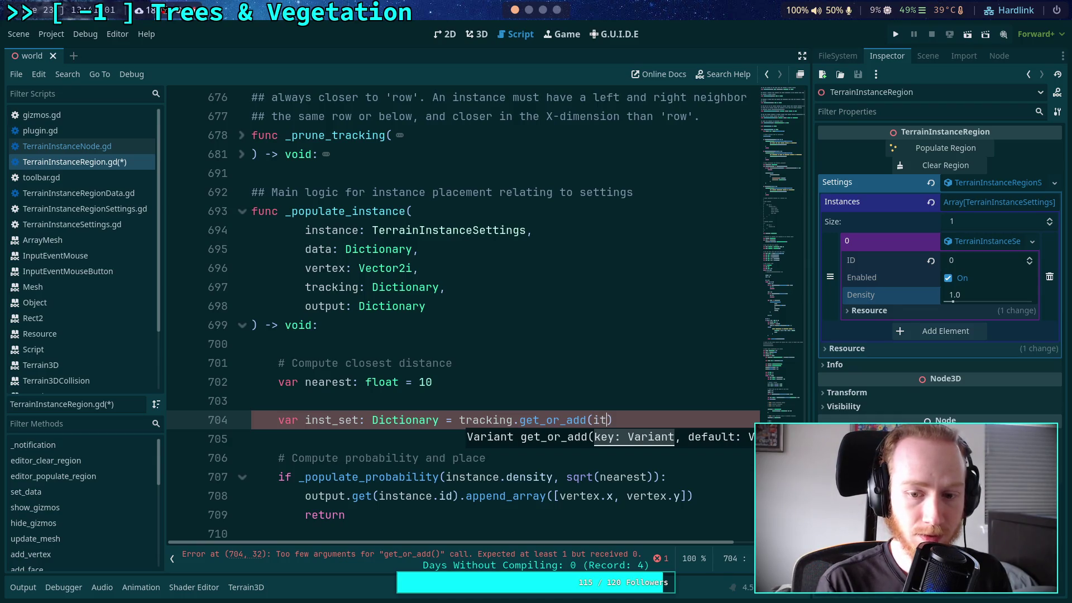
pyautogui.write('.id')
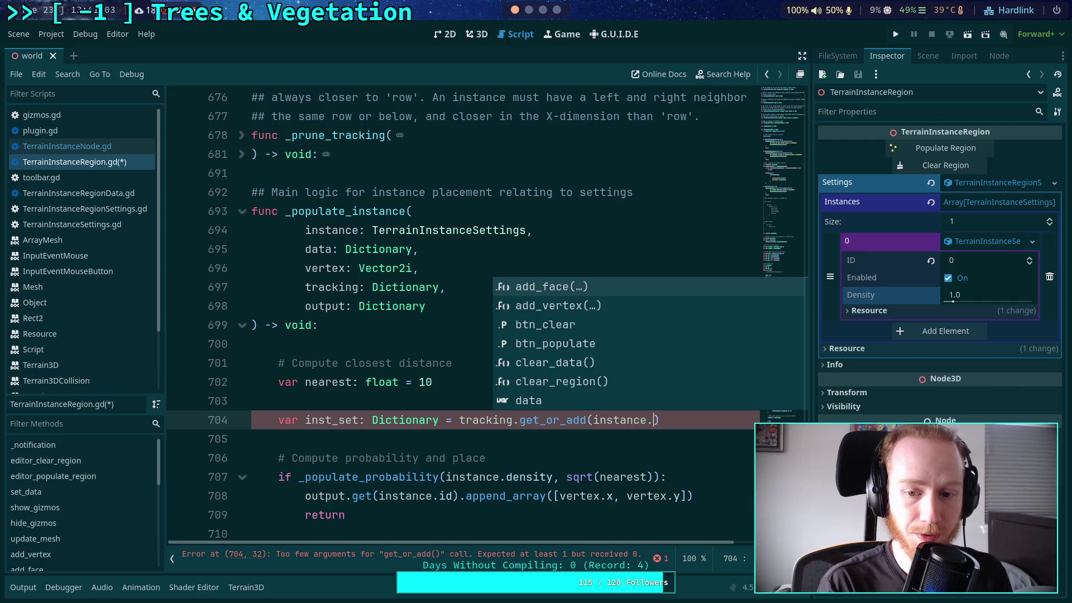
pyautogui.press('End')
pyautogui.press('Return')
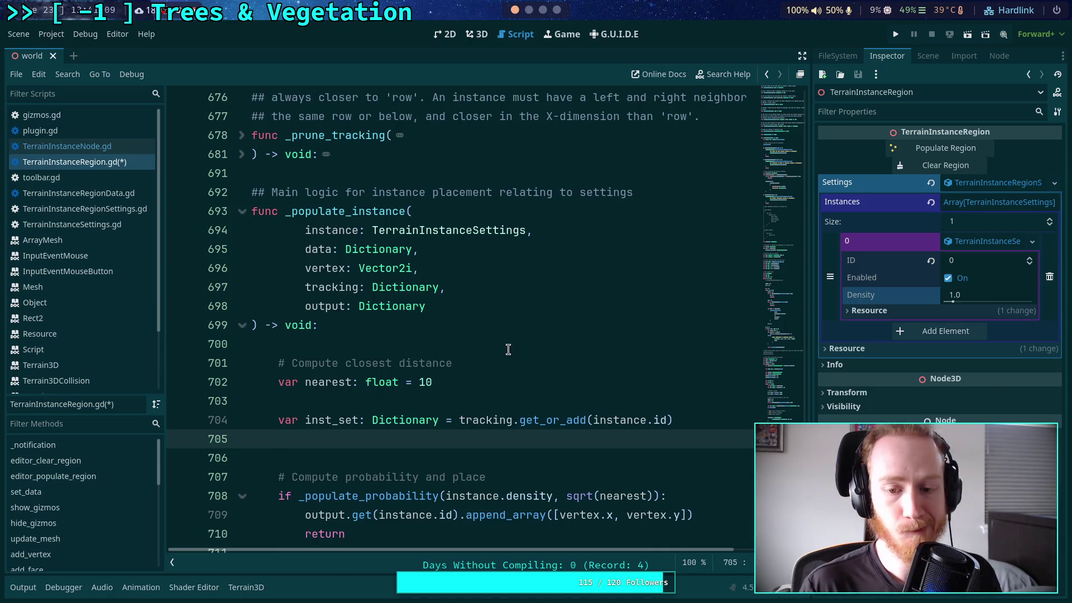
pyautogui.scroll(-1, 499, 366)
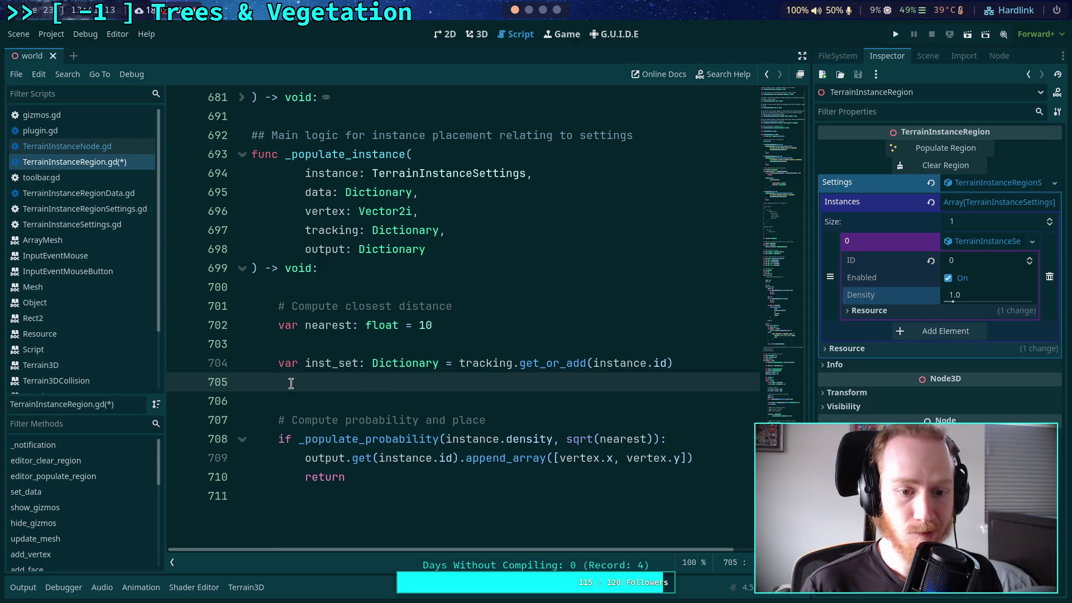
pyautogui.moveTo(283, 382); pyautogui.dragTo(279, 364)
pyautogui.press('BackSpace')
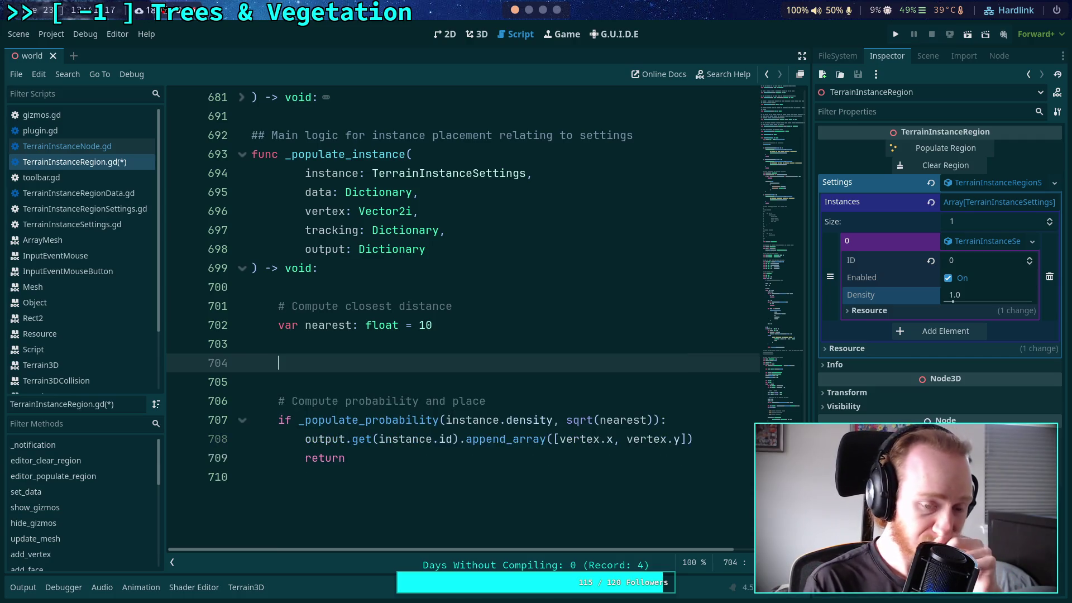
pyautogui.doubleClick(443, 324)
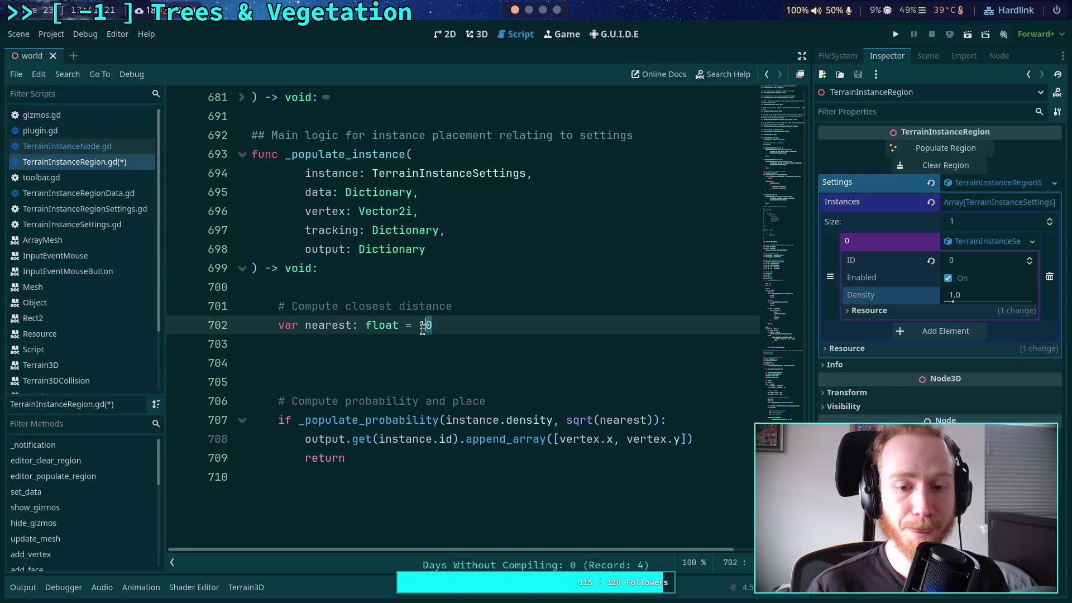
pyautogui.click(491, 306)
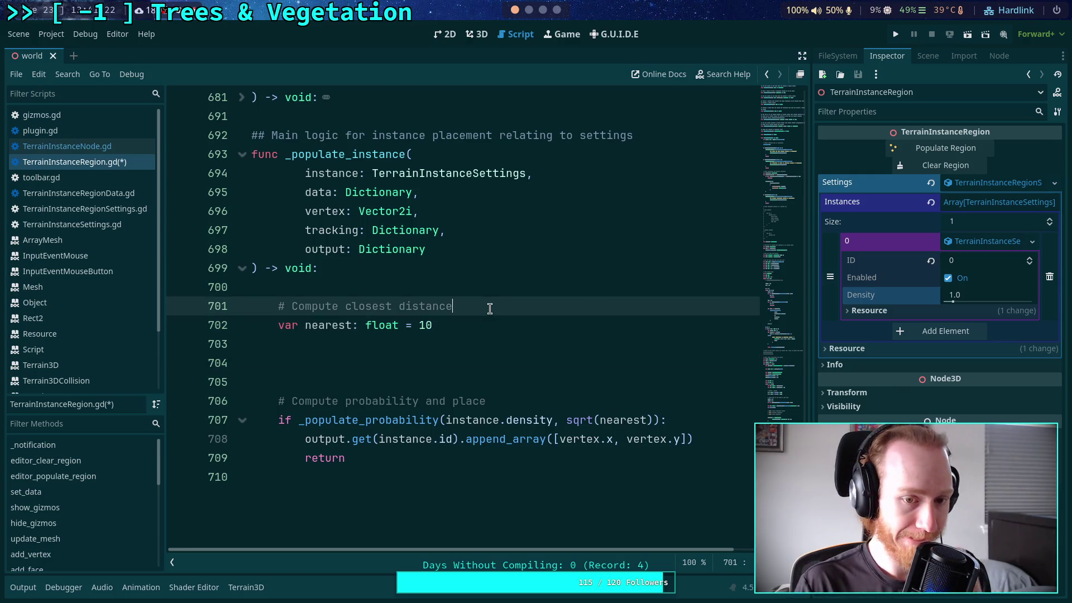
pyautogui.doubleClick(428, 325)
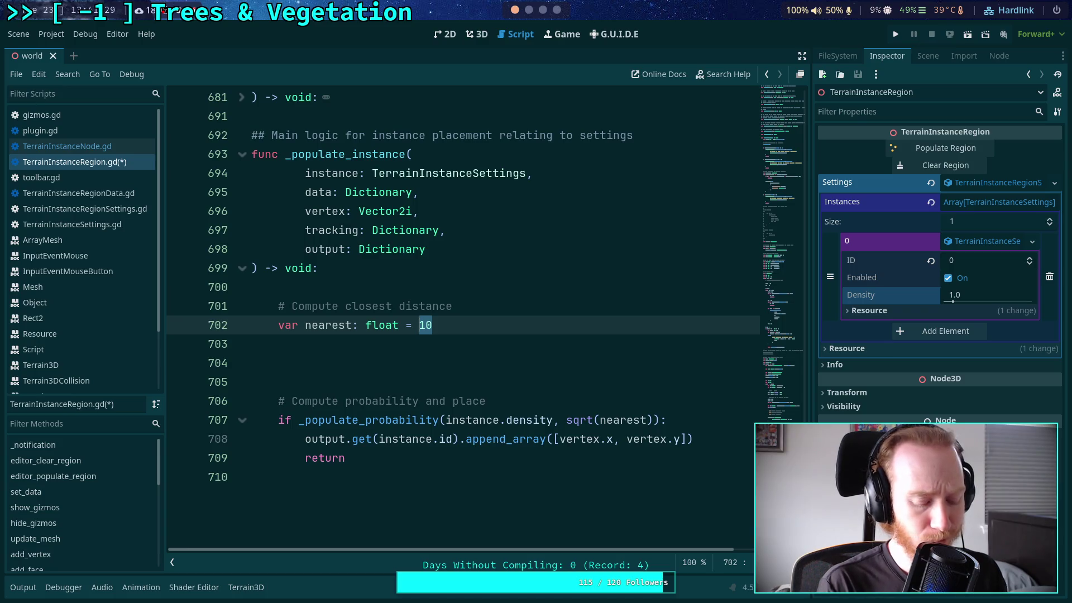
# - Set nearest's initial value to INF and compare its use in _populate_probability
pyautogui.write('INF')
pyautogui.click(352, 249)
pyautogui.doubleClick(330, 324)
pyautogui.scroll(7, 341, 300)
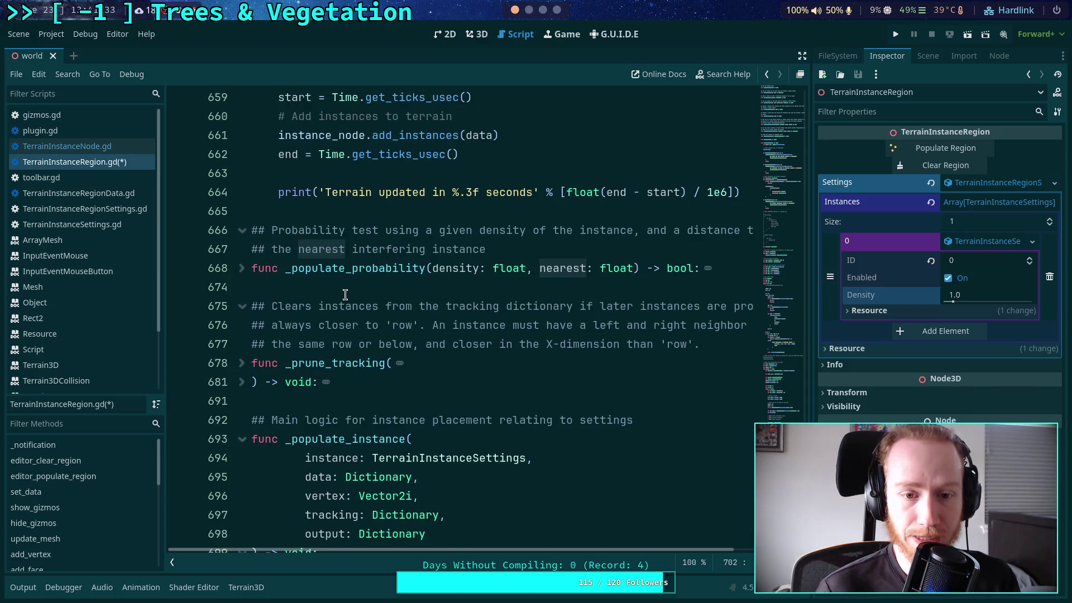
pyautogui.click(242, 273)
pyautogui.doubleClick(428, 307)
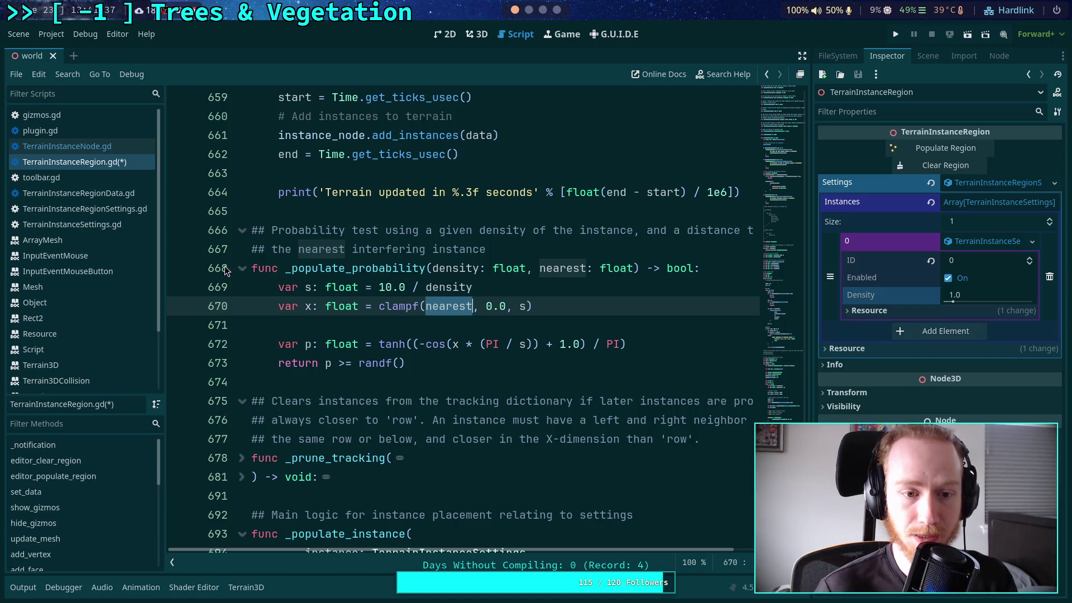
pyautogui.click(242, 269)
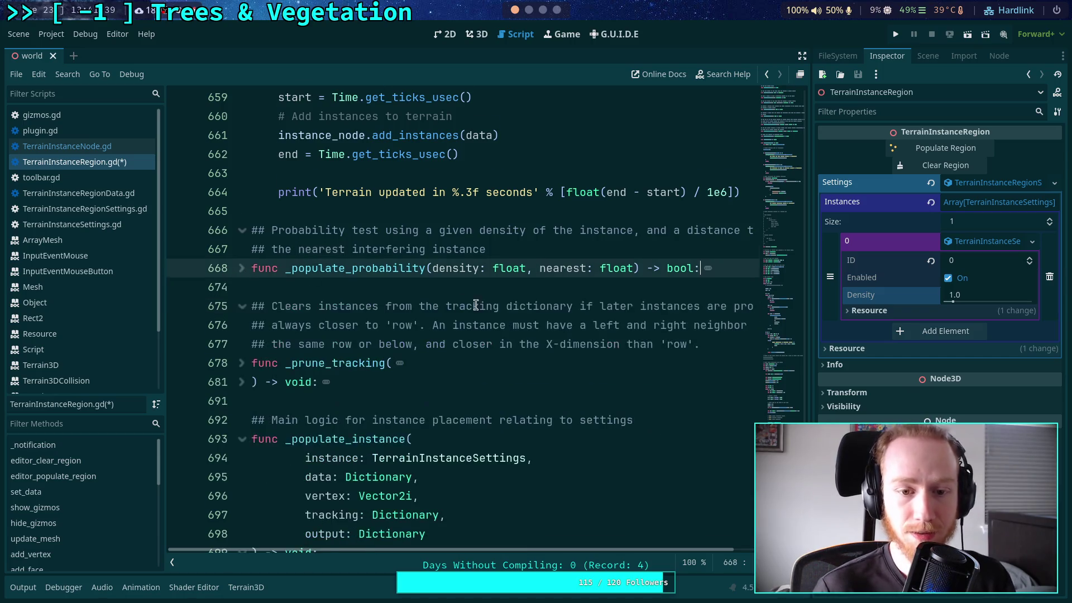
pyautogui.scroll(-5, 509, 311)
# - Add an 'if tracking.has(instance.id): pass' stub on line 704 and a blank line after line 710
pyautogui.click(512, 343)
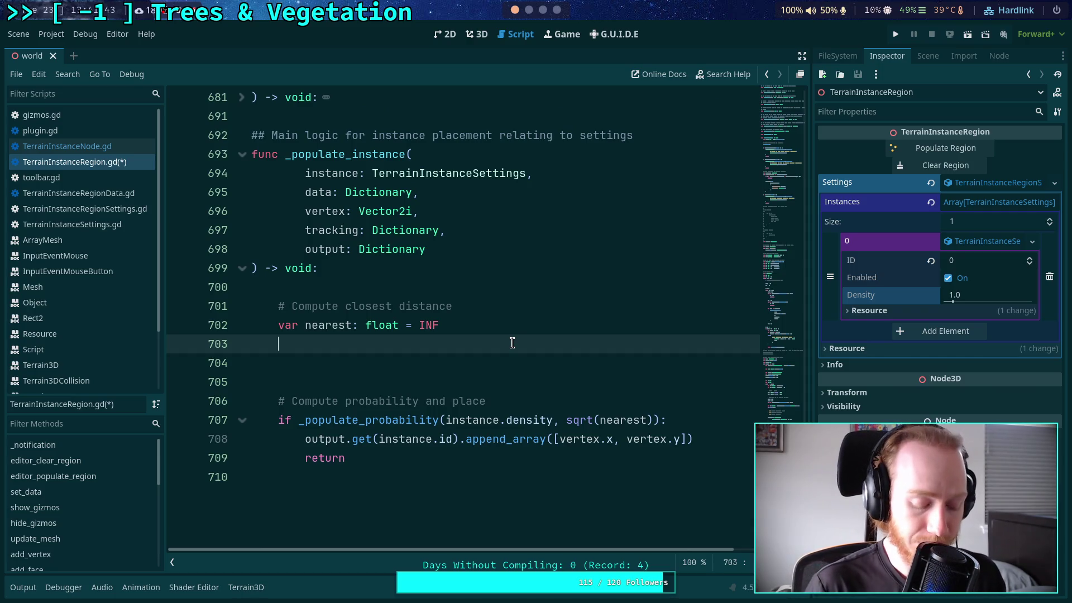
pyautogui.press('Return')
pyautogui.write('if ')
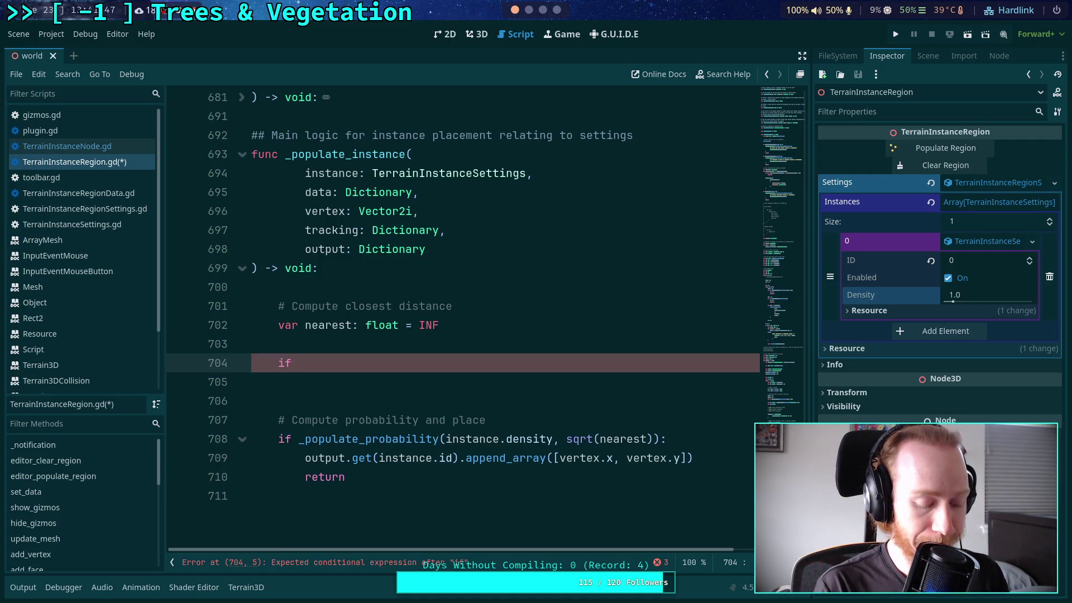
pyautogui.write('tracking.has(')
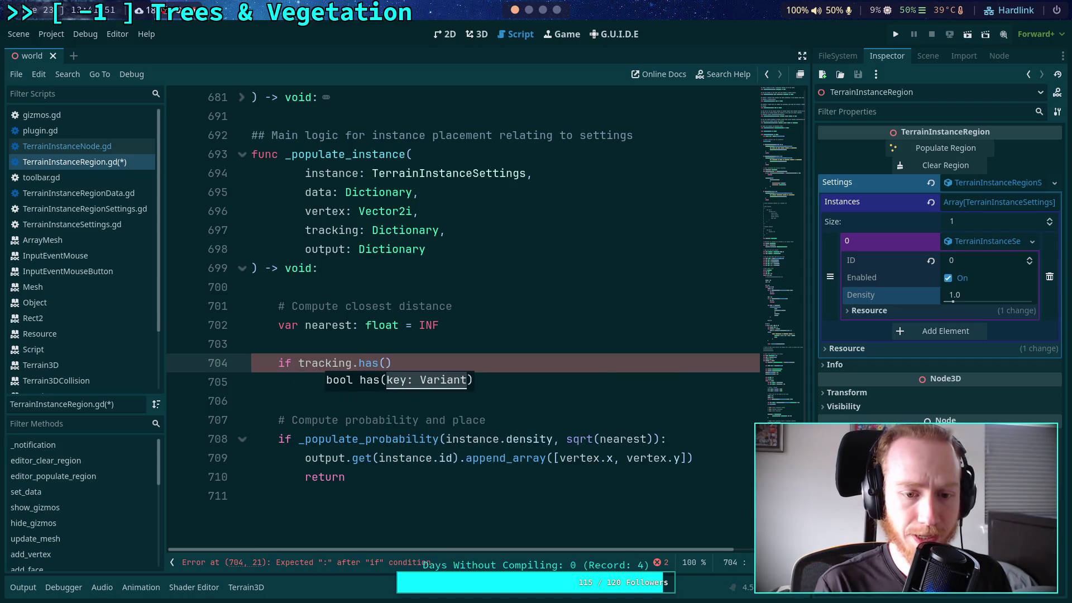
pyautogui.write('instance.id)')
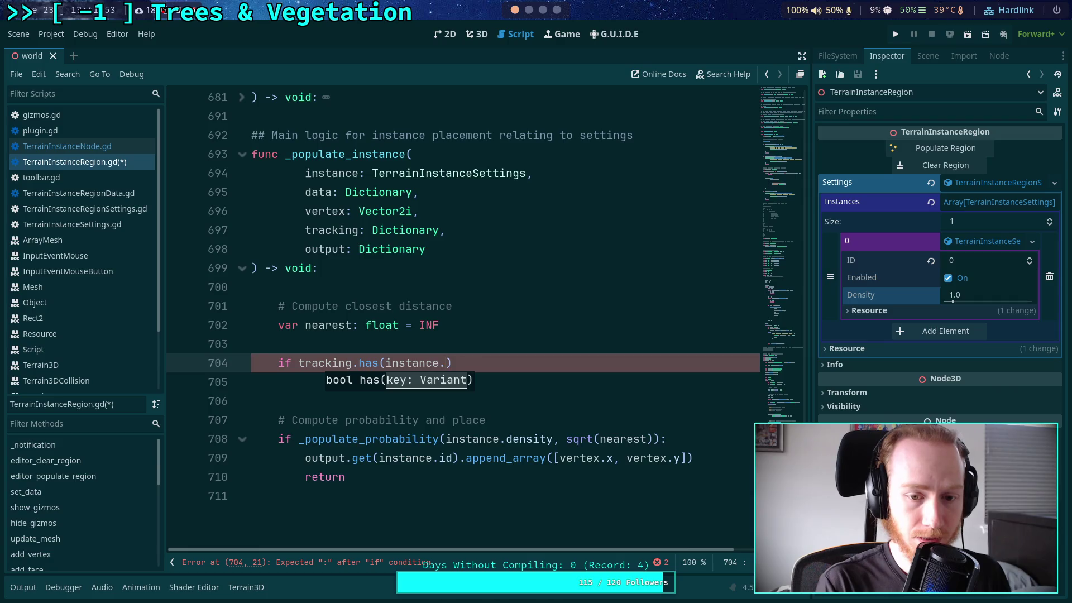
pyautogui.write(':')
pyautogui.press('Return')
pyautogui.scroll(-1, 567, 358)
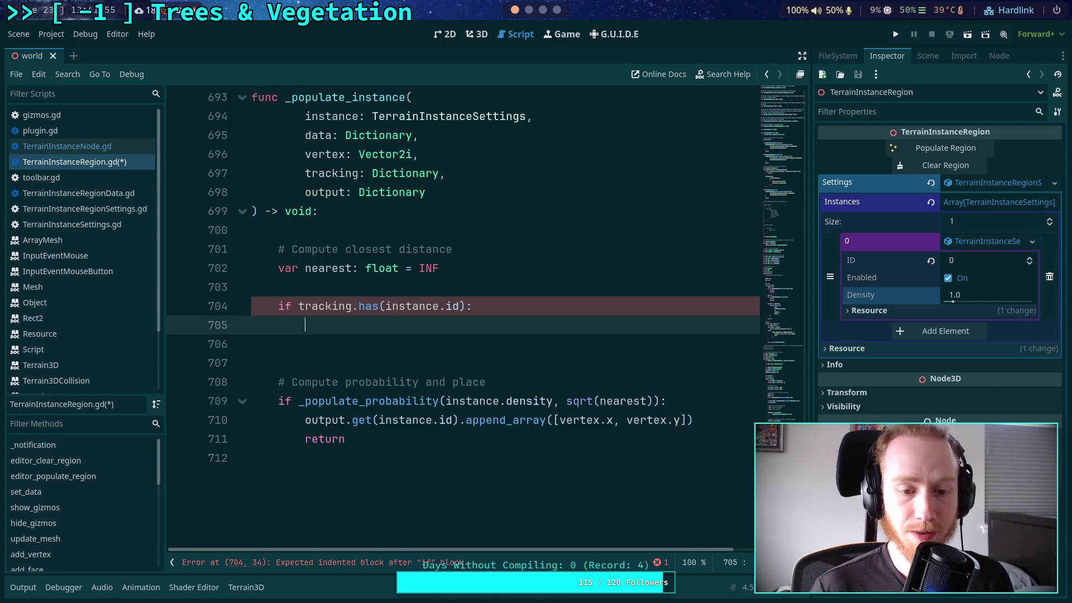
pyautogui.write('pass')
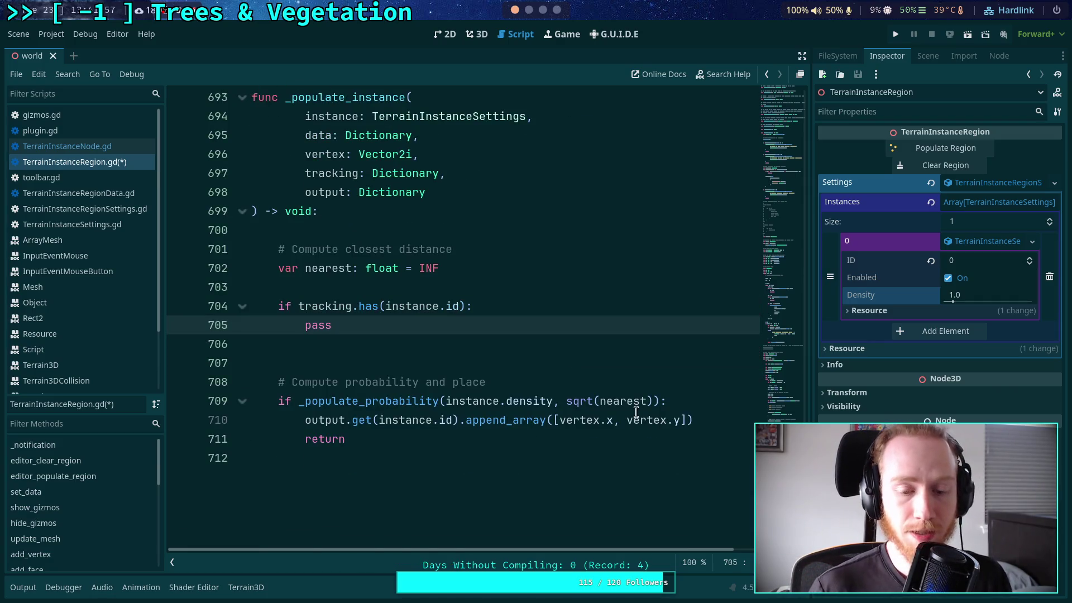
pyautogui.click(726, 421)
pyautogui.press('Return')
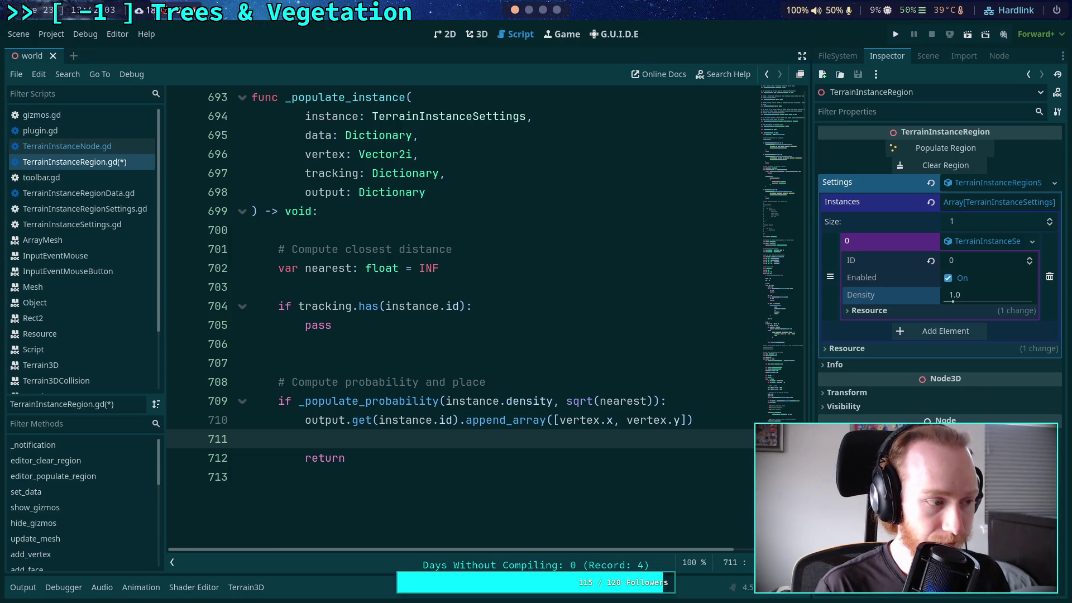
# - Replace the abandoned inst_set declaration with 'if not tracking.has(instance.id):'
pyautogui.write('var ')
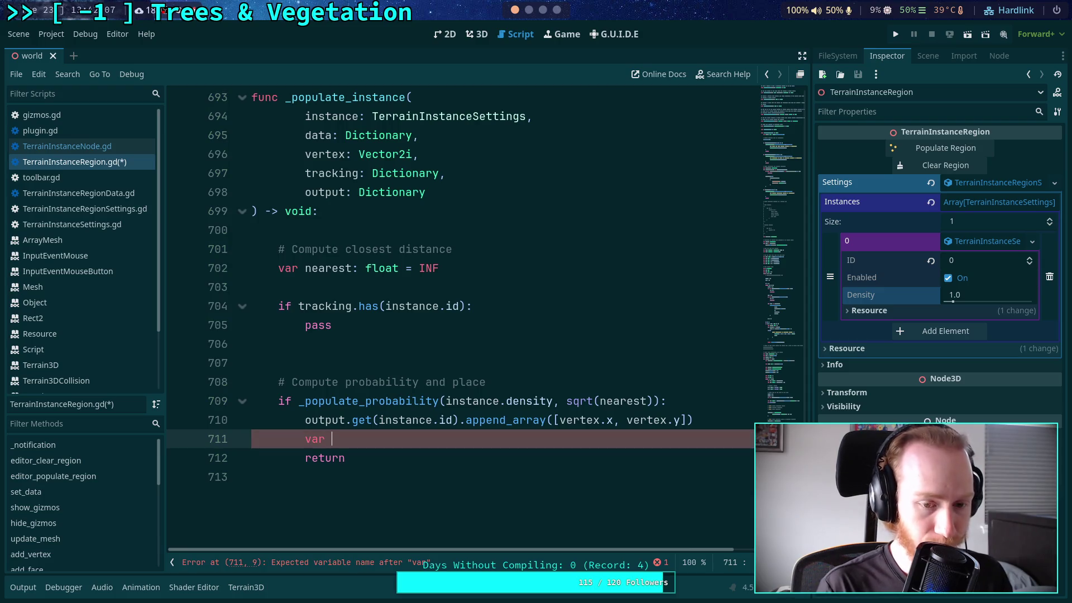
pyautogui.write('inst_set')
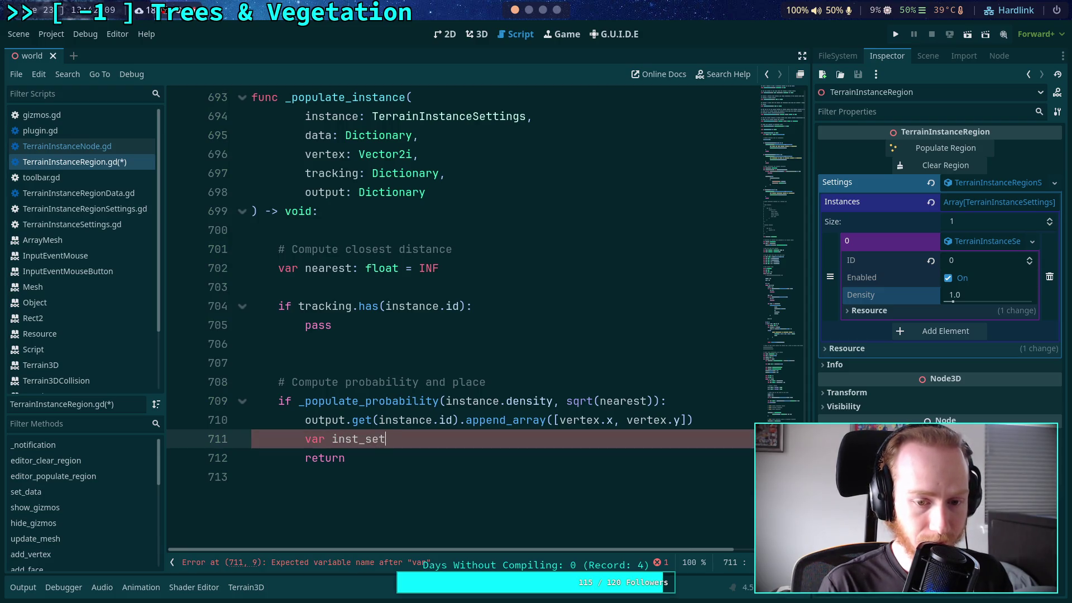
pyautogui.write(': Diction')
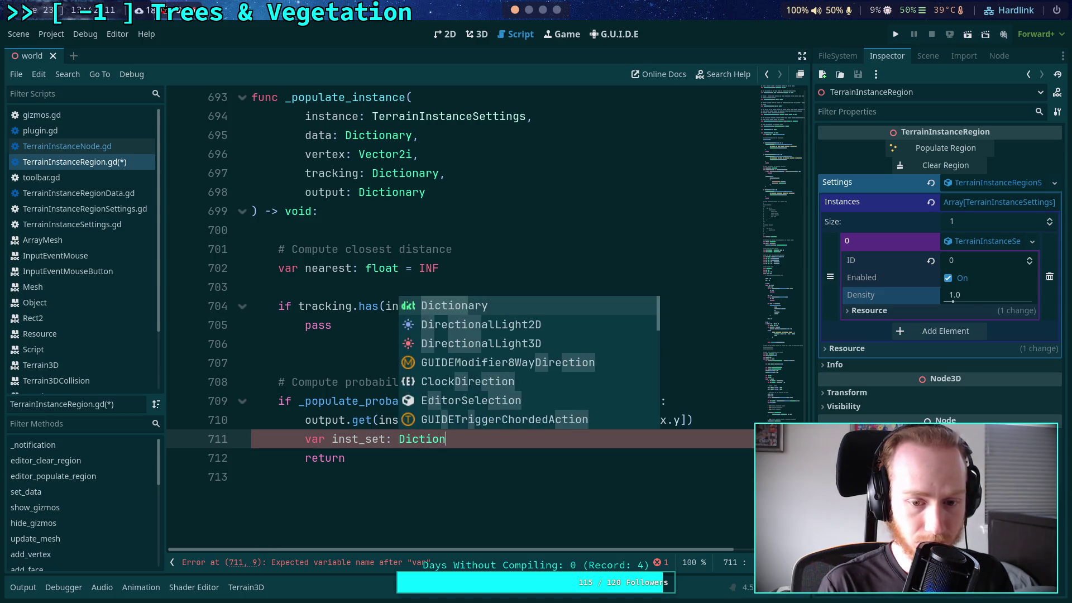
pyautogui.write('ary =')
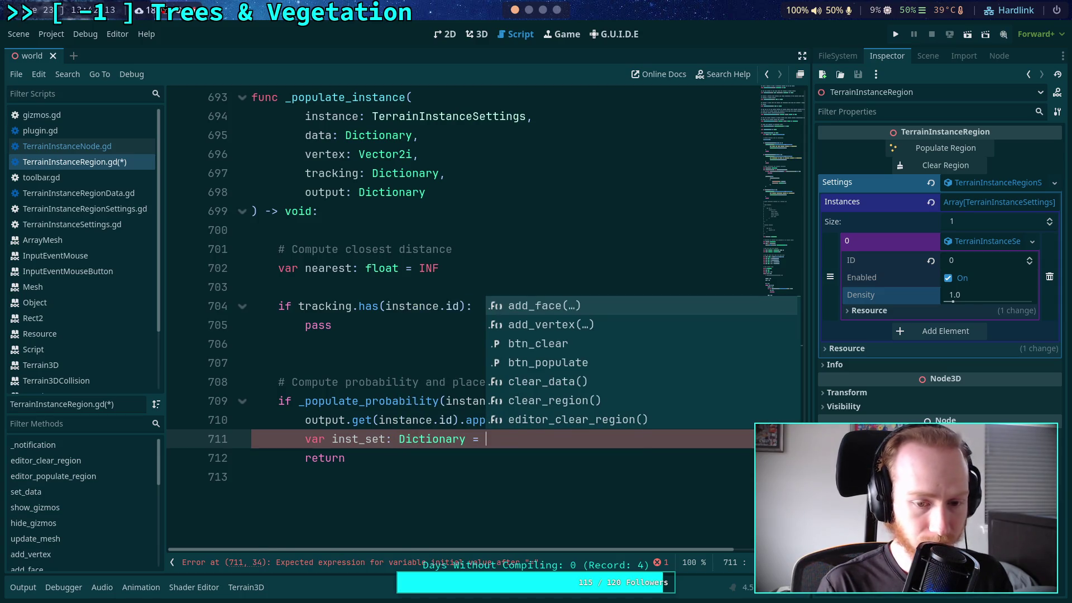
pyautogui.press('BackSpace')
pyautogui.press('BackSpace')
pyautogui.press('BackSpace')
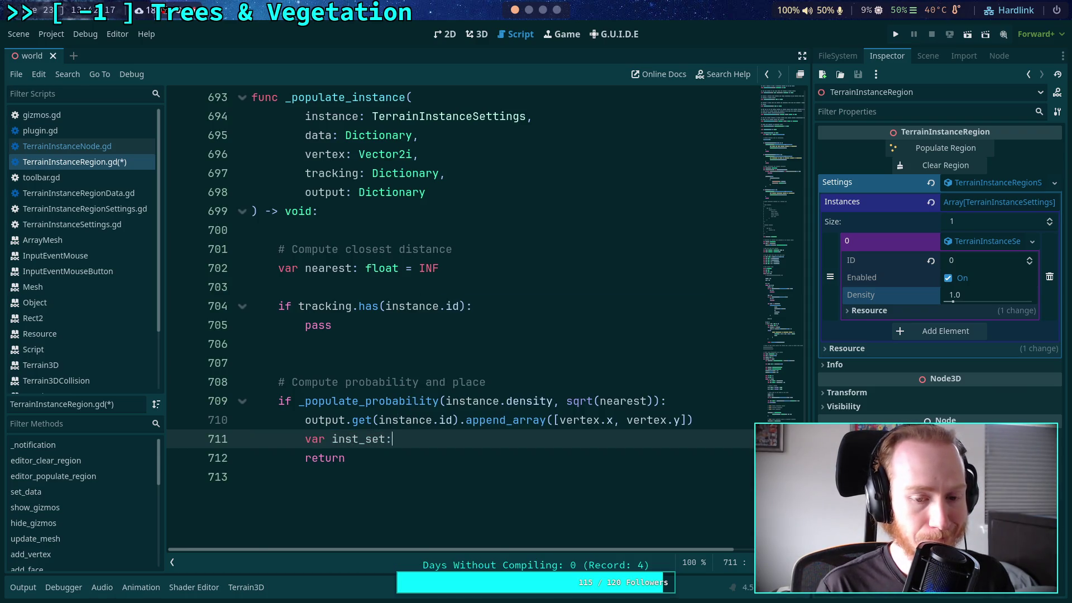
pyautogui.press('BackSpace')
pyautogui.press('BackSpace')
pyautogui.press('BackSpace')
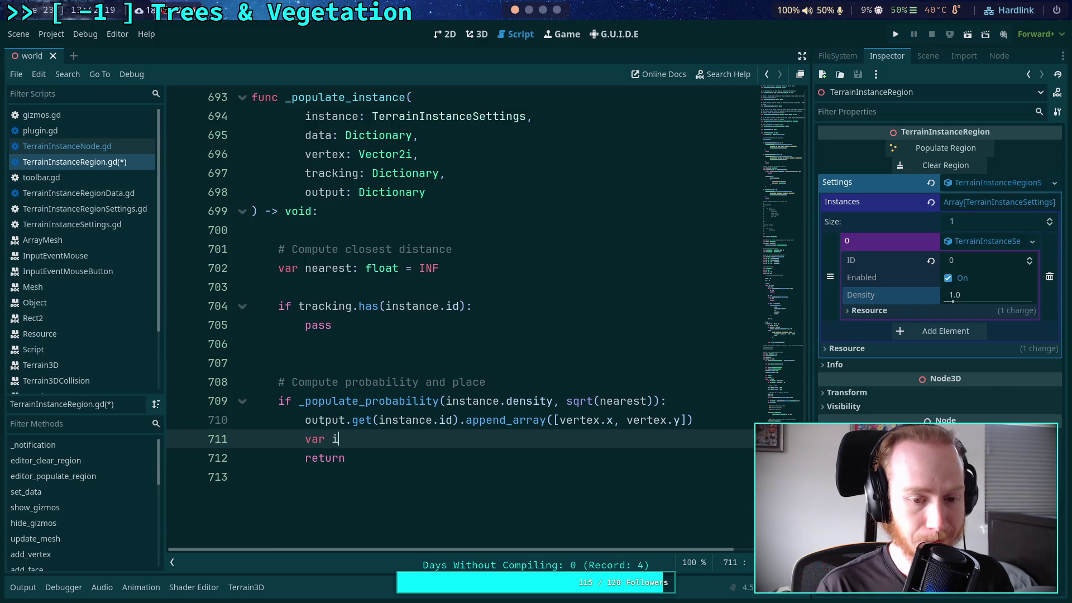
pyautogui.press('BackSpace')
pyautogui.press('BackSpace')
pyautogui.press('BackSpace')
pyautogui.write('if not track')
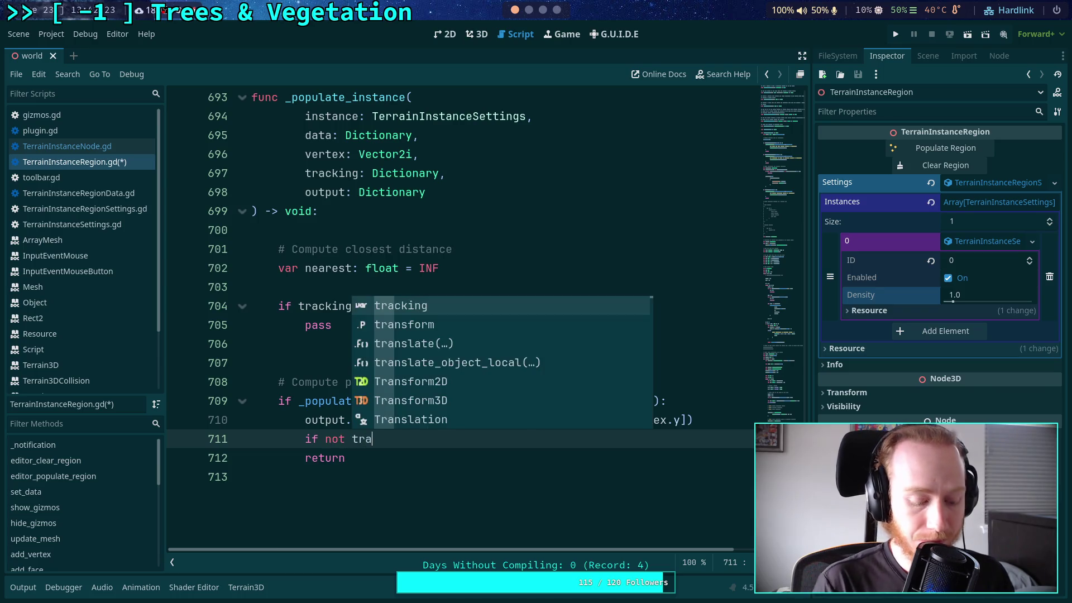
pyautogui.write('ing.has')
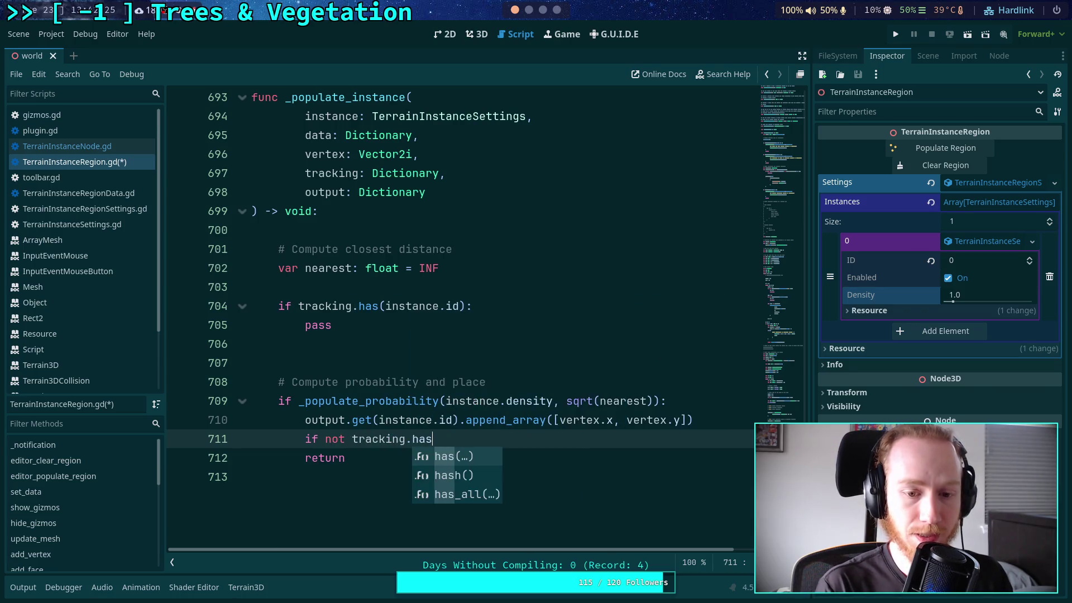
pyautogui.write('(instance.id)')
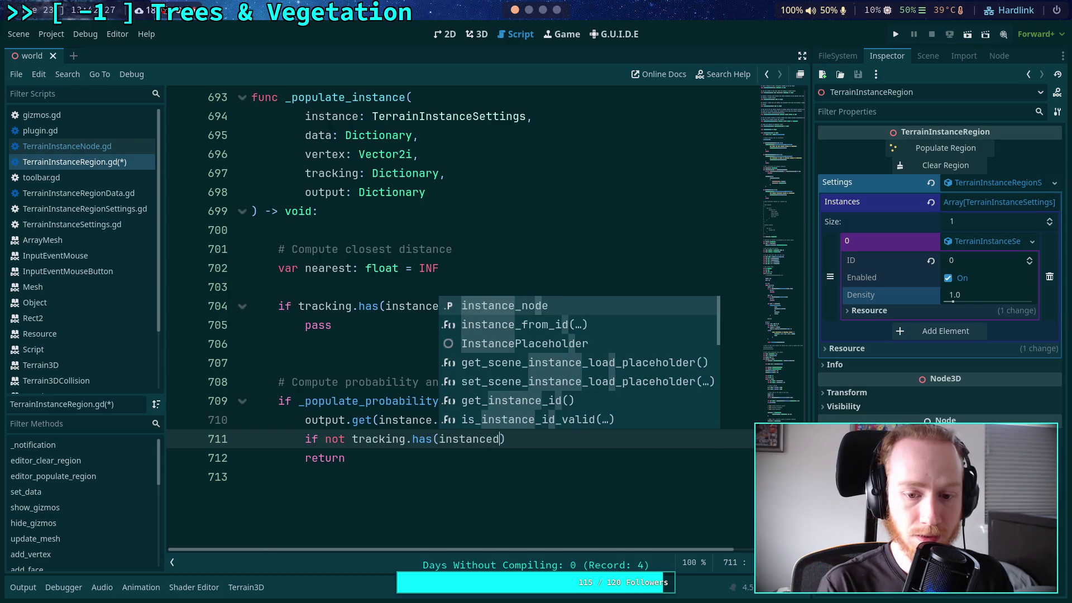
pyautogui.write(':')
pyautogui.press('Return')
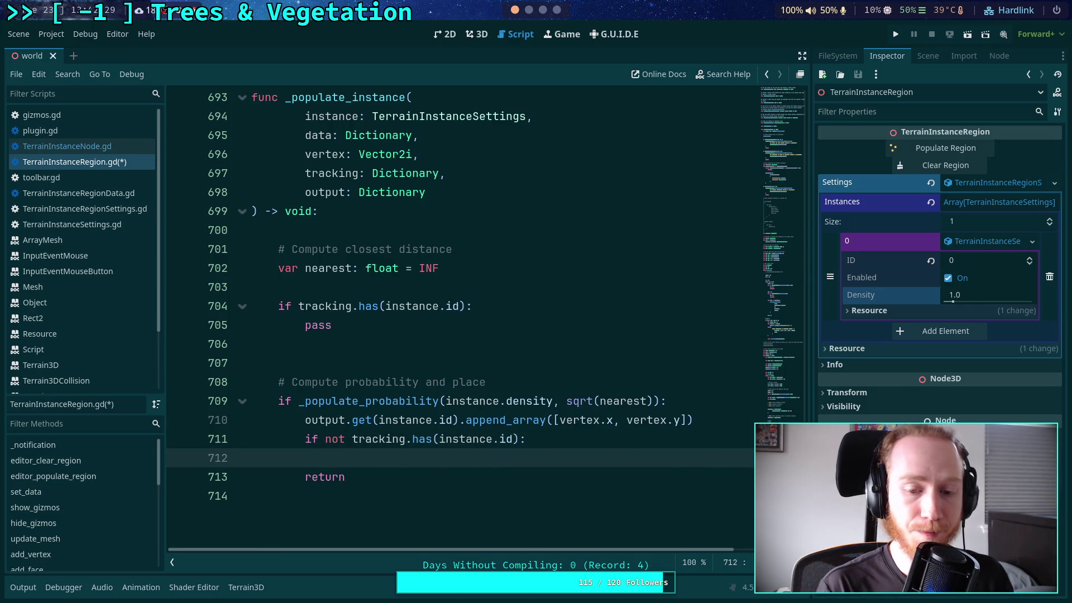
# - Add 'tracking.set(instance.id, { vertex.x: null })' in its body and save the script
pyautogui.write('tr')
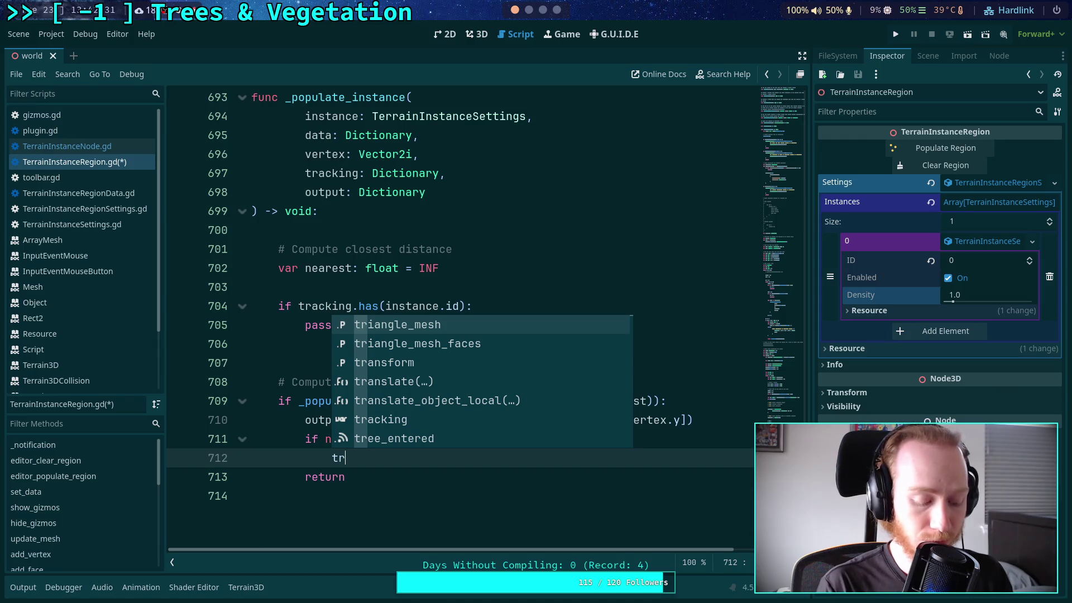
pyautogui.write('acking.set(')
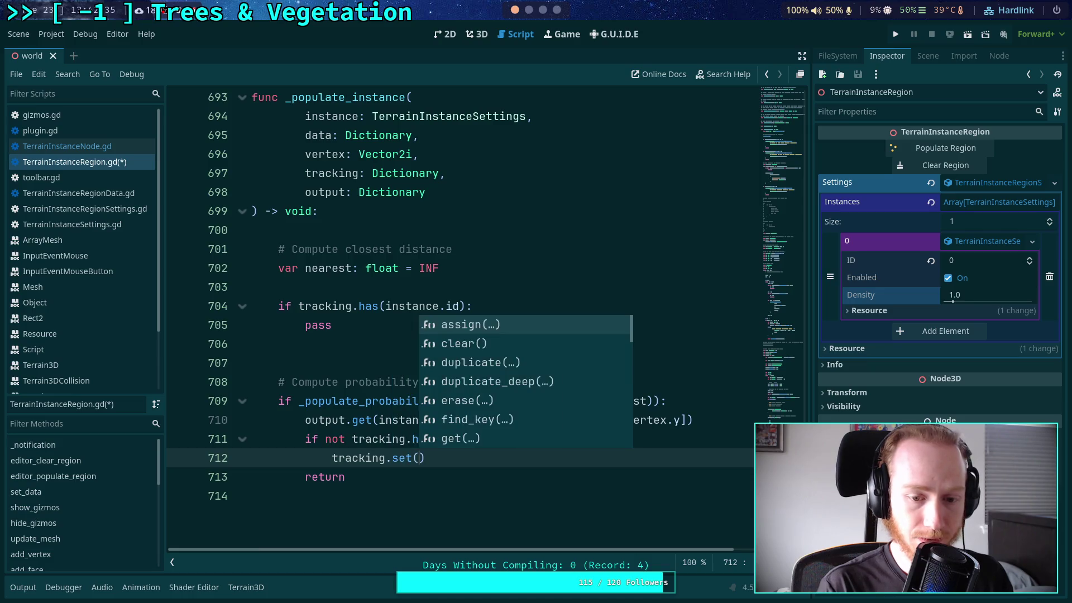
pyautogui.write('instance_id')
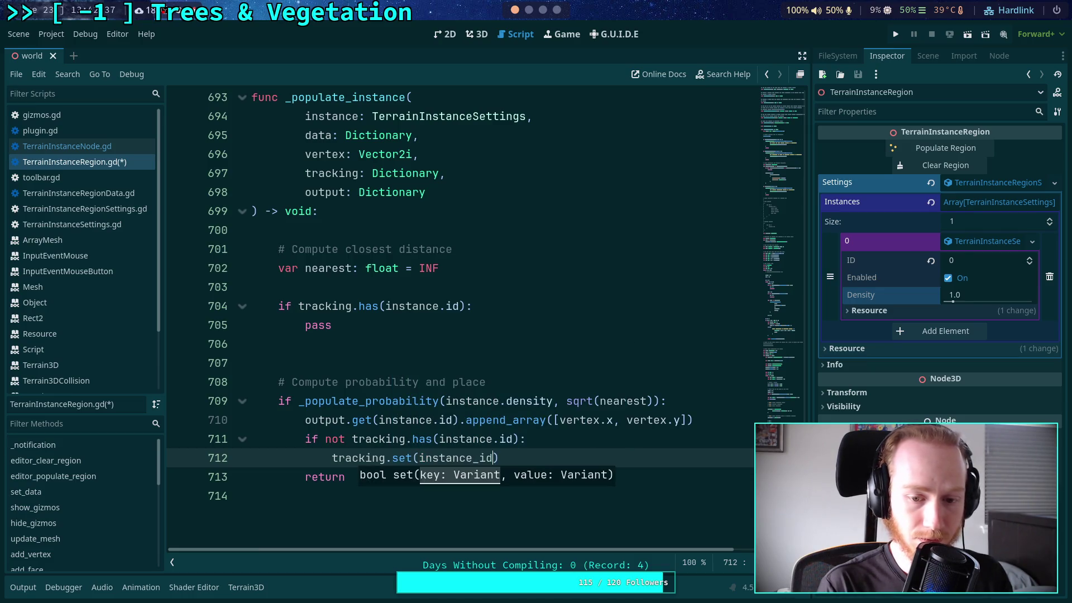
pyautogui.press('BackSpace')
pyautogui.press('BackSpace')
pyautogui.press('BackSpace')
pyautogui.write('.id, {')
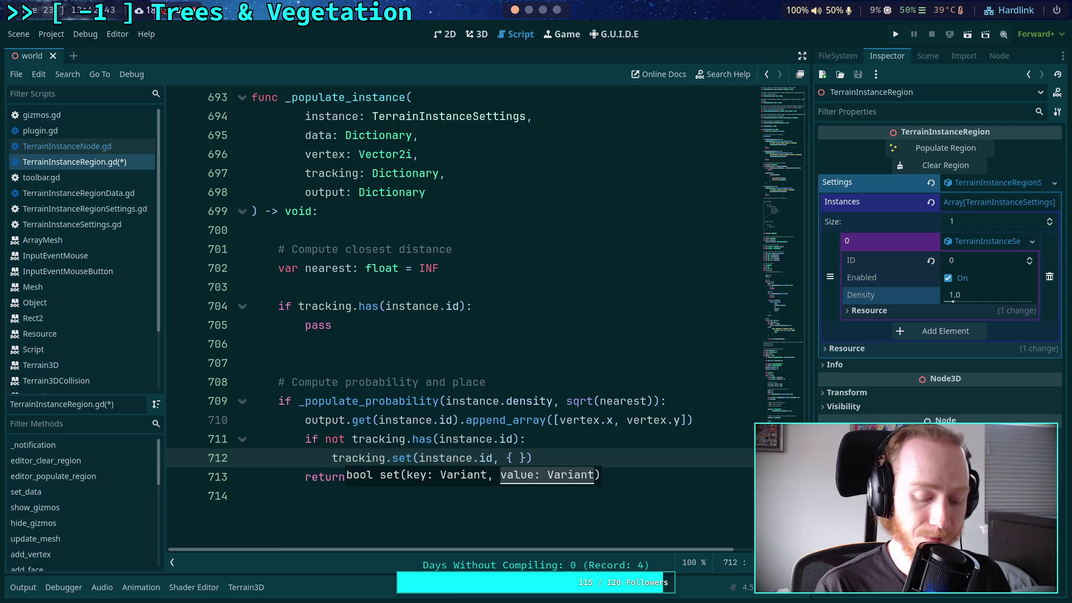
pyautogui.write(' vertex.x:')
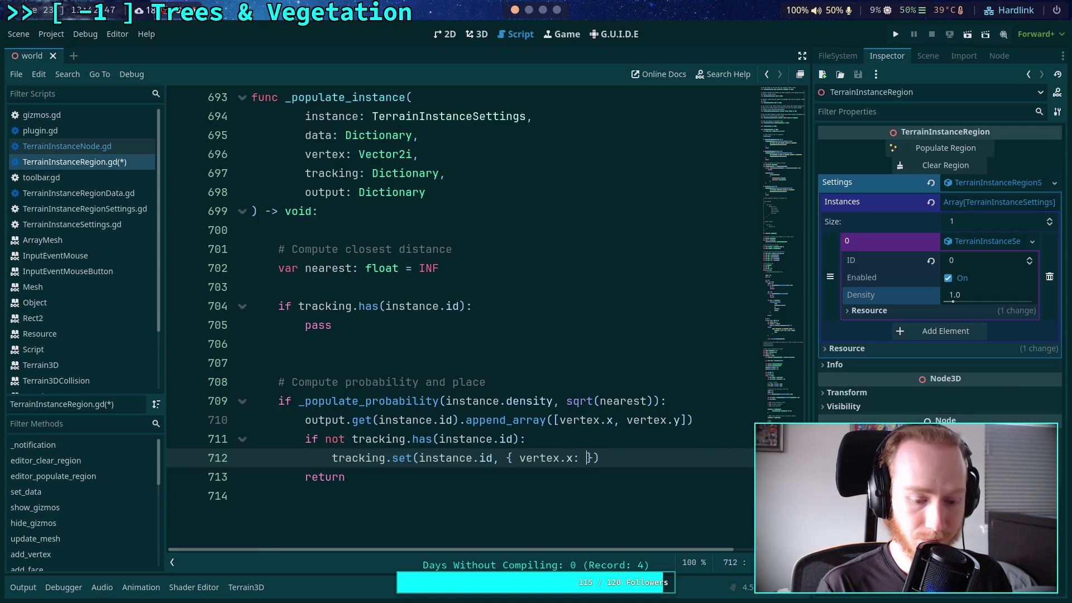
pyautogui.press('BackSpace')
pyautogui.press('BackSpace')
pyautogui.write('null')
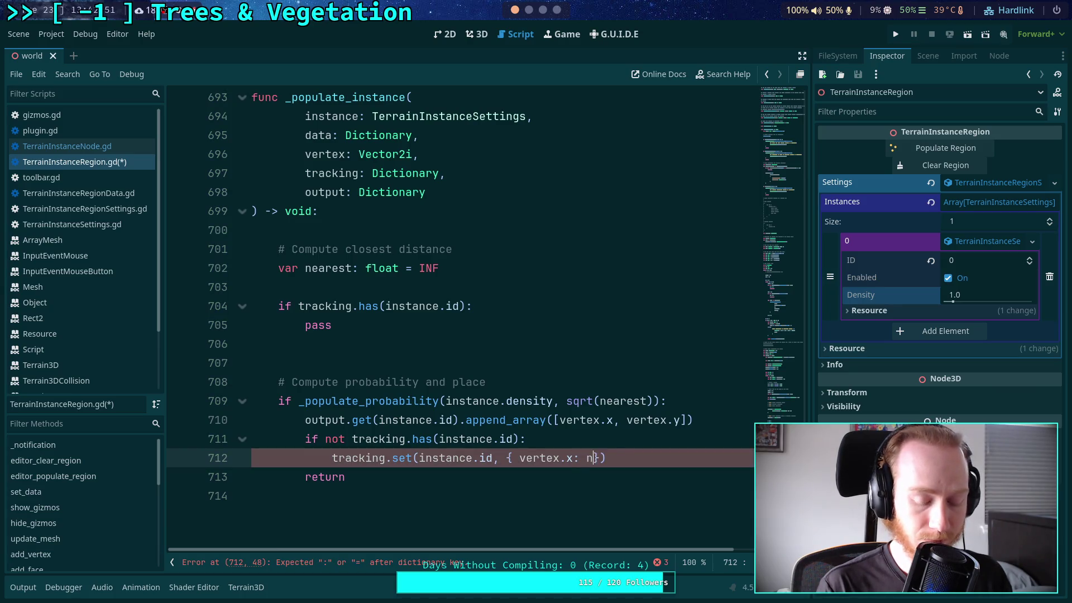
pyautogui.press('Right')
pyautogui.hotkey('ctrl', 's')
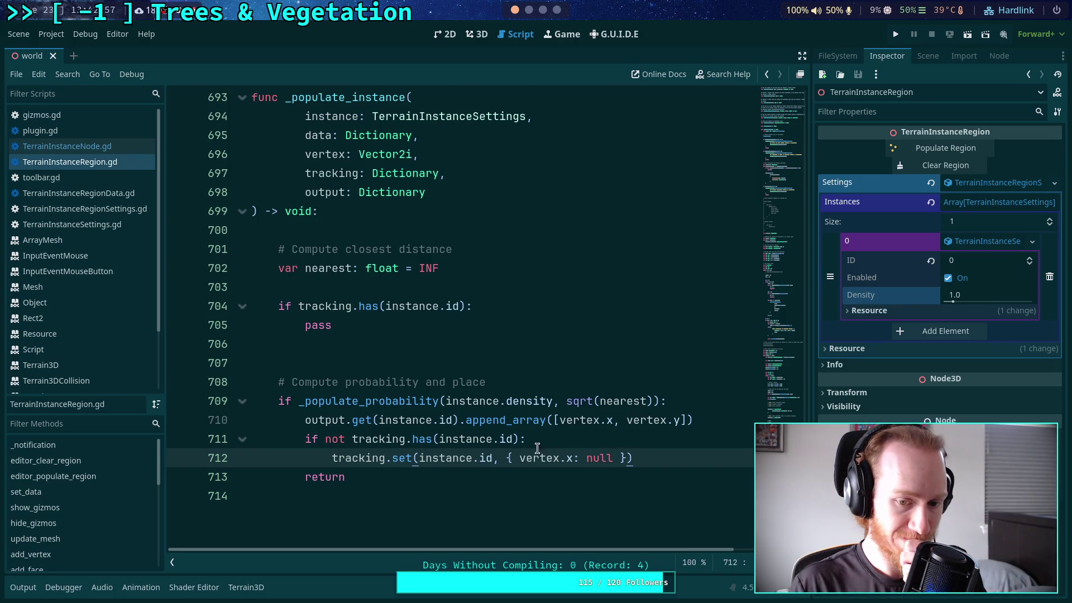
# - Review the code above, then return to the end of the tracking.set line
pyautogui.scroll(20, 537, 448)
pyautogui.scroll(20, 478, 378)
pyautogui.click(340, 295)
pyautogui.scroll(-8, 441, 313)
pyautogui.click(438, 328)
pyautogui.scroll(-15, 447, 323)
pyautogui.scroll(-20, 459, 322)
pyautogui.click(674, 342)
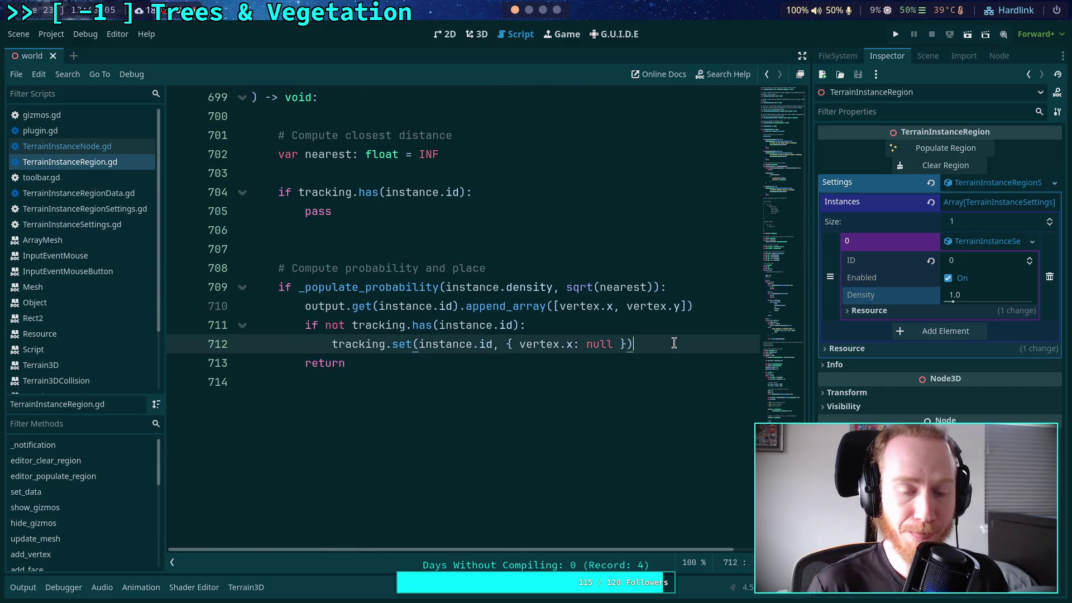
# - Add an else branch calling 'tracking.get(instance.id).set(vertex.x, null)'
pyautogui.press('Return')
pyautogui.write('else')
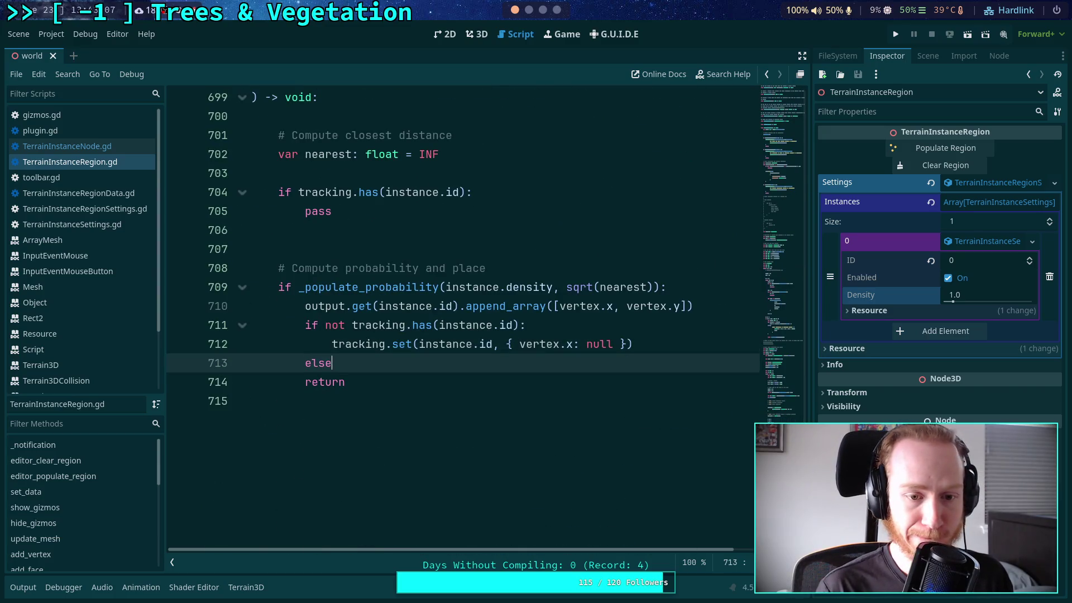
pyautogui.write(':')
pyautogui.press('Return')
pyautogui.write('track')
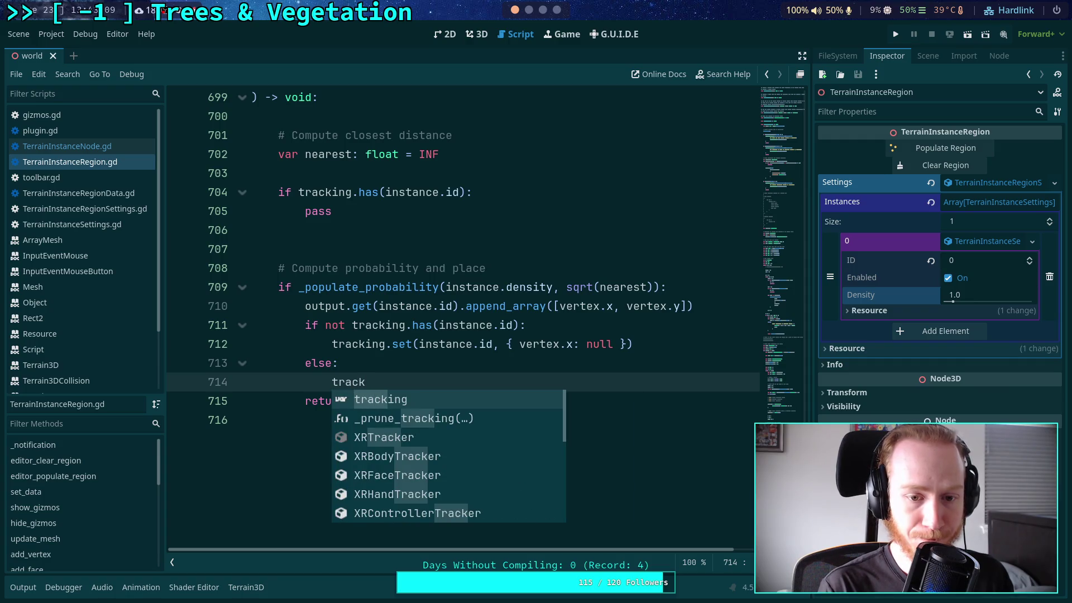
pyautogui.write('ing.get(instance.id).set(vertex.')
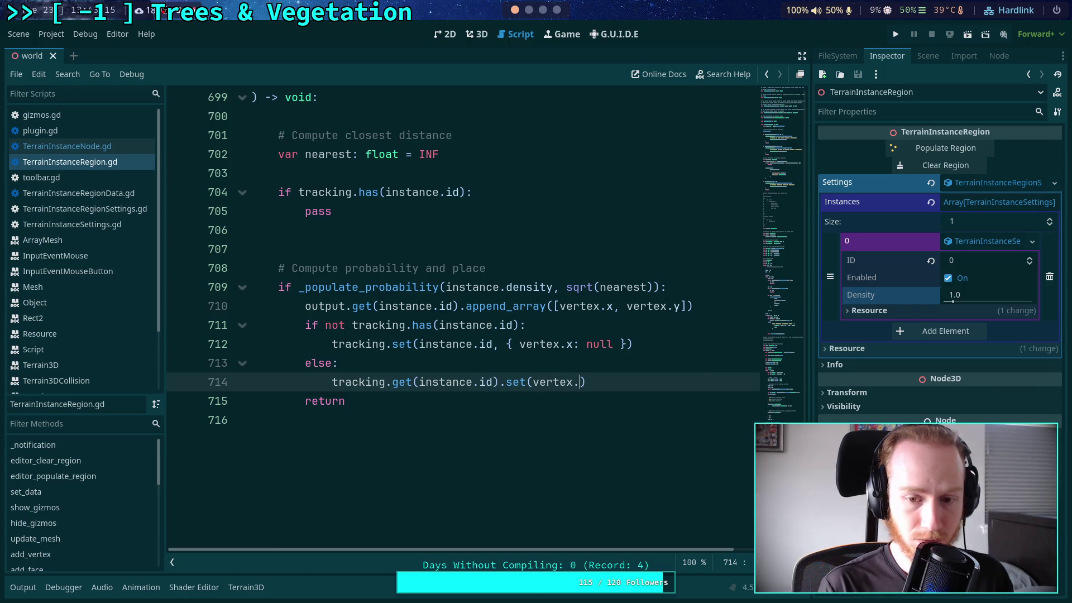
pyautogui.write('x, null')
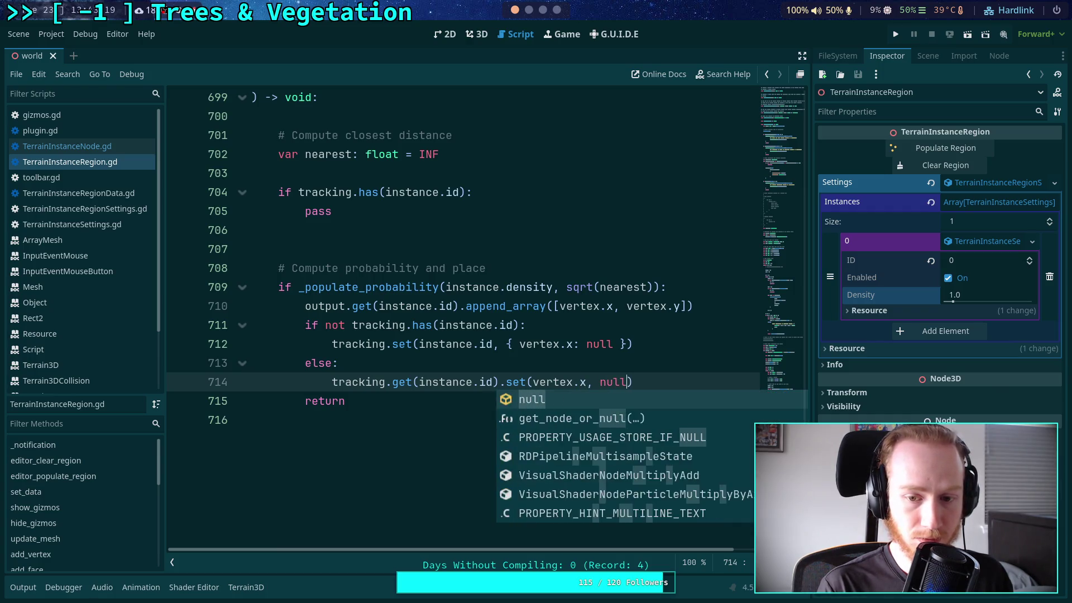
pyautogui.write(')')
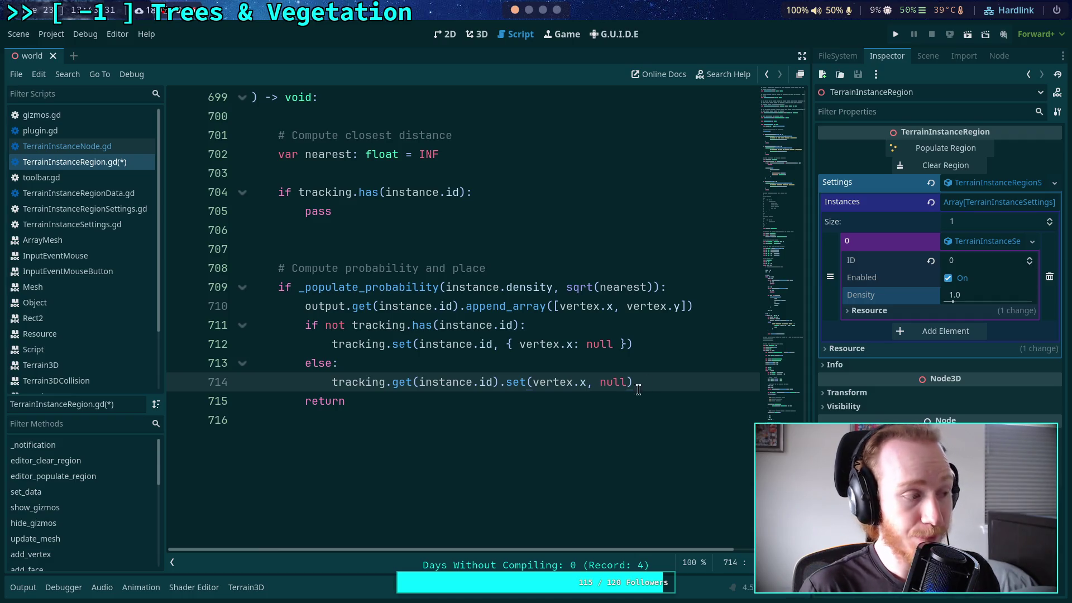
# - Replace null with vertex.y in both tracking updates on lines 714 and 712
pyautogui.doubleClick(615, 379)
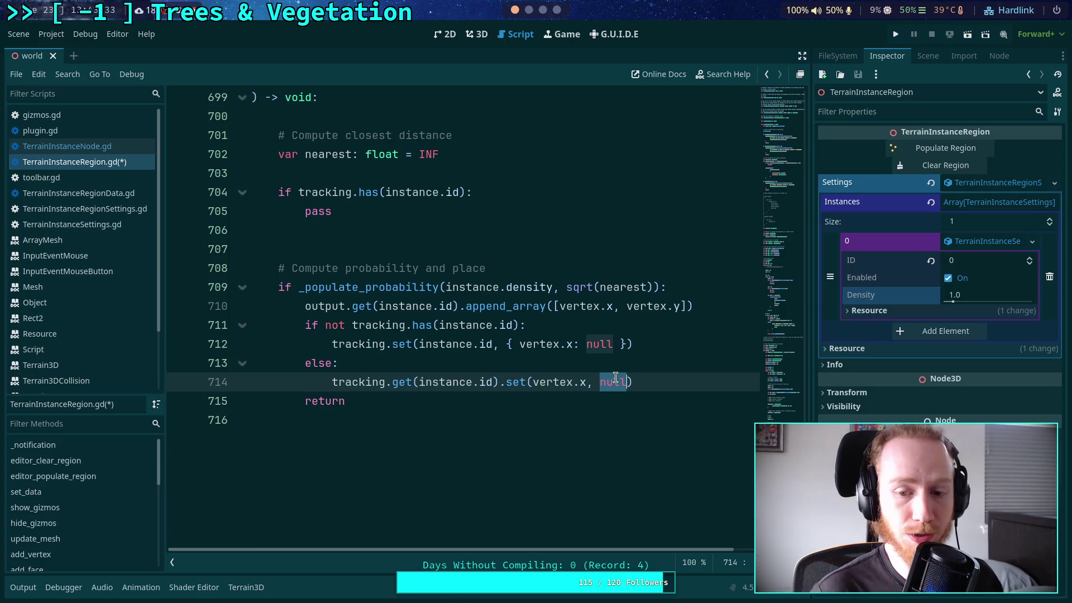
pyautogui.write('vertex.')
pyautogui.press('BackSpace')
pyautogui.press('BackSpace')
pyautogui.press('BackSpace')
pyautogui.write('rtex.y')
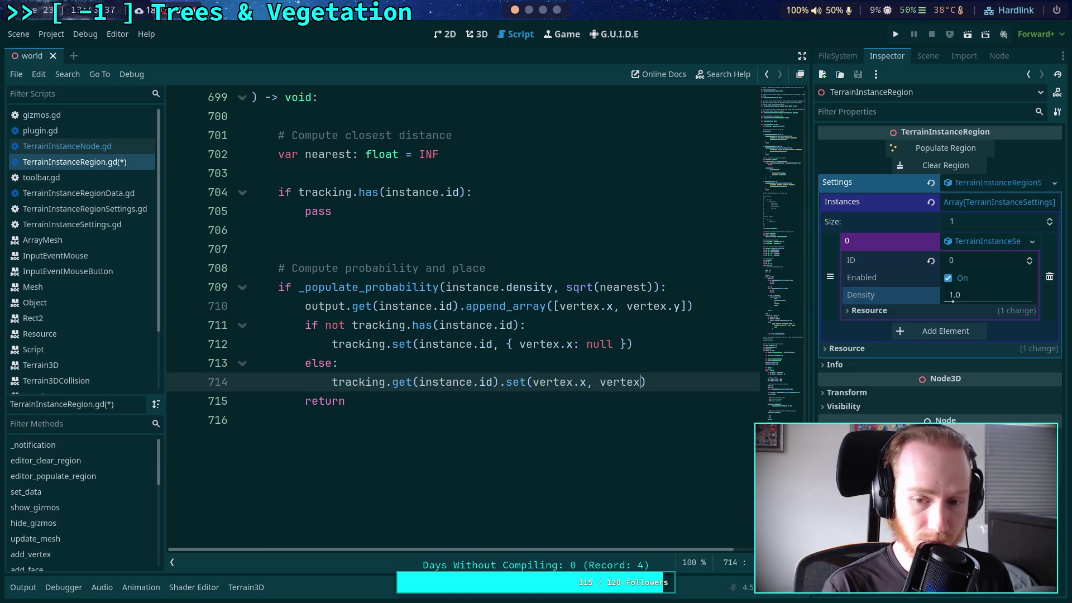
pyautogui.press('Escape')
pyautogui.doubleClick(600, 344)
pyautogui.write('vertex.y')
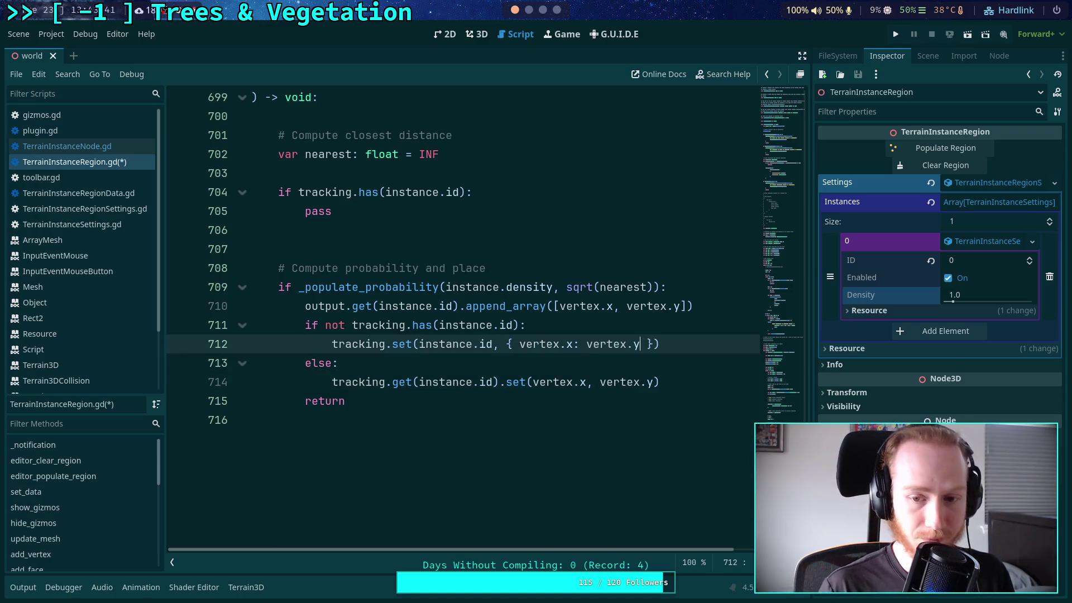
pyautogui.click(654, 380)
# - Select the 'int' type in the tracking comment on line 516 to change it to row
pyautogui.scroll(10, 641, 400)
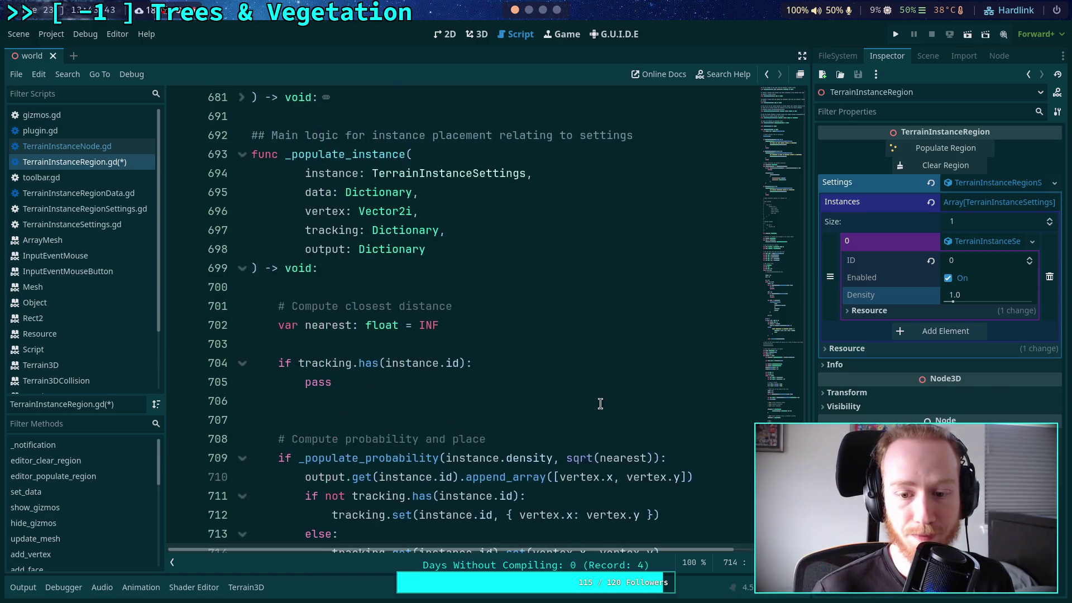
pyautogui.scroll(20, 596, 400)
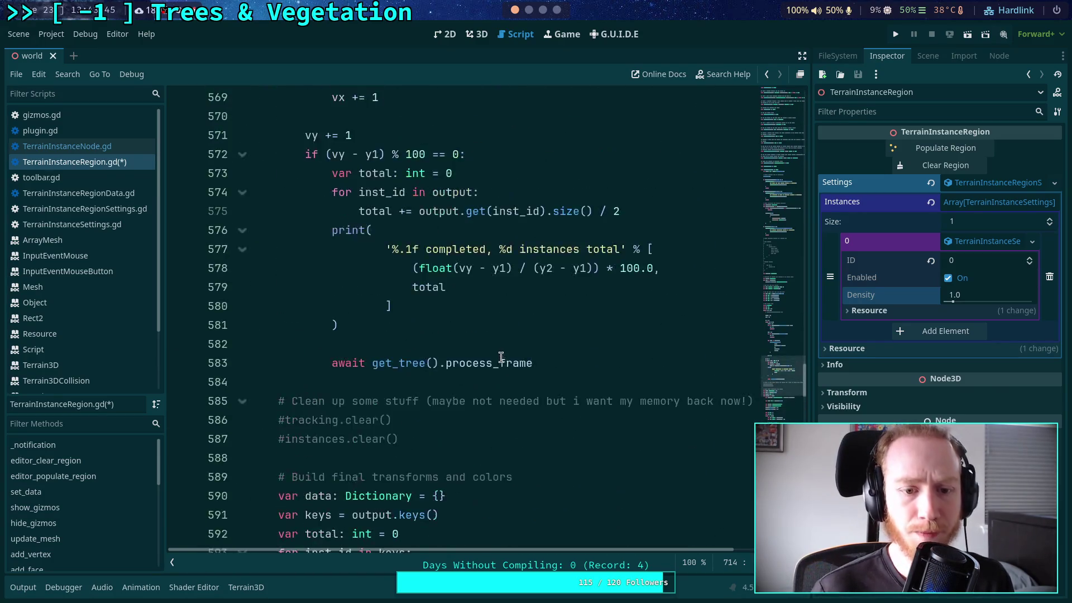
pyautogui.scroll(10, 500, 356)
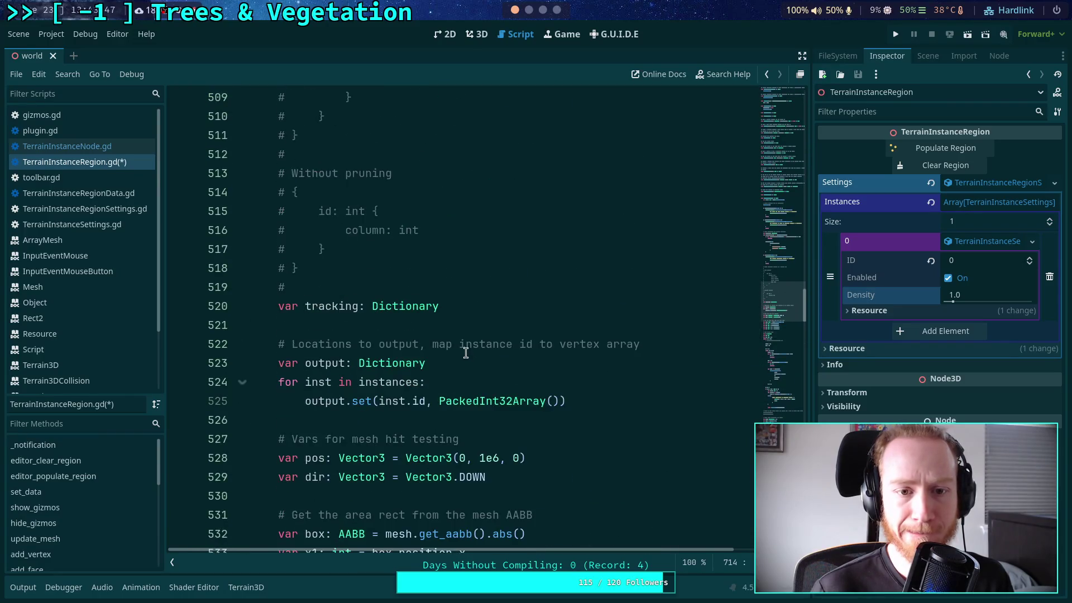
pyautogui.moveTo(424, 348); pyautogui.dragTo(395, 345)
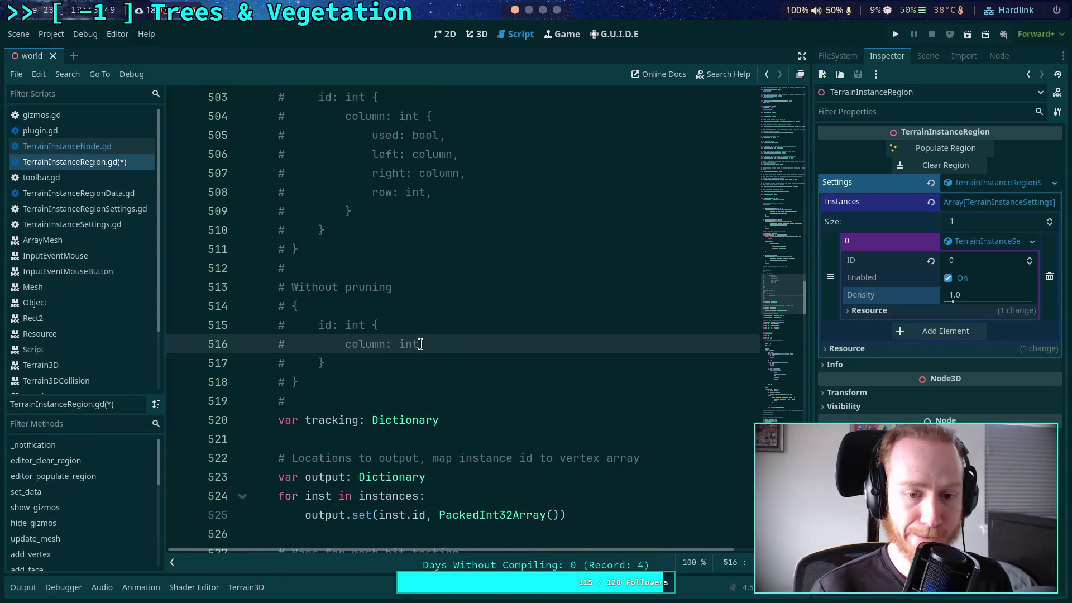
# - Finish typing 'row' on line 518 and save the script
pyautogui.moveTo(407, 344)
pyautogui.write('row')
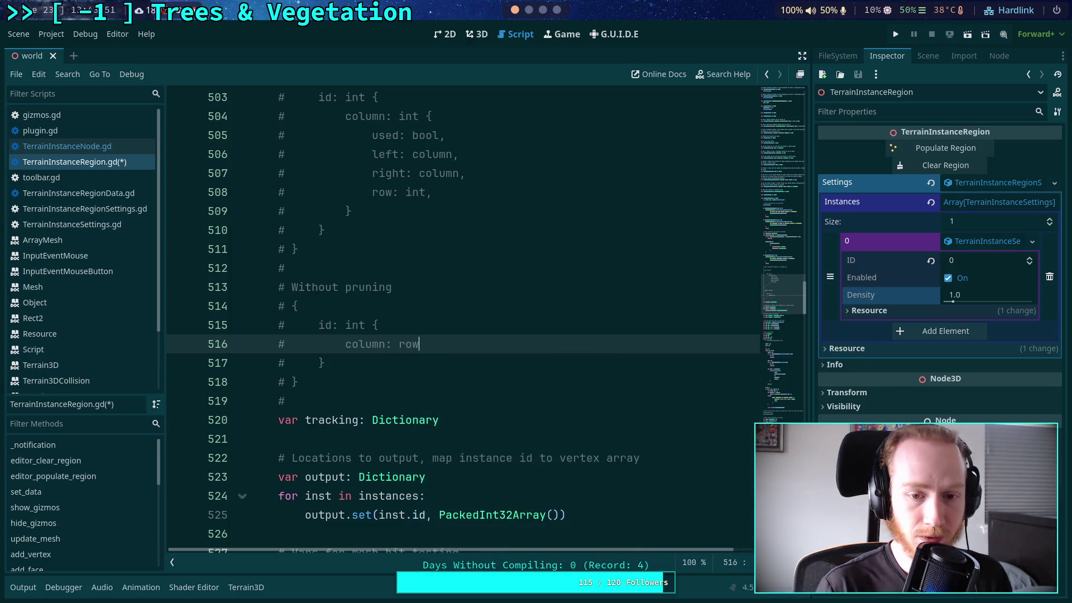
pyautogui.click(416, 380)
pyautogui.hotkey('ctrl', 's')
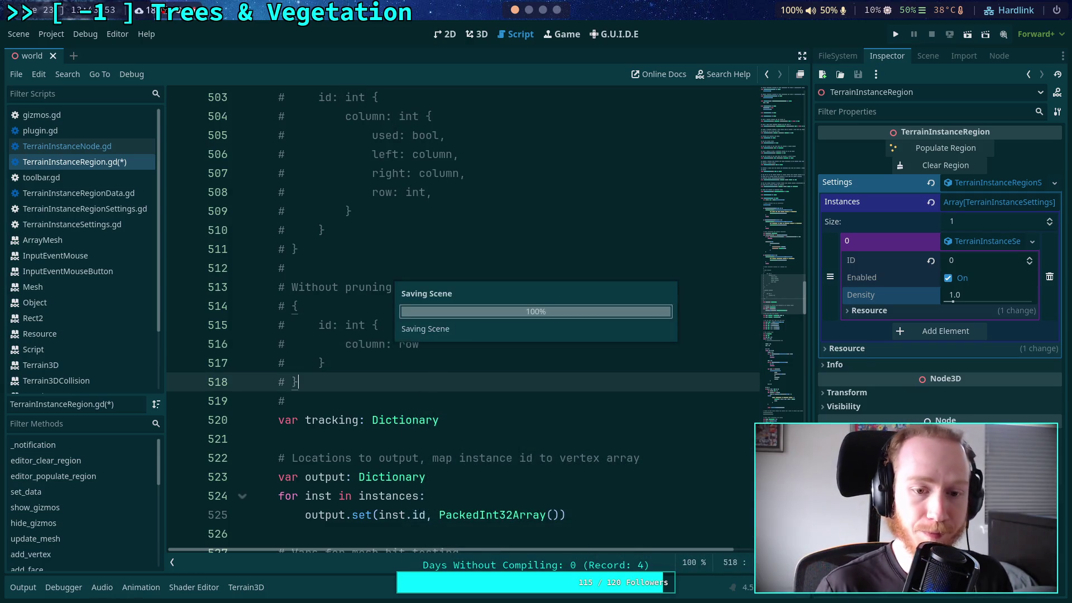
# - Rewrite line 516 to read '[column; int] : [row; int]' and save
pyautogui.click(347, 344)
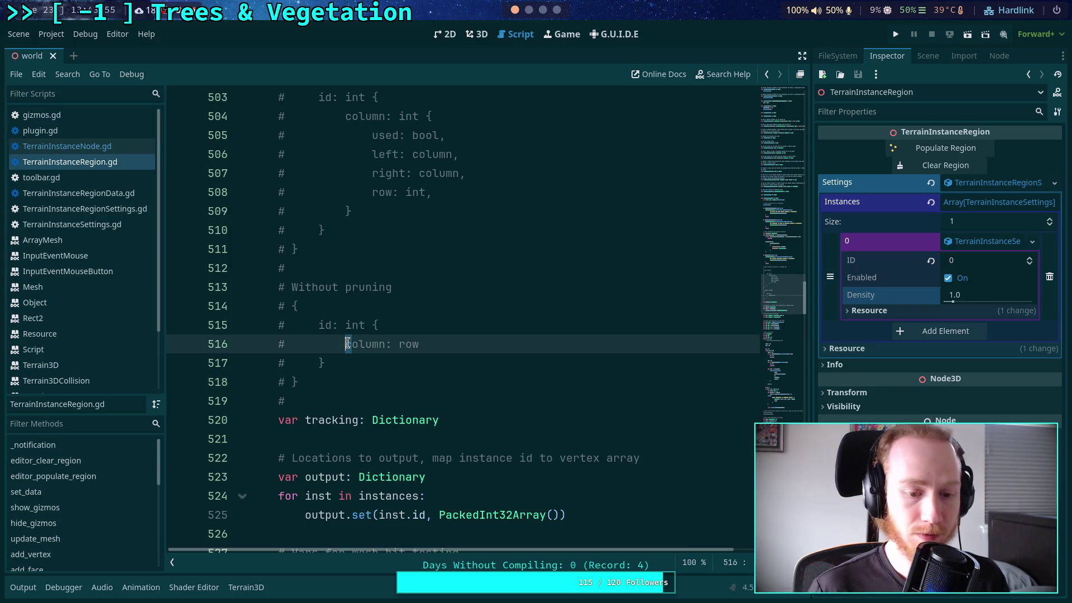
pyautogui.write('[')
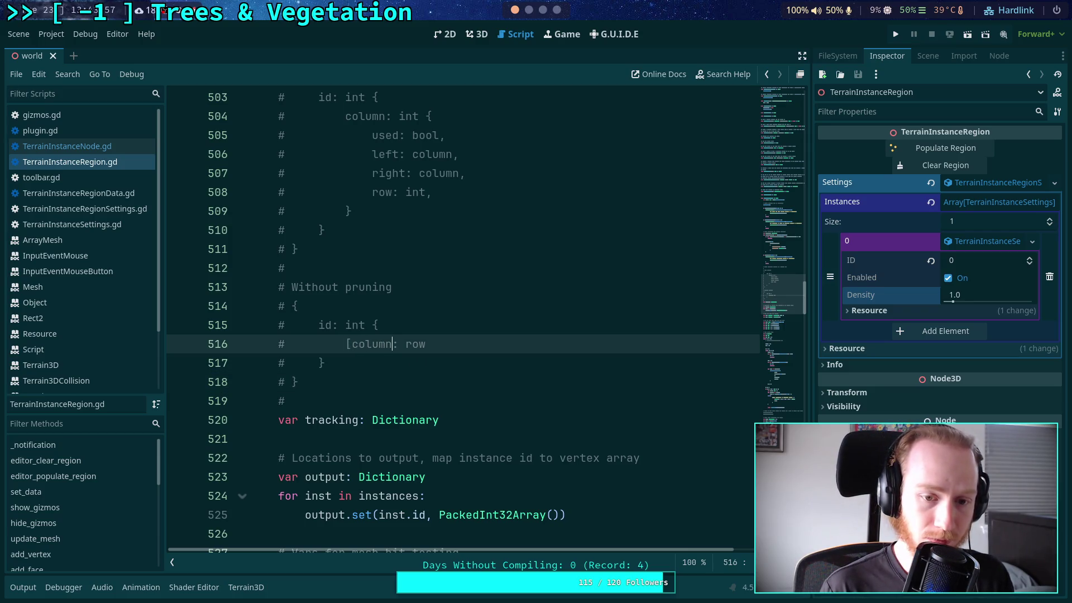
pyautogui.click(392, 343)
pyautogui.write('; int]')
pyautogui.press('Right')
pyautogui.press('Right')
pyautogui.write('[row; ')
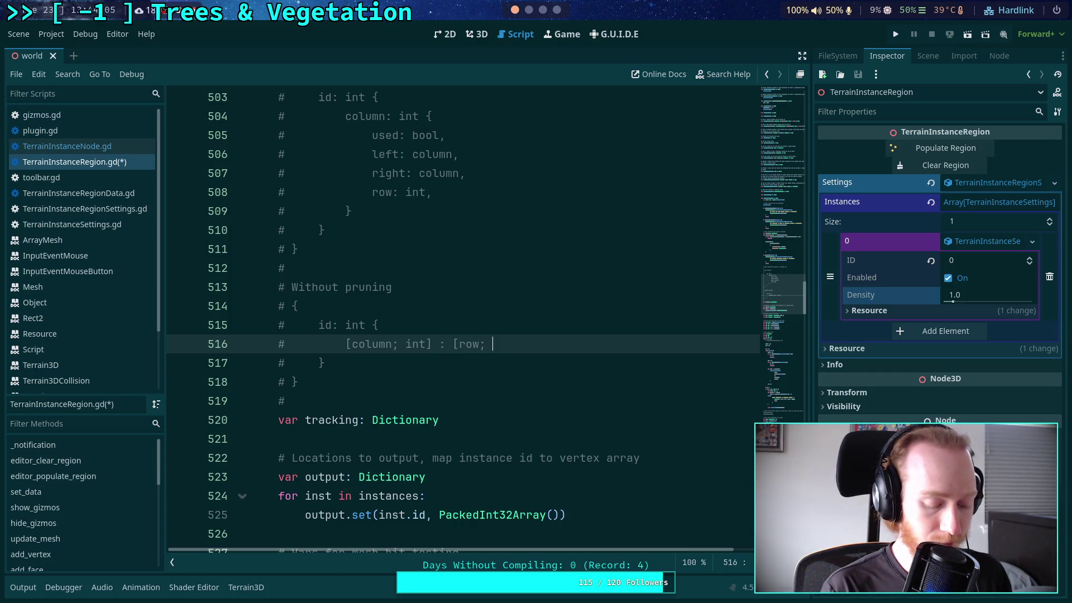
pyautogui.write('int]')
pyautogui.hotkey('ctrl', 's')
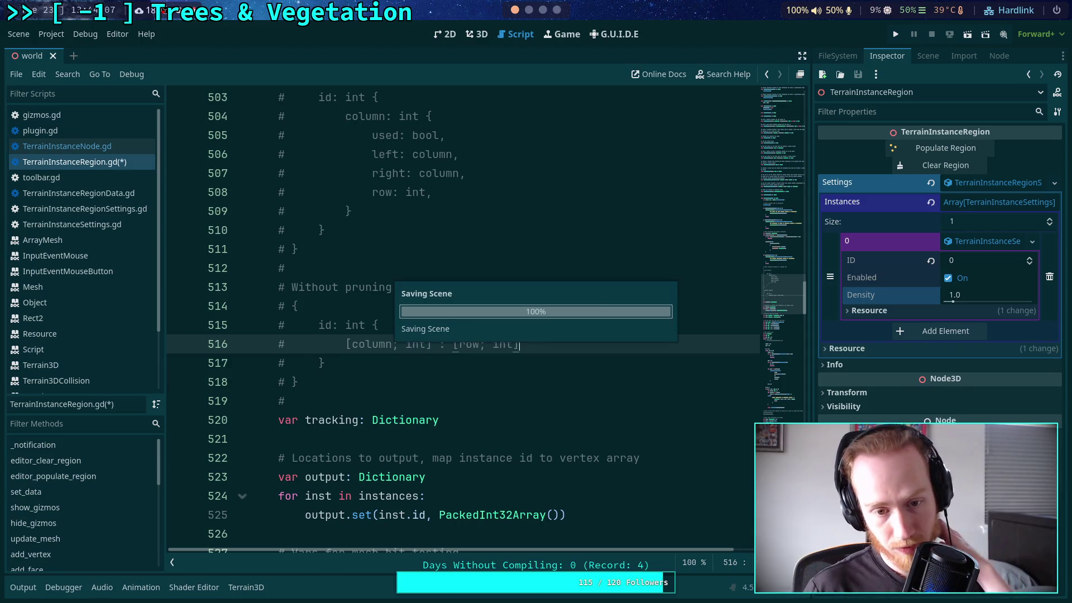
# - Bracket the id keys on lines 515 and 503, making line 503 read '[id; int]'
pyautogui.click(316, 324)
pyautogui.write('[')
pyautogui.click(378, 324)
pyautogui.write(']')
pyautogui.scroll(2, 451, 319)
pyautogui.click(316, 211)
pyautogui.write('[')
pyautogui.click(373, 211)
pyautogui.write(']')
pyautogui.click(345, 211)
pyautogui.press('BackSpace')
pyautogui.write(';')
pyautogui.click(378, 212)
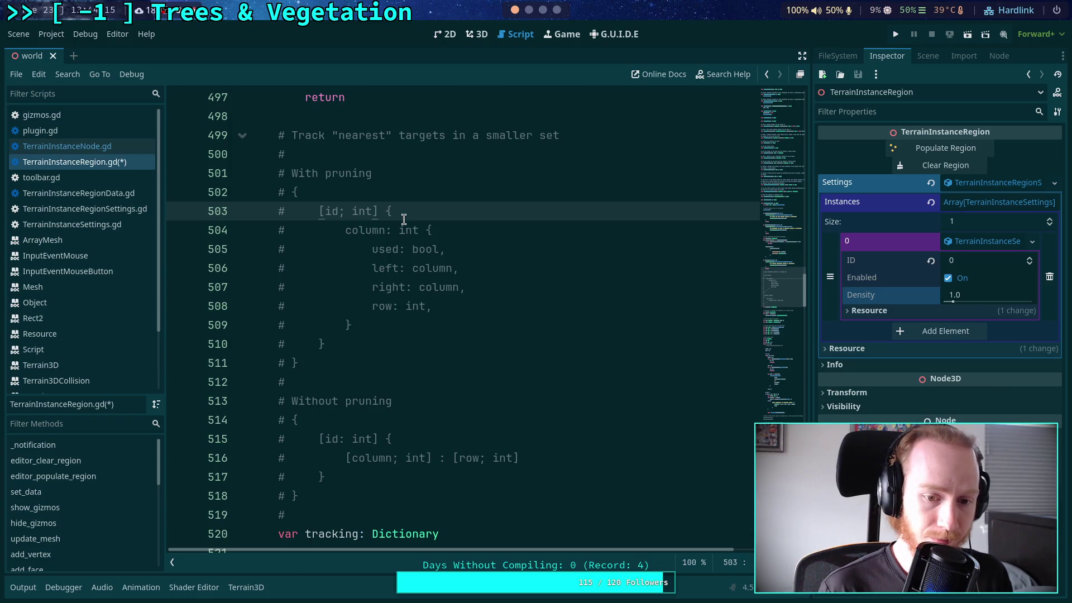
# - Replace line 515's id colon with a semicolon and make line 504 read '[column; int]'
pyautogui.doubleClick(342, 439)
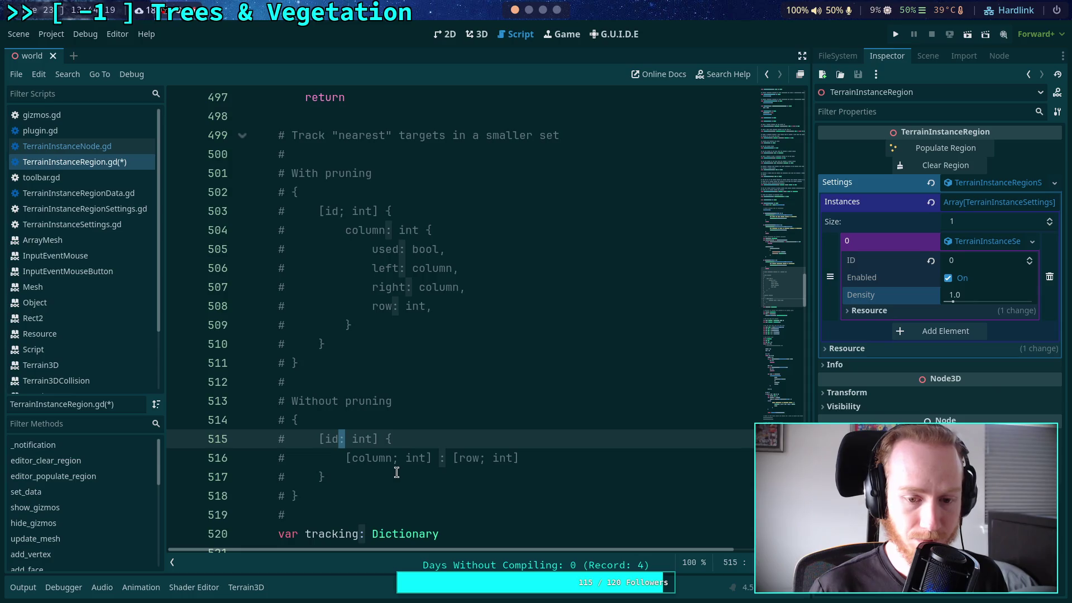
pyautogui.write(';')
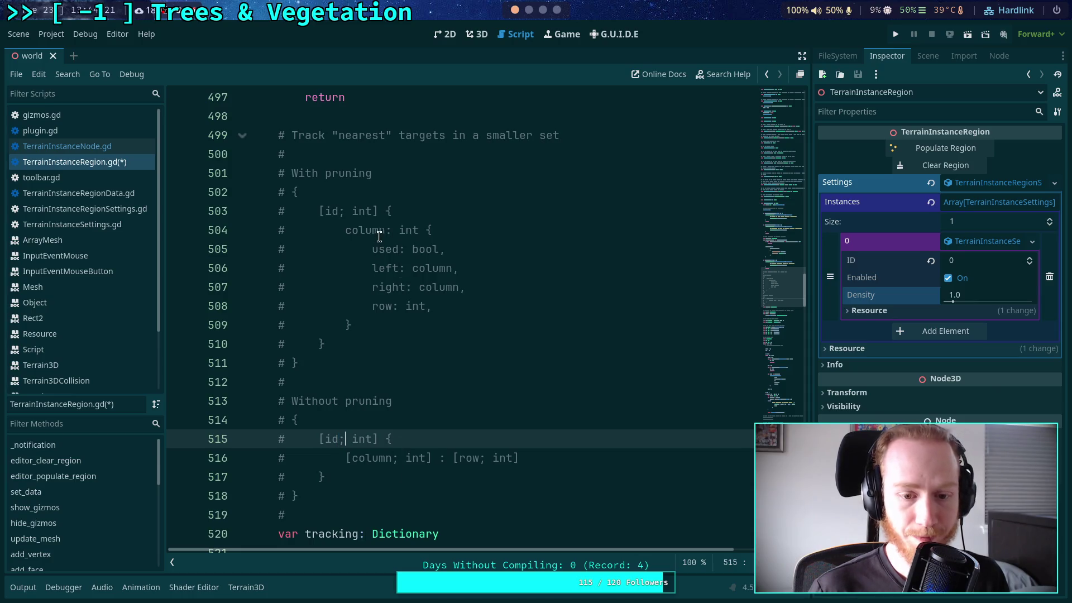
pyautogui.click(345, 229)
pyautogui.write('[')
pyautogui.click(431, 230)
pyautogui.write(']')
pyautogui.click(394, 230)
pyautogui.press('BackSpace')
pyautogui.write(';')
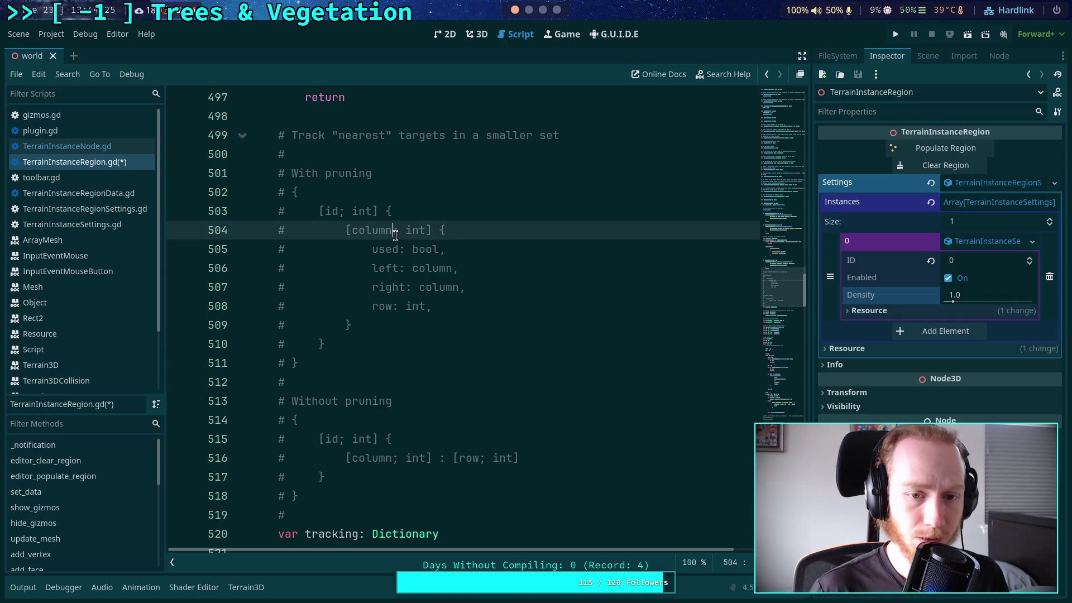
# - Rewrite the used field on line 505 as '[used; bool],'
pyautogui.click(370, 249)
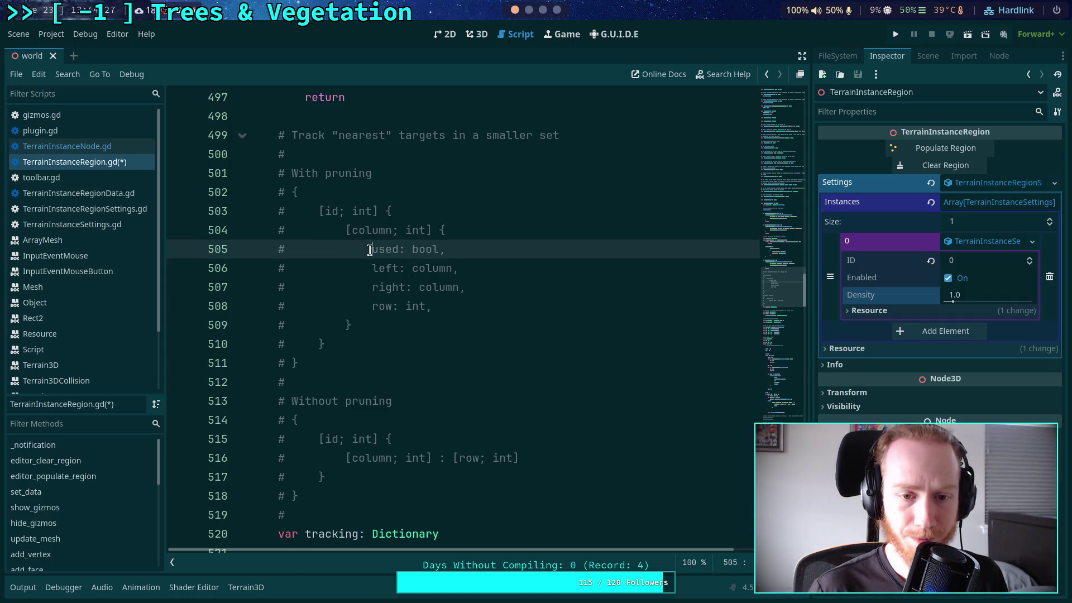
pyautogui.write('[')
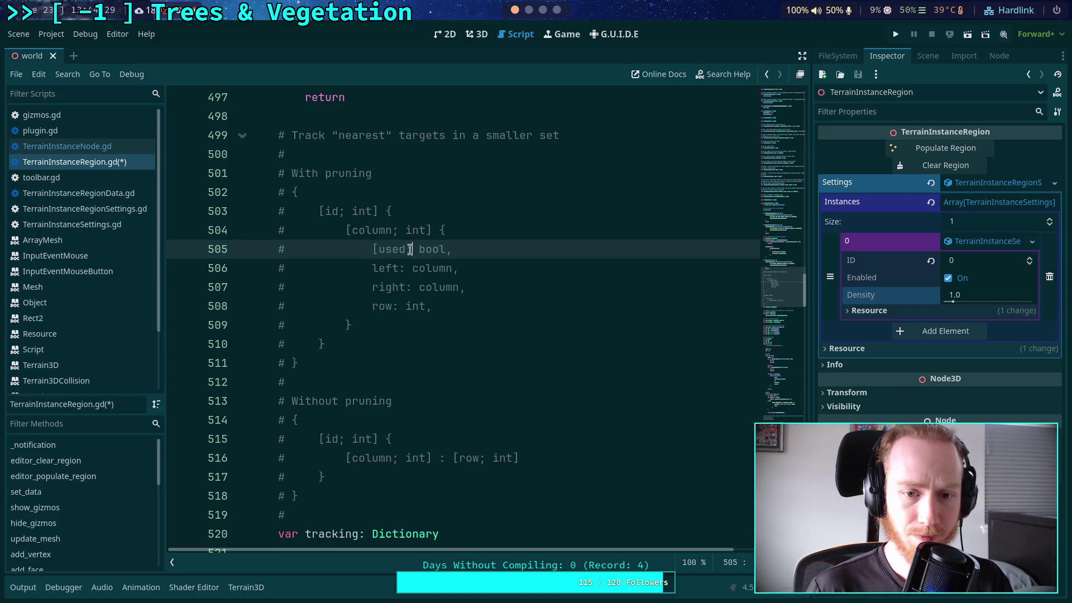
pyautogui.click(412, 249)
pyautogui.press('BackSpace')
pyautogui.write(';')
pyautogui.click(453, 249)
pyautogui.press('BackSpace')
pyautogui.write('],')
# - Add opening brackets and semicolons to the left, right and row fields on lines 506–508
pyautogui.click(373, 268)
pyautogui.write('[')
pyautogui.click(371, 287)
pyautogui.write('[')
pyautogui.click(372, 306)
pyautogui.write('[')
pyautogui.doubleClick(401, 305)
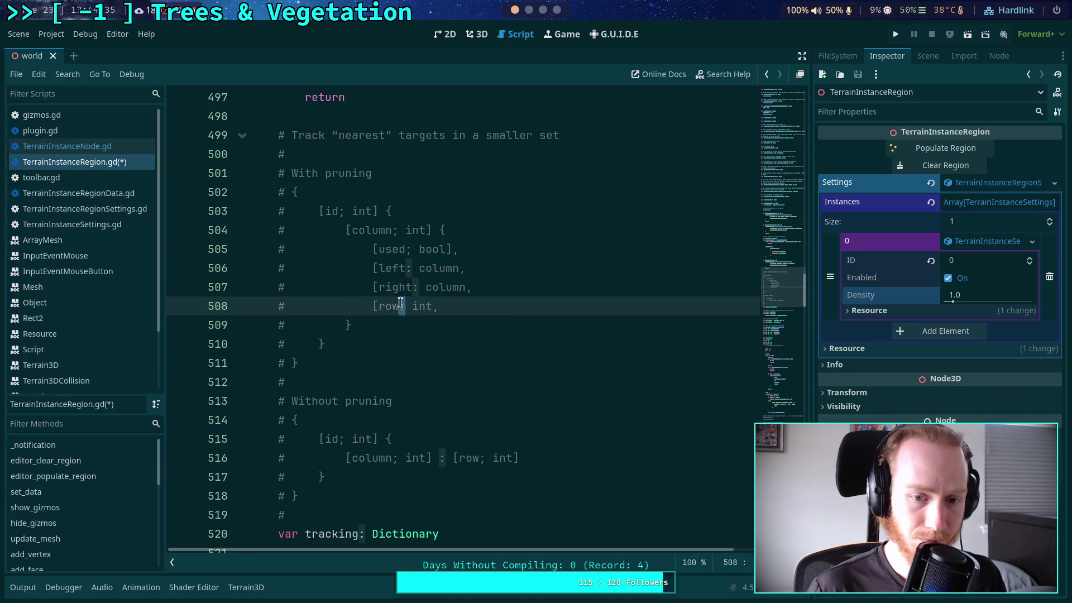
pyautogui.write(';')
pyautogui.doubleClick(414, 286)
pyautogui.write(';')
pyautogui.doubleClick(408, 268)
pyautogui.write(';')
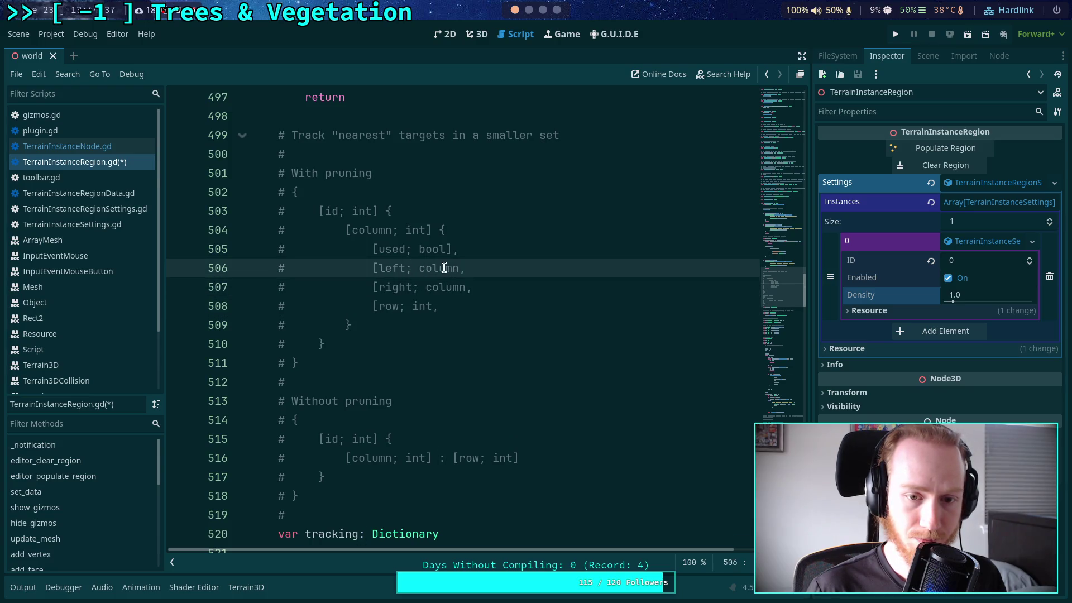
# - Close the fields as '[left; column]', '[right; column]', '[row; int]' and save the script
pyautogui.click(460, 268)
pyautogui.write(']')
pyautogui.click(471, 287)
pyautogui.write(']')
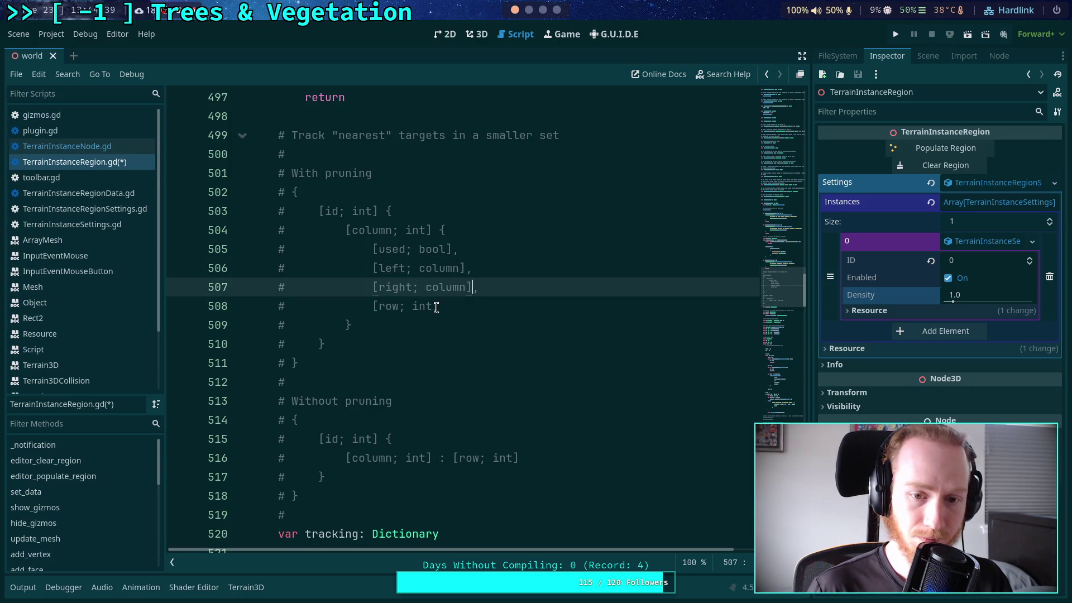
pyautogui.click(436, 306)
pyautogui.write(']')
pyautogui.hotkey('ctrl', 's')
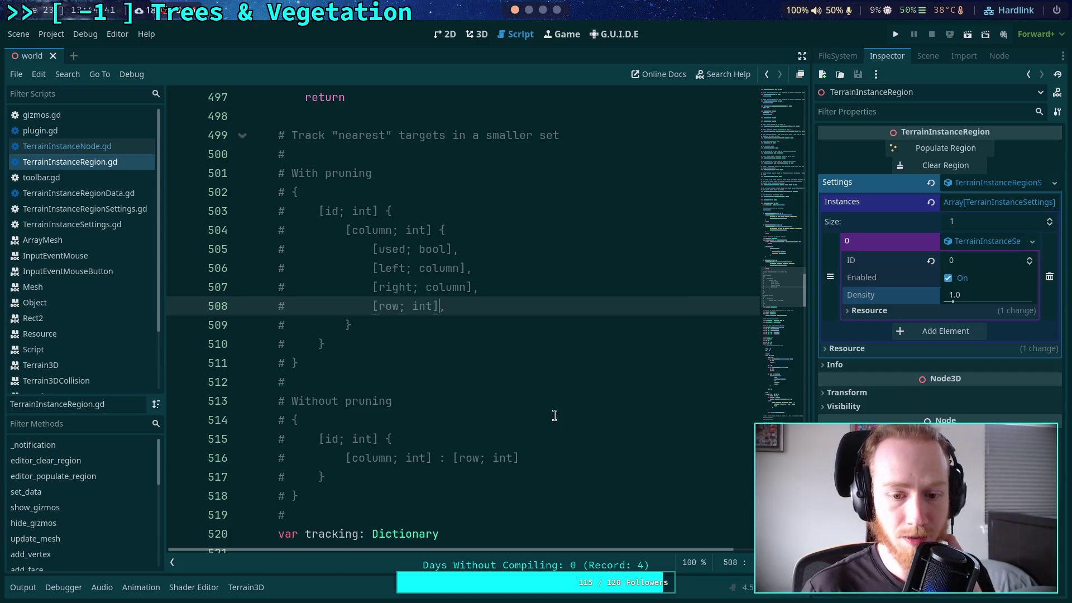
# - Replace pass on line 705 with 'var inst_map: Dictionary = tracking.get(instance.id)'
pyautogui.scroll(-12, 513, 375)
pyautogui.scroll(-5, 513, 375)
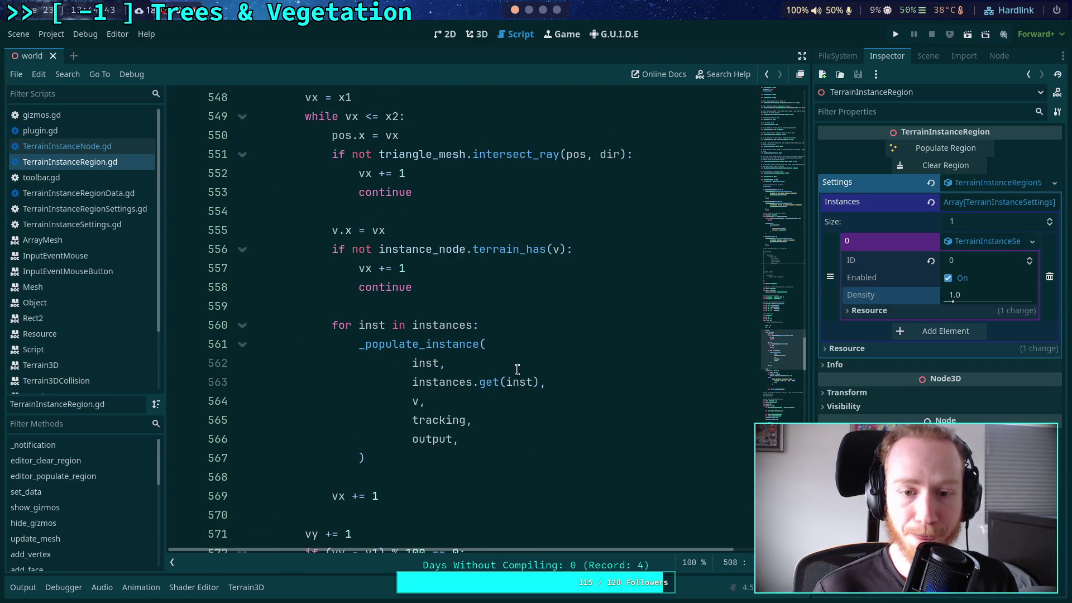
pyautogui.scroll(-12, 525, 369)
pyautogui.scroll(-18, 536, 351)
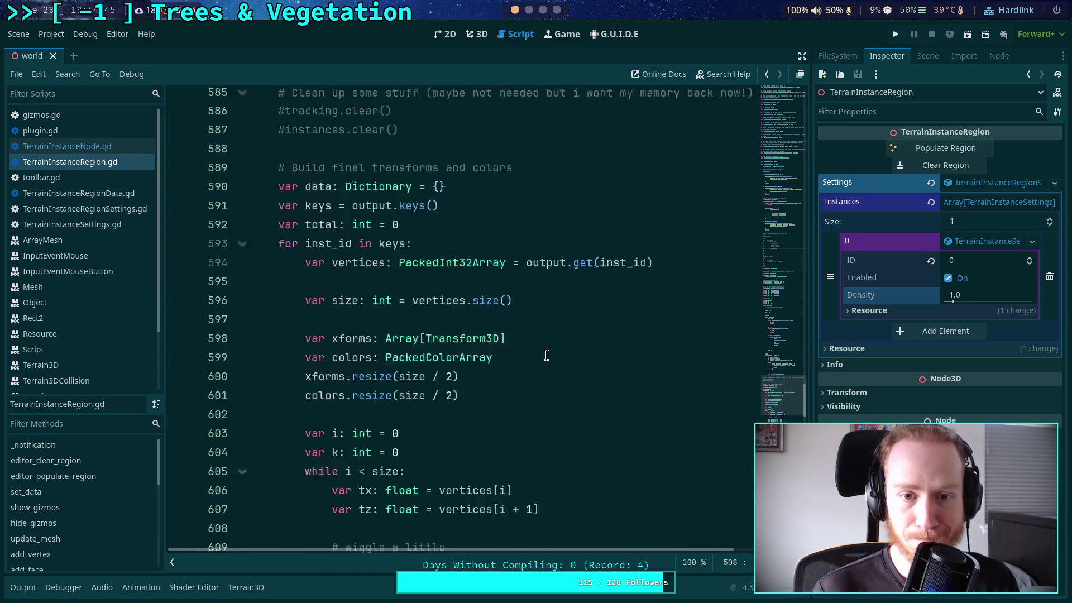
pyautogui.scroll(-20, 553, 338)
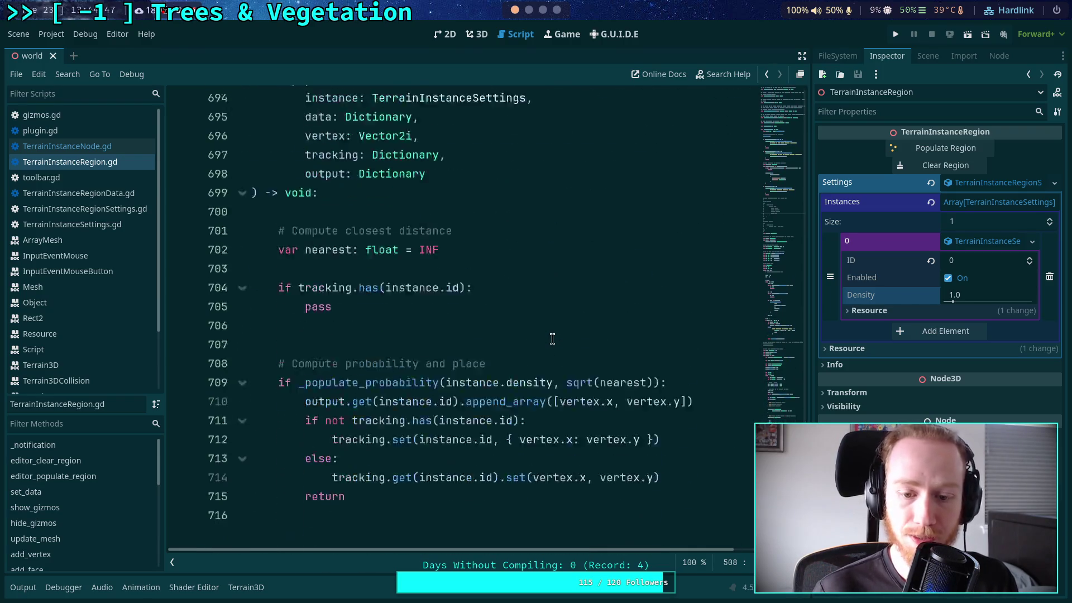
pyautogui.click(677, 327)
pyautogui.scroll(2, 620, 354)
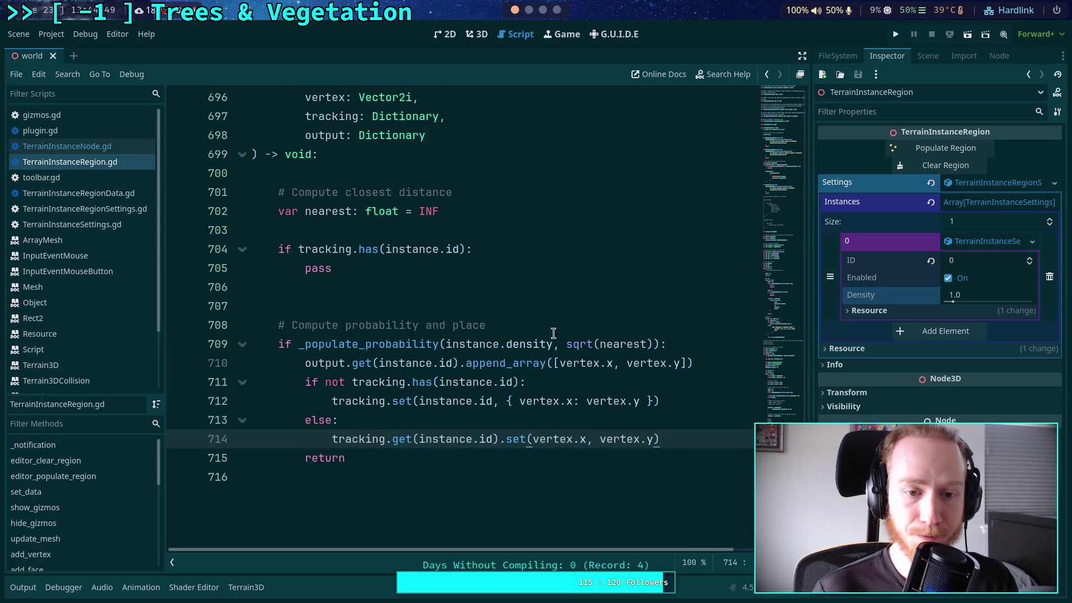
pyautogui.click(504, 268)
pyautogui.hotkey('ctrl', 'shift', 'Left')
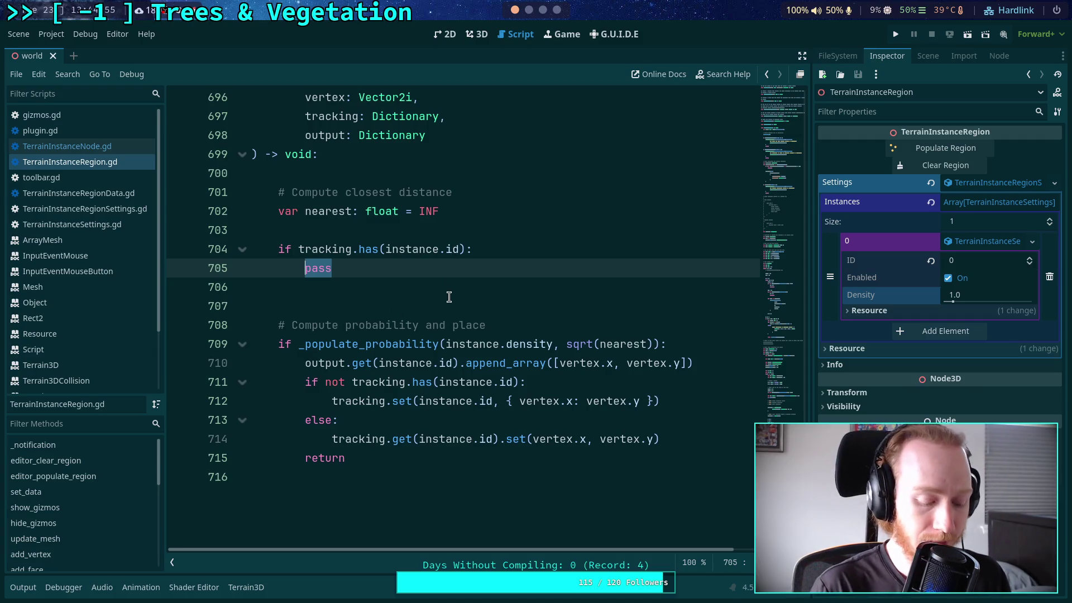
pyautogui.write('var ')
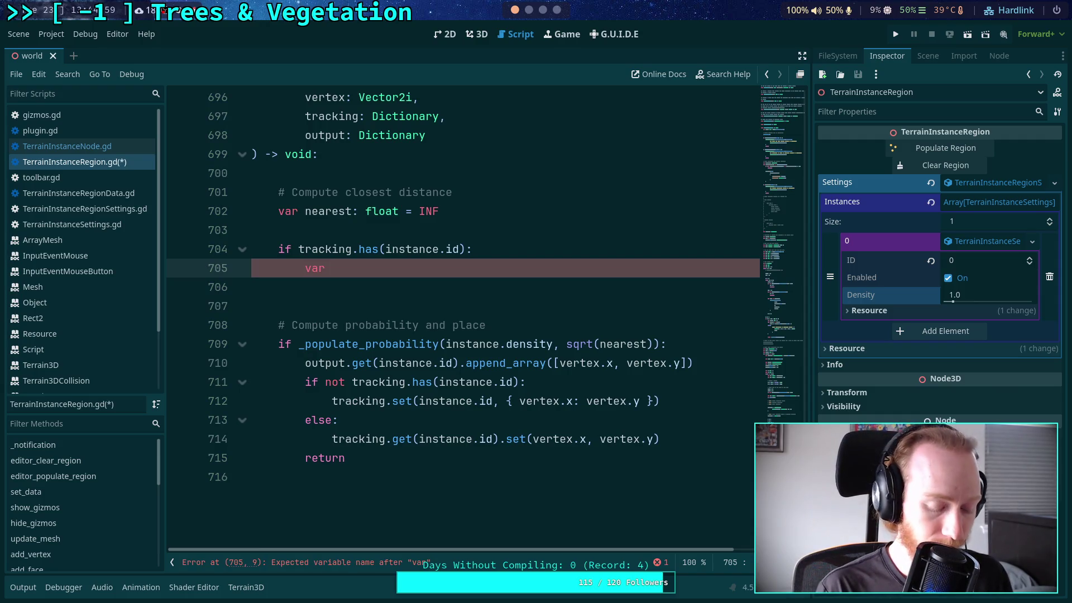
pyautogui.write('inst')
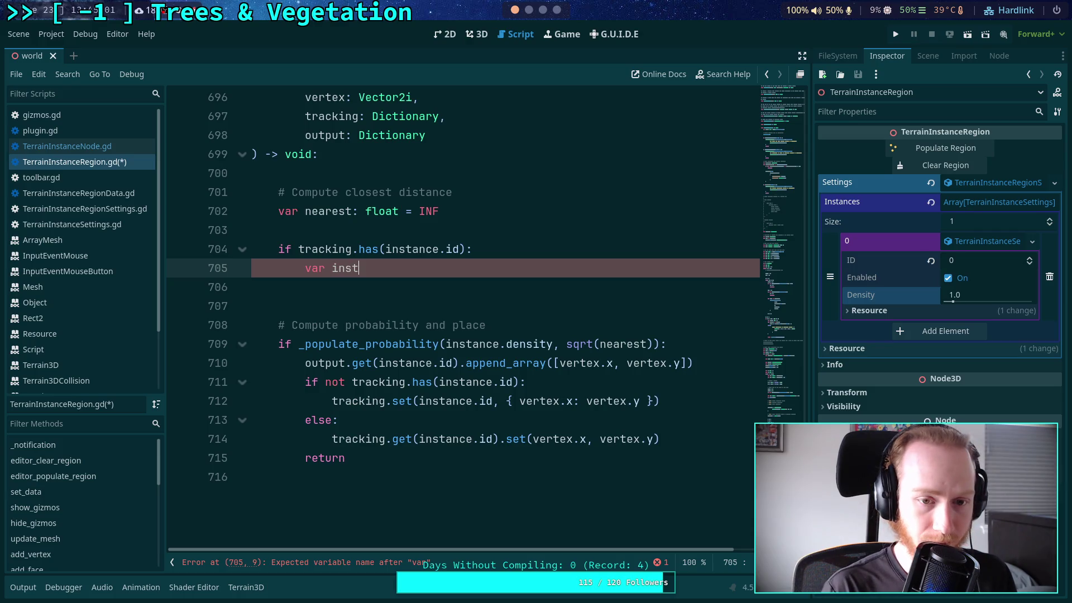
pyautogui.press('BackSpace')
pyautogui.press('BackSpace')
pyautogui.press('BackSpace')
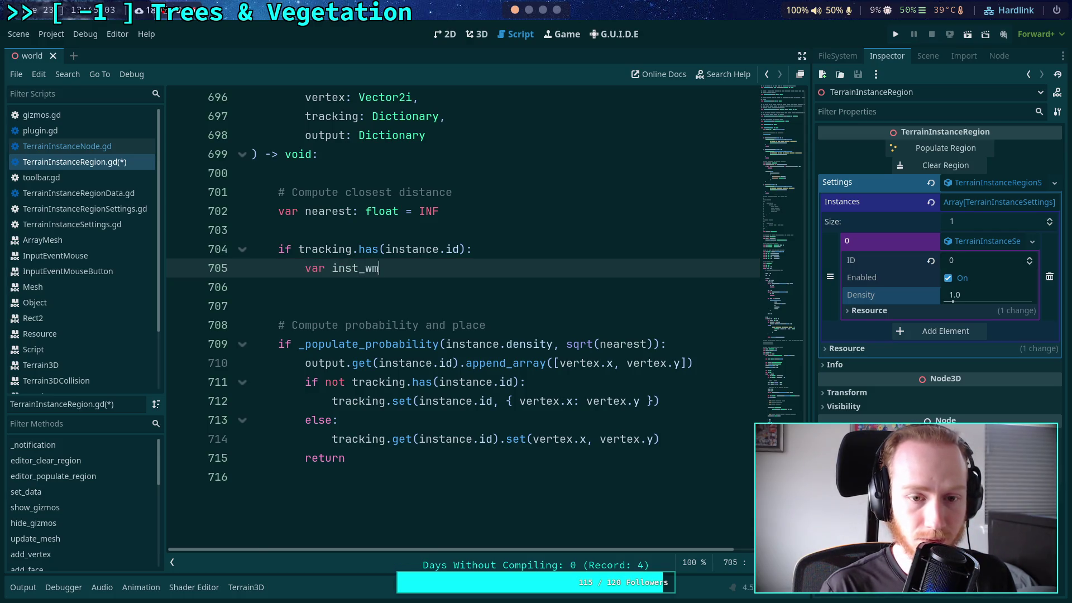
pyautogui.write('map: Dictionary = ')
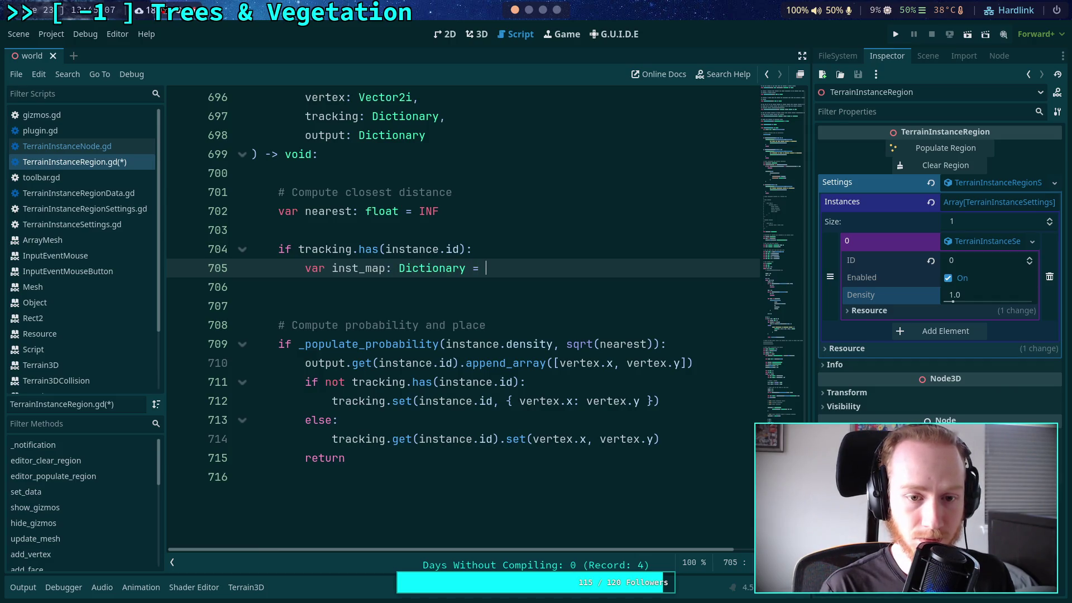
pyautogui.write('tracking.')
pyautogui.write('get(')
pyautogui.write('instance_i')
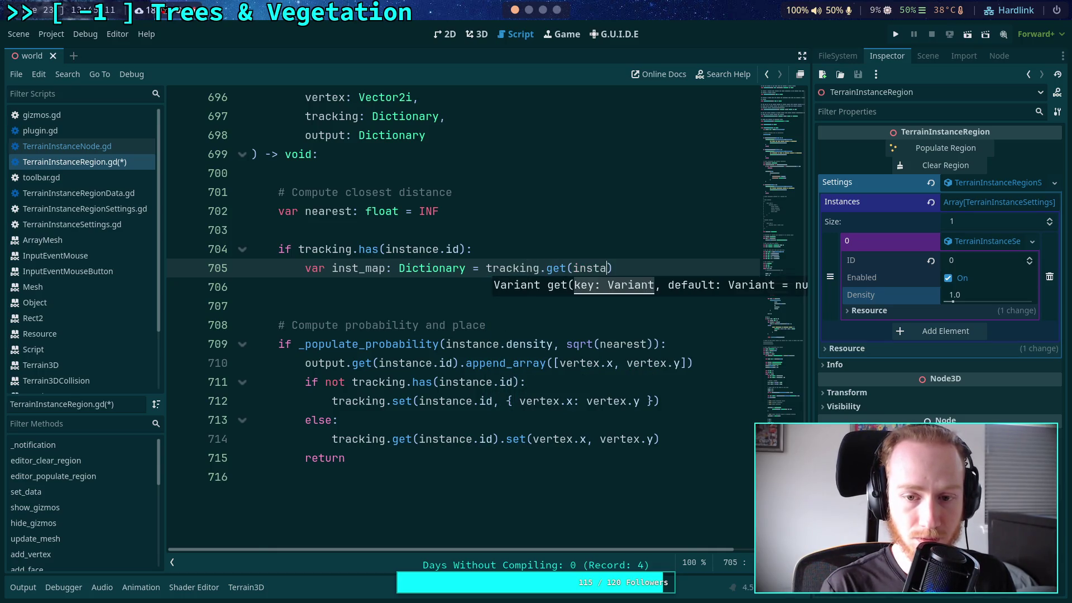
pyautogui.press('BackSpace')
pyautogui.press('BackSpace')
pyautogui.write('.id')
# - Dismiss autocomplete and add a blank line below the inst_map lookup
pyautogui.press('Escape')
pyautogui.scroll(1, 468, 325)
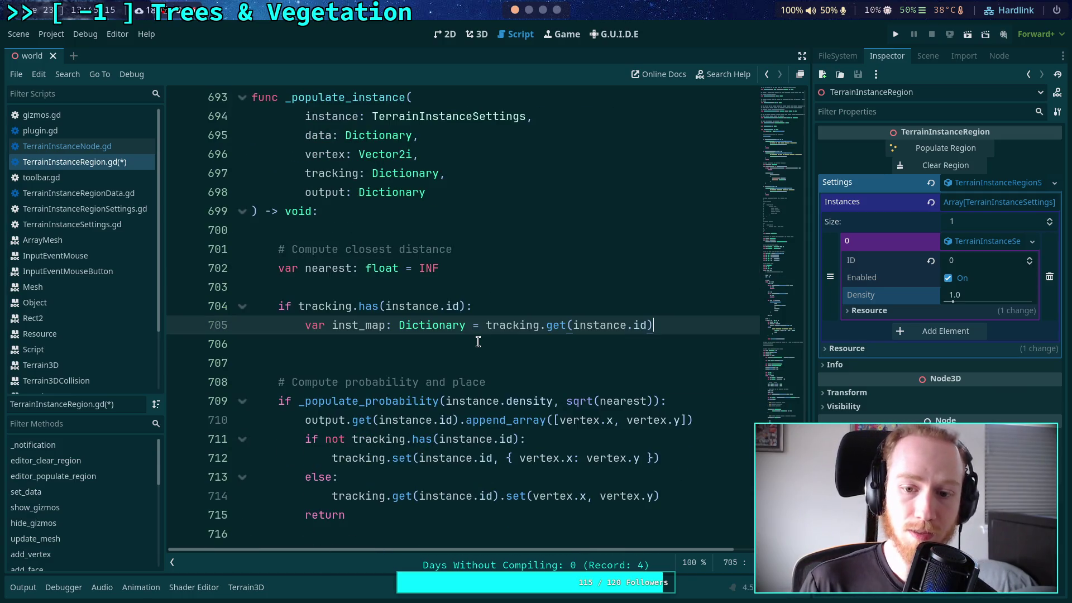
pyautogui.press('Return')
pyautogui.scroll(-1, 507, 378)
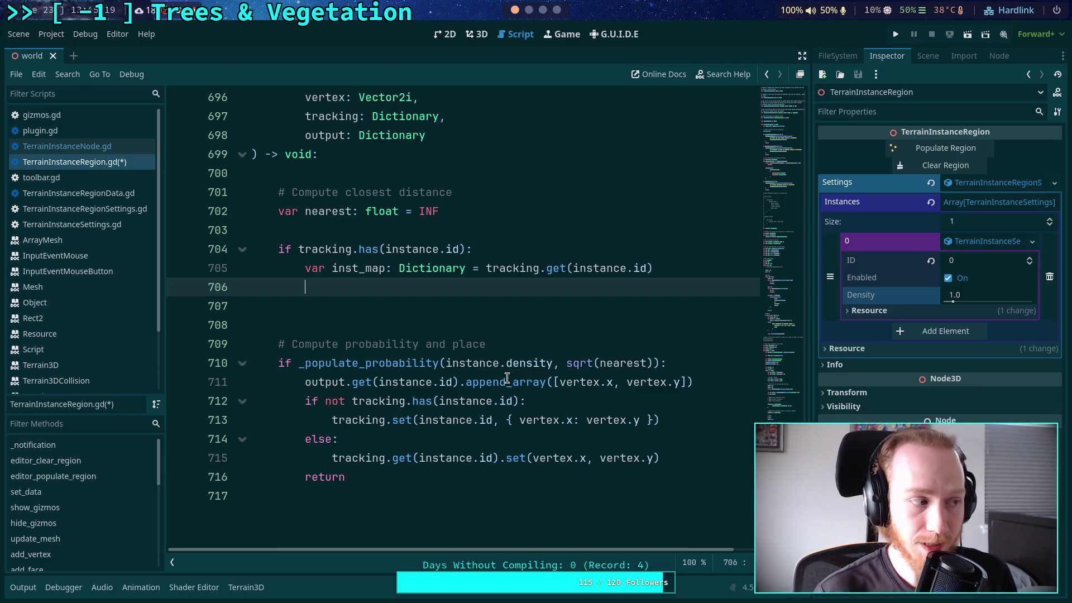
pyautogui.moveTo(544, 370)
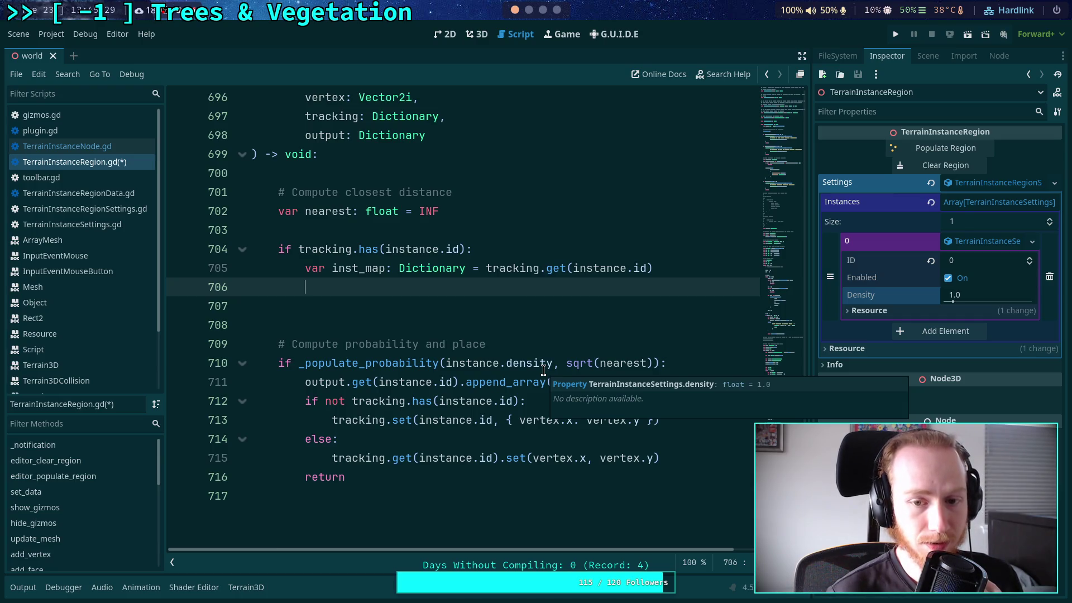
pyautogui.scroll(2, 442, 301)
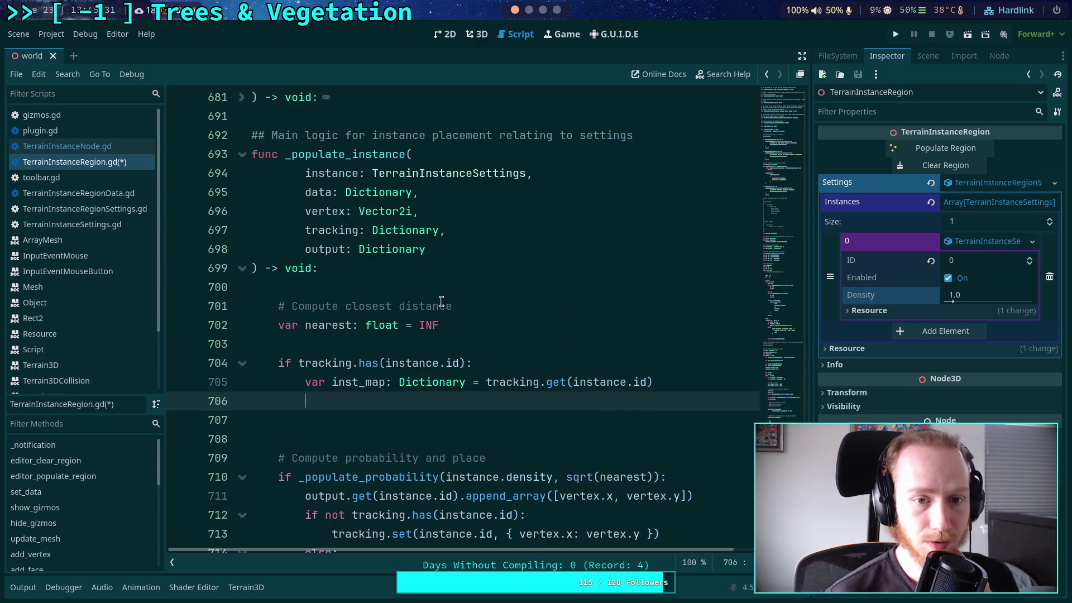
# - Highlight the uses of the data parameter and add another blank line
pyautogui.doubleClick(320, 193)
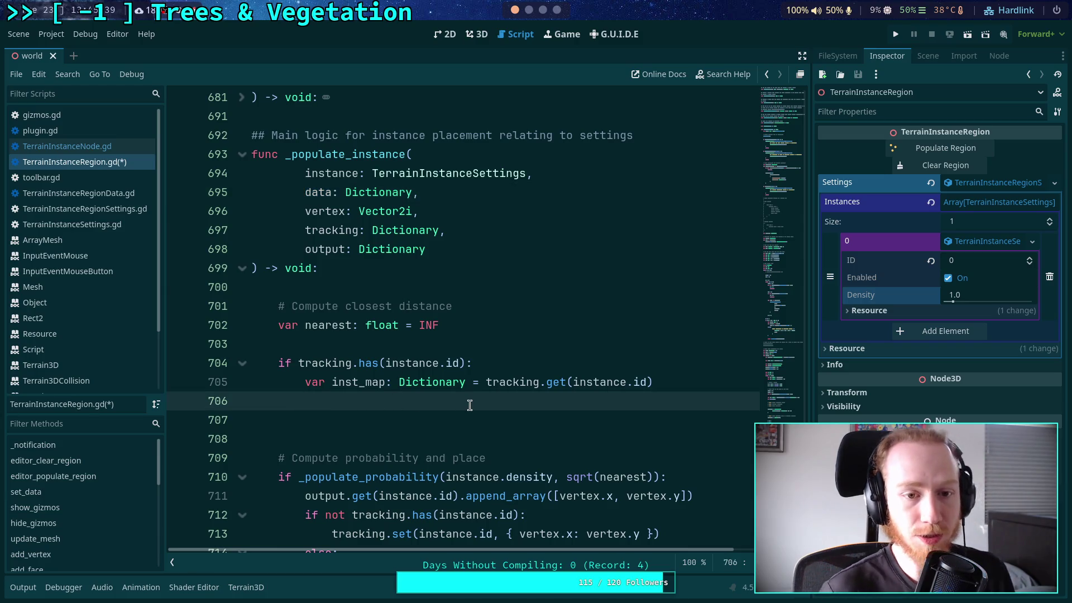
pyautogui.press('Return')
pyautogui.scroll(2, 318, 306)
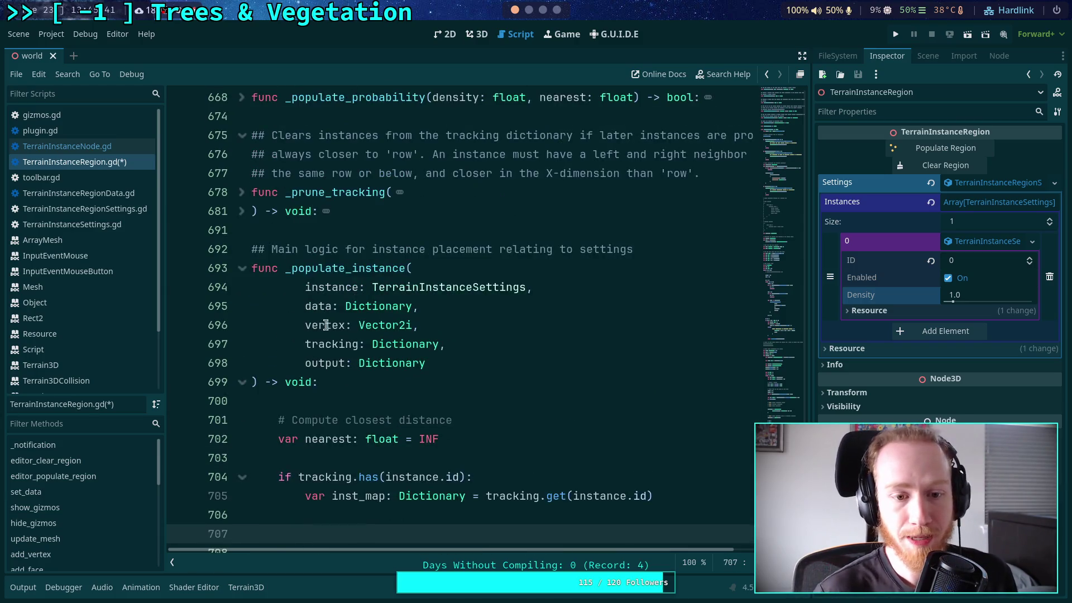
pyautogui.doubleClick(318, 305)
pyautogui.scroll(4, 319, 306)
pyautogui.moveTo(782, 263)
pyautogui.mouseDown()
pyautogui.moveTo(791, 132)
pyautogui.moveTo(762, 247)
pyautogui.moveTo(763, 196)
pyautogui.moveTo(755, 283)
pyautogui.mouseUp()
pyautogui.scroll(2, 330, 288)
# - Copy the commented tracking layout and paste it onto empty line 706 in _populate_instance
pyautogui.moveTo(300, 276); pyautogui.dragTo(251, 200)
pyautogui.hotkey('ctrl', 'c')
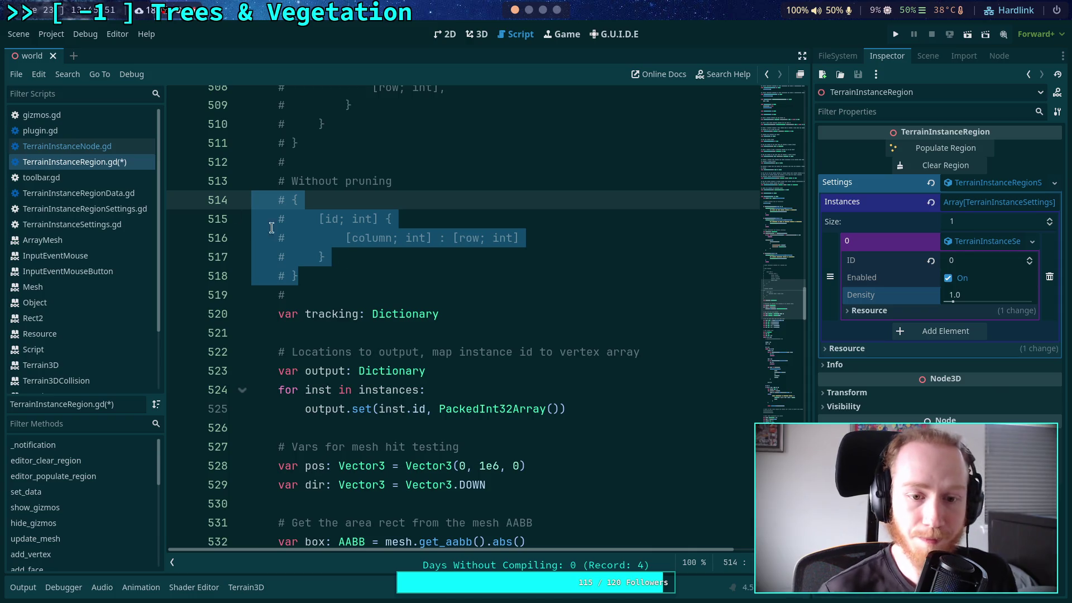
pyautogui.click(796, 311)
pyautogui.scroll(-2, 538, 339)
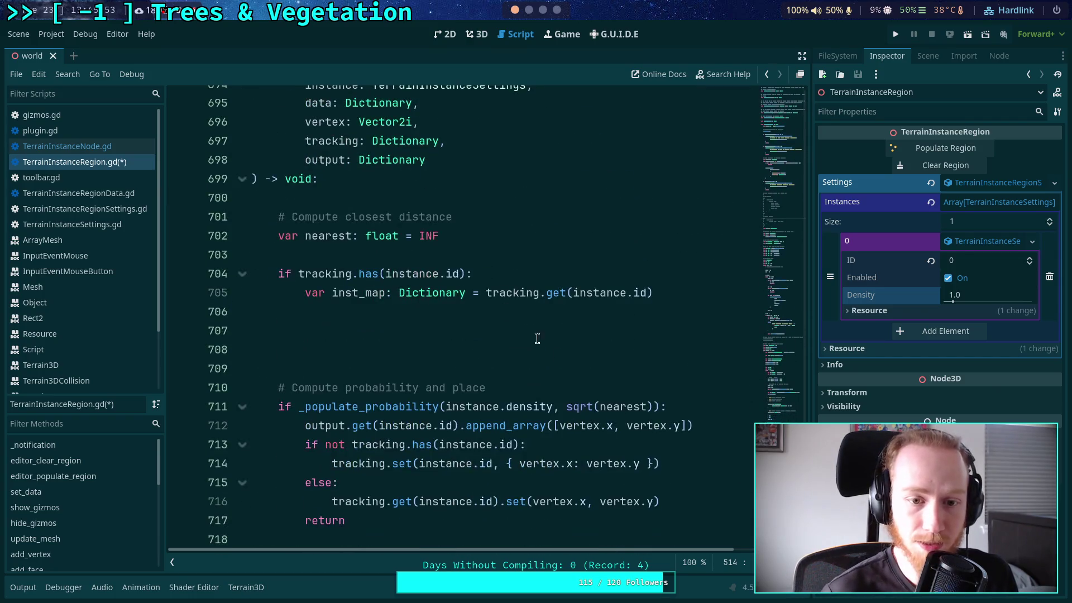
pyautogui.click(478, 309)
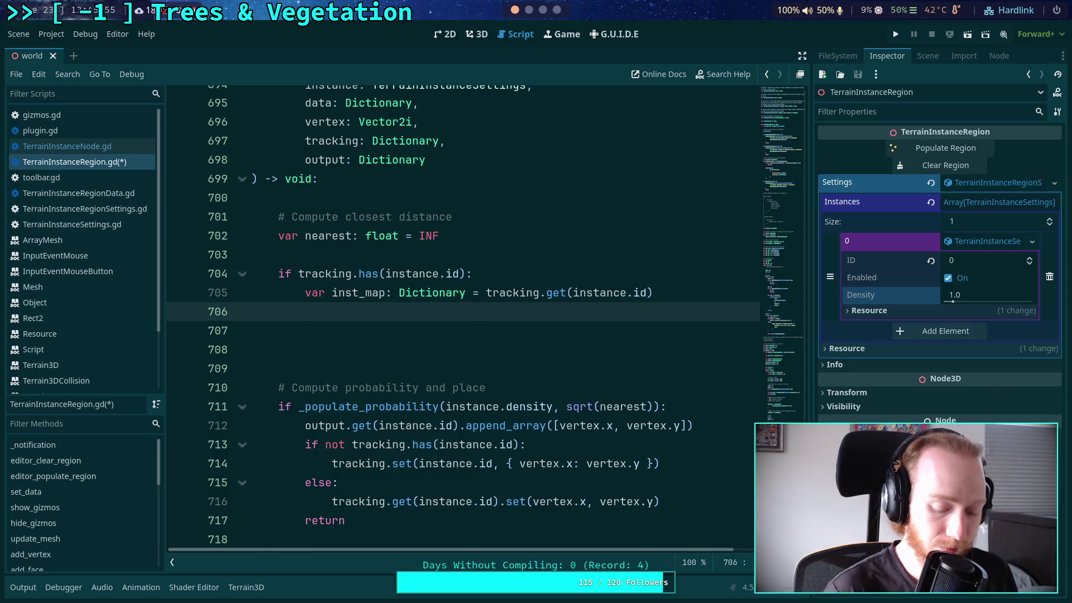
pyautogui.hotkey('ctrl', 'v')
# - Indent the pasted comment block and move it above the tracking.has check with Alt+Up
pyautogui.press('Up')
pyautogui.press('Up')
pyautogui.press('Up')
pyautogui.hotkey('shift', 'Tab')
pyautogui.hotkey('shift', 'Tab')
pyautogui.moveTo(300, 387); pyautogui.dragTo(279, 311)
pyautogui.press('Tab')
pyautogui.click(370, 347)
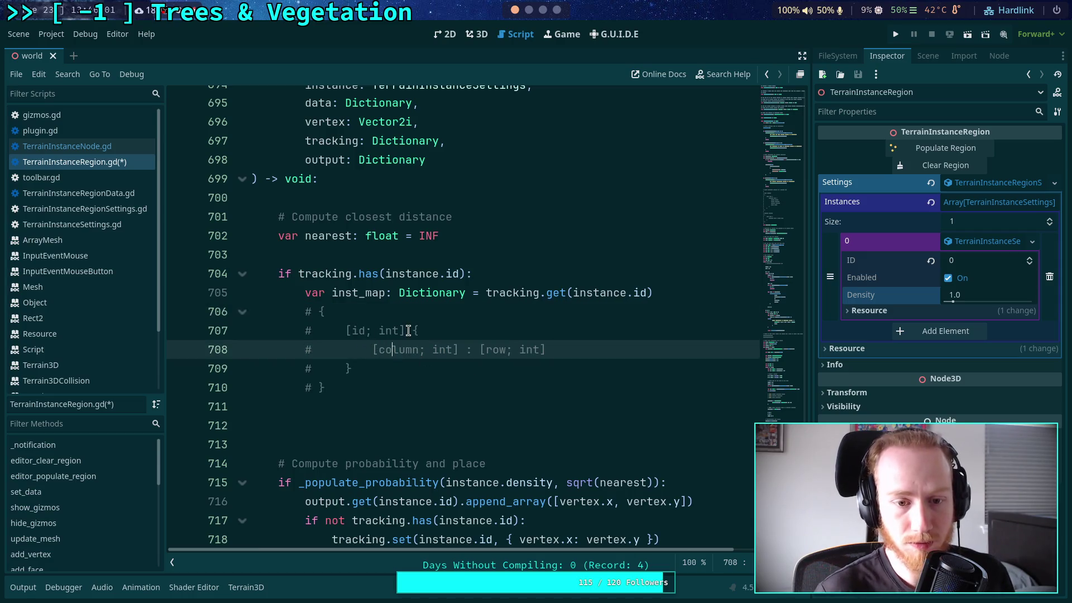
pyautogui.moveTo(413, 330); pyautogui.dragTo(413, 313)
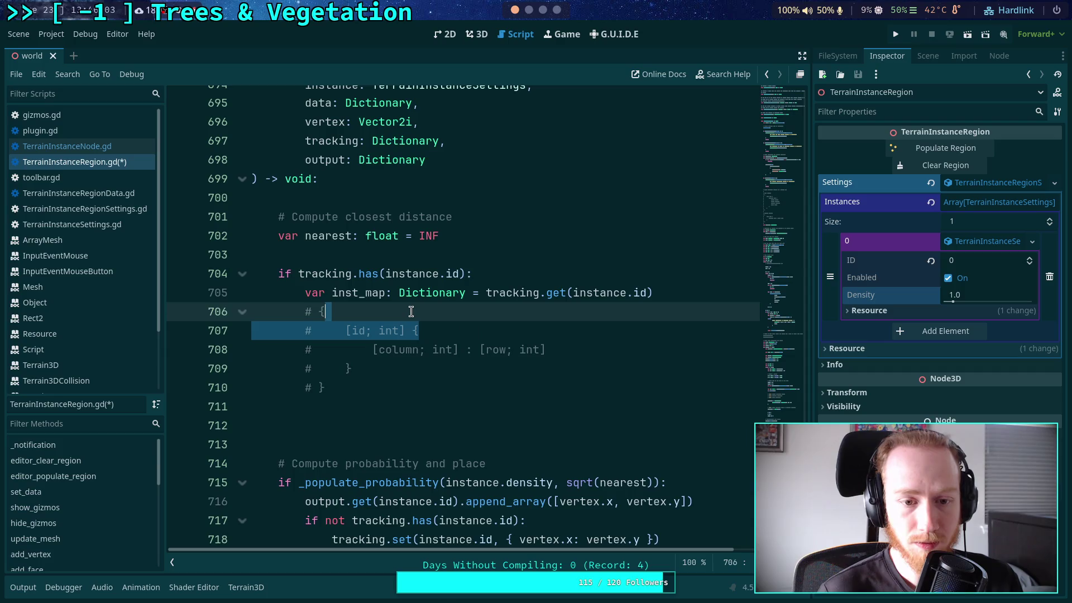
pyautogui.moveTo(349, 380); pyautogui.dragTo(305, 314)
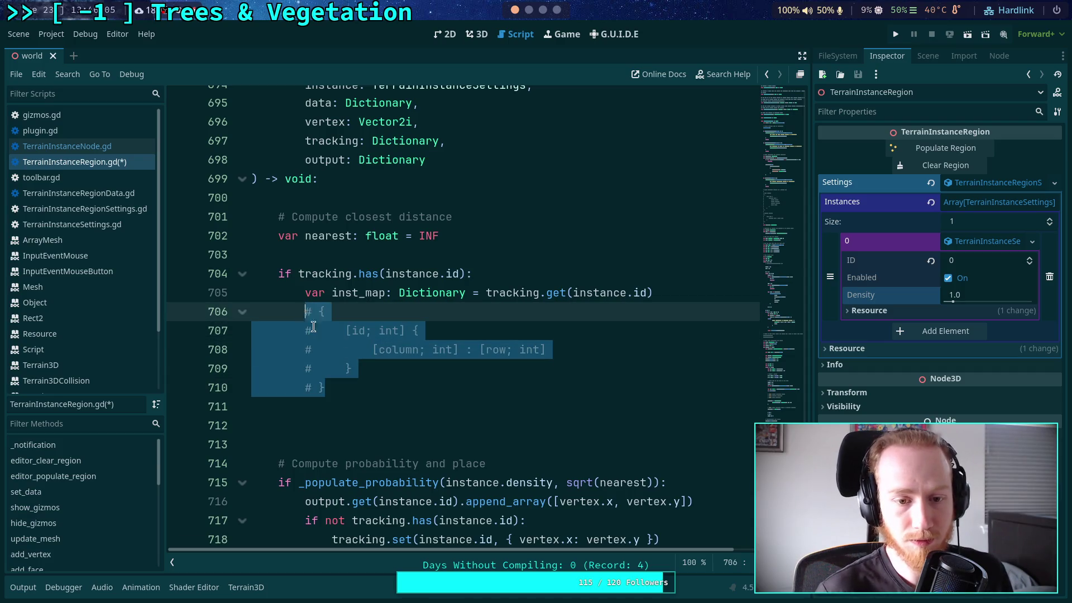
pyautogui.hotkey('alt', 'Up')
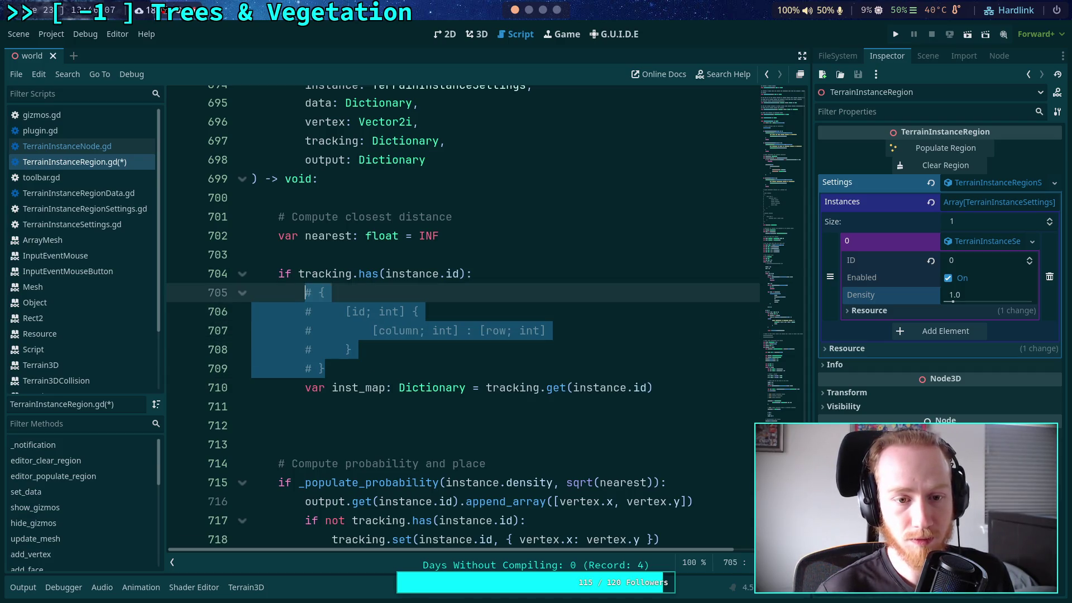
pyautogui.hotkey('alt', 'Up')
pyautogui.click(391, 364)
# - Select the last_column and closest dictionary lines
pyautogui.scroll(15, 452, 358)
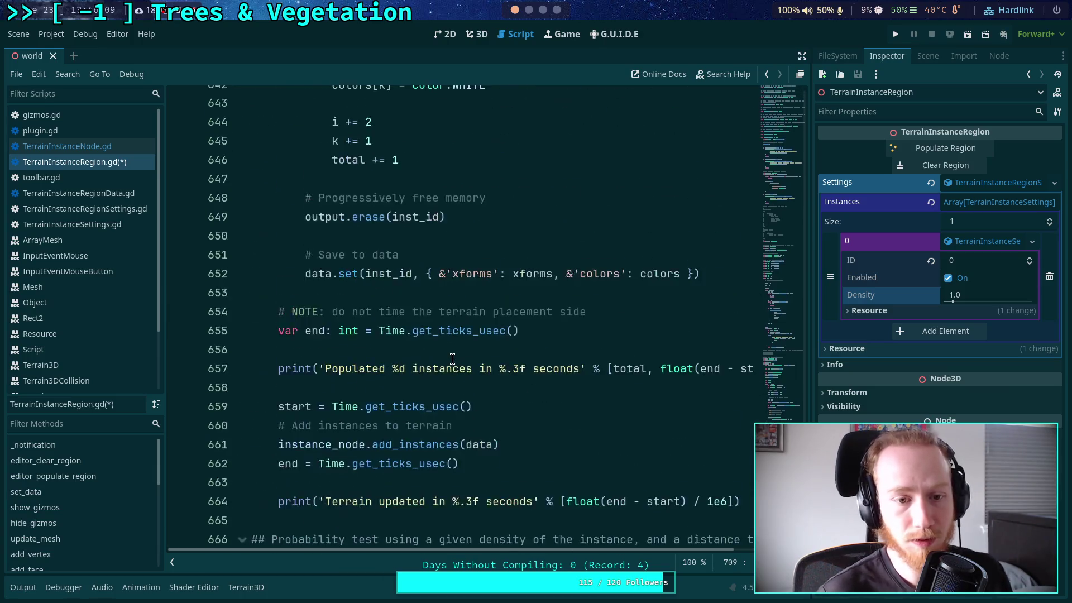
pyautogui.scroll(20, 452, 359)
pyautogui.scroll(20, 453, 358)
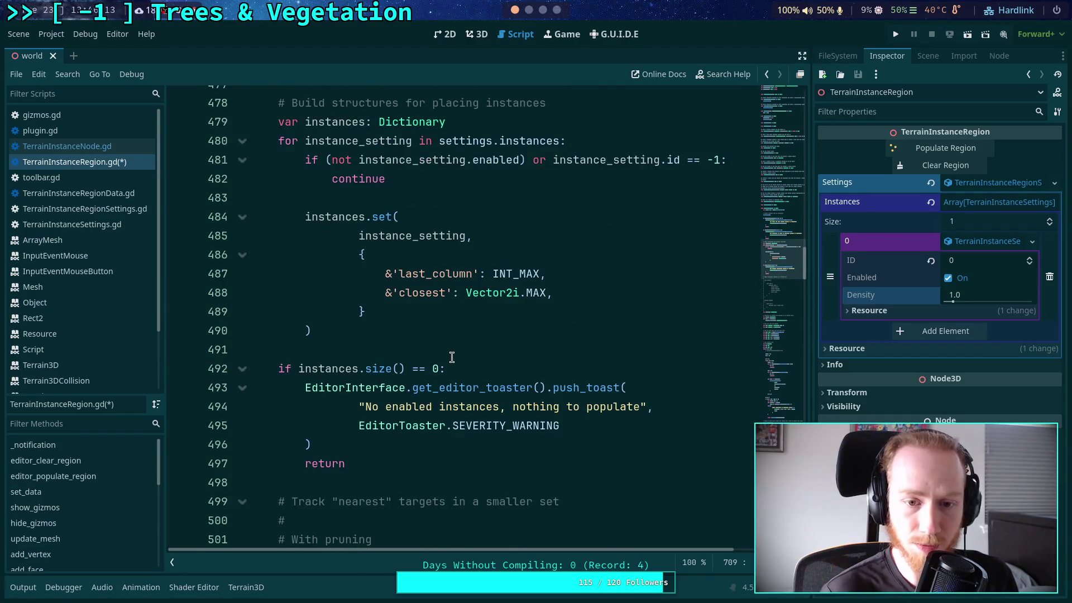
pyautogui.moveTo(384, 313); pyautogui.dragTo(179, 252)
pyautogui.hotkey('ctrl', 'c')
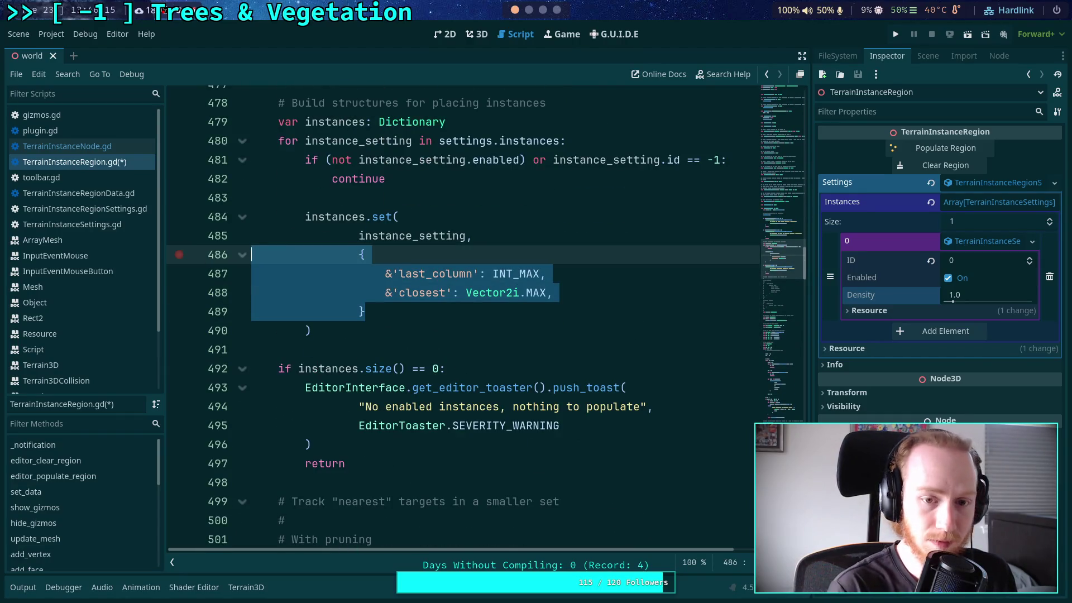
# - Paste the last_column/closest dictionary on line 712, re-indent it one level and comment it out
pyautogui.scroll(-20, 775, 260)
pyautogui.scroll(-12, 482, 355)
pyautogui.click(435, 339)
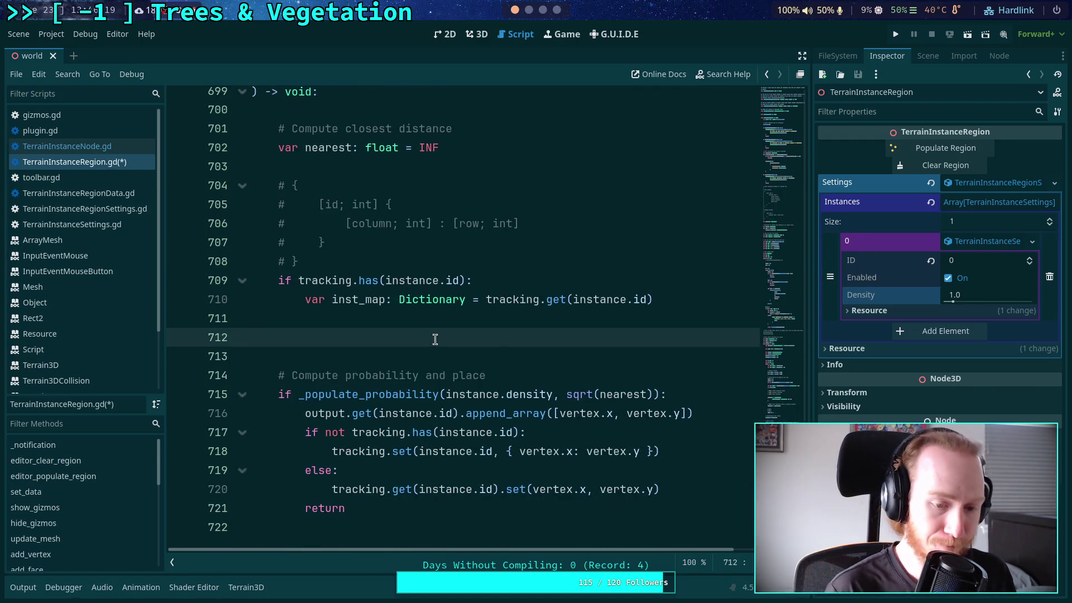
pyautogui.hotkey('ctrl', 'v')
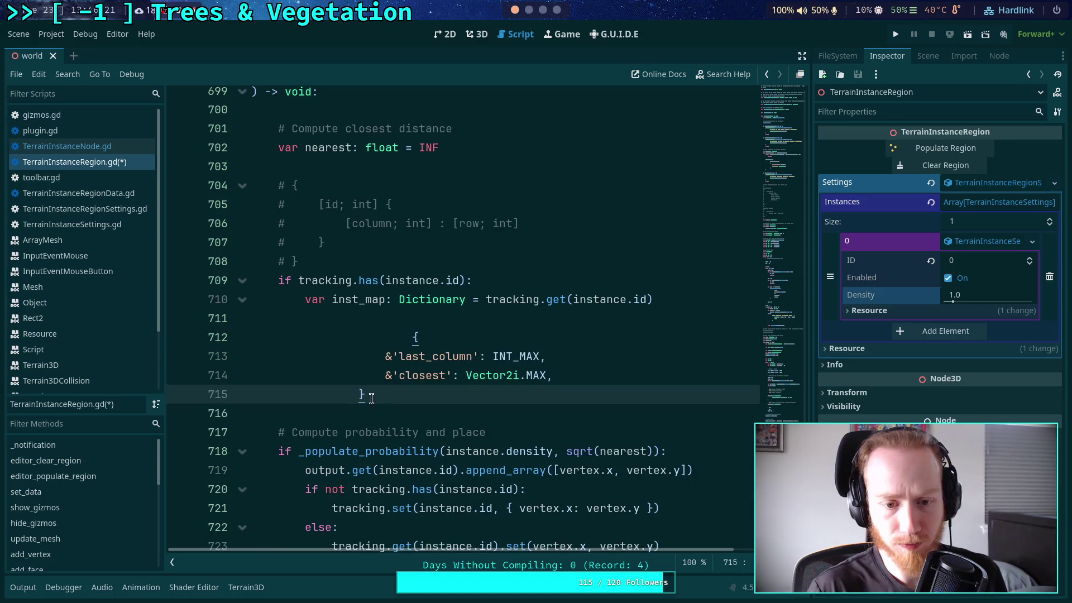
pyautogui.moveTo(371, 398); pyautogui.dragTo(294, 339)
pyautogui.hotkey('shift', 'Tab')
pyautogui.hotkey('shift', 'Tab')
pyautogui.hotkey('shift', 'Tab')
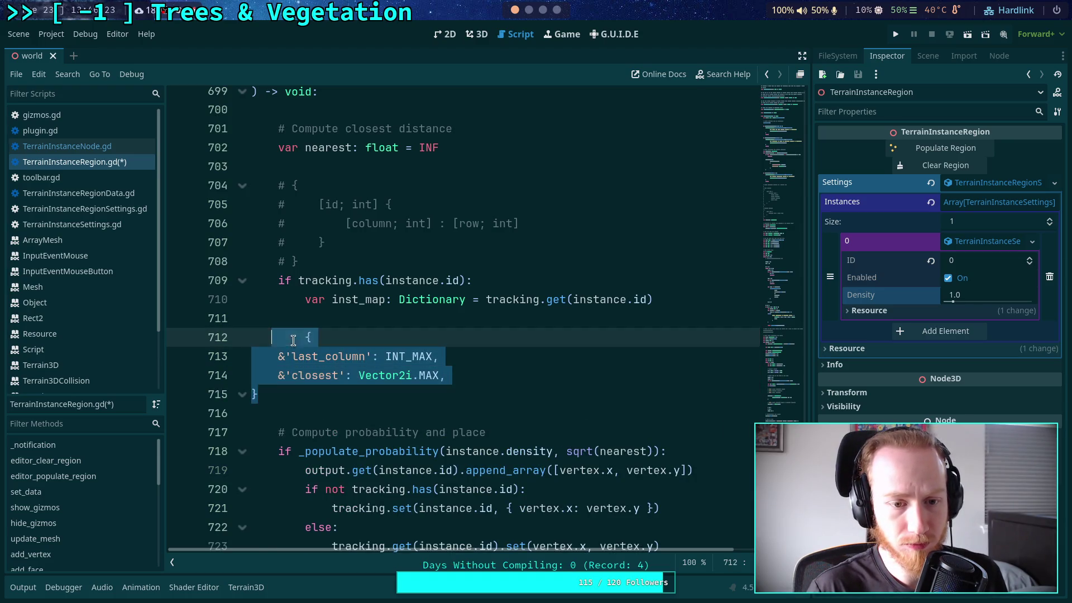
pyautogui.click(293, 339)
pyautogui.press('BackSpace')
pyautogui.press('BackSpace')
pyautogui.moveTo(272, 395); pyautogui.dragTo(254, 338)
pyautogui.press('Tab')
pyautogui.press('Tab')
pyautogui.click(311, 337)
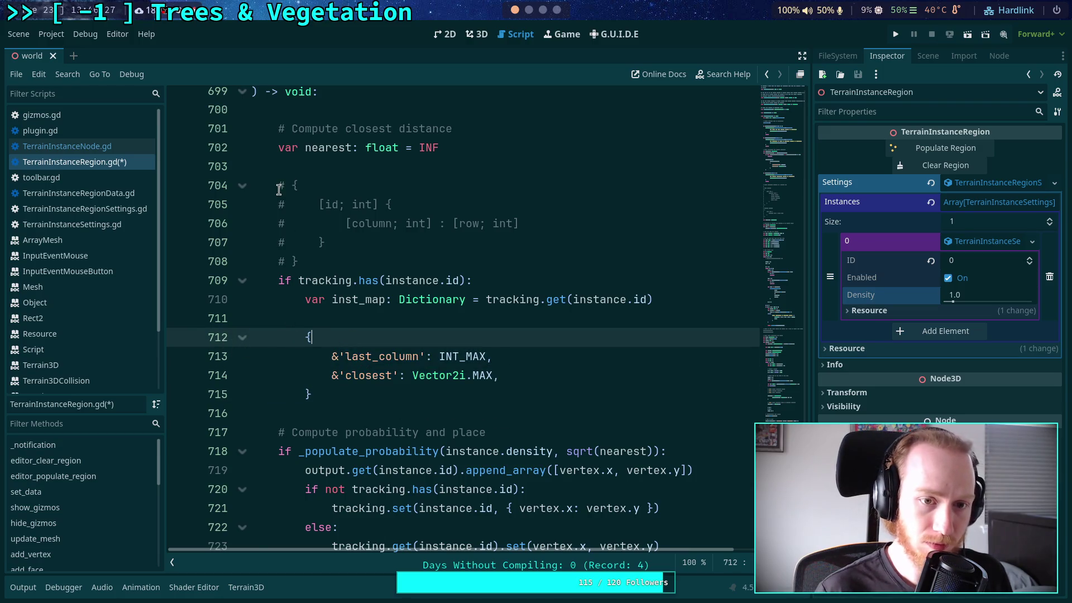
pyautogui.moveTo(305, 334); pyautogui.dragTo(331, 401)
pyautogui.hotkey('ctrl', 'k')
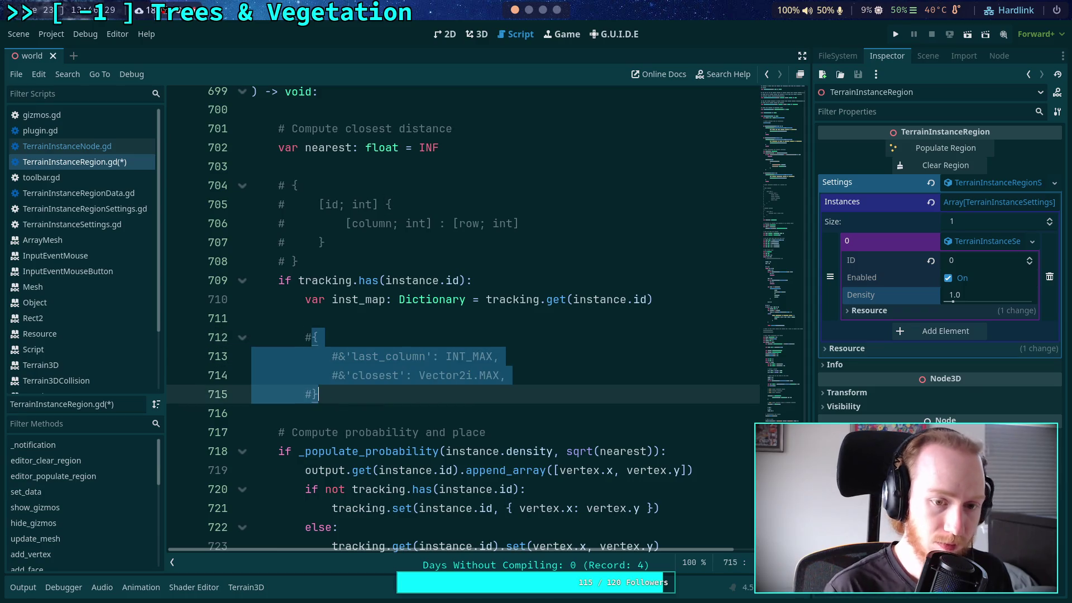
# - Re-align the comment hashes on the last_column and closest lines
pyautogui.click(311, 337)
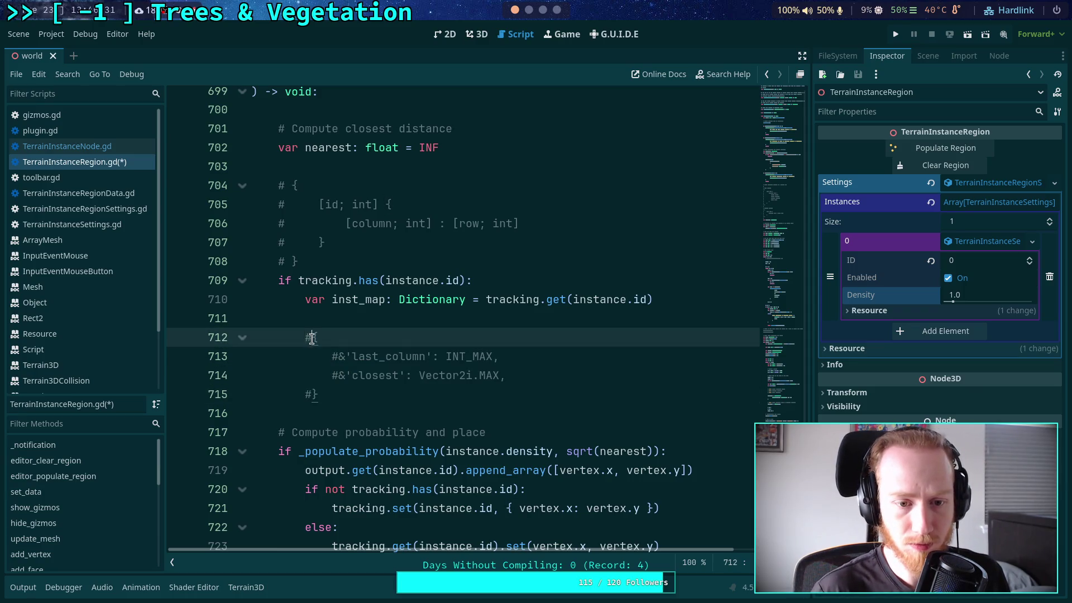
pyautogui.click(313, 394)
pyautogui.click(333, 374)
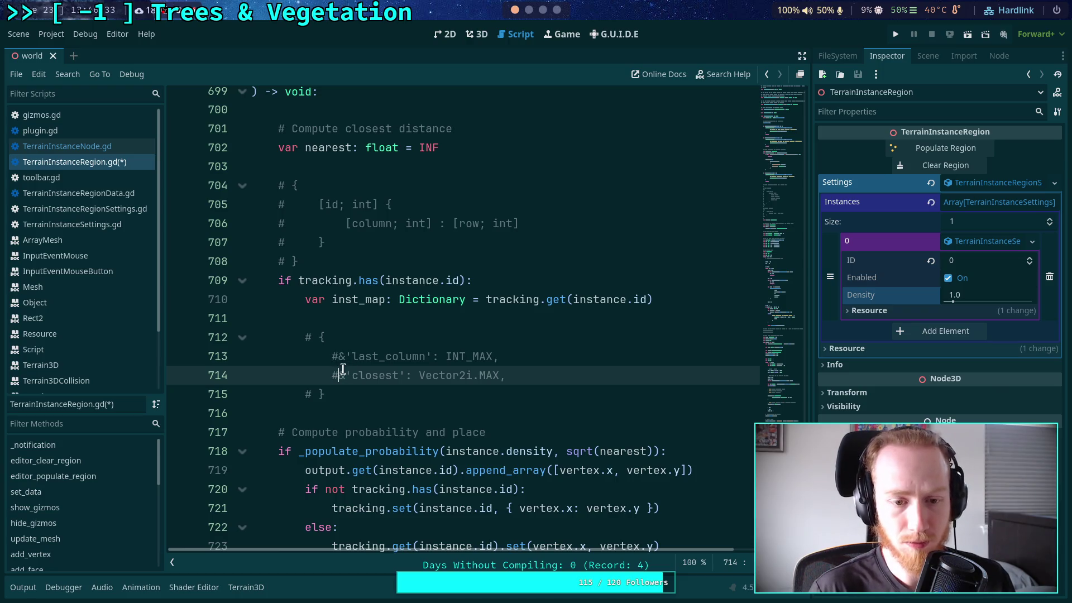
pyautogui.press('Delete')
pyautogui.press('Up')
pyautogui.press('Delete')
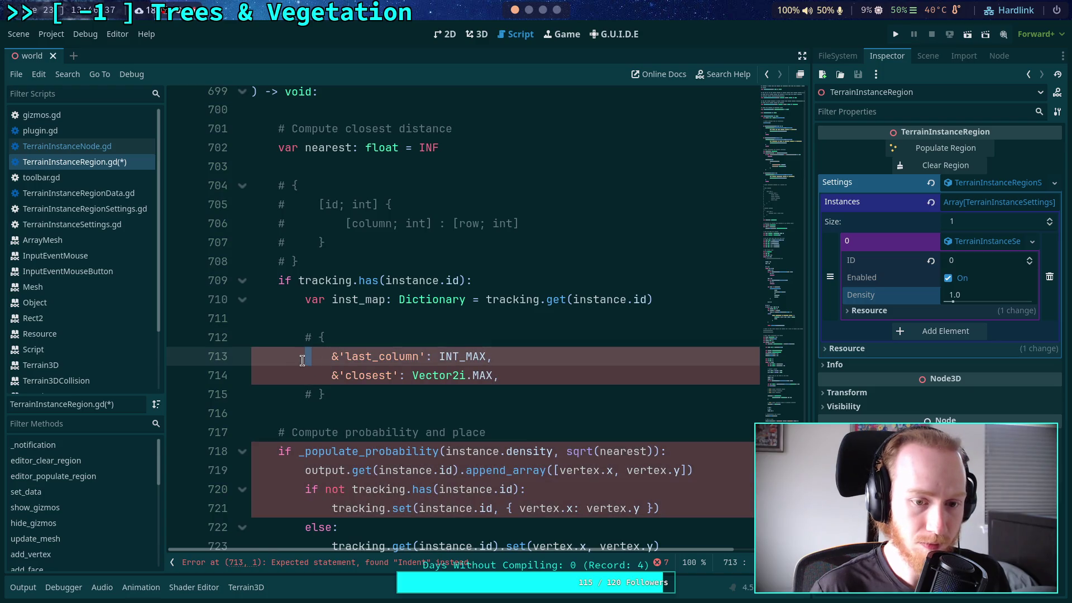
pyautogui.write('#')
pyautogui.press('Down')
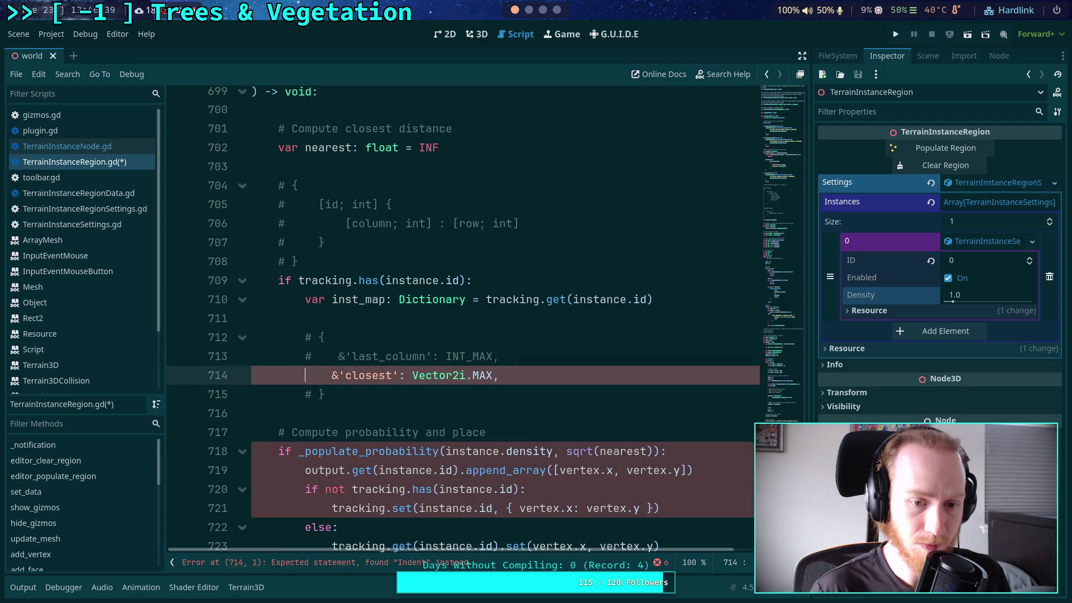
pyautogui.write('#')
pyautogui.moveTo(338, 360); pyautogui.dragTo(319, 359)
pyautogui.click(320, 359)
# - Strip the &' prefixes and stray quotes from the last_column and closest entries
pyautogui.press('Down')
pyautogui.click(359, 358)
pyautogui.press('BackSpace')
pyautogui.press('BackSpace')
pyautogui.click(358, 376)
pyautogui.press('BackSpace')
pyautogui.press('BackSpace')
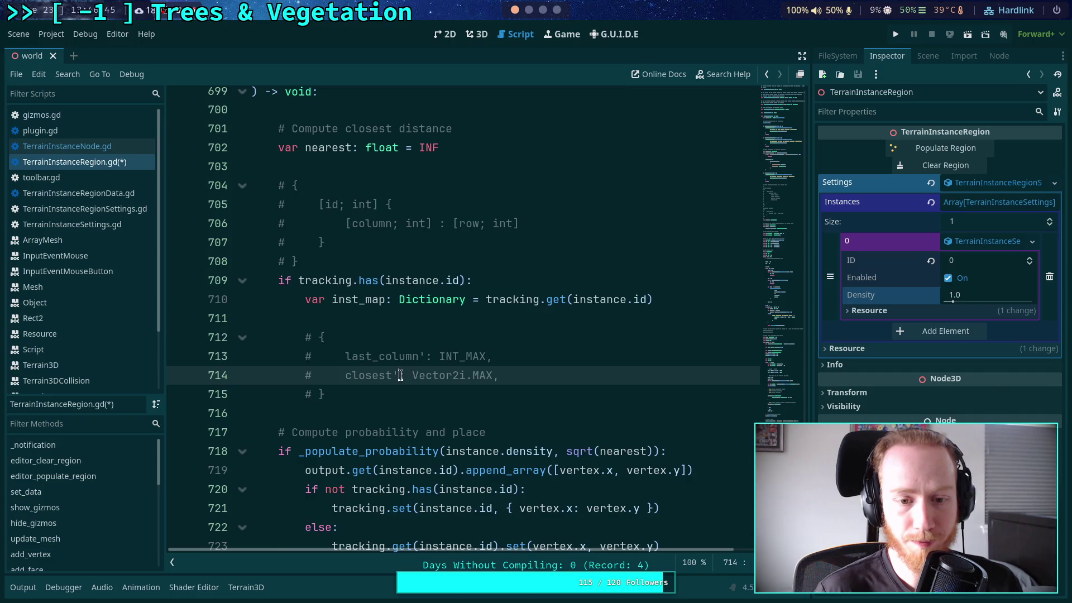
pyautogui.press('BackSpace')
pyautogui.click(425, 356)
pyautogui.press('BackSpace')
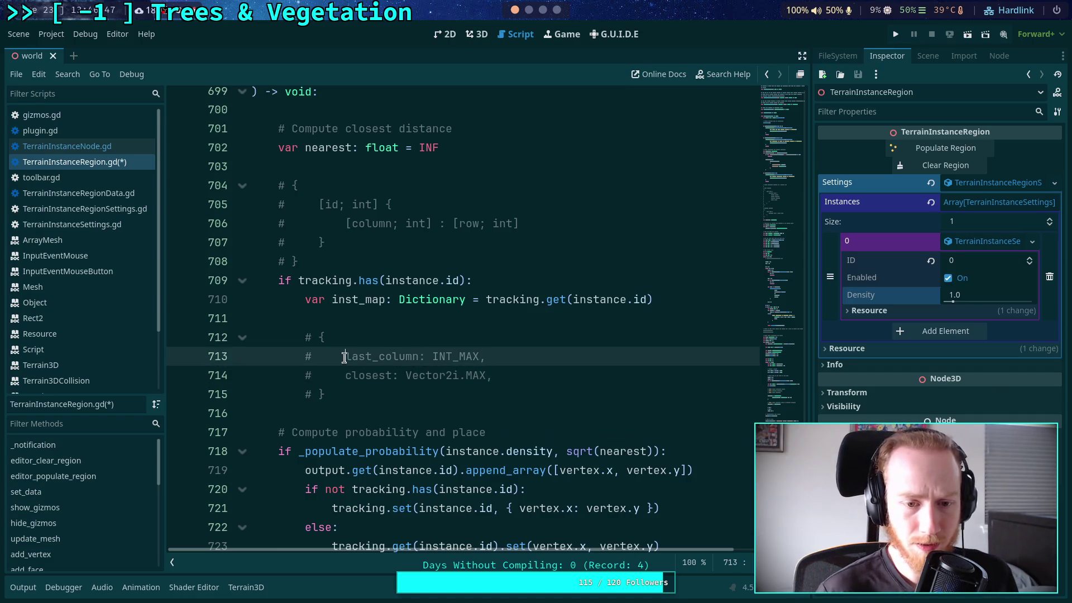
# - Rewrite the entries as typed fields '[last_column; int]' and '[closest; Vector2i]'
pyautogui.click(344, 357)
pyautogui.write('[')
pyautogui.click(432, 357)
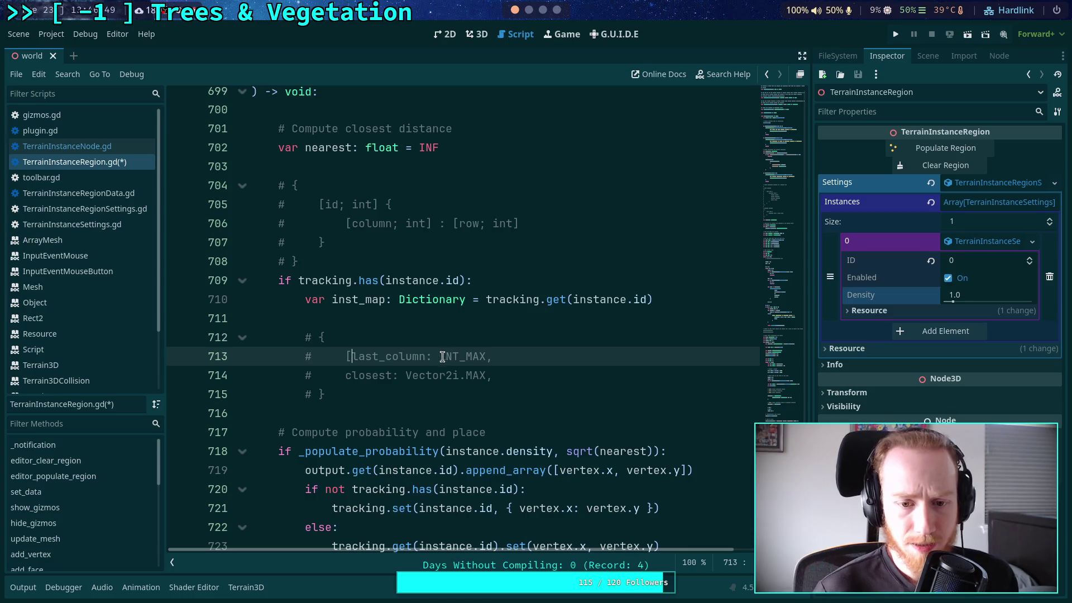
pyautogui.press('BackSpace')
pyautogui.write(';')
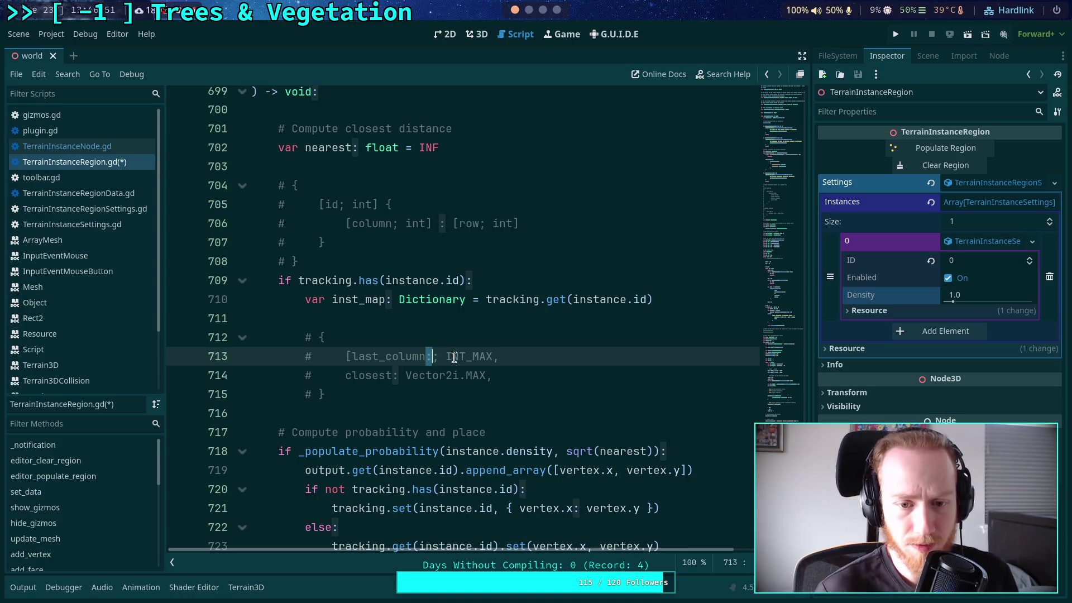
pyautogui.moveTo(438, 356); pyautogui.dragTo(491, 357)
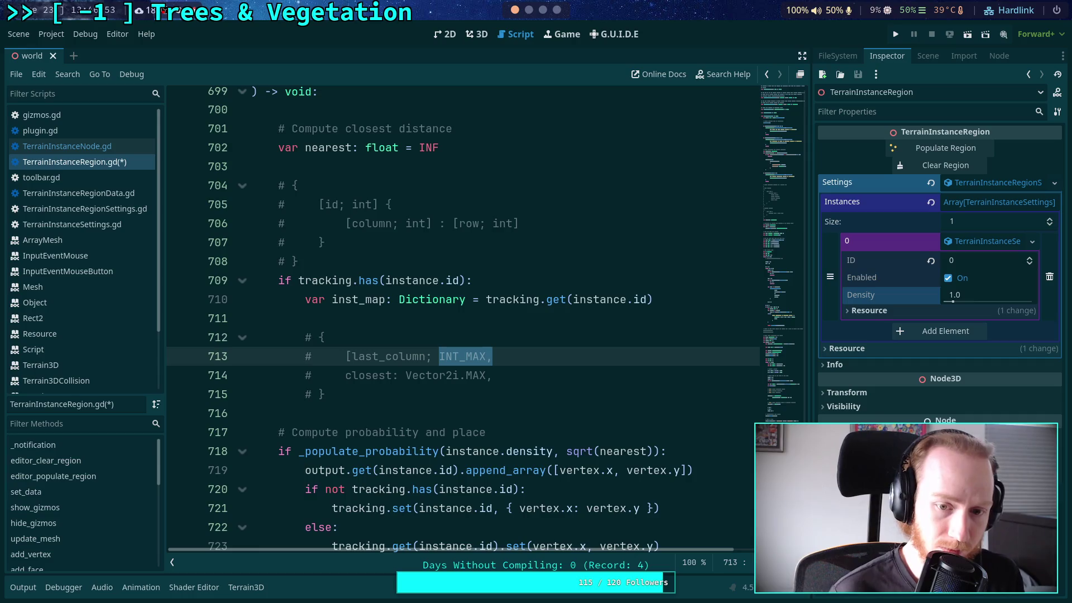
pyautogui.write('int]')
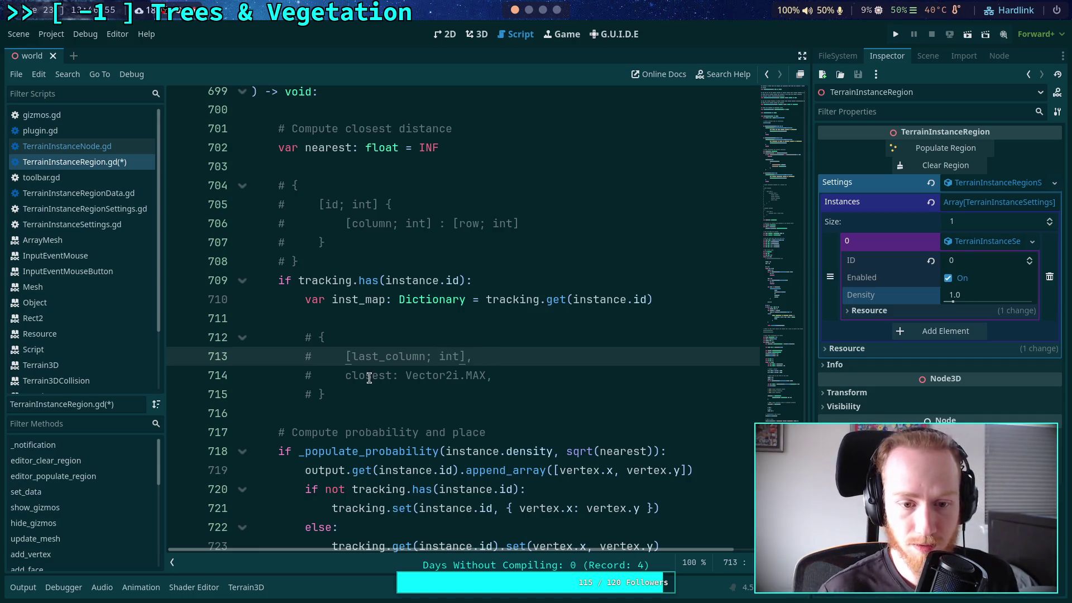
pyautogui.click(344, 375)
pyautogui.write('[')
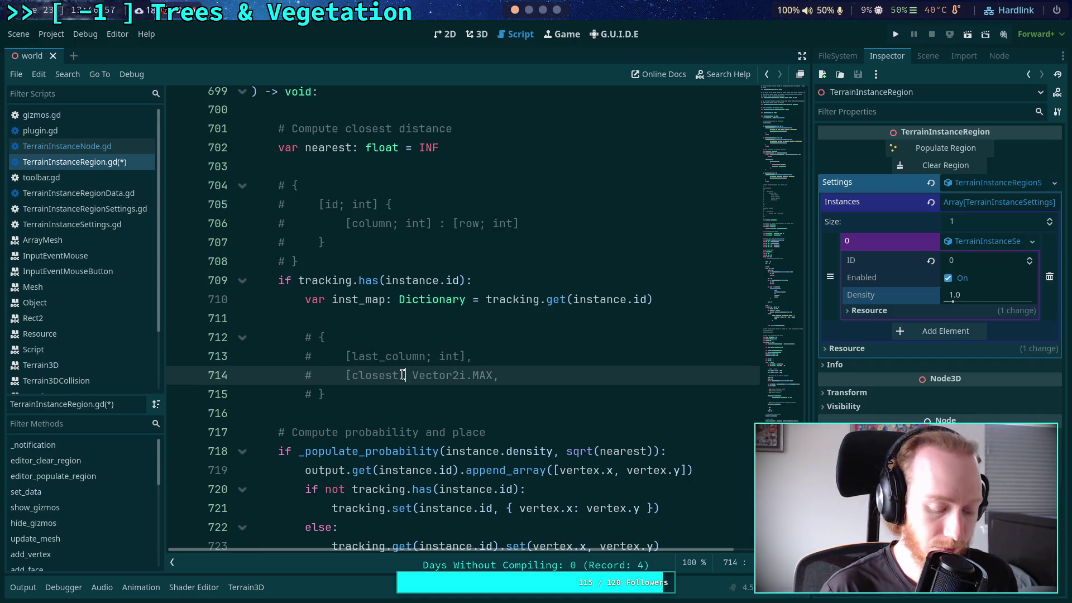
pyautogui.press('Delete')
pyautogui.press('Delete')
pyautogui.press('Delete')
pyautogui.write(']')
pyautogui.click(421, 416)
pyautogui.click(458, 385)
pyautogui.click(439, 316)
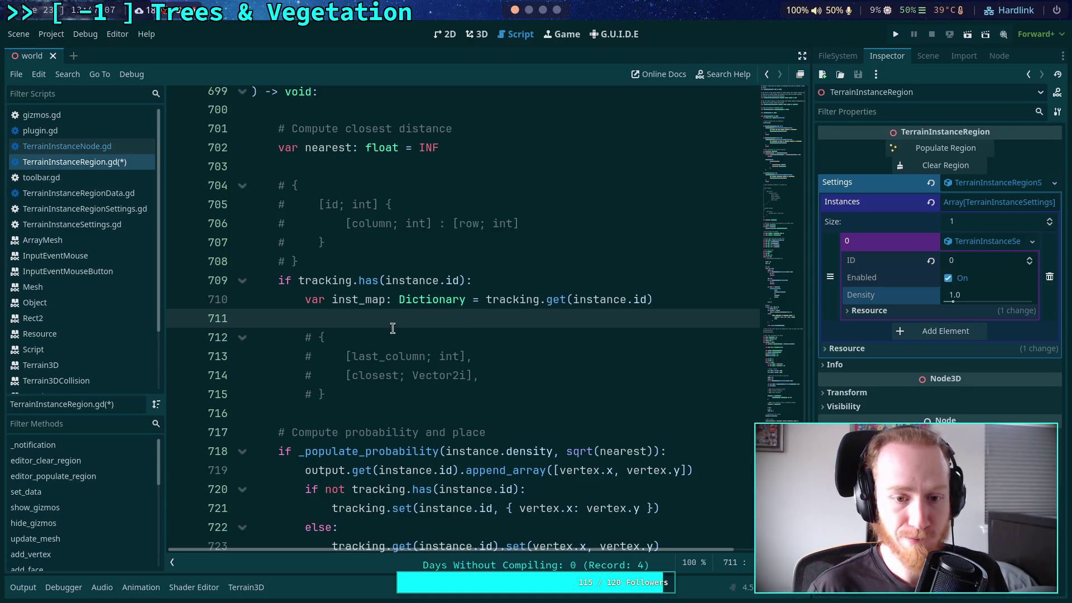
# - Add '# Tracking' and '# Data' heading comments, leaving a new line below the data comment
pyautogui.click(315, 177)
pyautogui.press('Return')
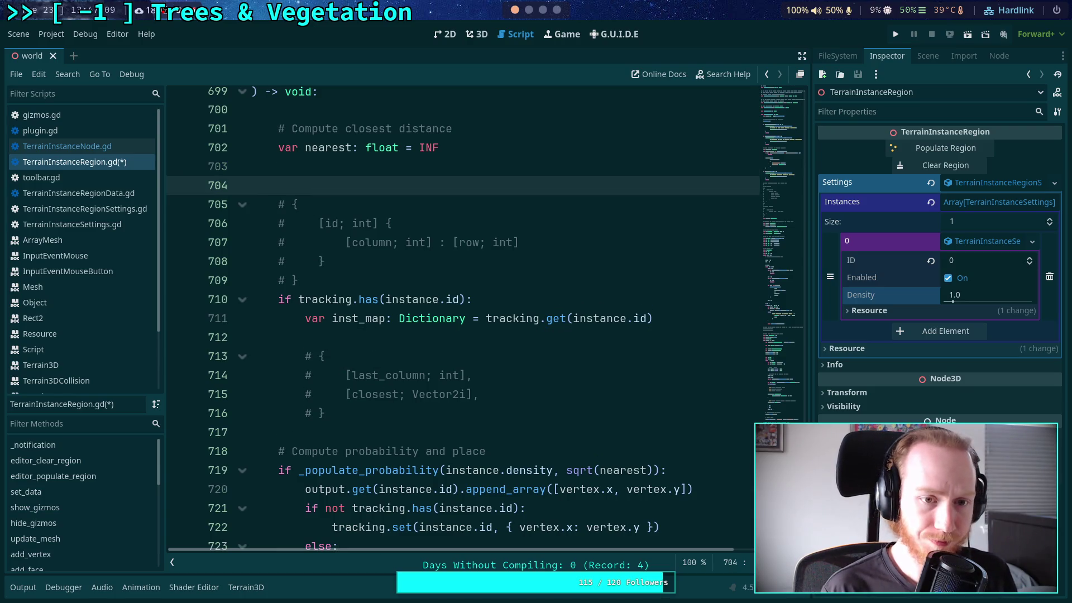
pyautogui.write('# Tracking')
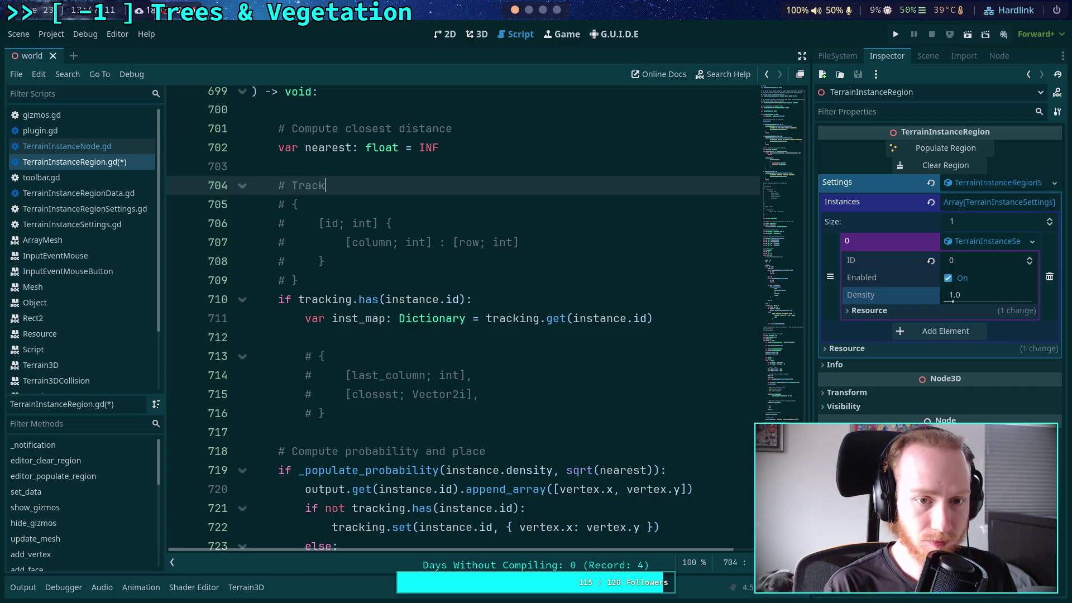
pyautogui.click(342, 325)
pyautogui.click(359, 339)
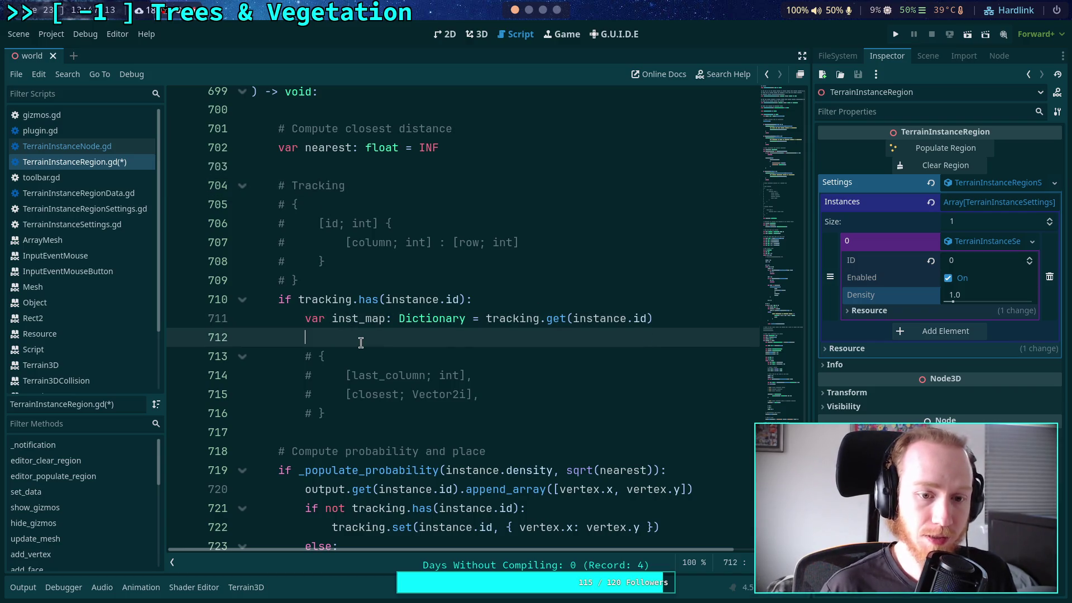
pyautogui.press('Return')
pyautogui.write('# Data')
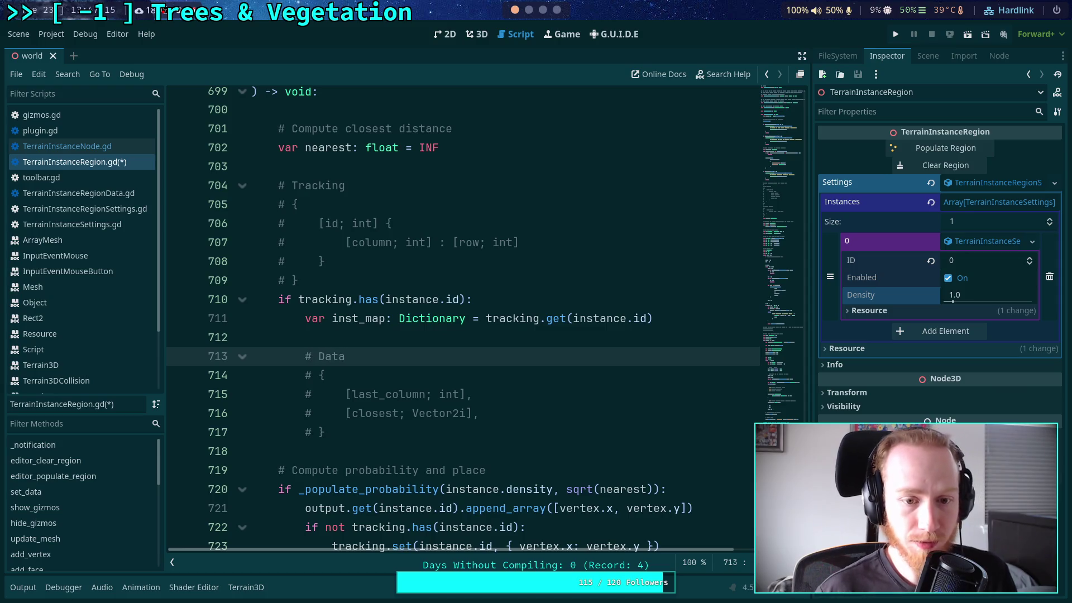
pyautogui.click(383, 433)
pyautogui.press('Return')
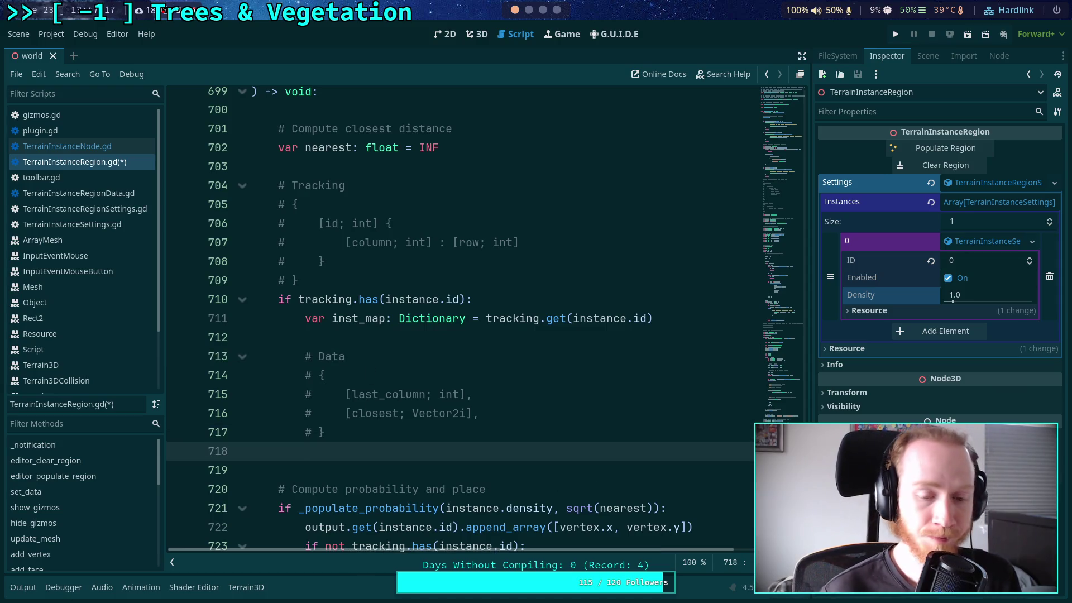
# - Below the Data comment, write the condition 'if vertex.x < data.last_column'
pyautogui.press('Return')
pyautogui.scroll(-1, 526, 407)
pyautogui.write('if')
pyautogui.scroll(1, 522, 371)
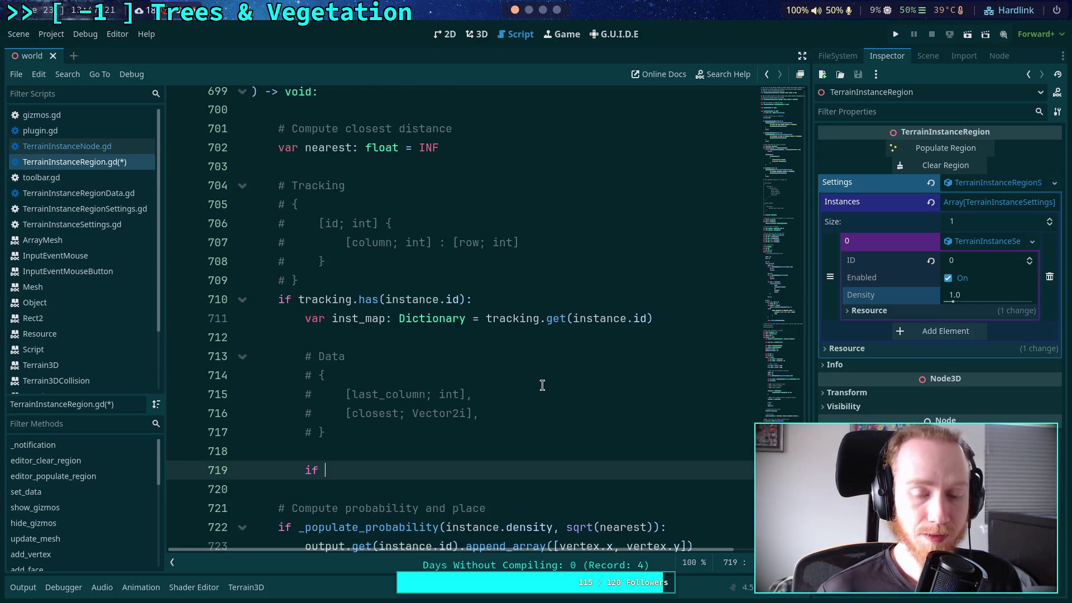
pyautogui.write('v')
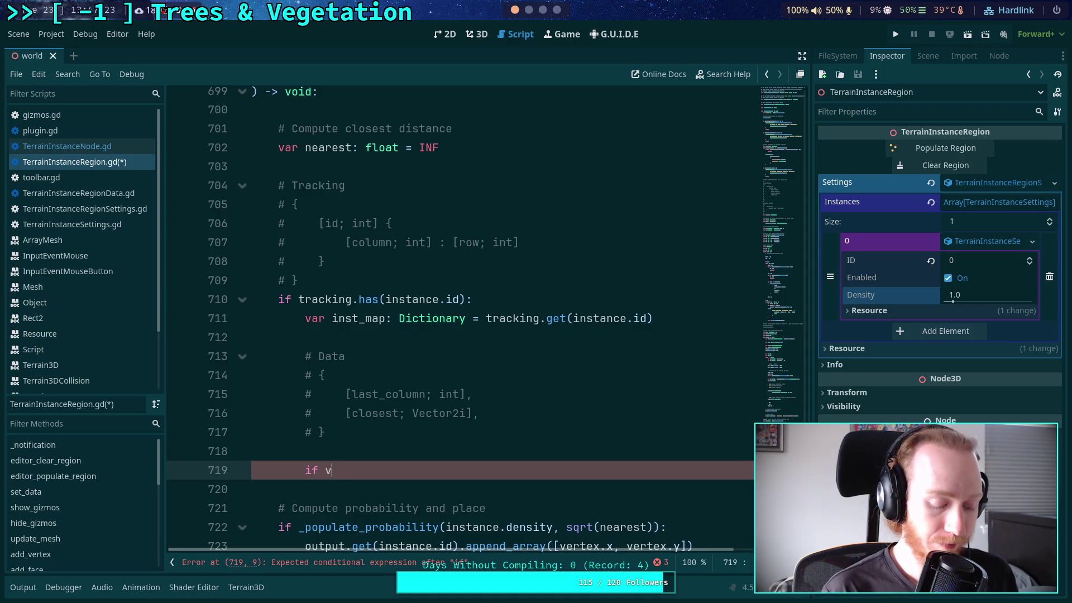
pyautogui.write('ertex.x < data.')
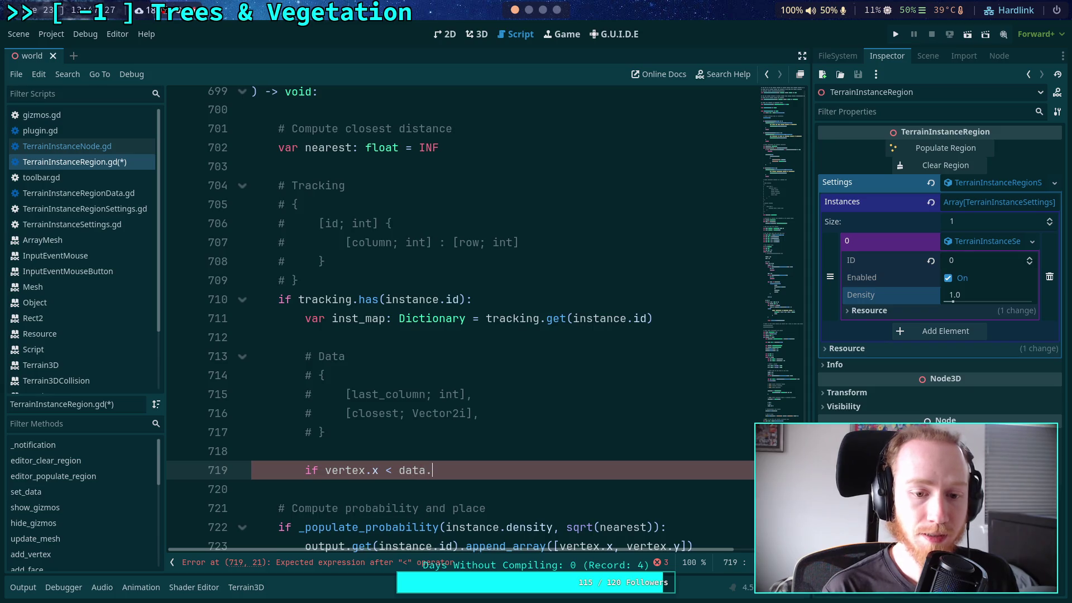
pyautogui.write('last_column:')
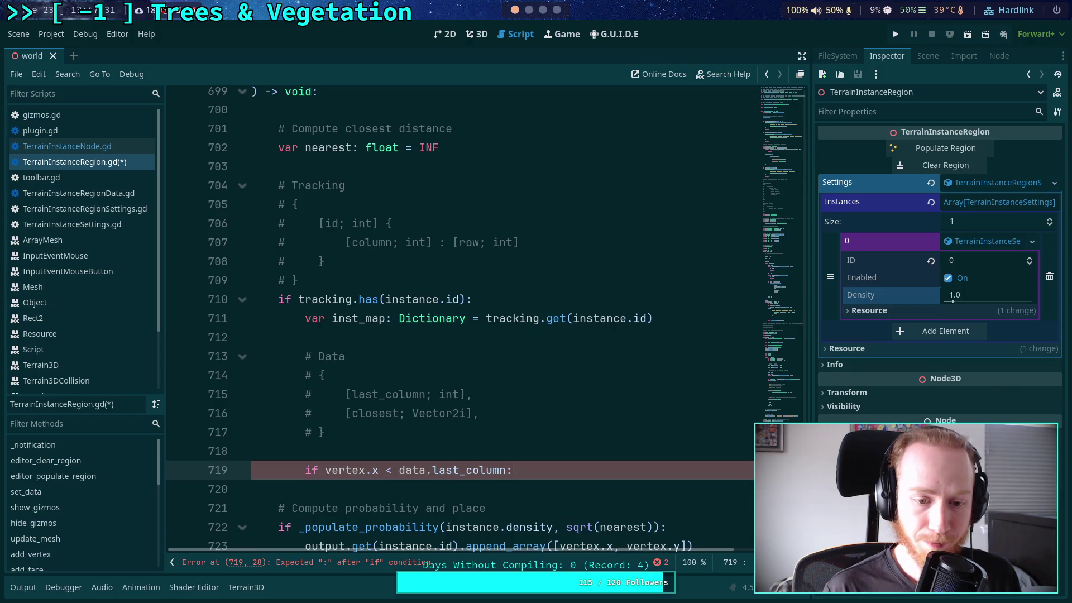
pyautogui.hotkey('ctrl', 'shift', 'Return')
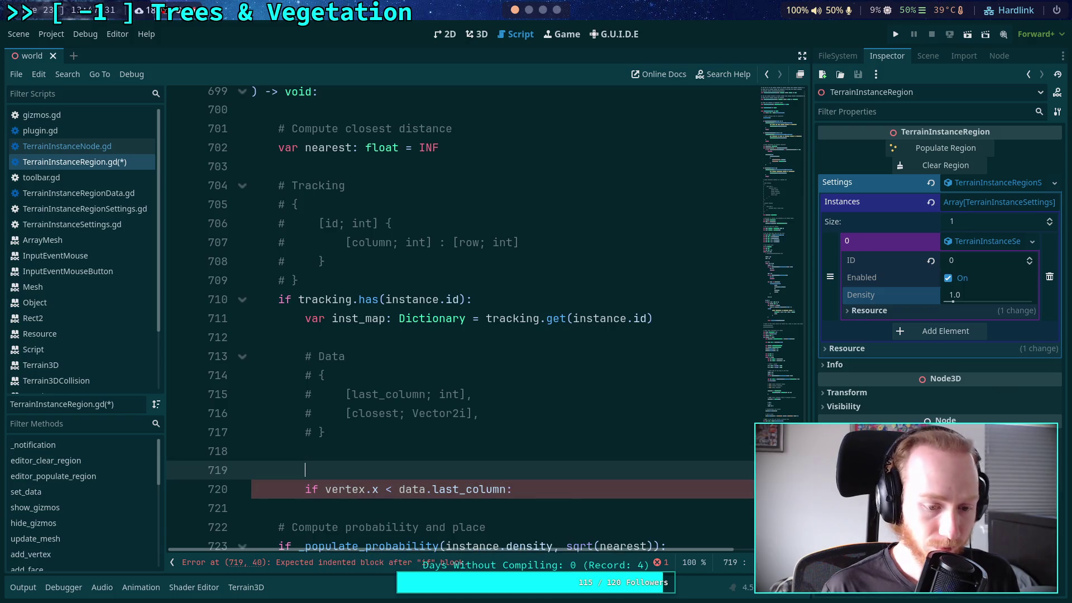
pyautogui.hotkey('ctrl', 'z')
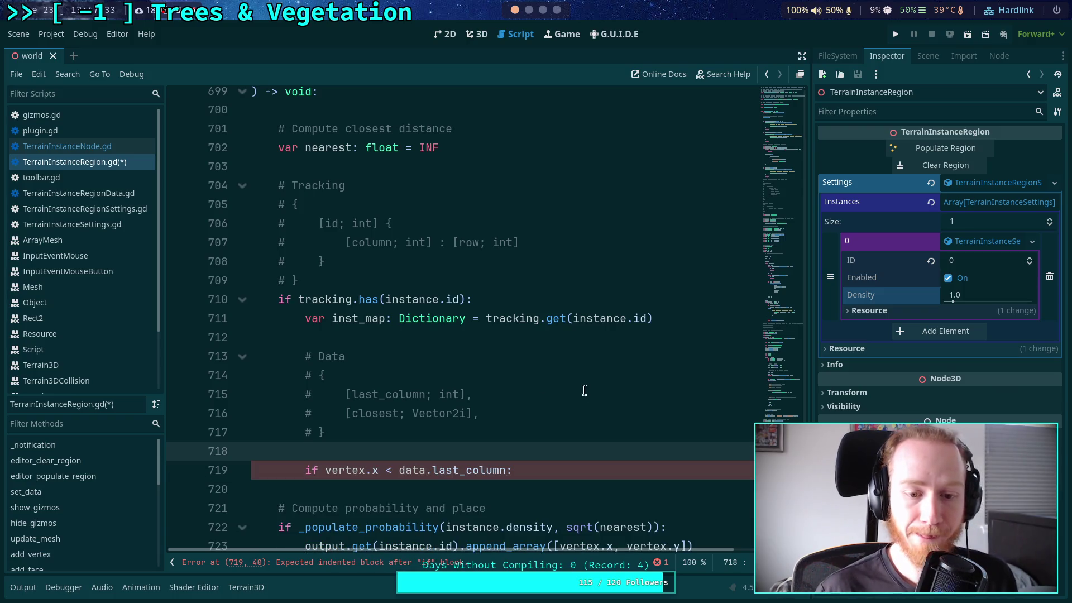
pyautogui.click(528, 470)
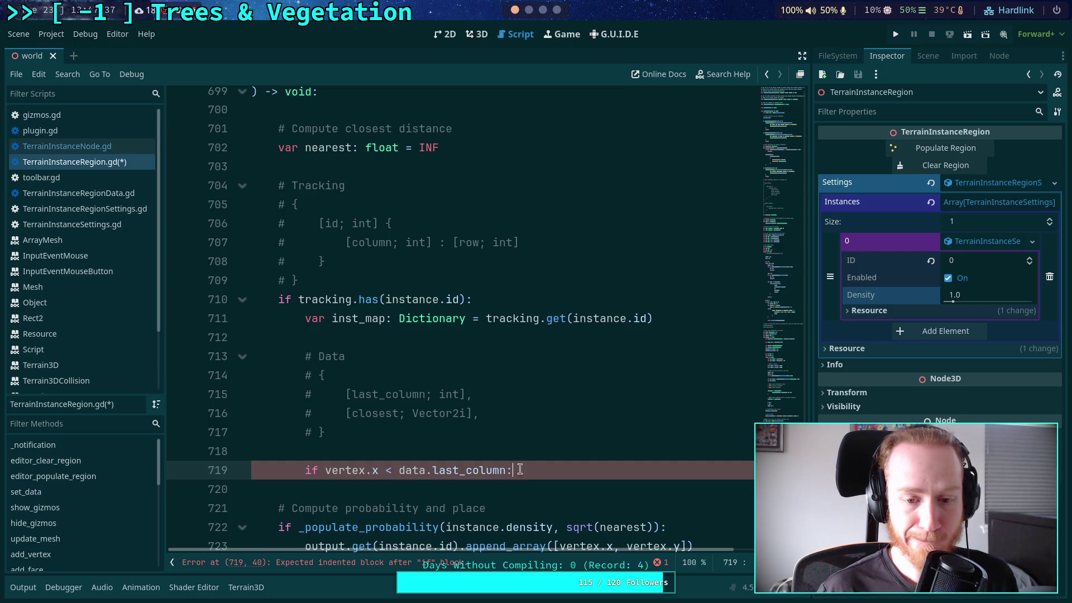
# - Add the comment '# Gone back, must get new closest' inside the if block
pyautogui.scroll(-1, 571, 438)
pyautogui.scroll(-1, 615, 422)
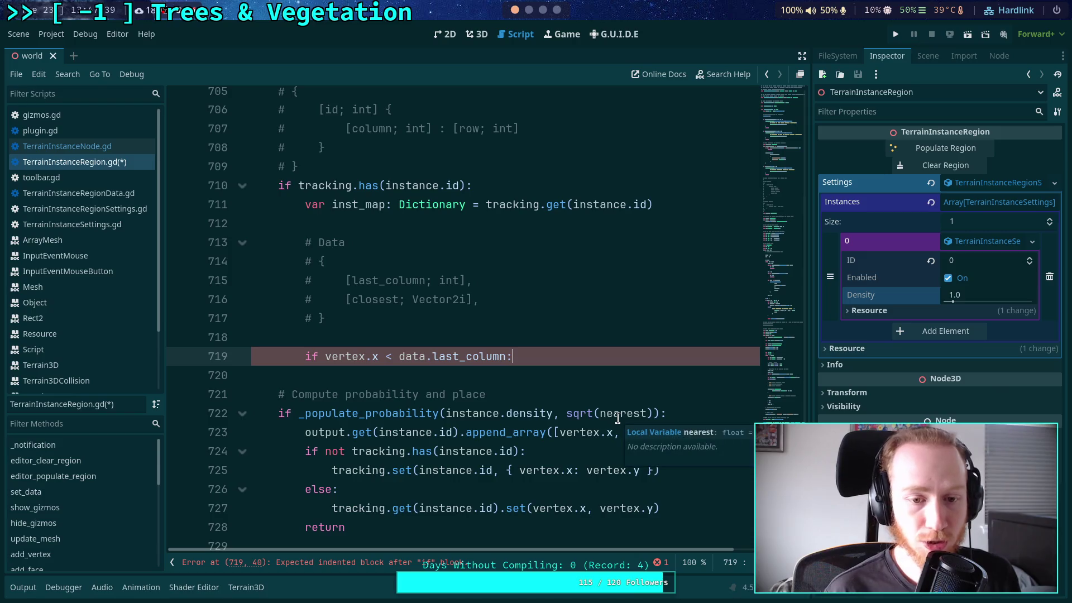
pyautogui.press('Return')
pyautogui.write('#')
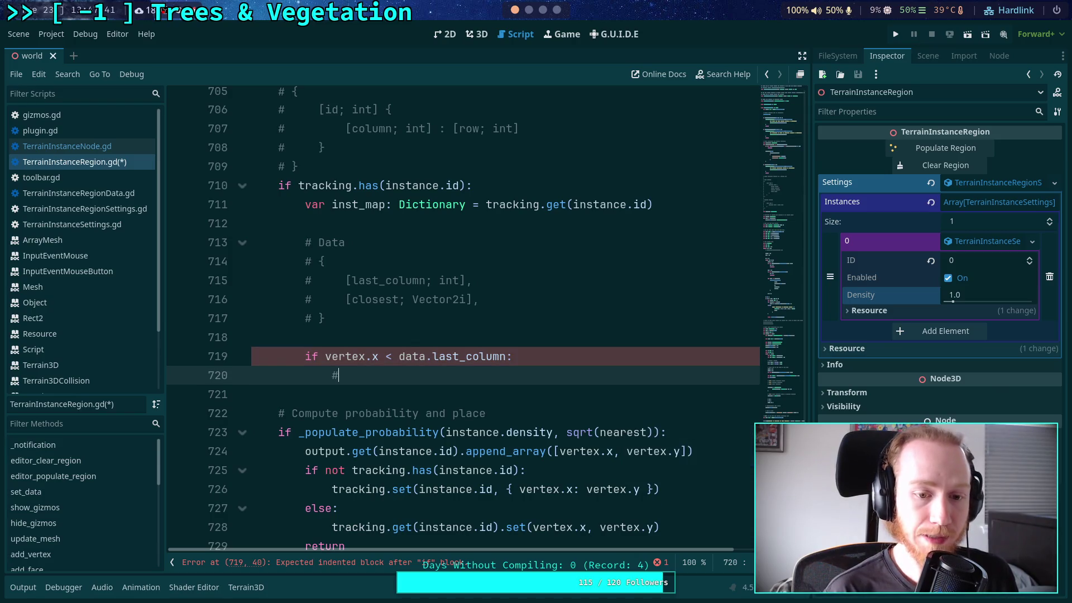
pyautogui.write(' Gone back')
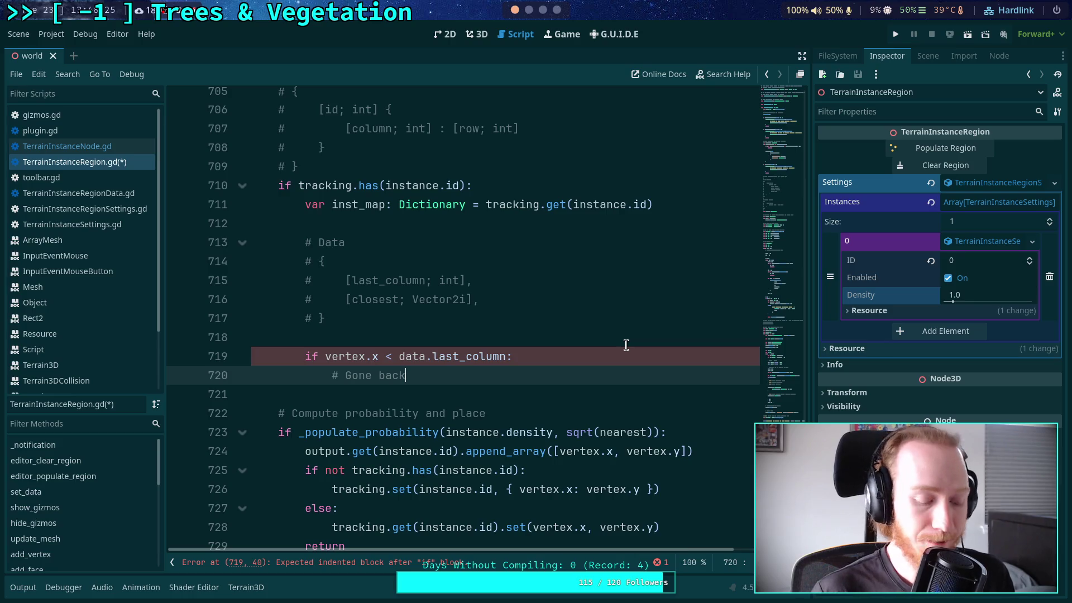
pyautogui.write(', must ')
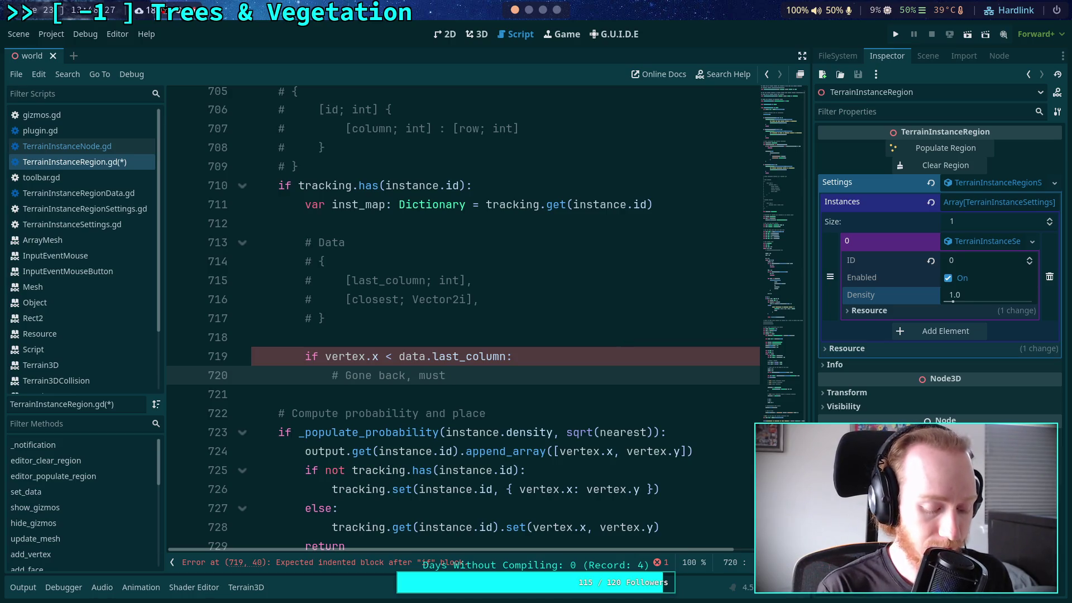
pyautogui.write('get new closest')
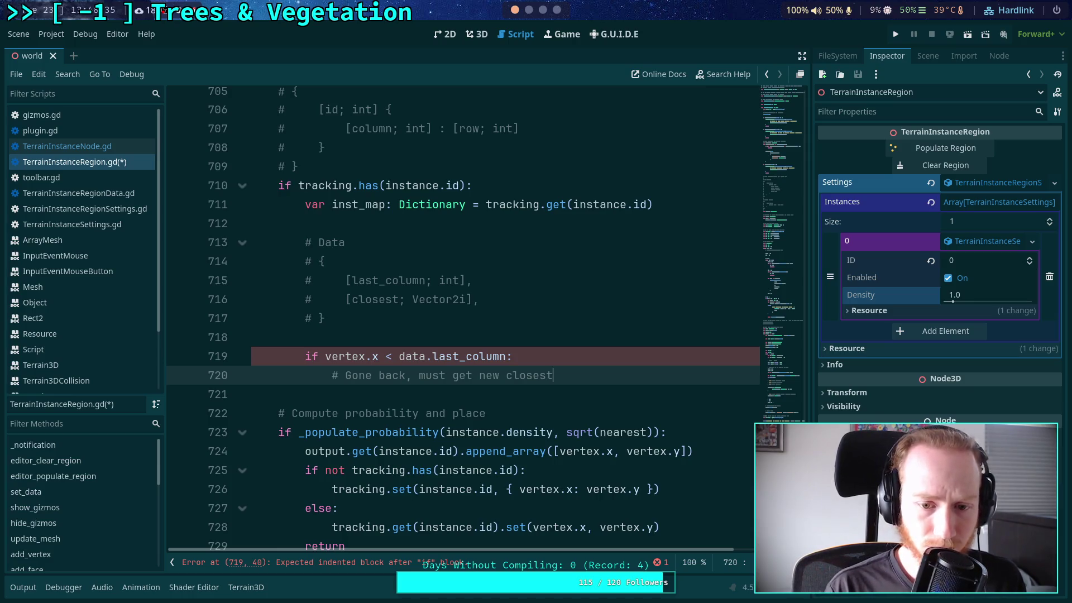
pyautogui.press('Return')
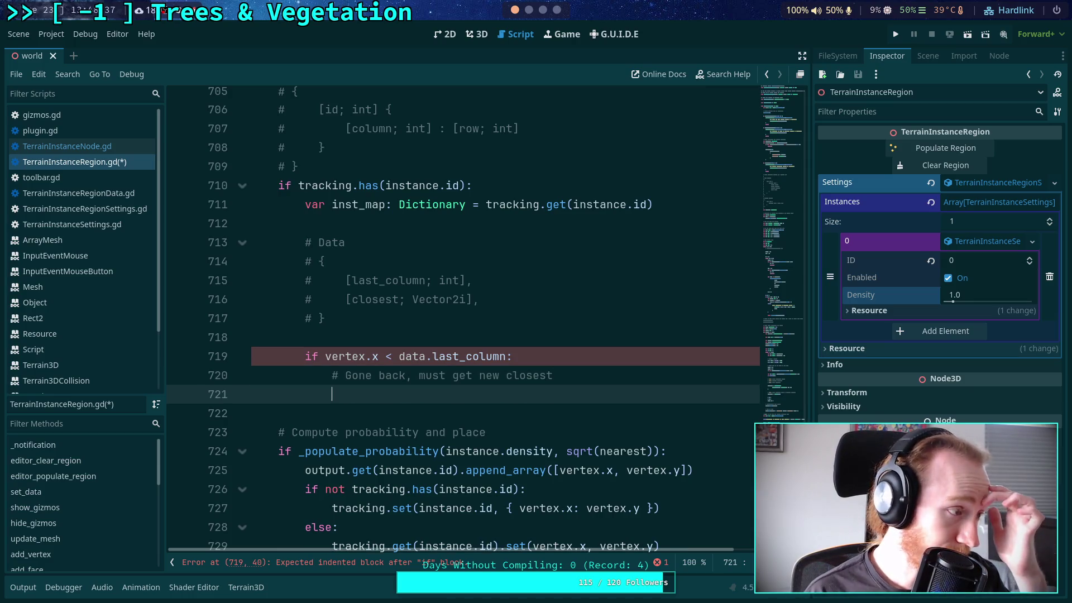
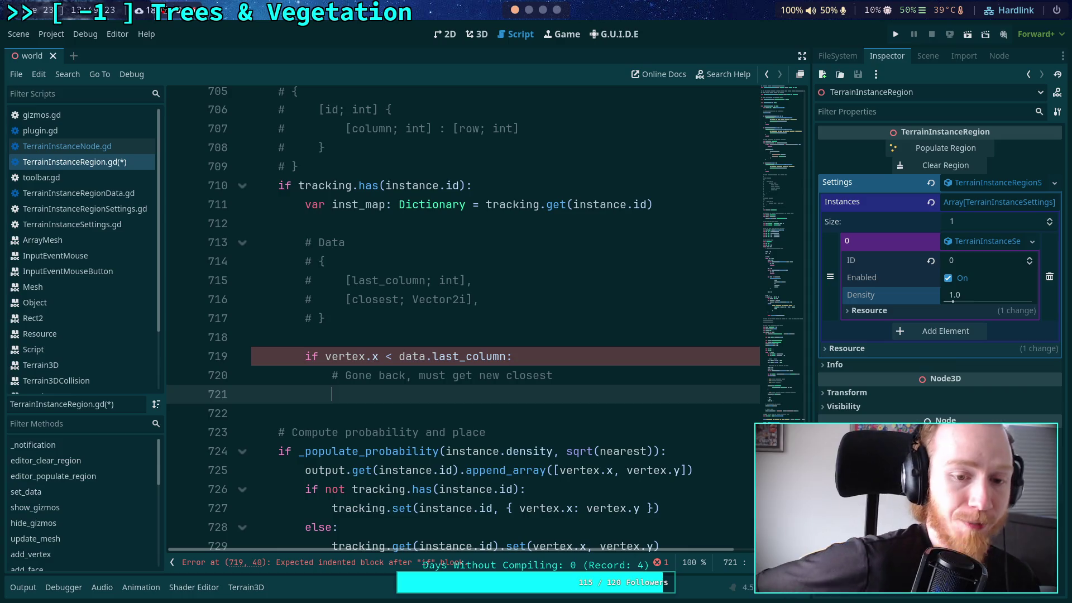
# - Write data.last_column = vertex.x and data.closest = closest in the gone-back branch
pyautogui.write('data.last_column = vertex')
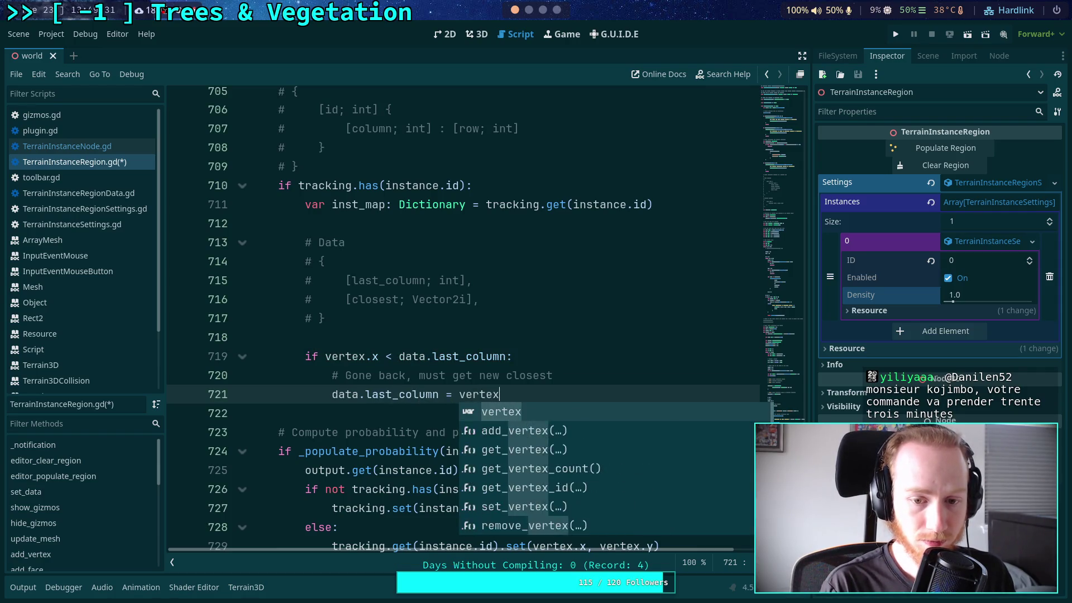
pyautogui.write('.x')
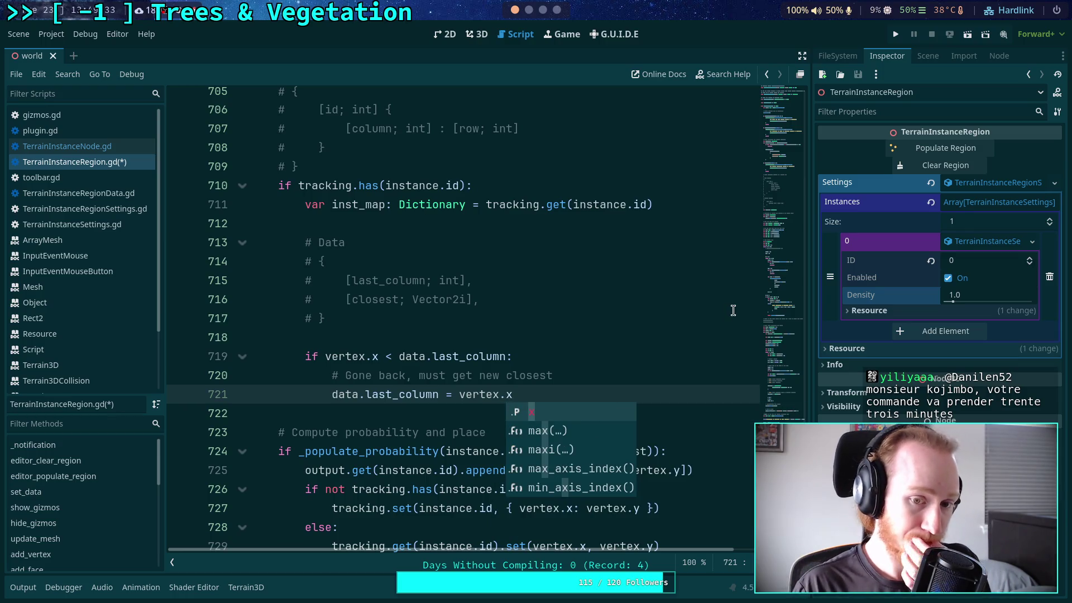
pyautogui.press('Escape')
pyautogui.press('Return')
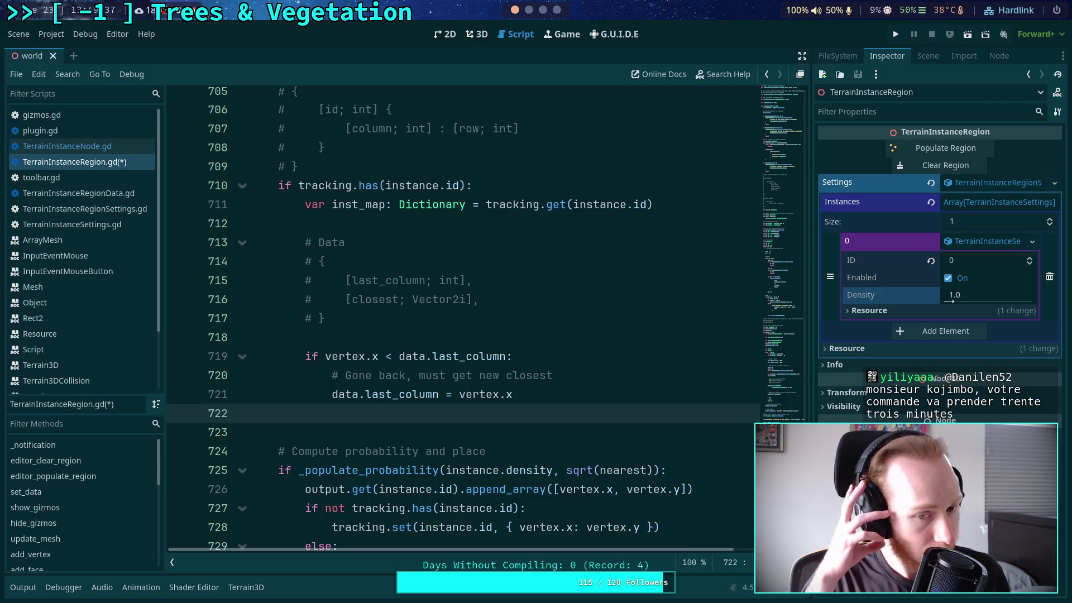
pyautogui.press('Up')
pyautogui.press('Return')
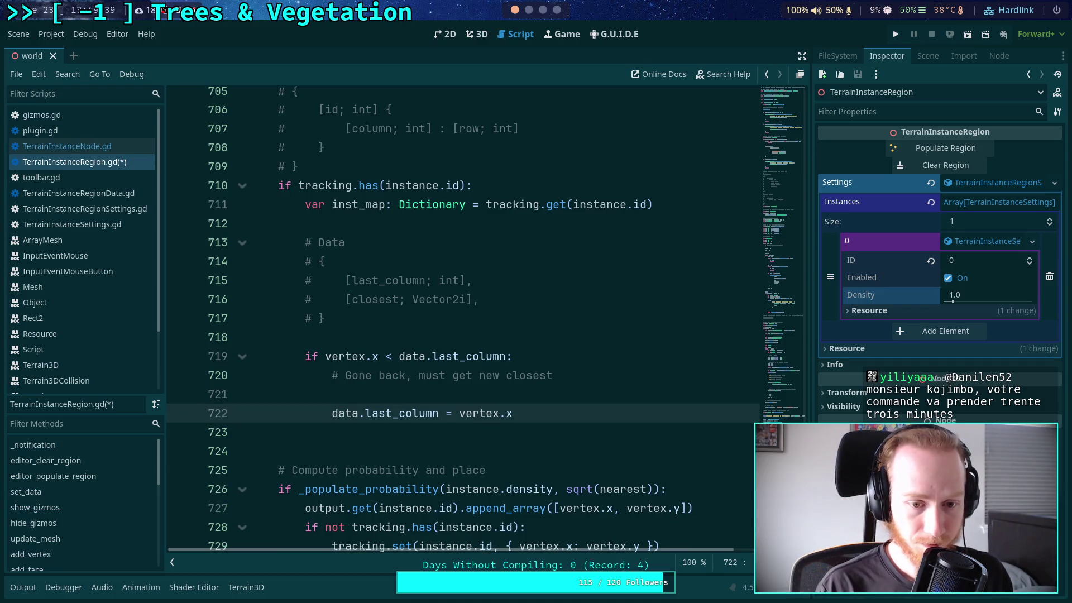
pyautogui.press('Down')
pyautogui.write('data.')
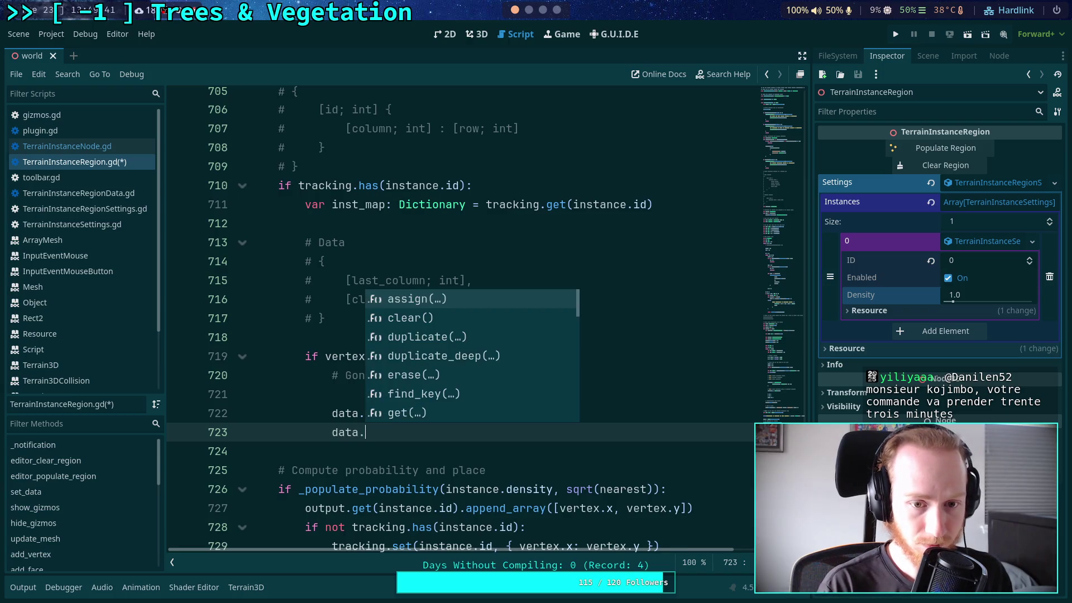
pyautogui.write('closest = ')
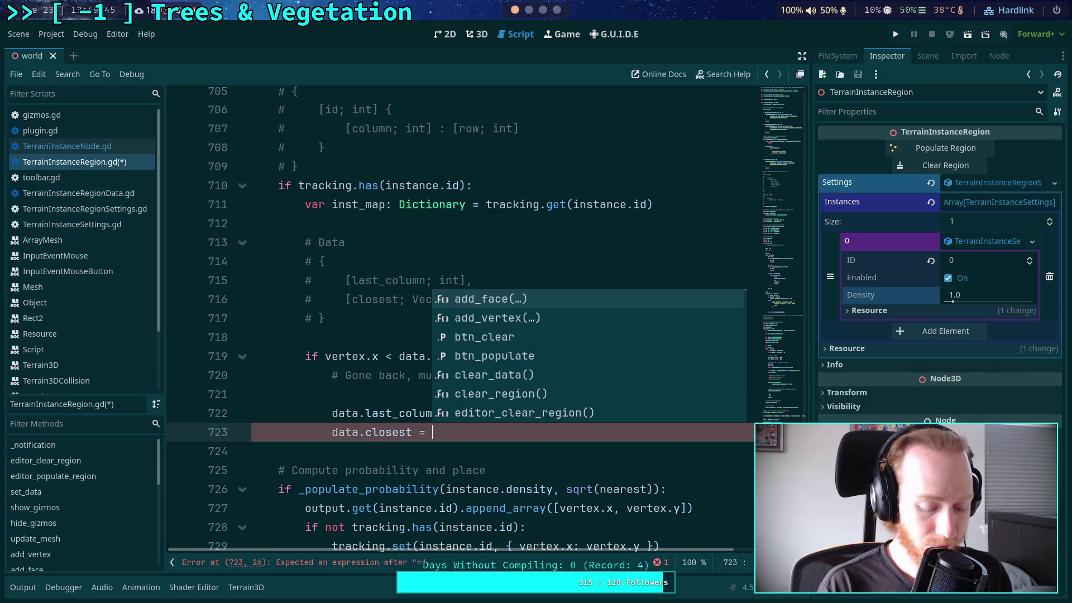
pyautogui.write('closest')
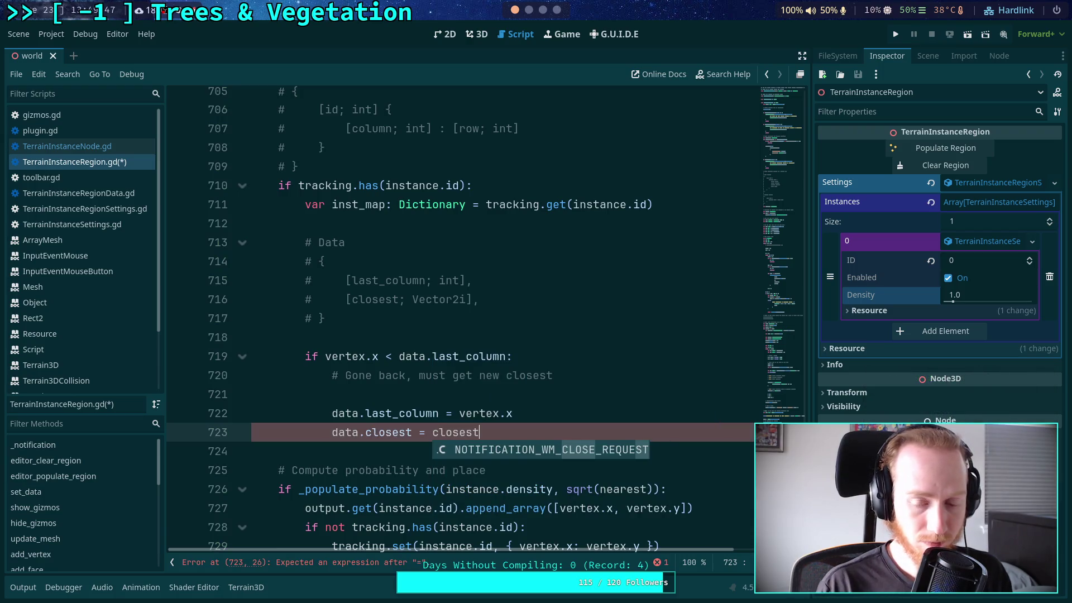
# - Declare var closest: Vector2i = Vector2i.MAX above those two assignments
pyautogui.click(572, 413)
pyautogui.scroll(3, 575, 407)
pyautogui.scroll(-3, 575, 406)
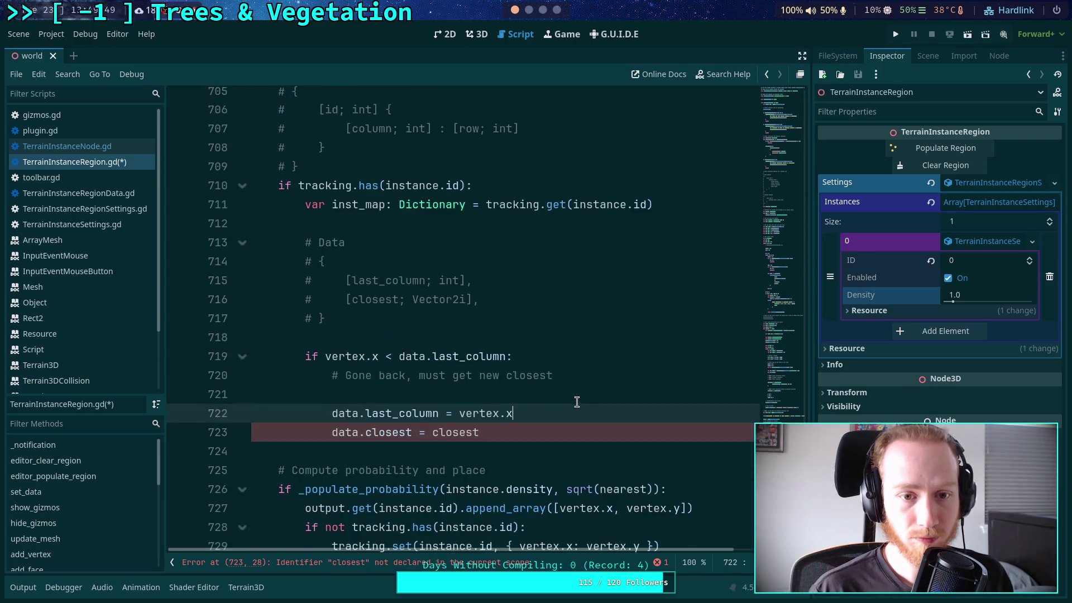
pyautogui.click(607, 391)
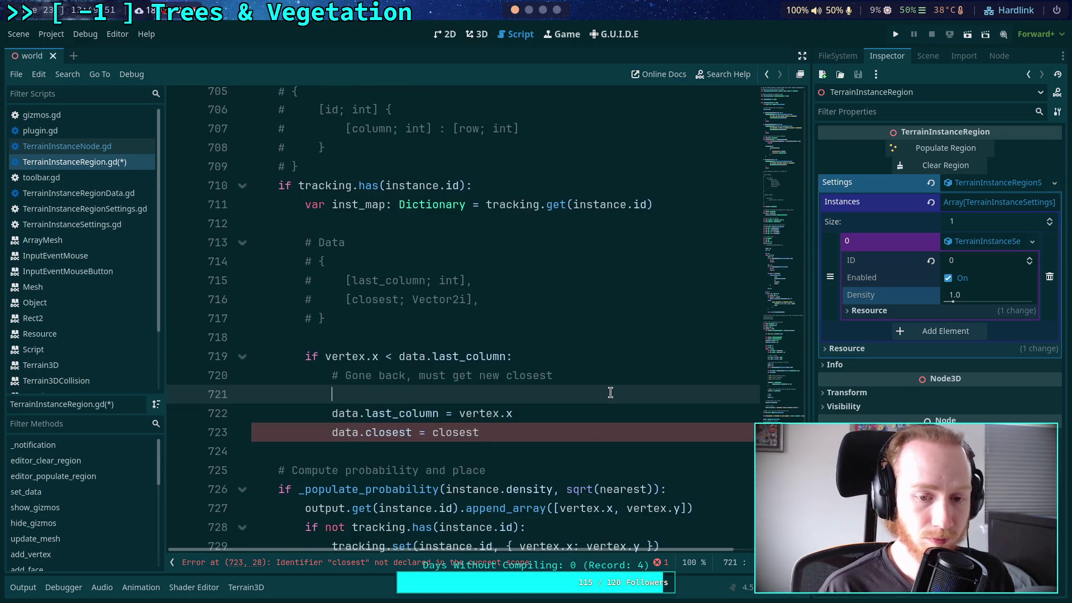
pyautogui.press('Return')
pyautogui.press('Up')
pyautogui.write('var ')
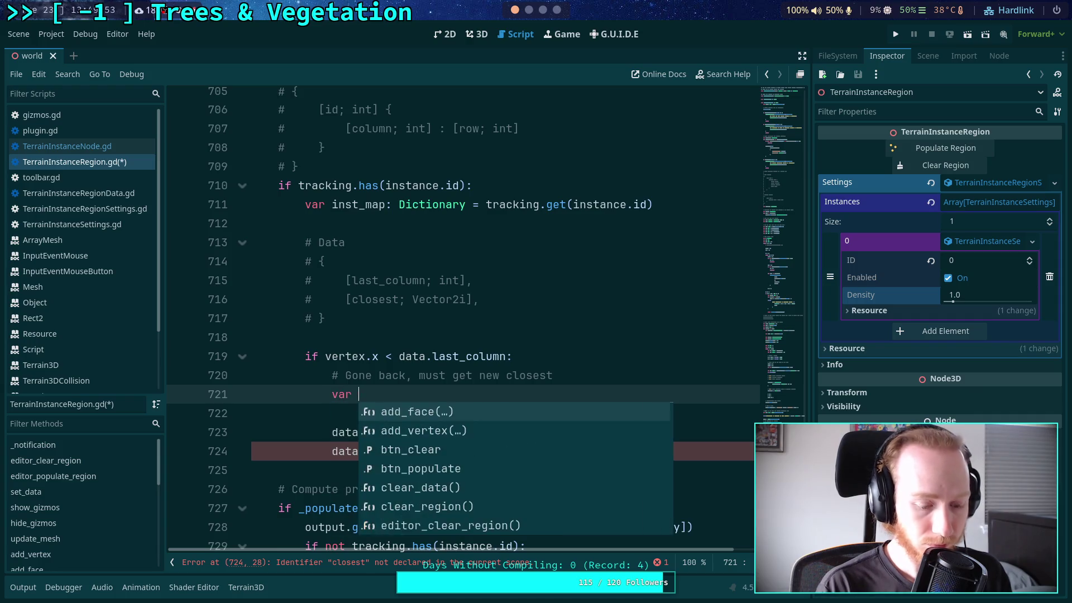
pyautogui.write('closes')
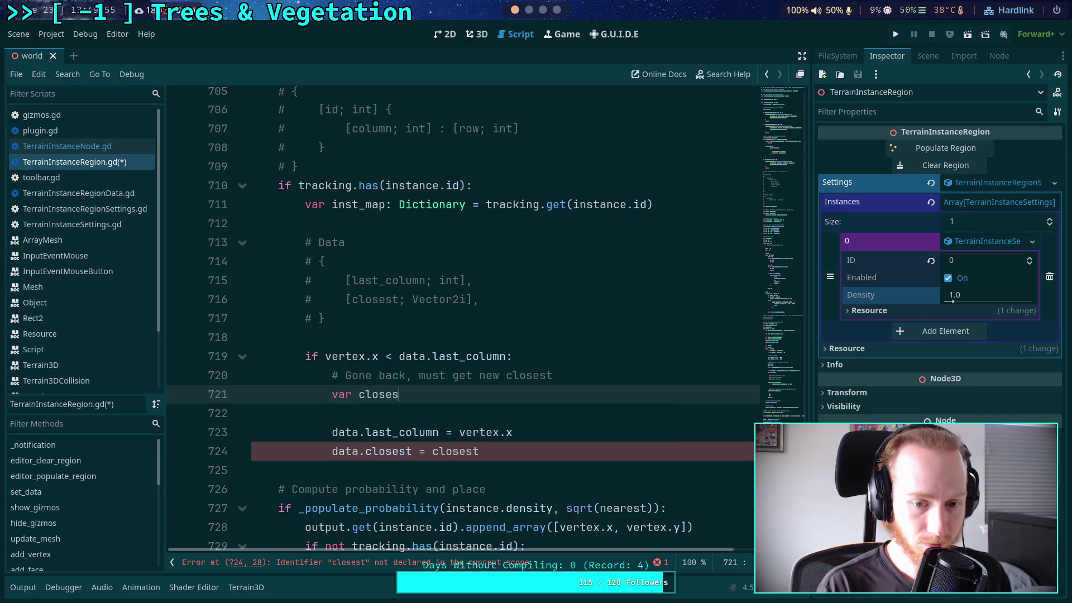
pyautogui.write('t: Vector2i ')
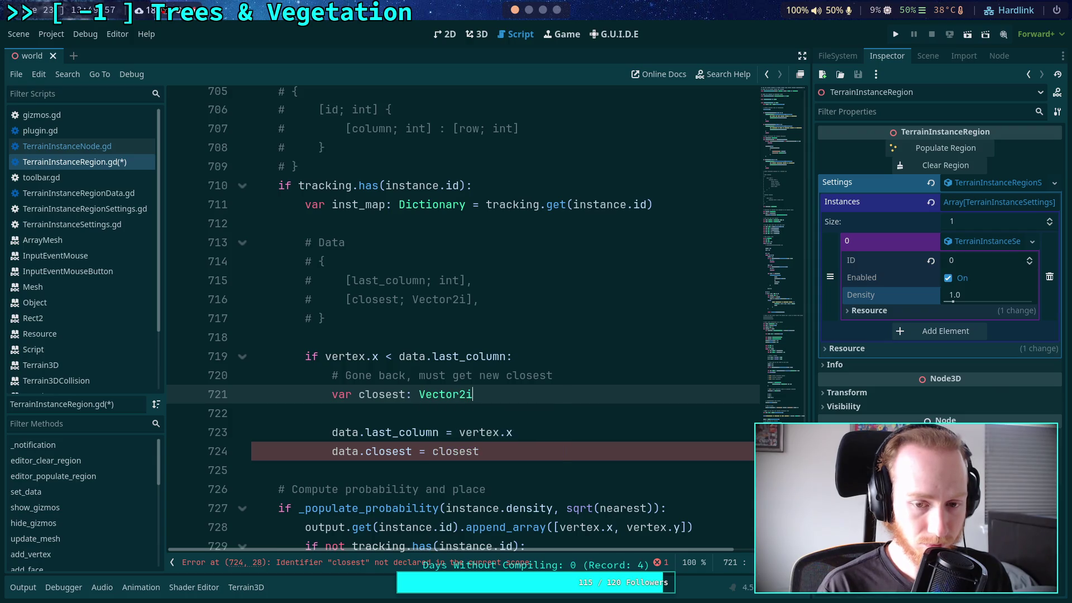
pyautogui.write('= V')
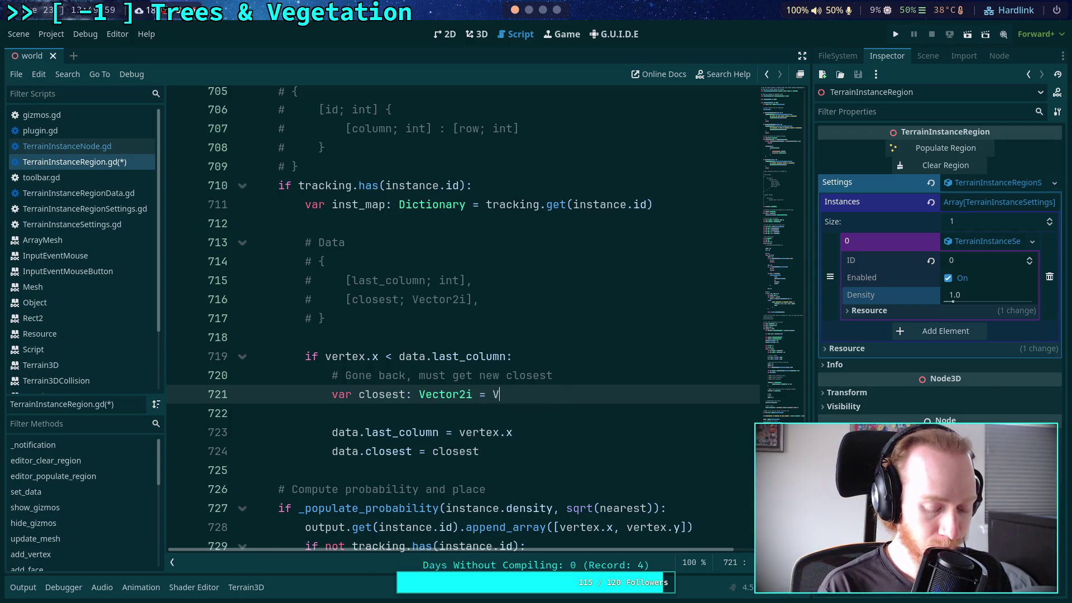
pyautogui.write('ector2i.MAX')
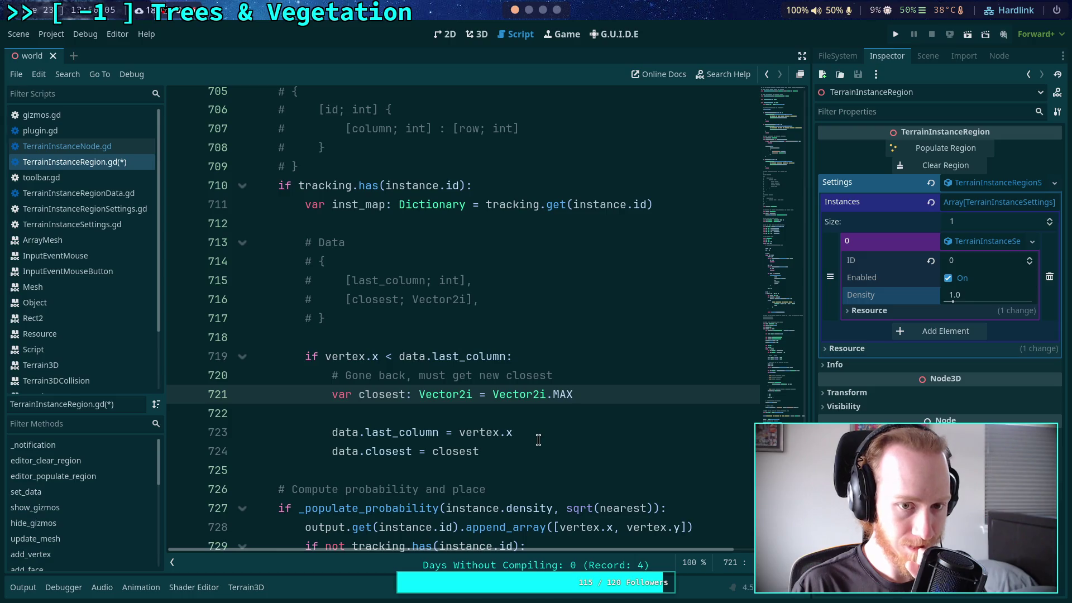
pyautogui.click(465, 334)
# - Insert blank lines above the vertex.x check and add data.closest = vertex before the else branch's return
pyautogui.press('Return')
pyautogui.press('Return')
pyautogui.press('Up')
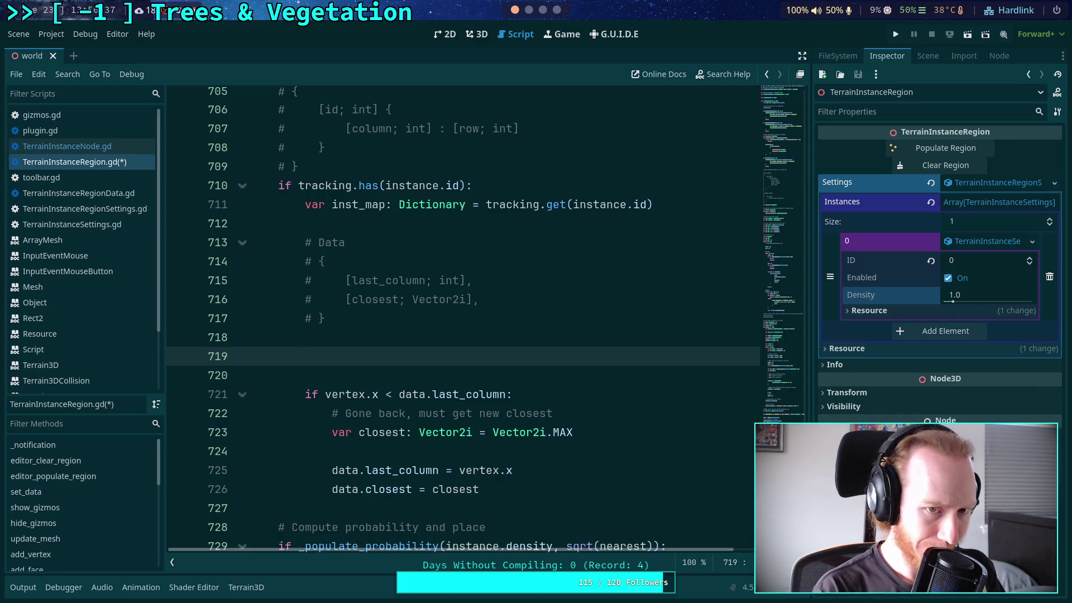
pyautogui.scroll(4, 423, 324)
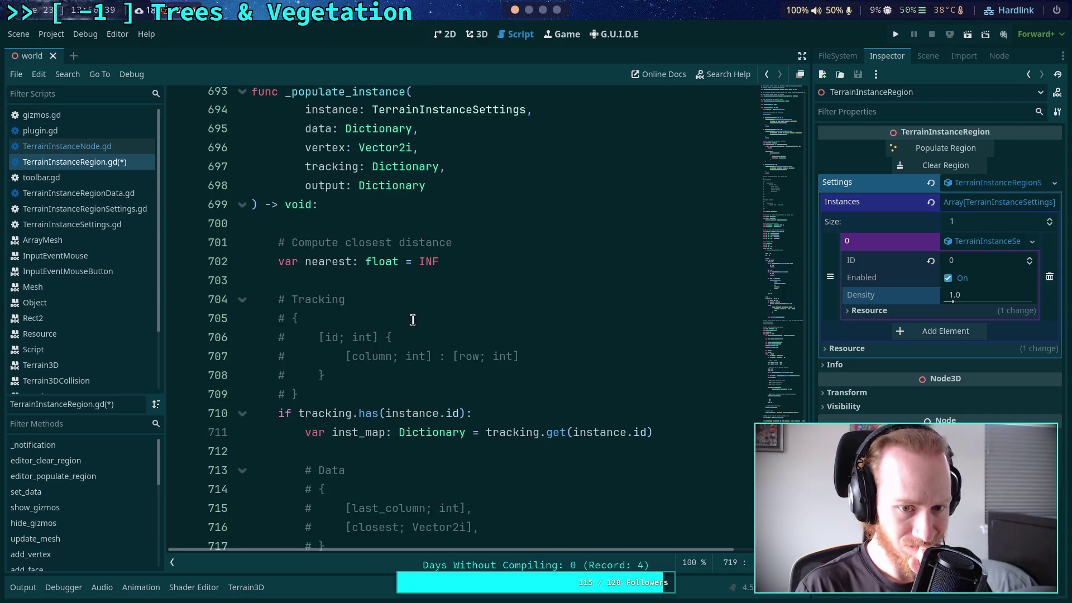
pyautogui.scroll(-2, 411, 317)
pyautogui.click(293, 300)
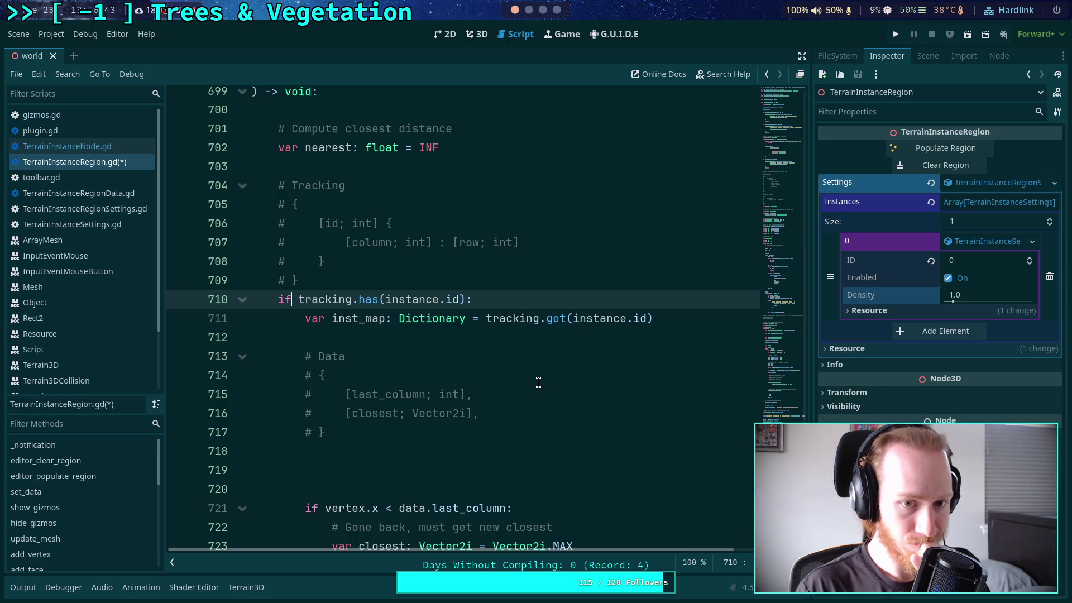
pyautogui.scroll(-7, 538, 382)
pyautogui.click(691, 353)
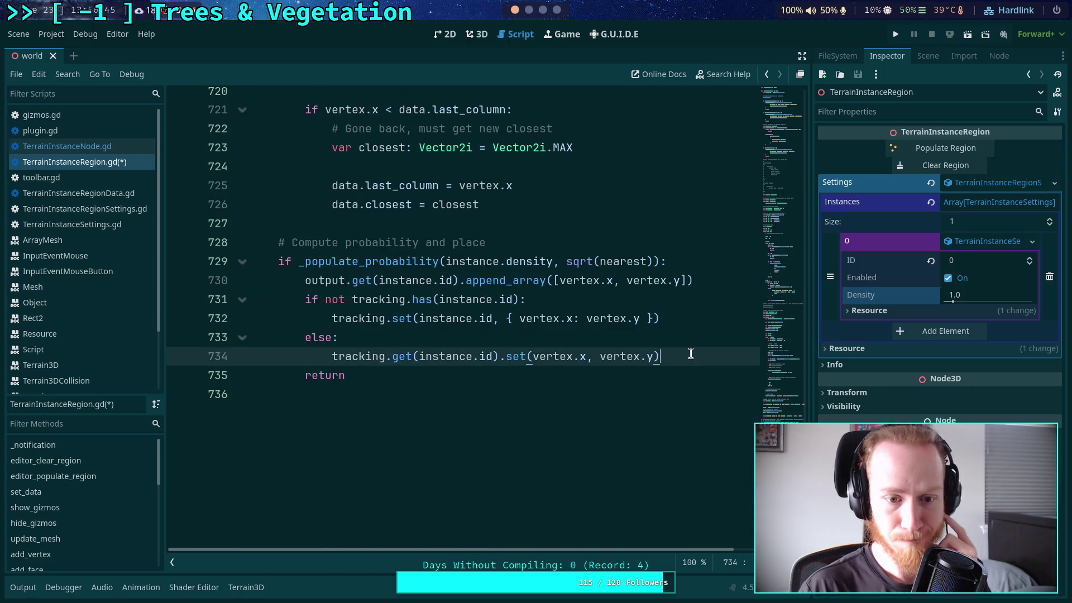
pyautogui.press('Return')
pyautogui.write('data')
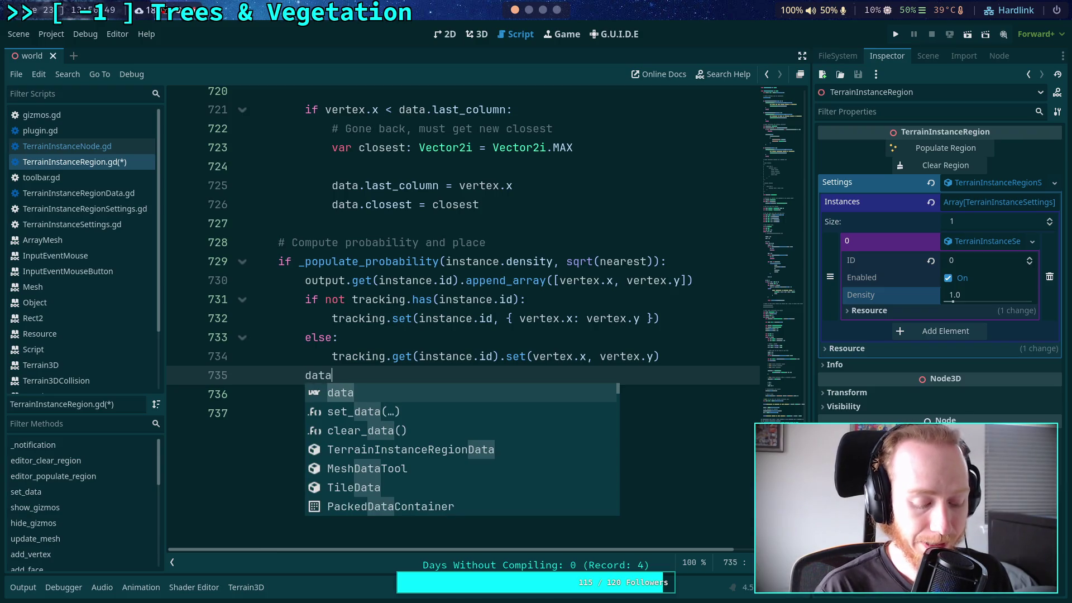
pyautogui.write('.')
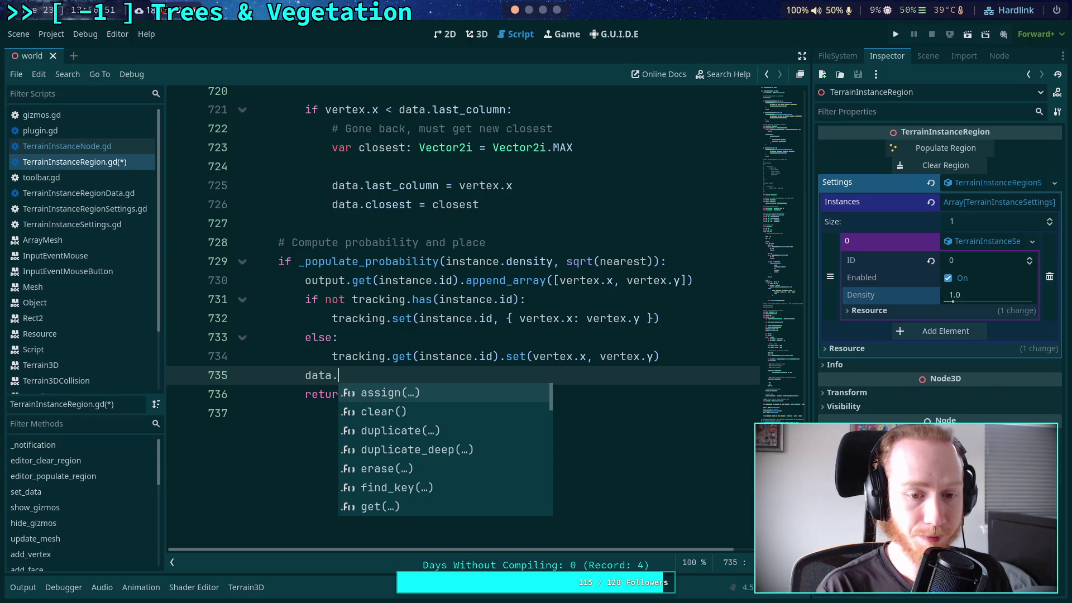
pyautogui.write('closest')
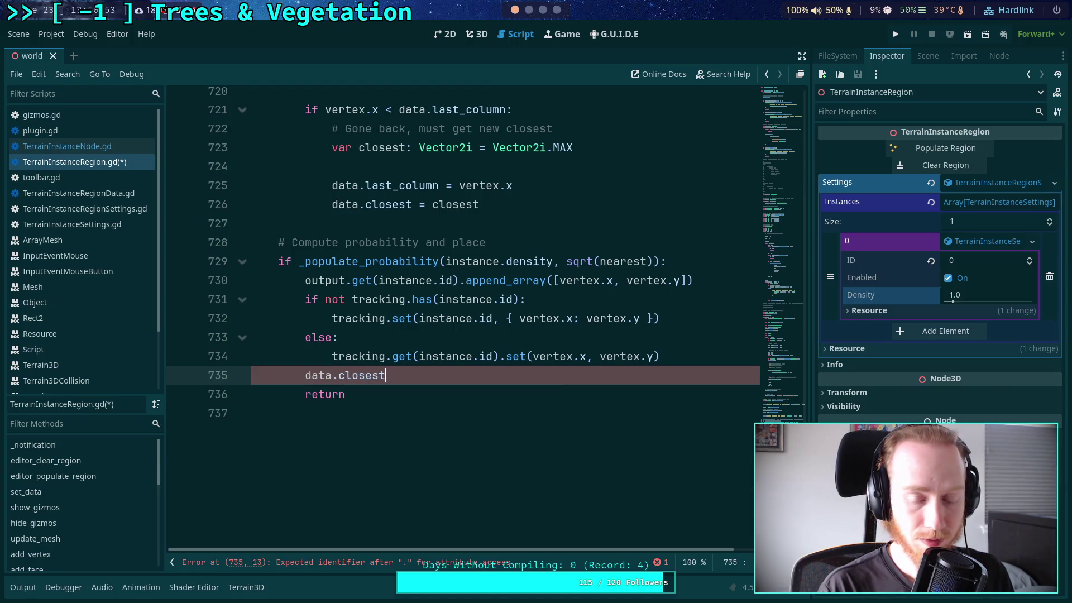
pyautogui.write(' = vertex')
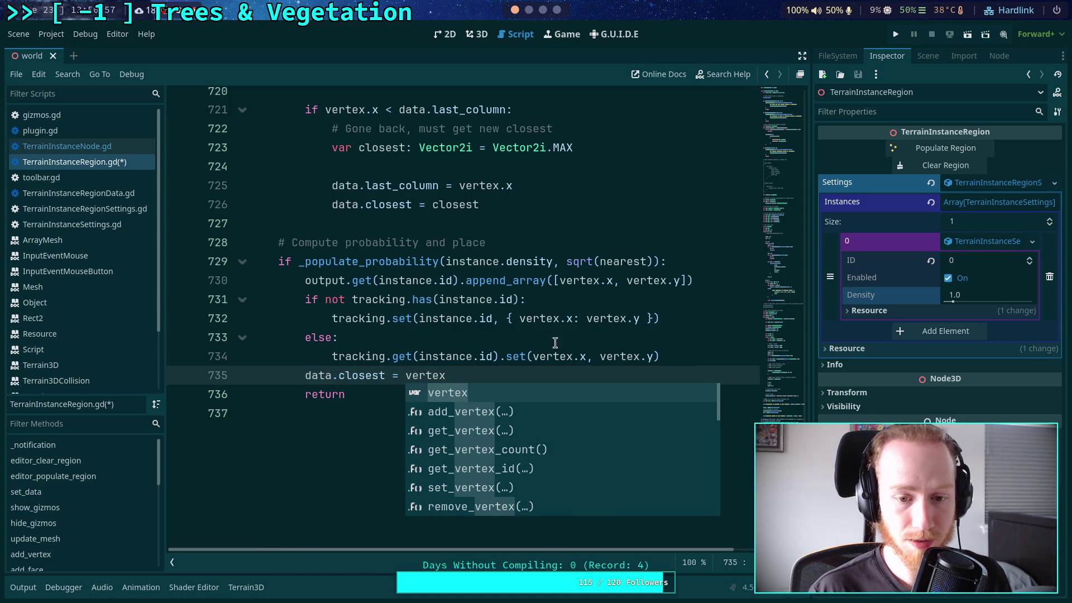
# - Add data.last_column = vertex.x directly below data.closest = vertex
pyautogui.scroll(10, 515, 366)
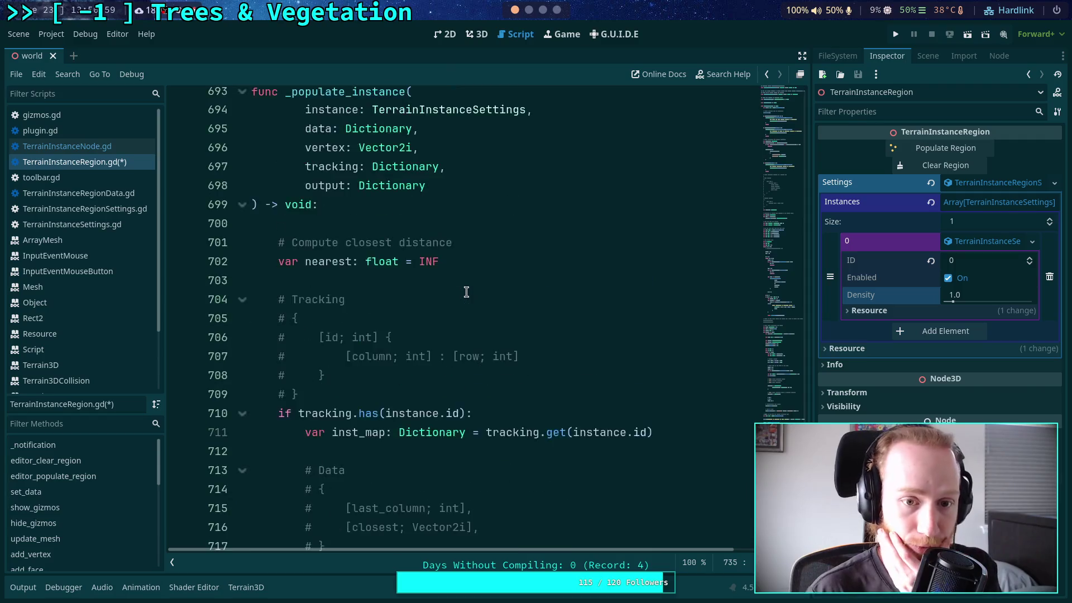
pyautogui.scroll(-10, 466, 292)
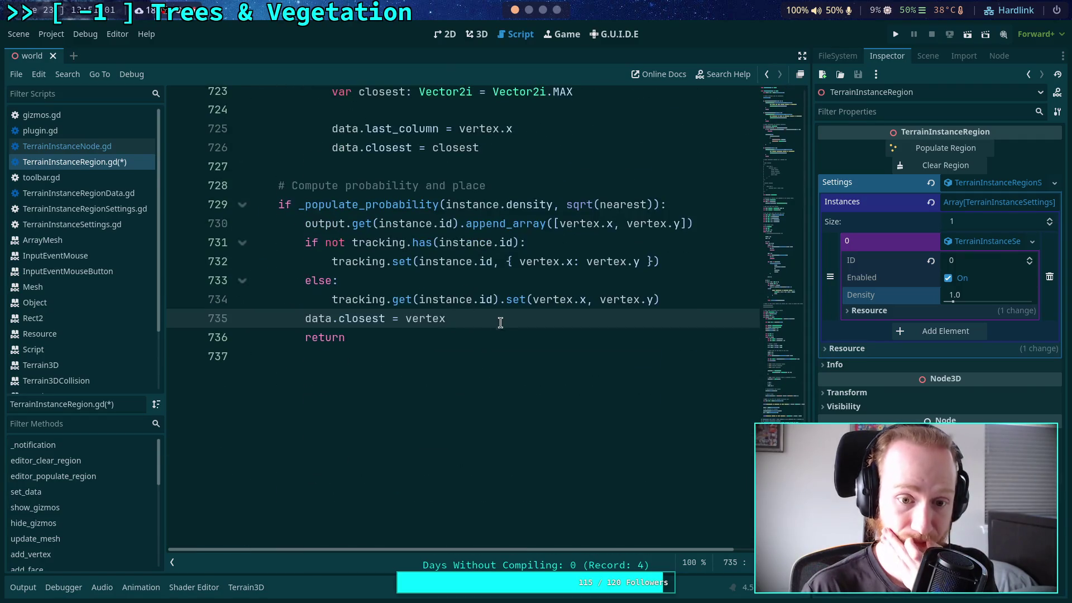
pyautogui.press('Return')
pyautogui.write('data.')
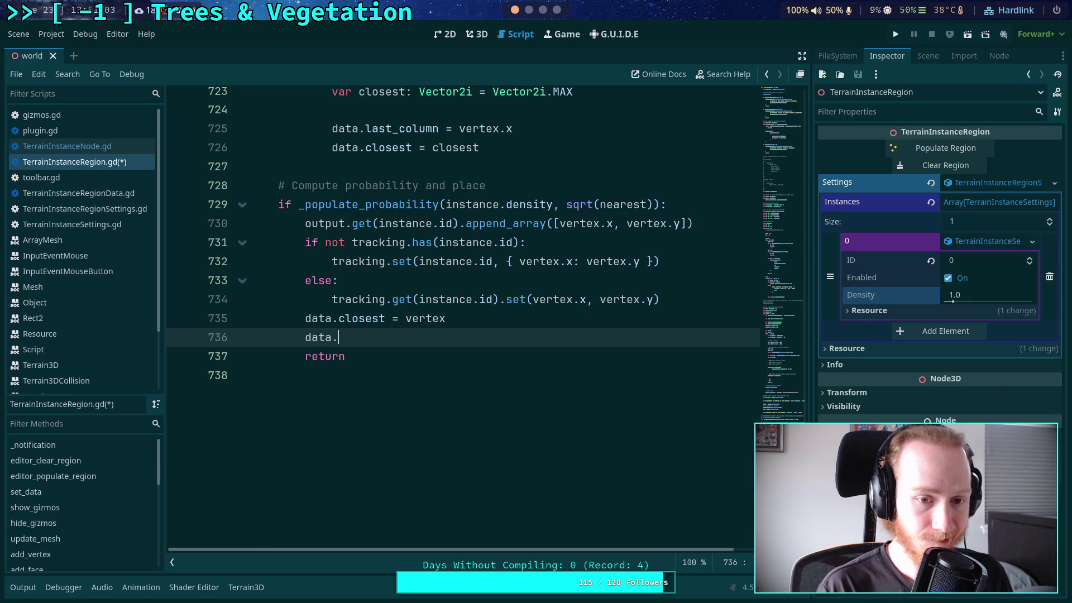
pyautogui.write('last_closest')
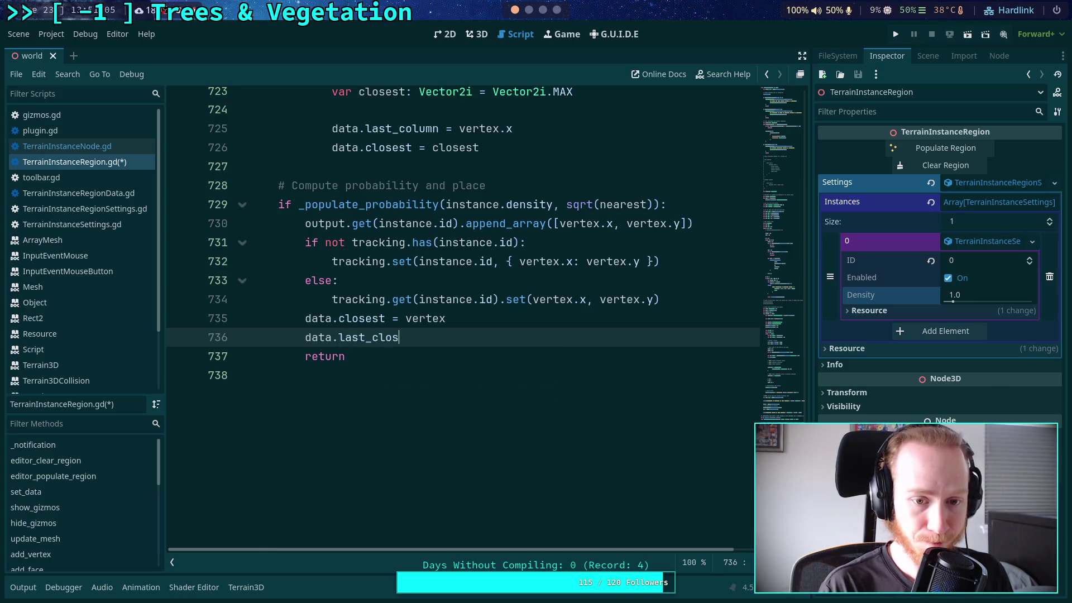
pyautogui.press('BackSpace')
pyautogui.press('BackSpace')
pyautogui.press('BackSpace')
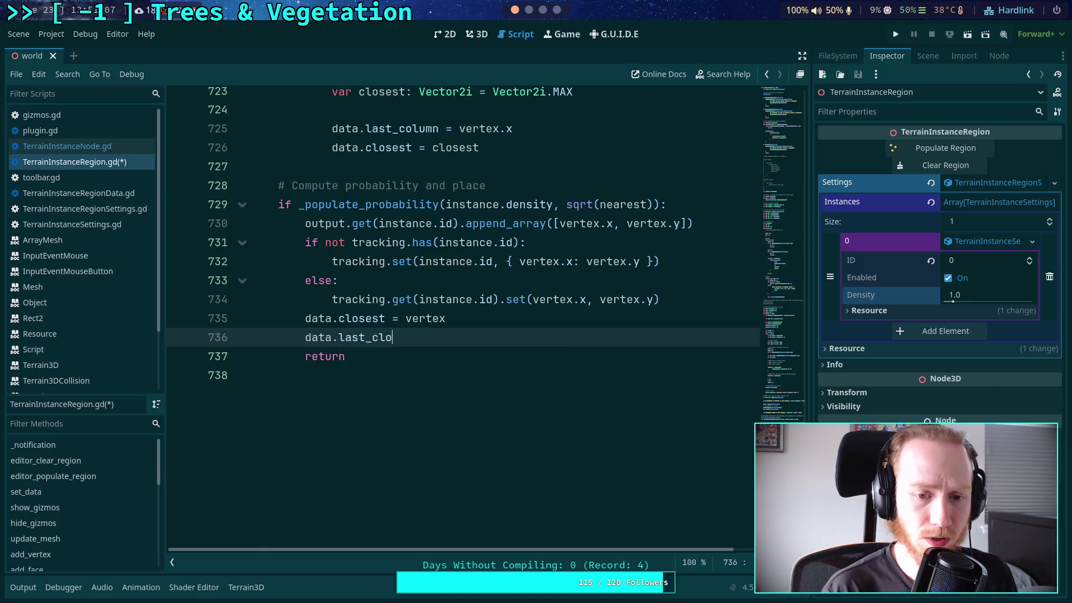
pyautogui.write('olumn = vertex')
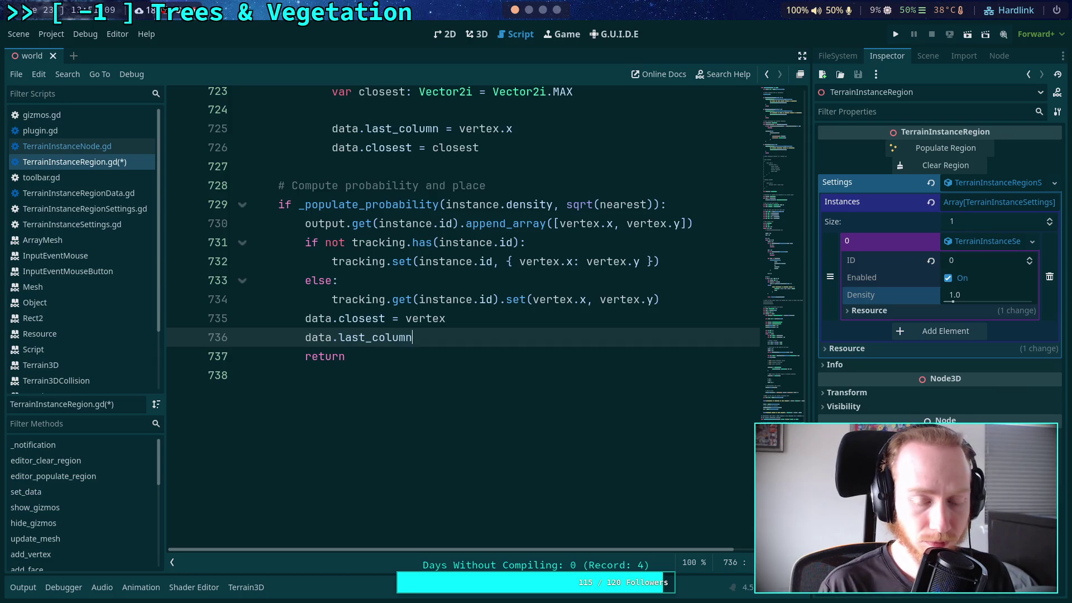
pyautogui.write('.x')
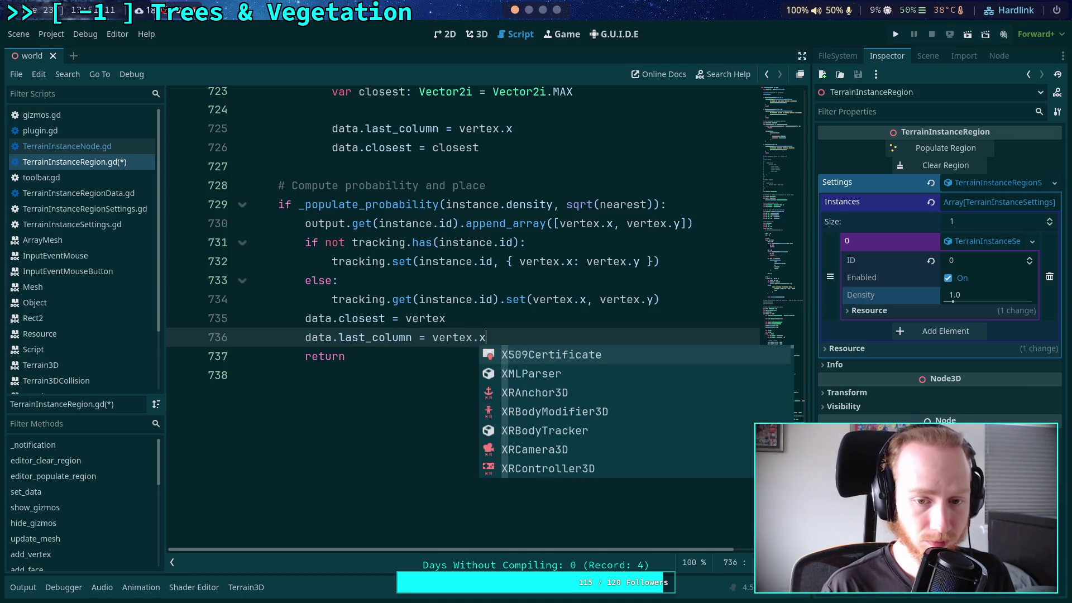
pyautogui.click(503, 298)
pyautogui.scroll(7, 532, 380)
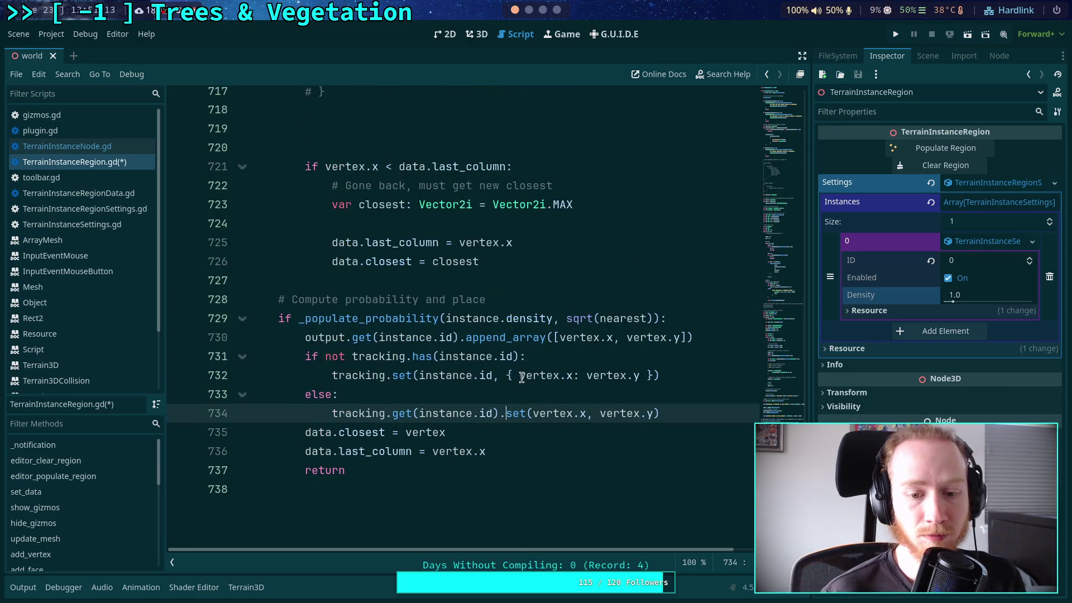
pyautogui.scroll(-6, 502, 374)
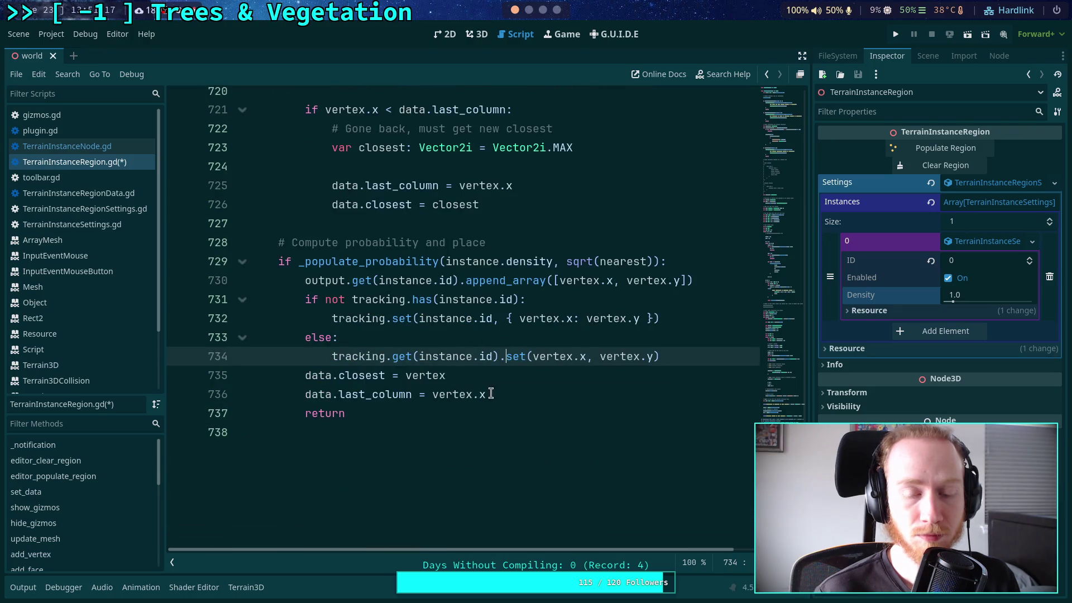
pyautogui.click(513, 395)
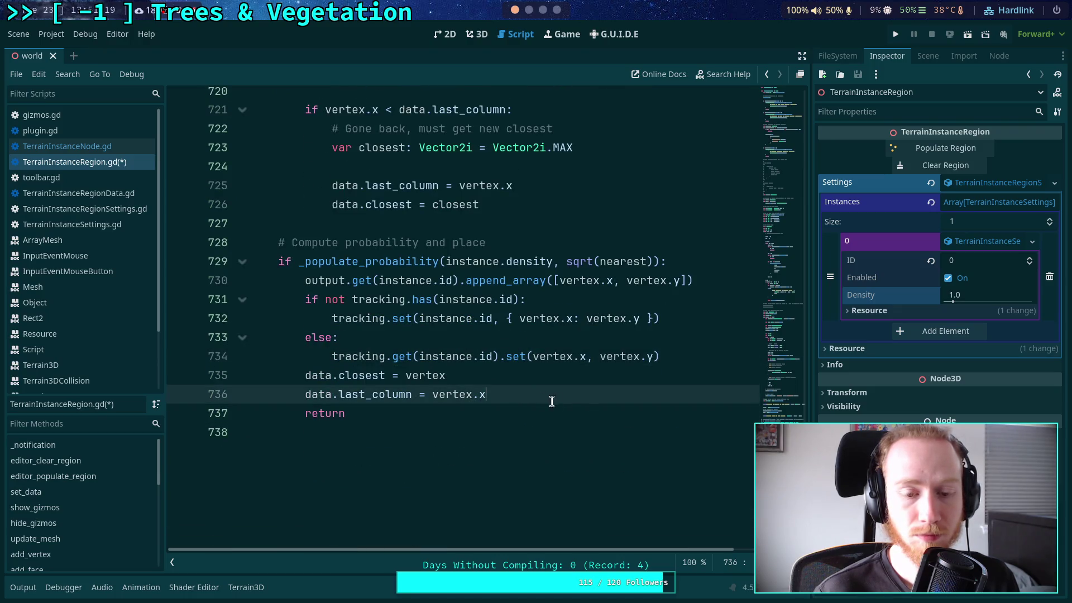
pyautogui.scroll(1, 605, 415)
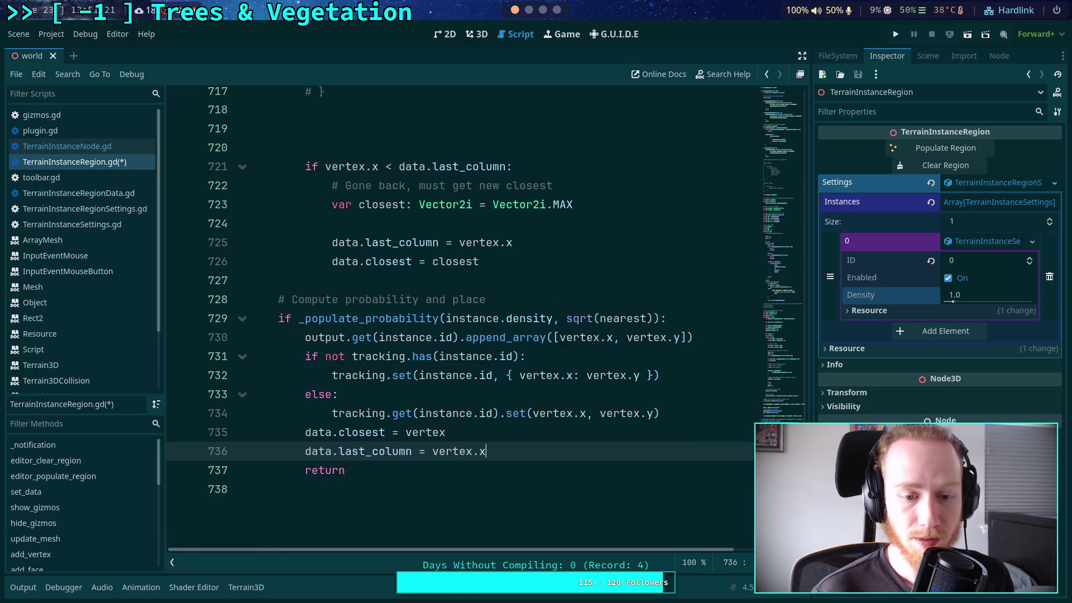
# - Move the last_column assignment above the probability block, dedent it, and delete the branch duplicate
pyautogui.hotkey('alt', 'Up')
pyautogui.hotkey('alt', 'Up')
pyautogui.hotkey('alt', 'Up')
pyautogui.hotkey('shift', 'Tab')
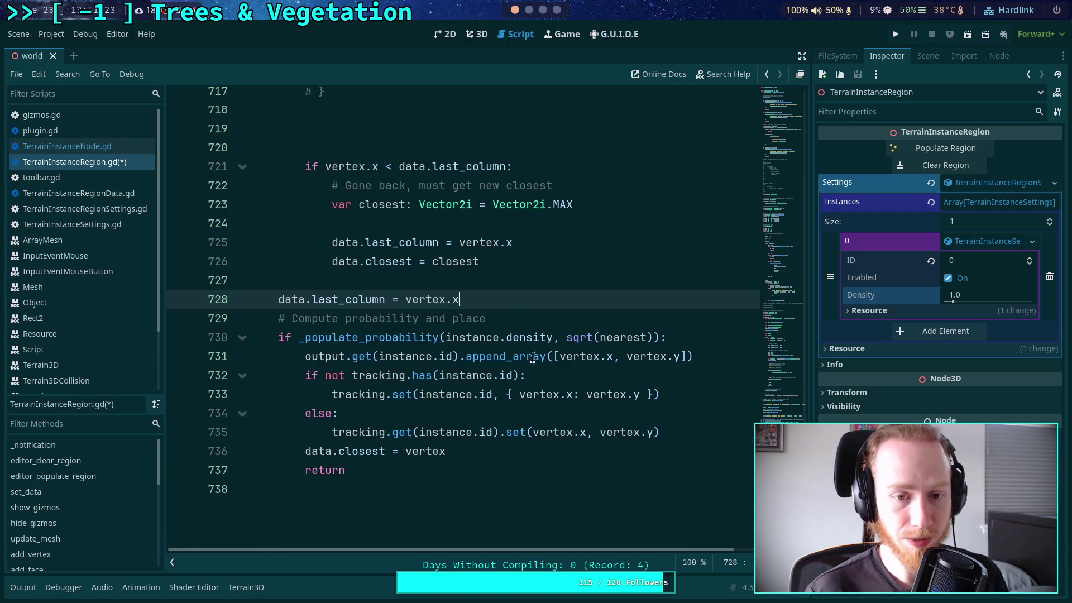
pyautogui.press('Return')
pyautogui.moveTo(533, 254); pyautogui.dragTo(547, 232)
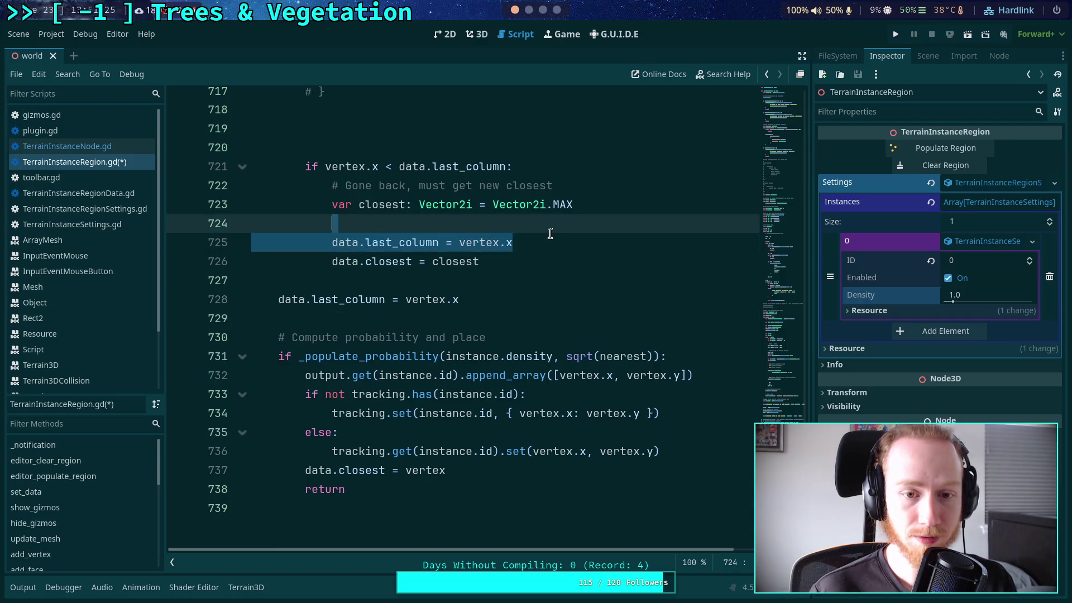
pyautogui.press('BackSpace')
# - Prefix the line 710 tracking check with data.last_column != INT_MAX and
pyautogui.scroll(4, 578, 272)
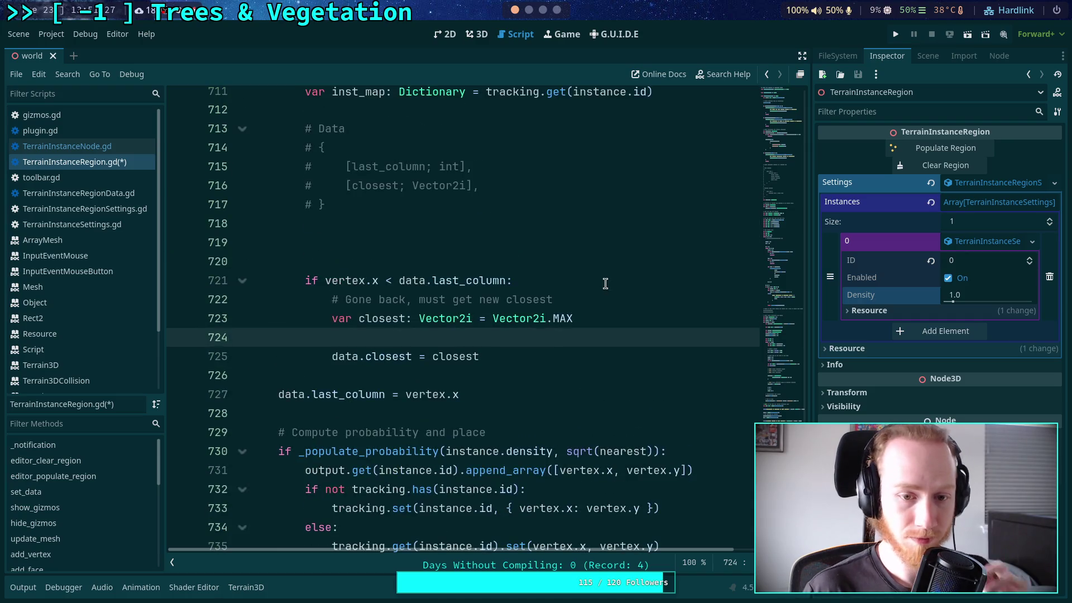
pyautogui.scroll(2, 467, 316)
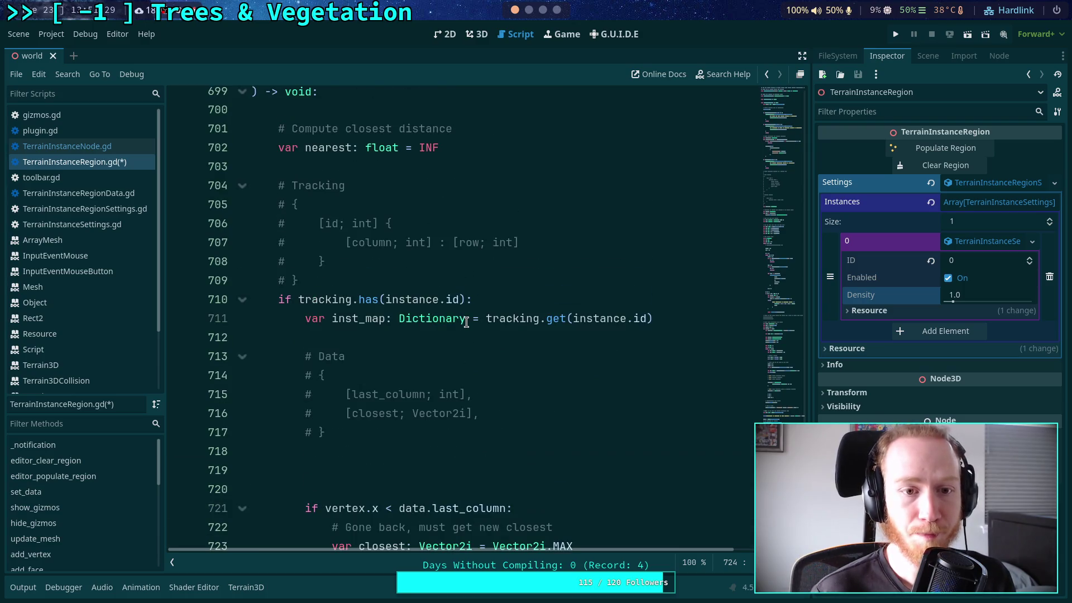
pyautogui.scroll(-1, 467, 306)
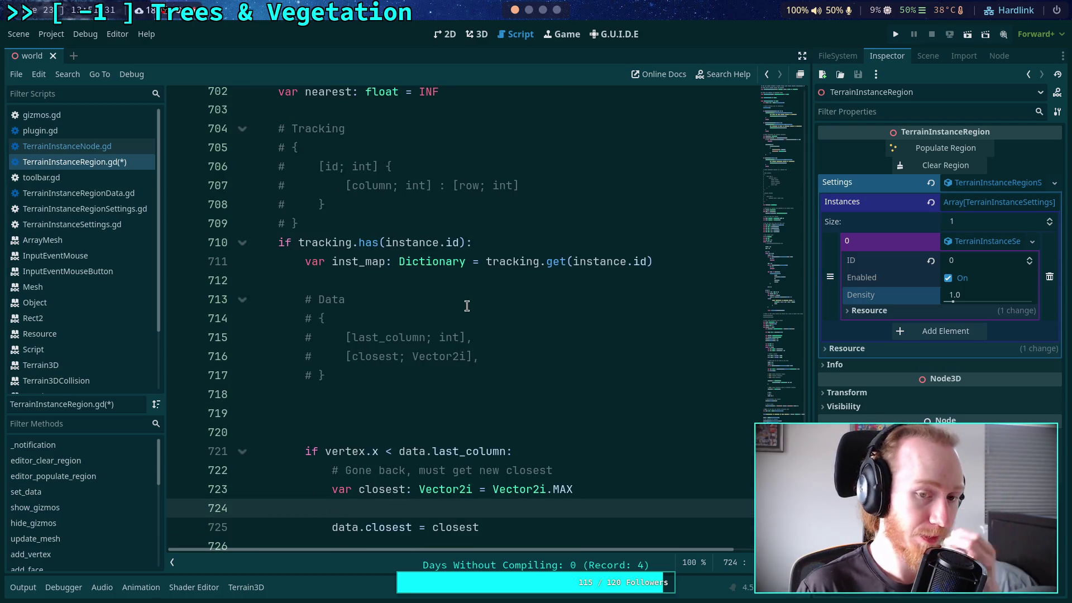
pyautogui.scroll(-2, 467, 306)
pyautogui.scroll(1, 390, 268)
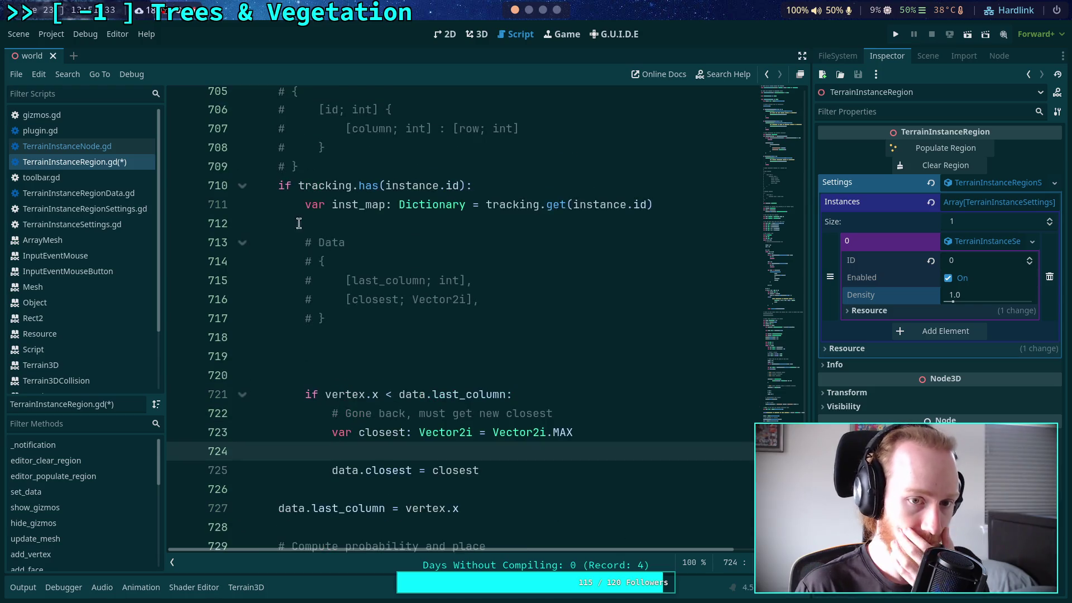
pyautogui.click(291, 187)
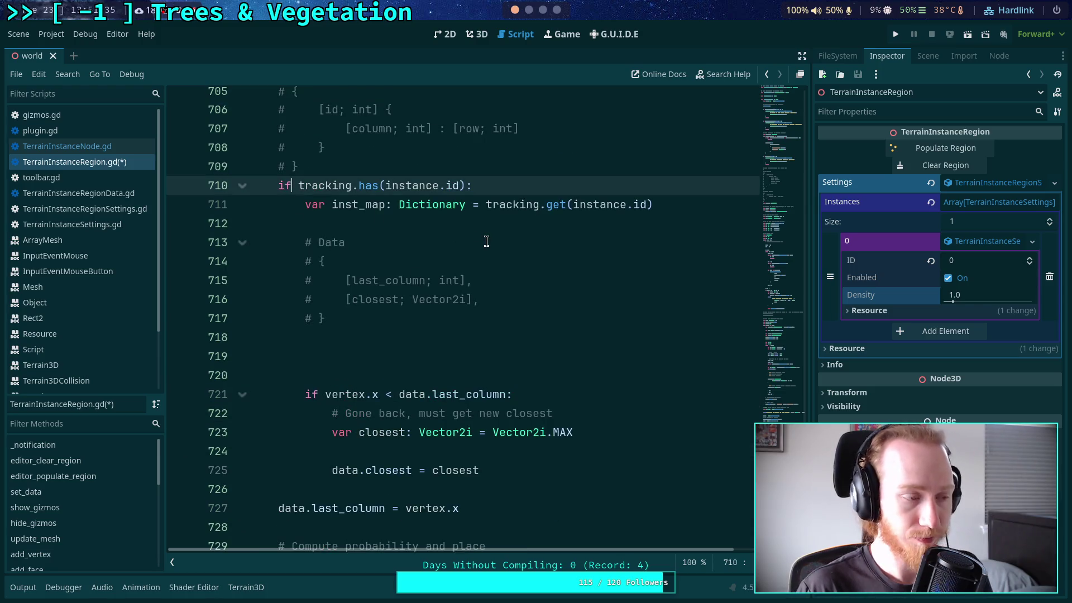
pyautogui.write('data.last_')
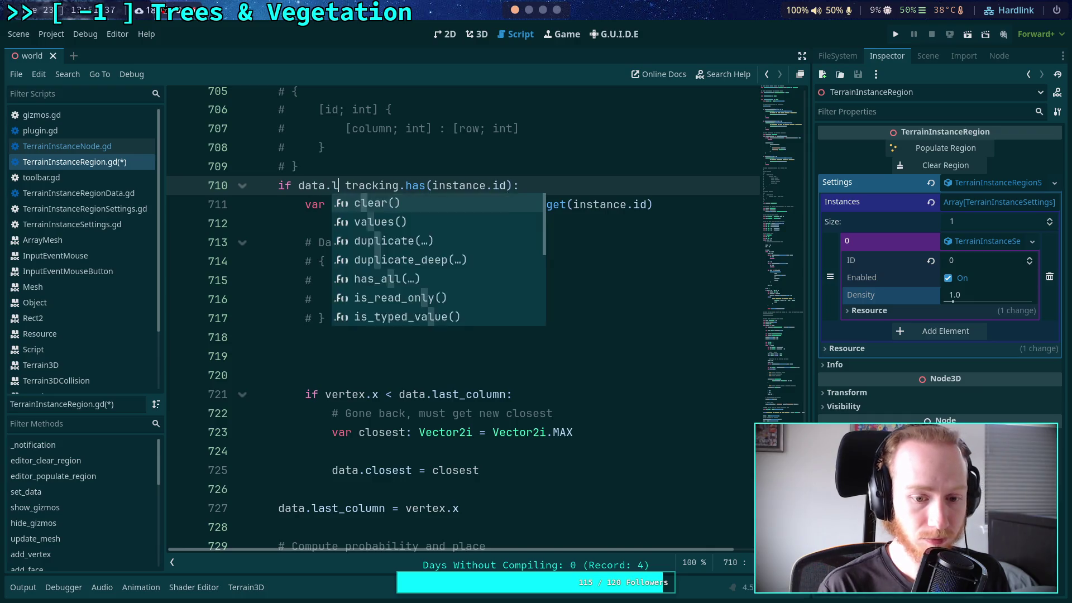
pyautogui.write('column')
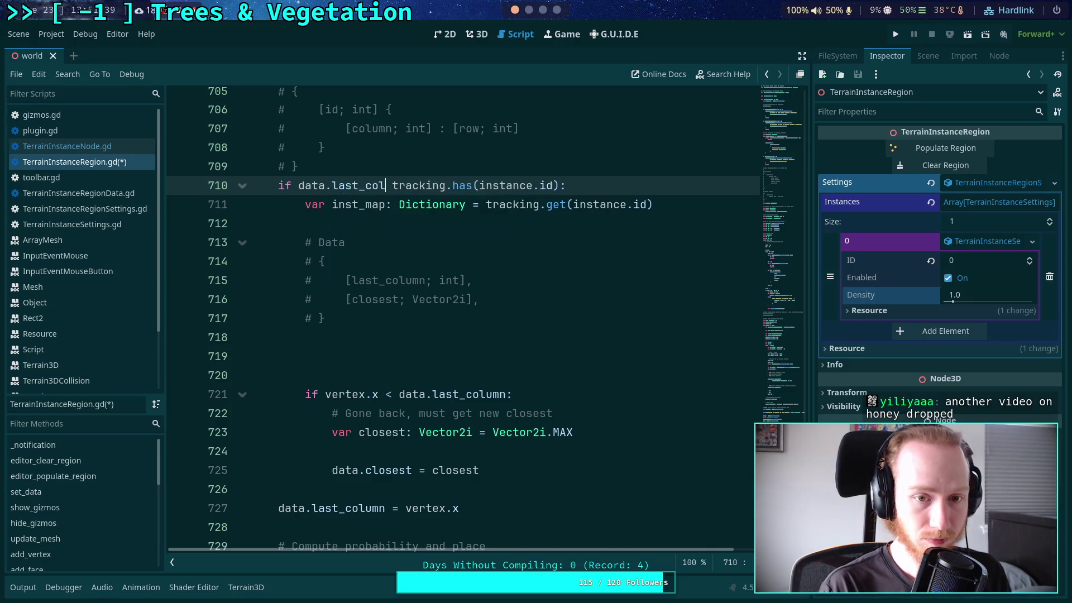
pyautogui.write(' !')
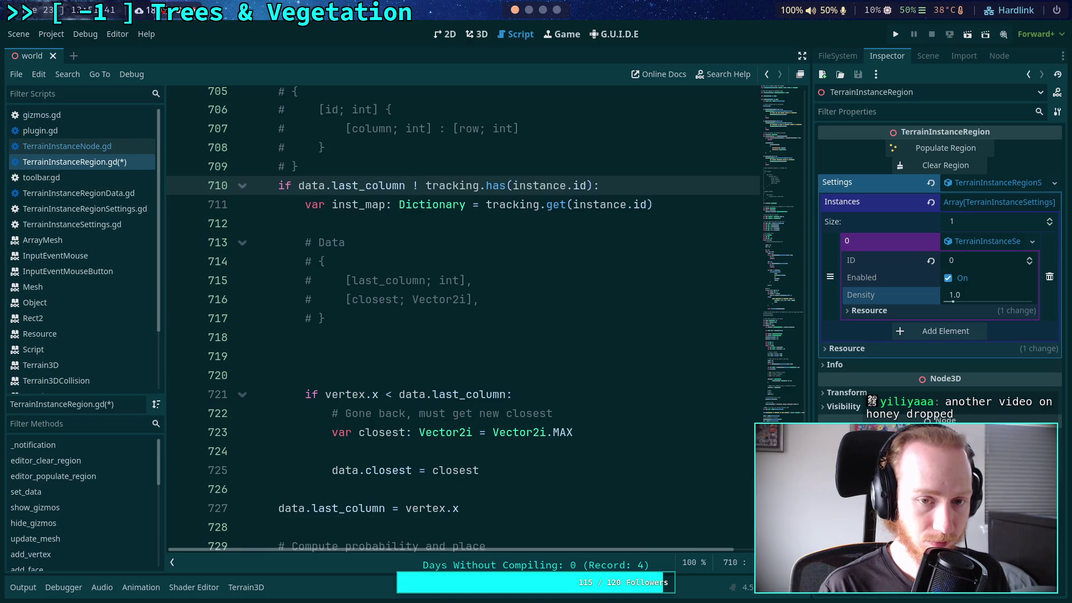
pyautogui.write('= INT_MAX ')
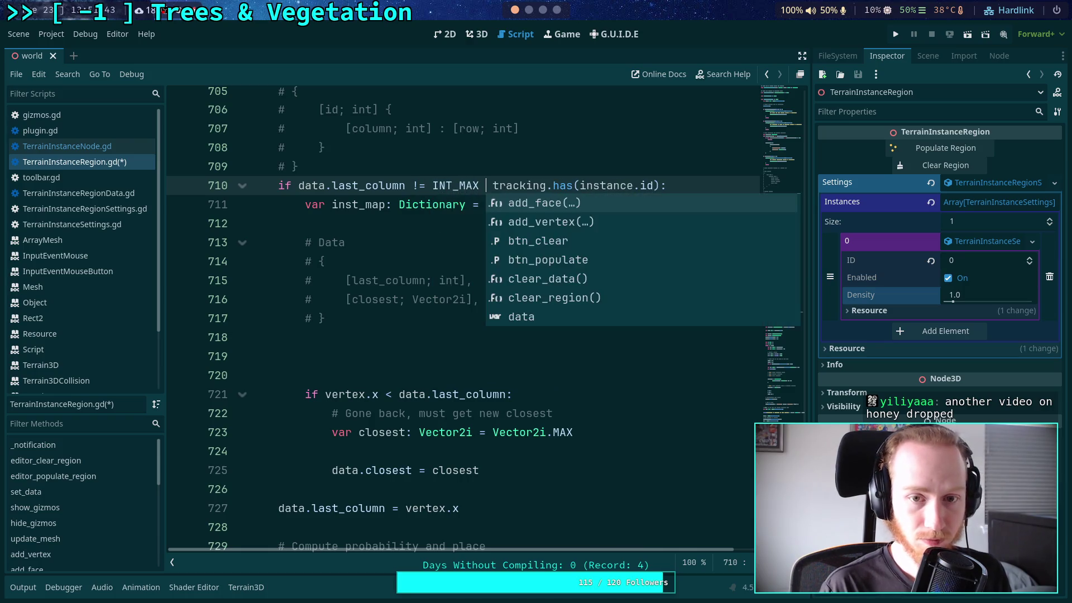
pyautogui.write('and')
pyautogui.click(426, 220)
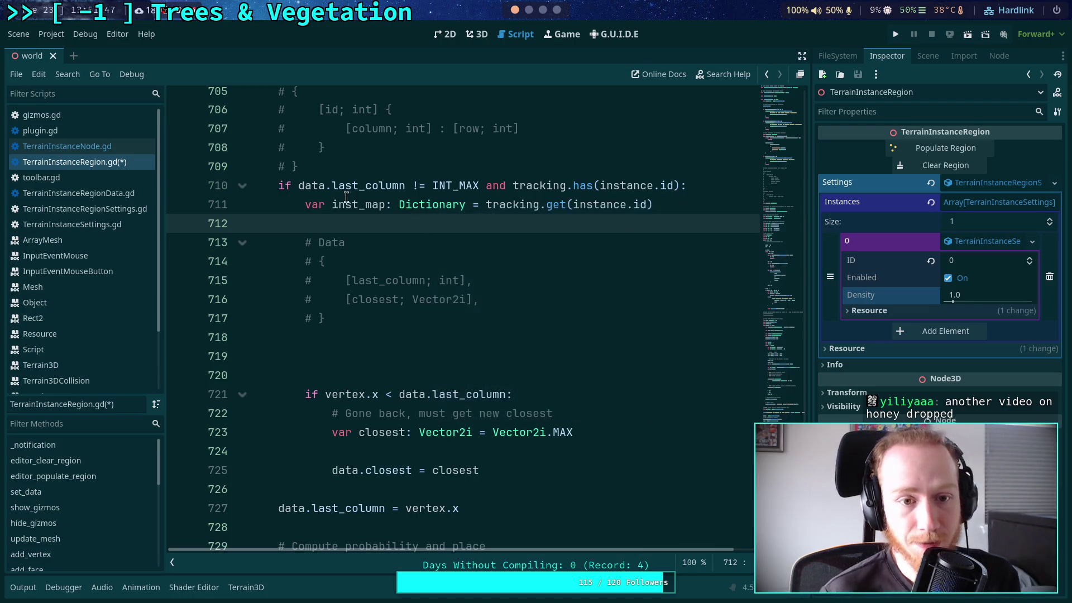
pyautogui.moveTo(298, 186)
pyautogui.mouseDown()
pyautogui.moveTo(417, 185)
pyautogui.moveTo(405, 186)
pyautogui.mouseUp()
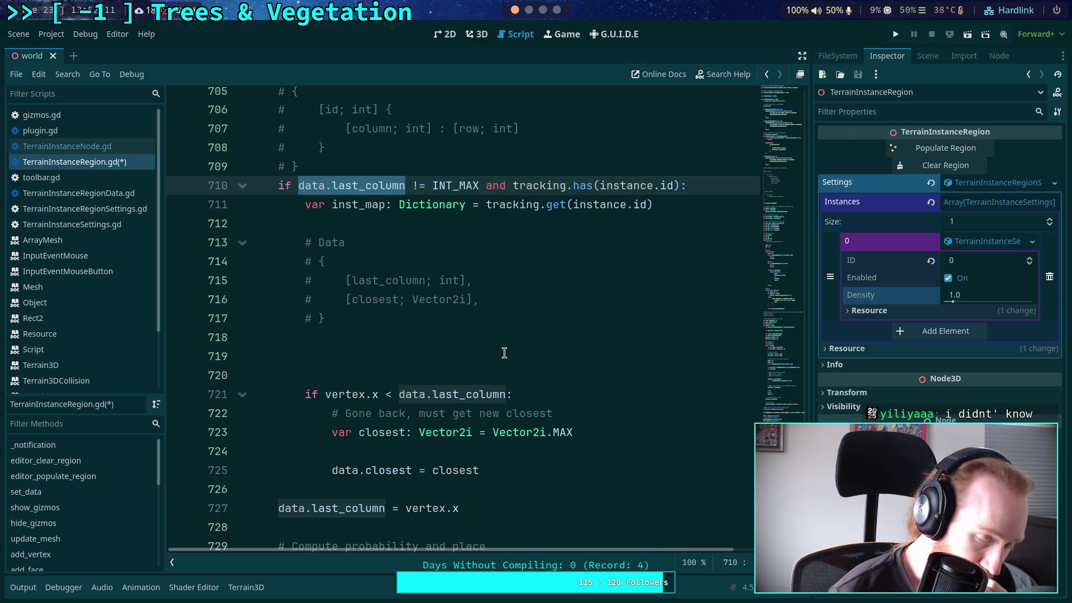
pyautogui.click(429, 356)
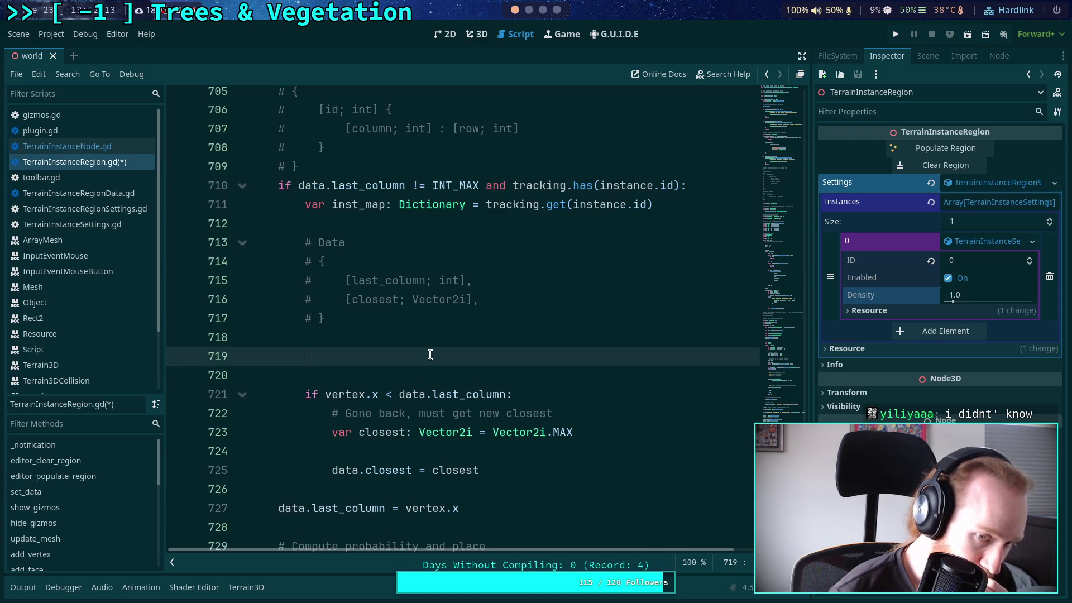
# - Delete the blank lines above the vertex.x < data.last_column check and save the script
pyautogui.press('BackSpace')
pyautogui.press('BackSpace')
pyautogui.press('BackSpace')
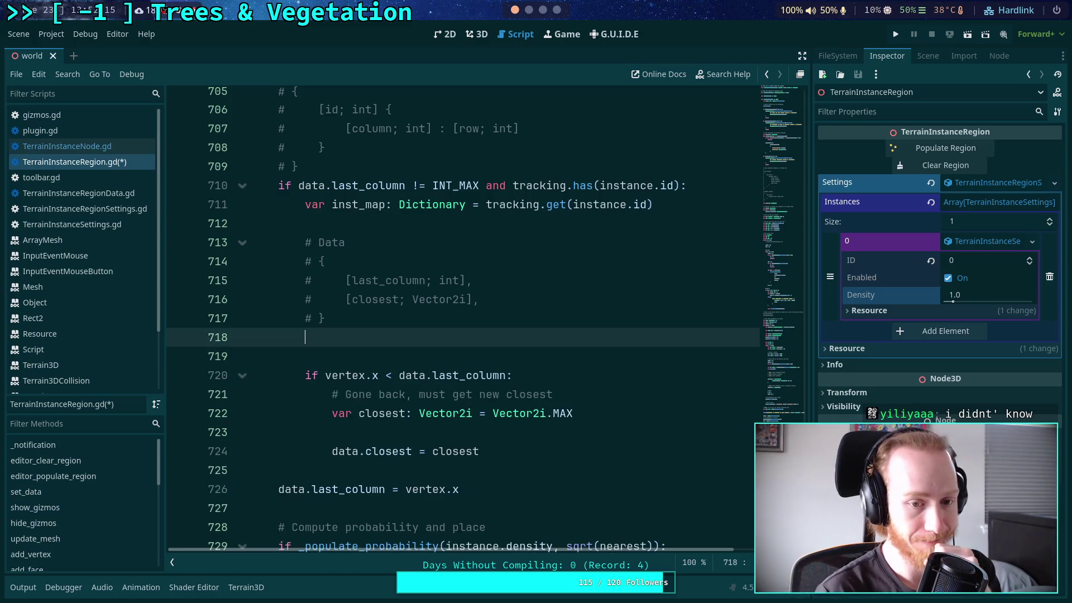
pyautogui.hotkey('ctrl', 's')
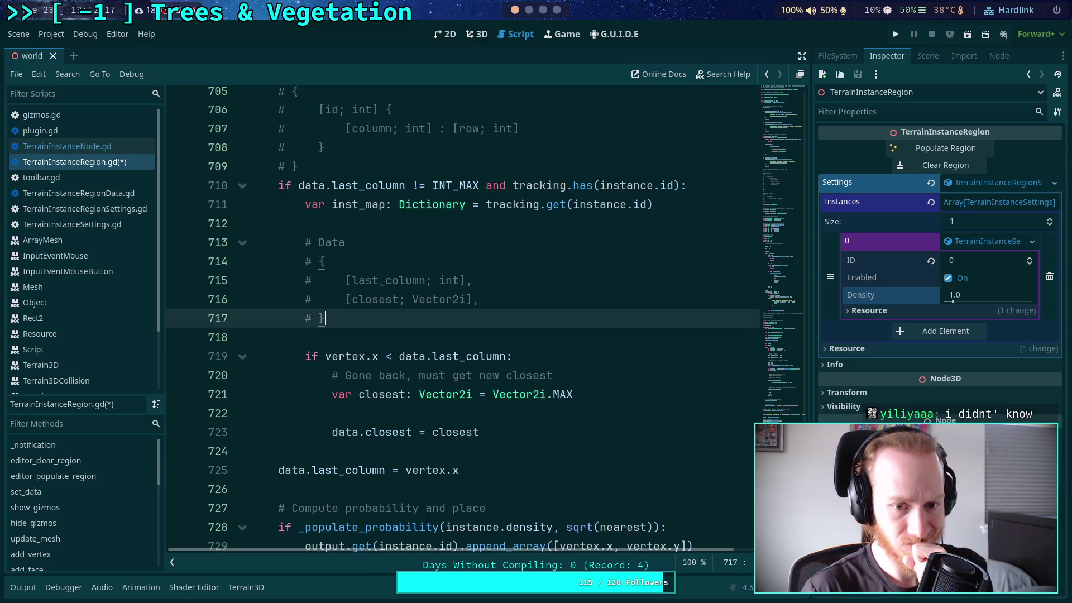
pyautogui.doubleClick(389, 357)
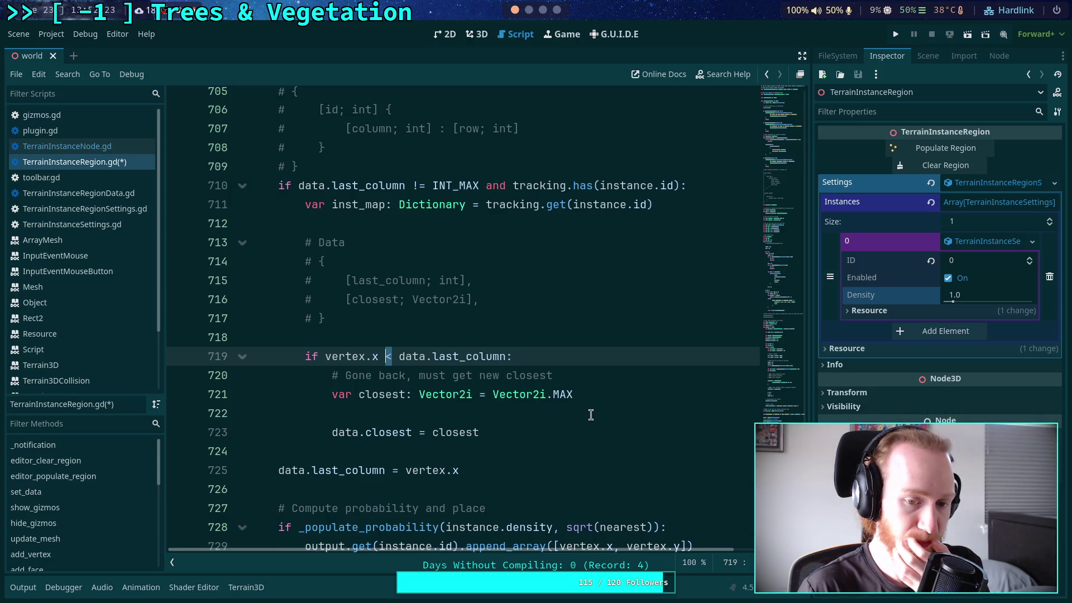
pyautogui.scroll(-1, 598, 409)
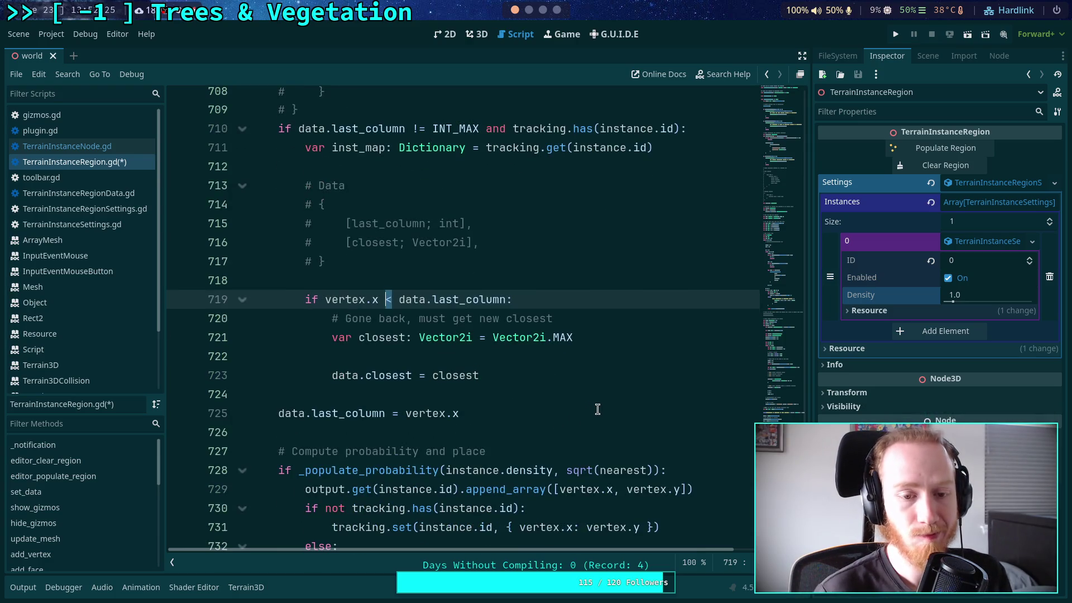
pyautogui.click(604, 356)
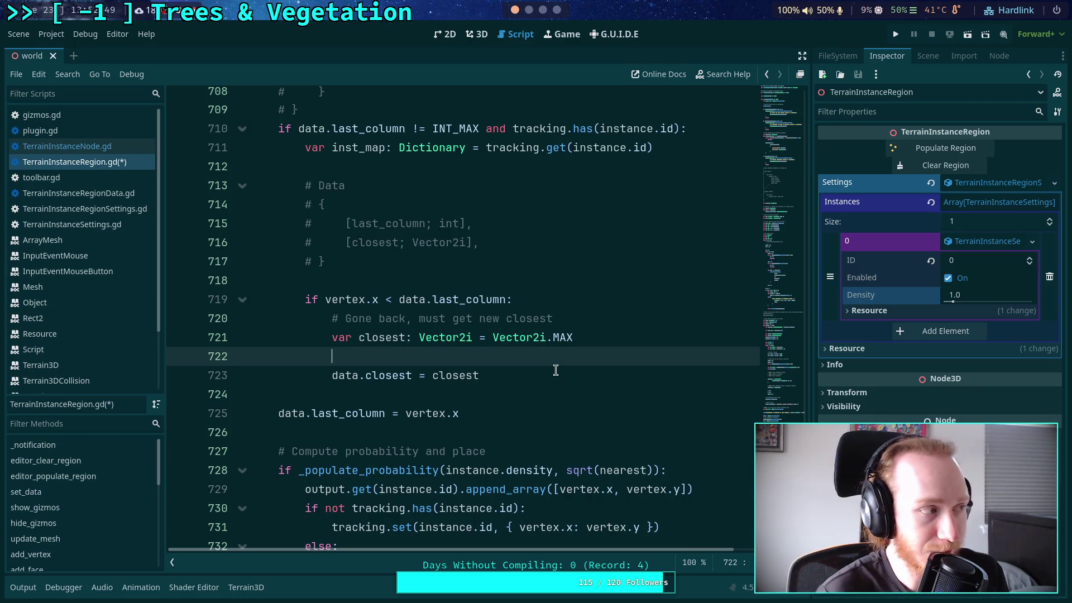
# - Add an indented line after the closest reset and start a for loop there
pyautogui.press('Return')
pyautogui.press('Return')
pyautogui.press('Up')
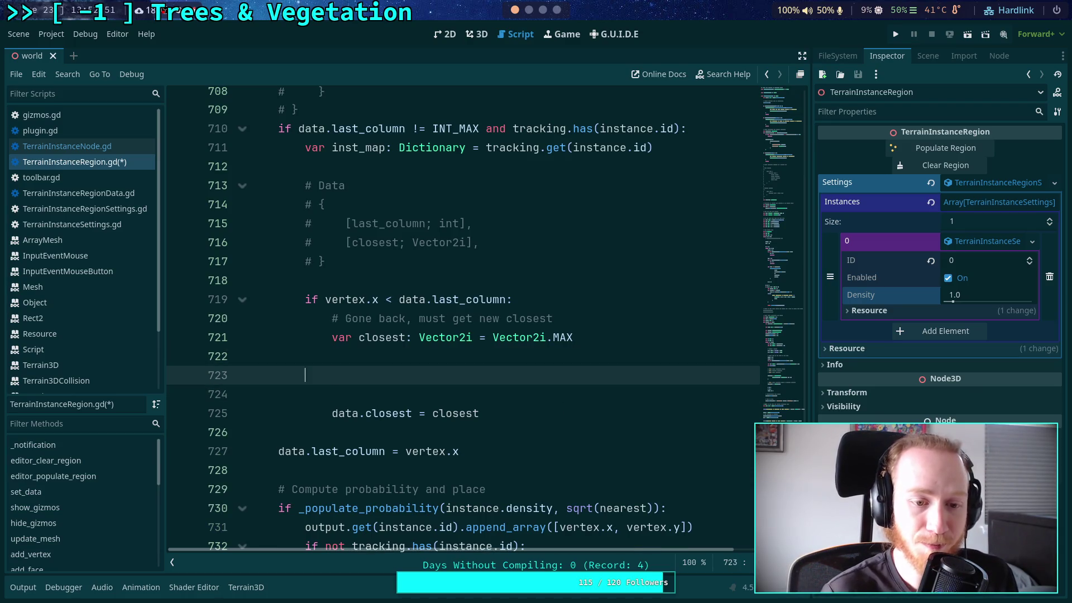
pyautogui.press('BackSpace')
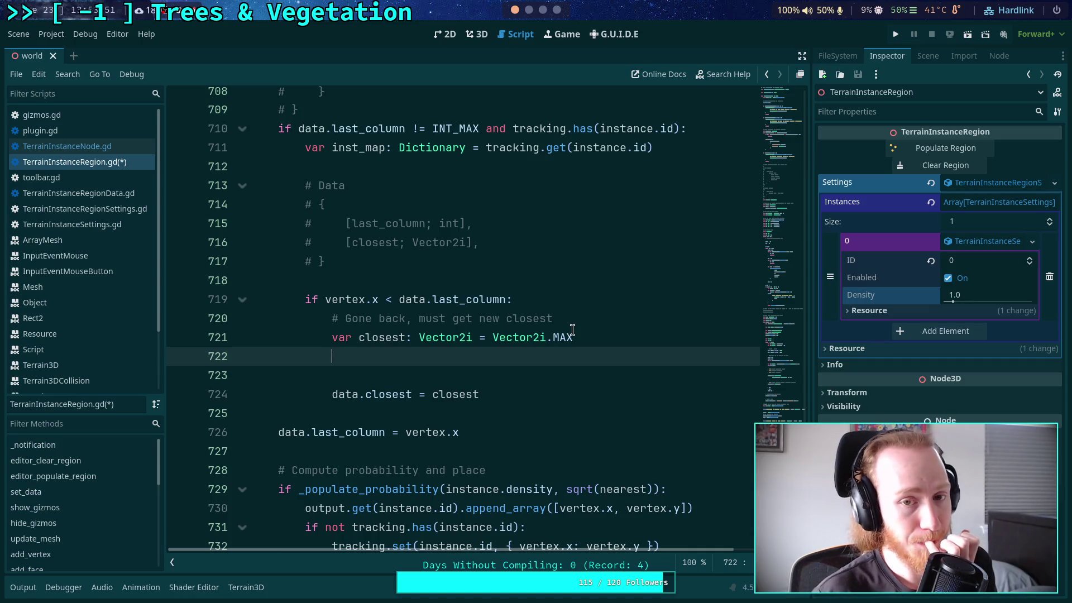
pyautogui.press('Return')
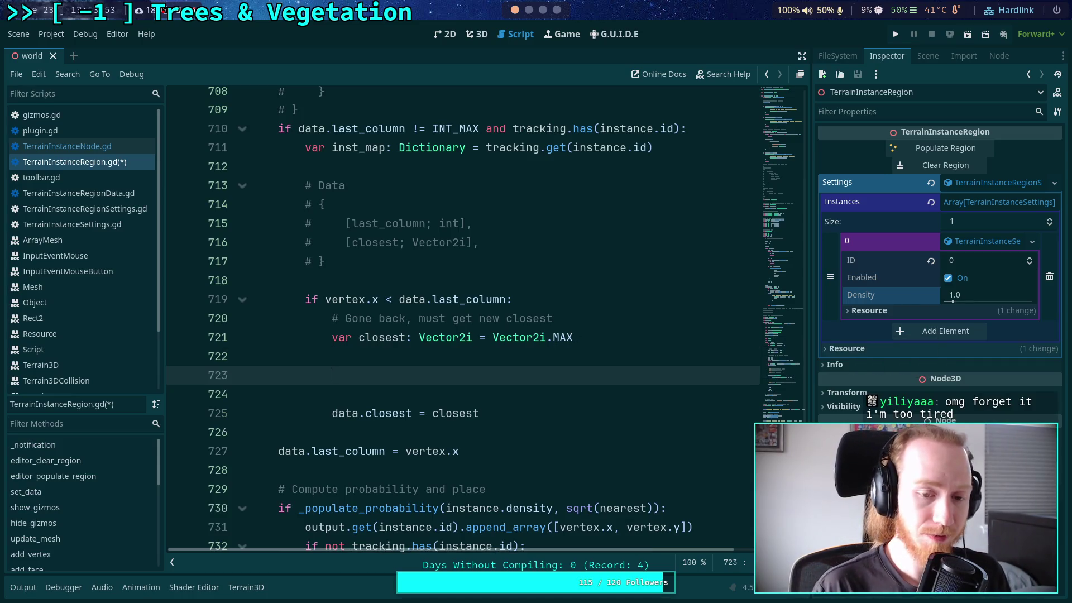
pyautogui.write('for')
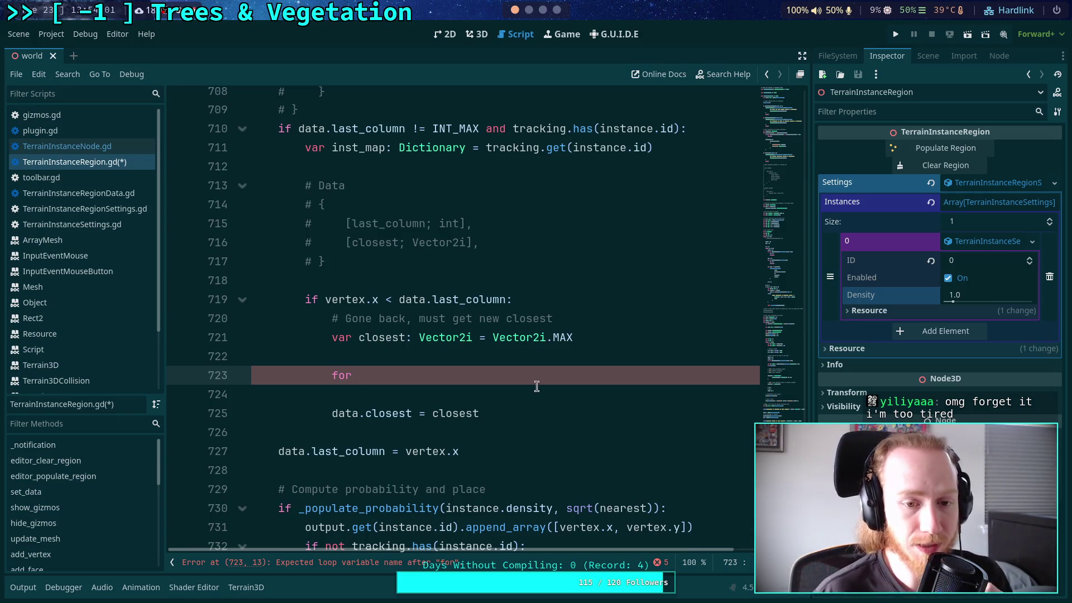
pyautogui.doubleClick(514, 149)
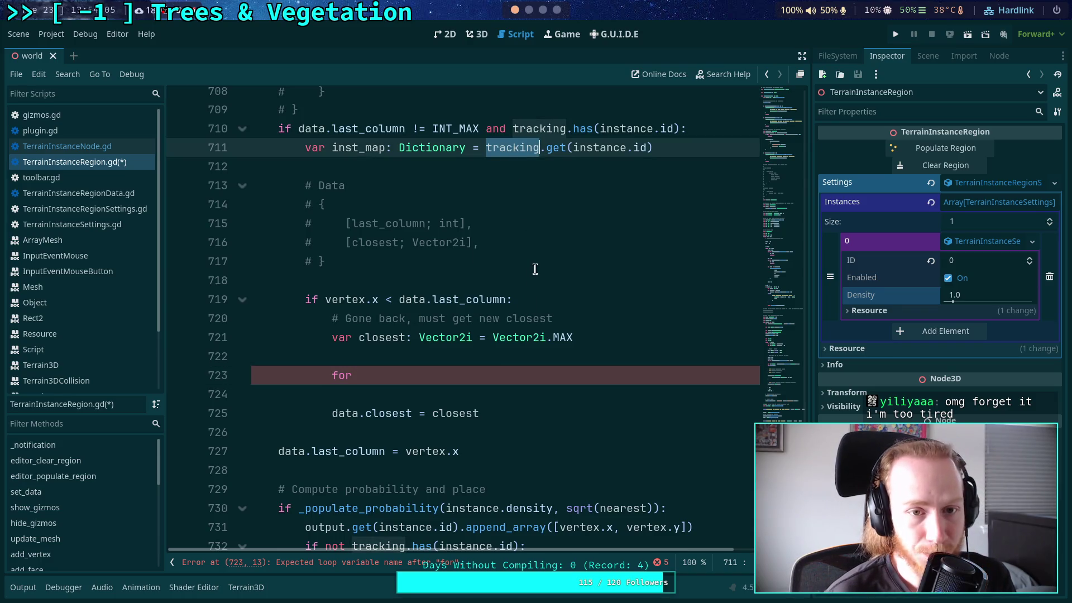
pyautogui.scroll(-5, 535, 270)
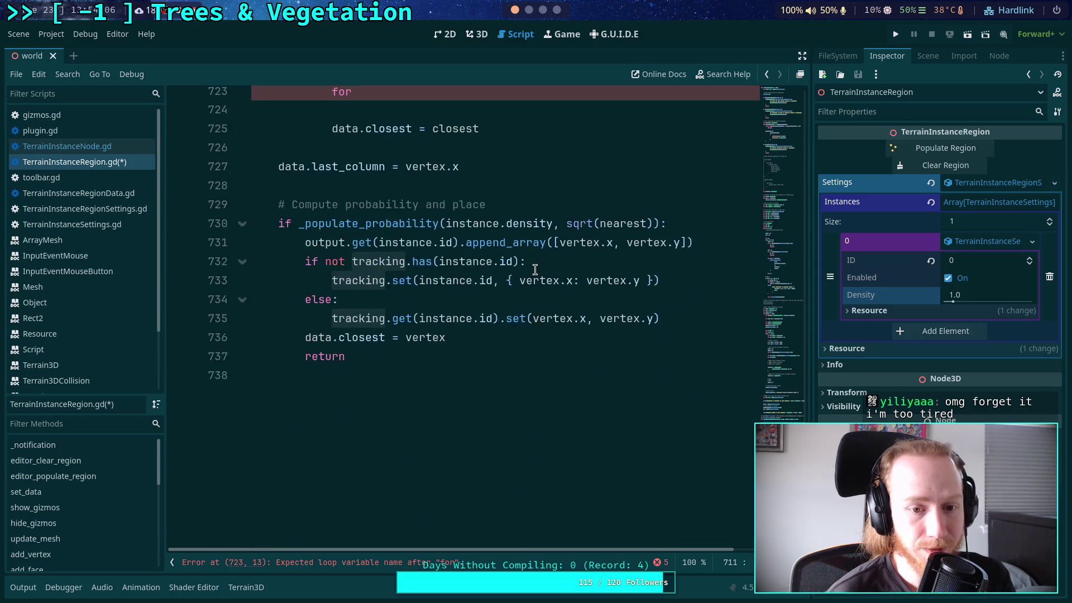
# - Declare var inst_map: Dictionary = tracking.get(instance.id) inside the else branch
pyautogui.click(676, 318)
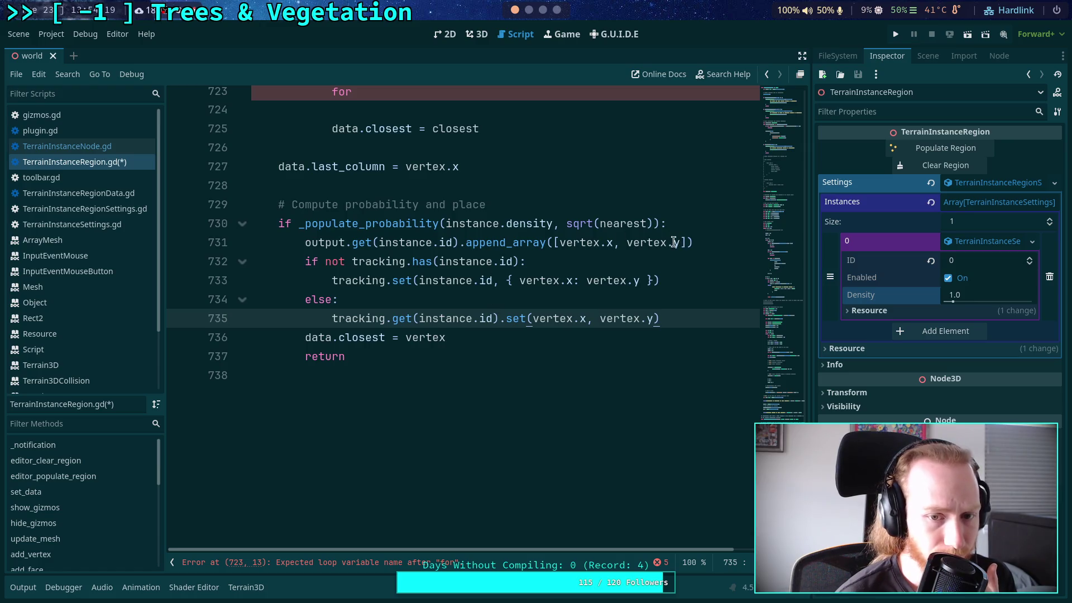
pyautogui.click(568, 301)
pyautogui.press('Return')
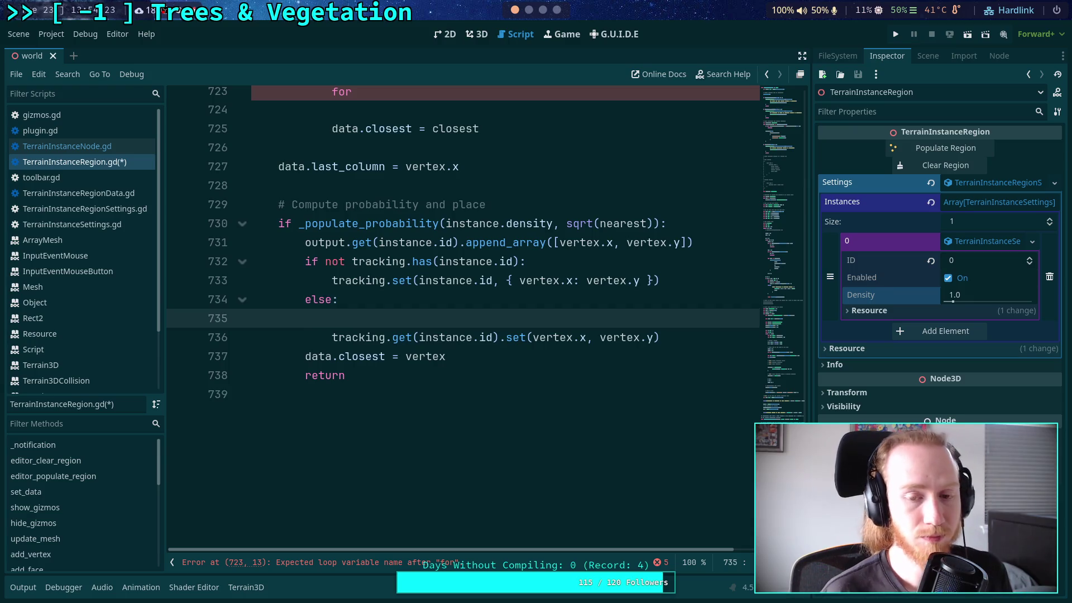
pyautogui.write('var')
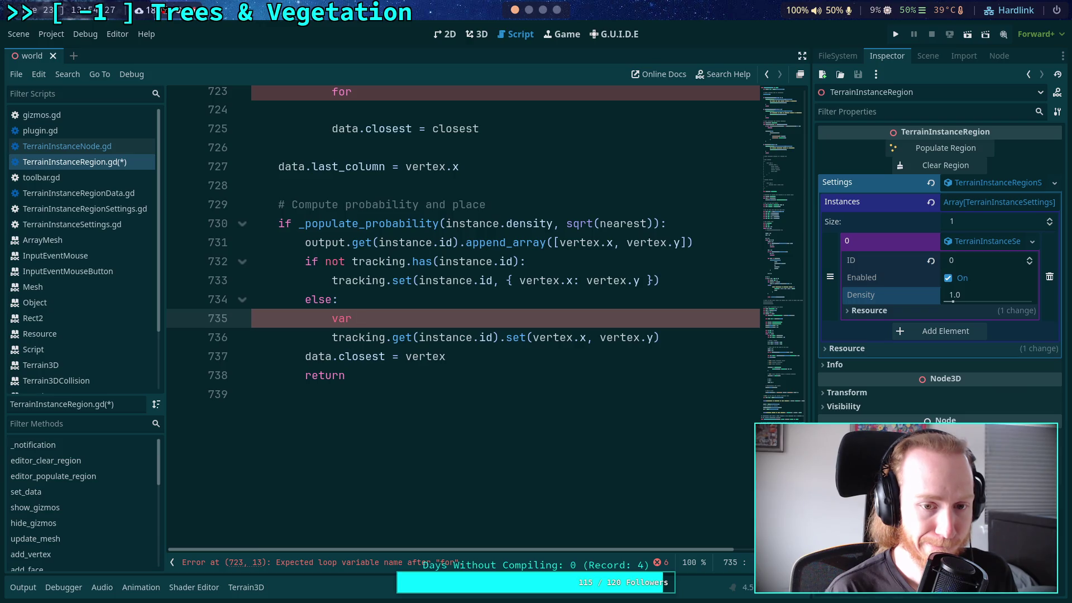
pyautogui.write(' inst_map: Dictionary = tracking.get_in')
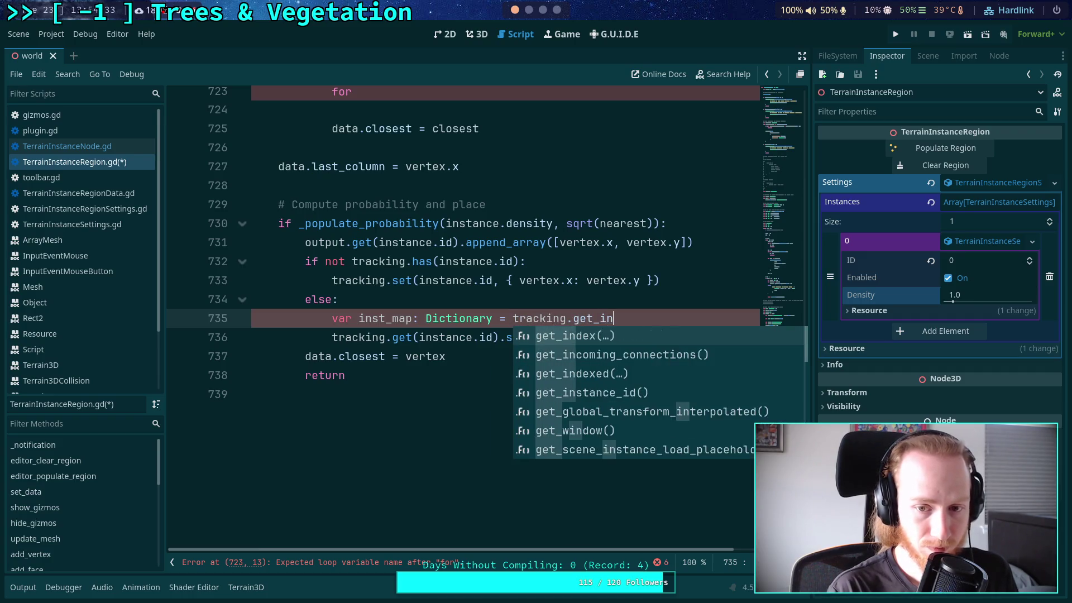
pyautogui.write('st')
pyautogui.press('BackSpace')
pyautogui.press('BackSpace')
pyautogui.press('BackSpace')
pyautogui.write('(instance.id)')
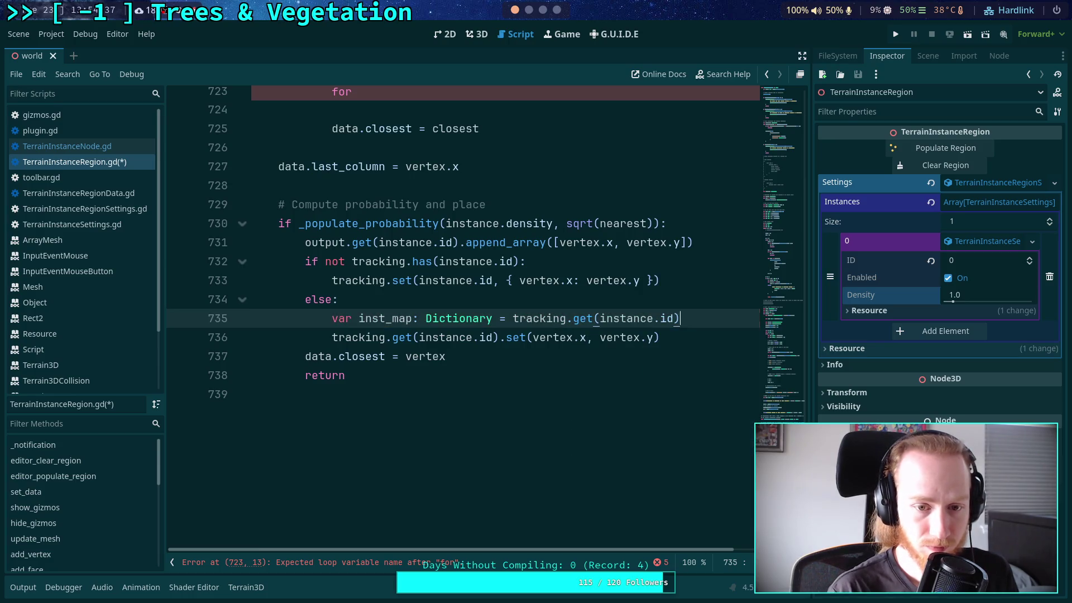
# - Replace the repeated tracking lookup on line 736 with inst_map and add inst_map.sort() below it
pyautogui.moveTo(332, 337); pyautogui.dragTo(500, 335)
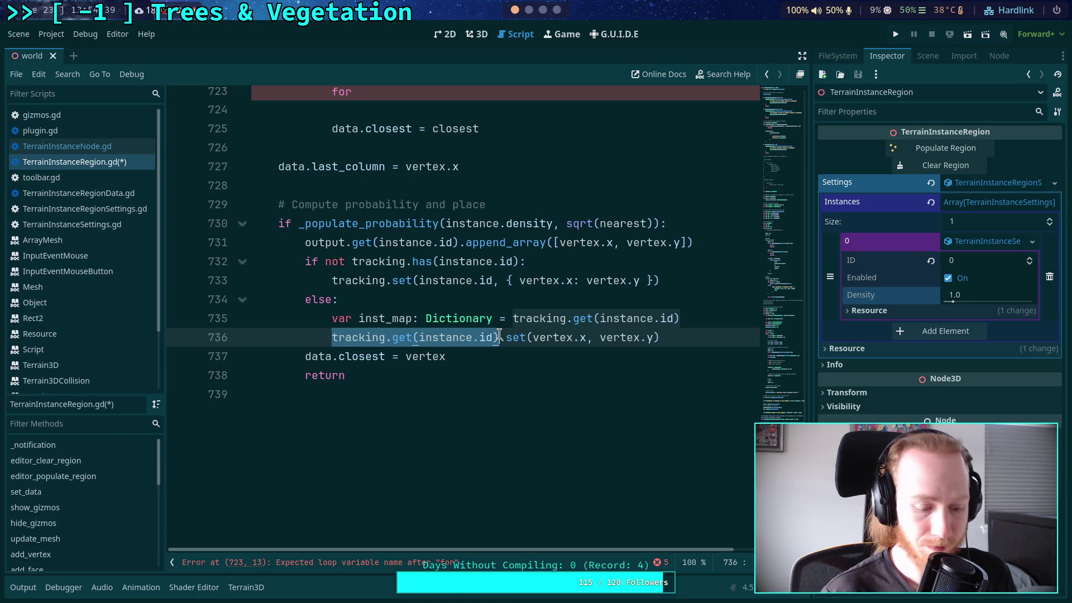
pyautogui.write('inst_')
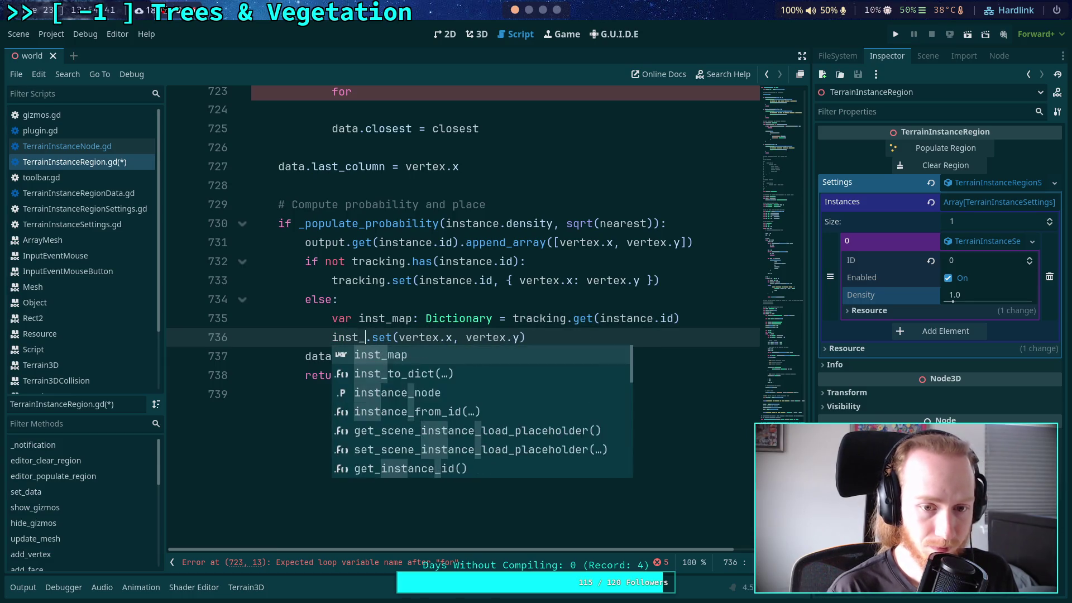
pyautogui.press('Return')
pyautogui.click(588, 331)
pyautogui.press('Return')
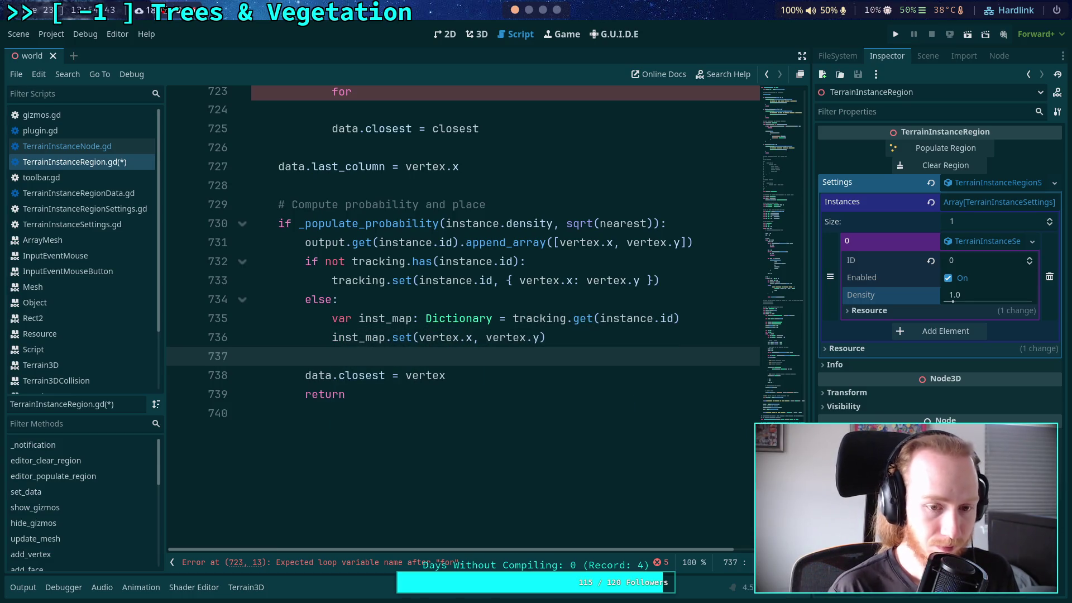
pyautogui.write('inst_map.se')
pyautogui.press('BackSpace')
pyautogui.write('o')
pyautogui.press('Return')
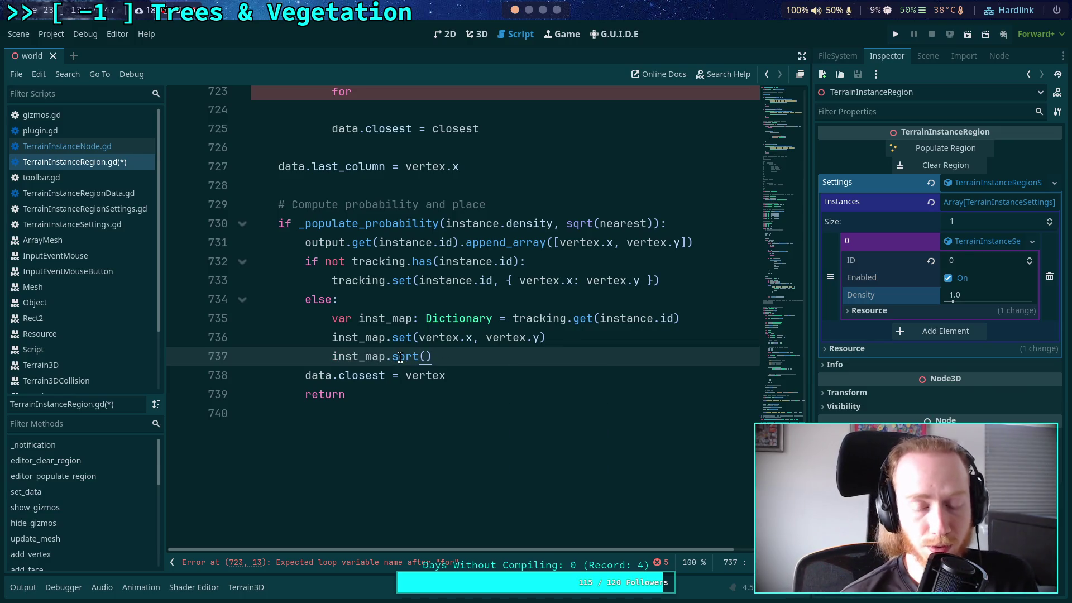
pyautogui.moveTo(400, 357)
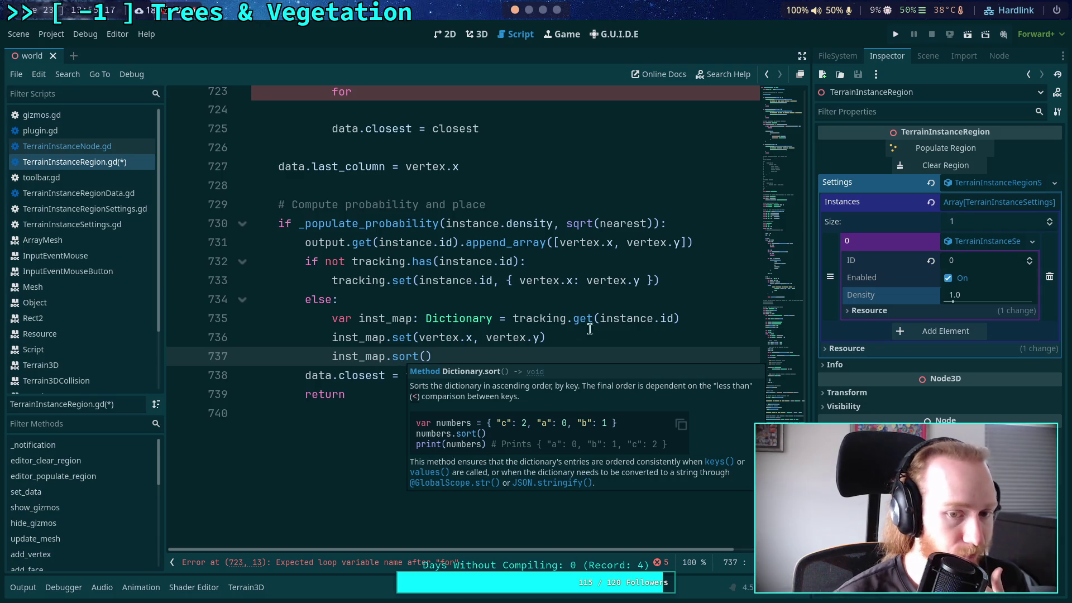
# - Declare var do_sort: bool = not inst_map.has(vertex.x) below the inst_map line
pyautogui.click(697, 323)
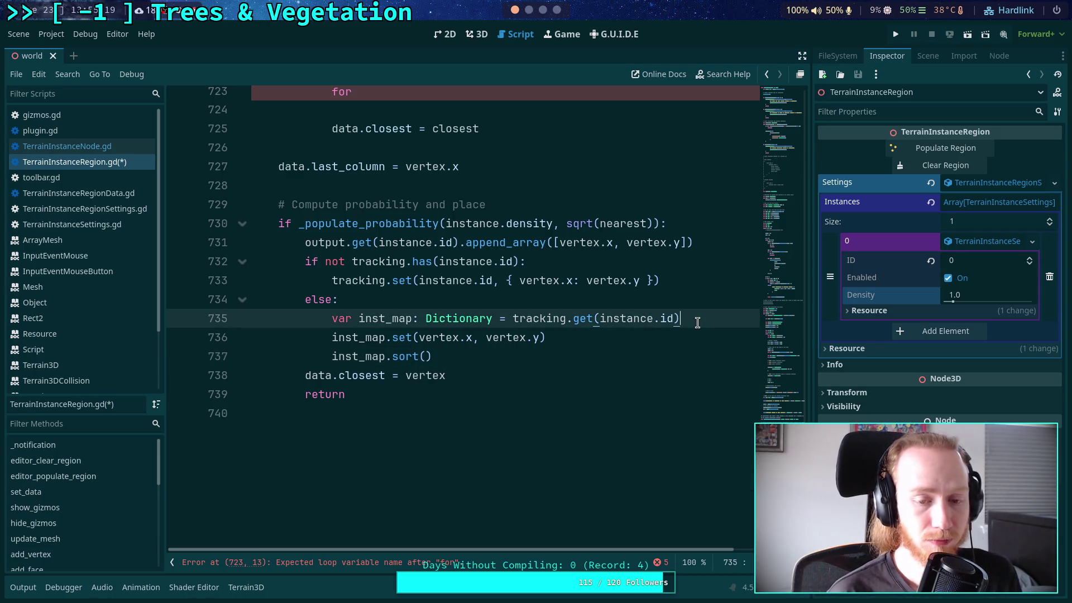
pyautogui.press('Return')
pyautogui.write('if')
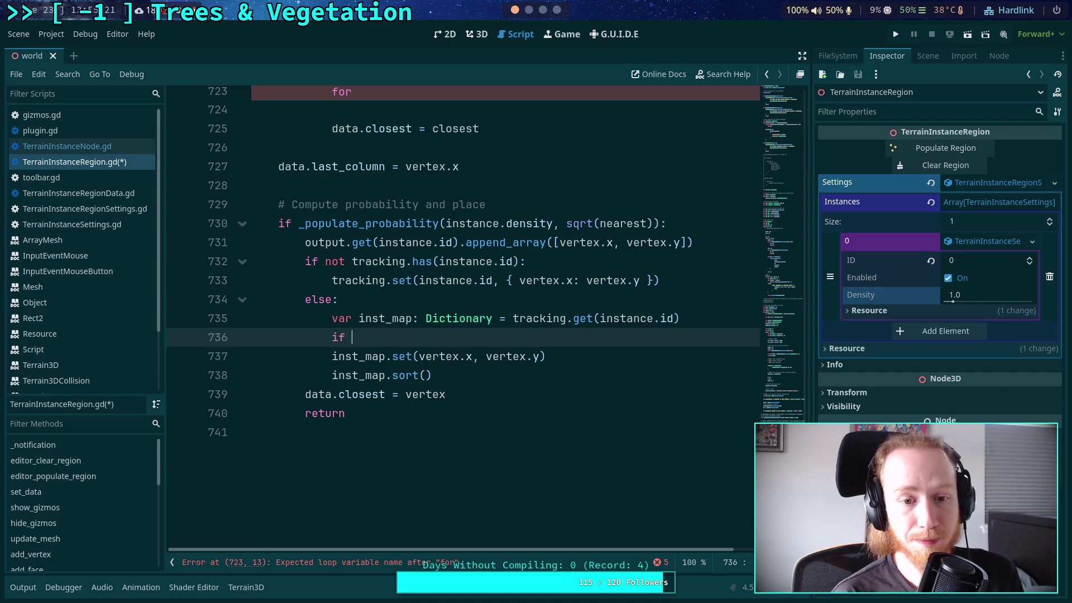
pyautogui.press('BackSpace')
pyautogui.press('BackSpace')
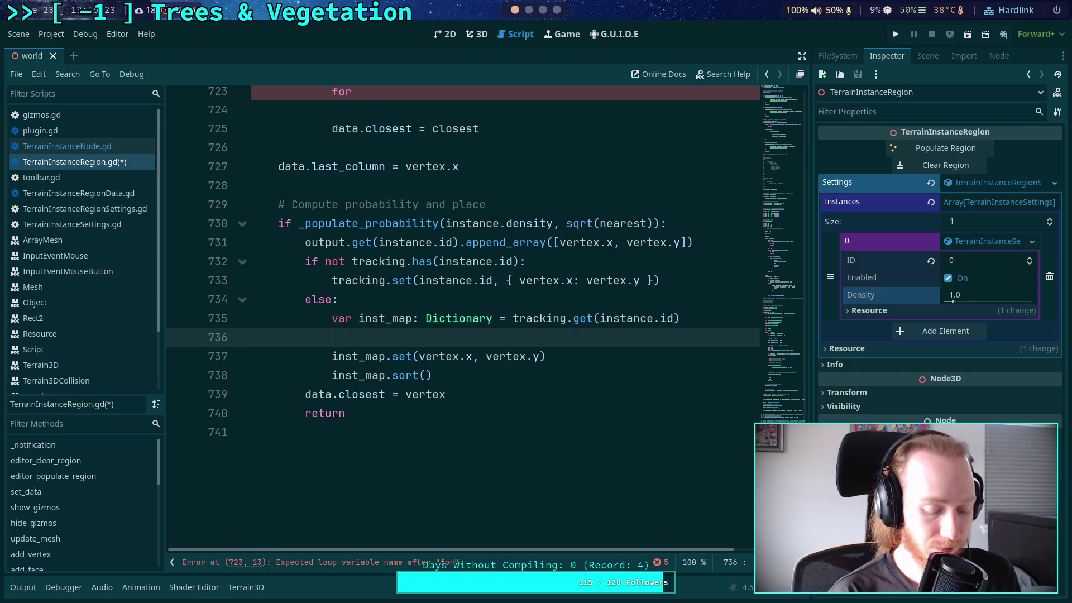
pyautogui.write('var do-')
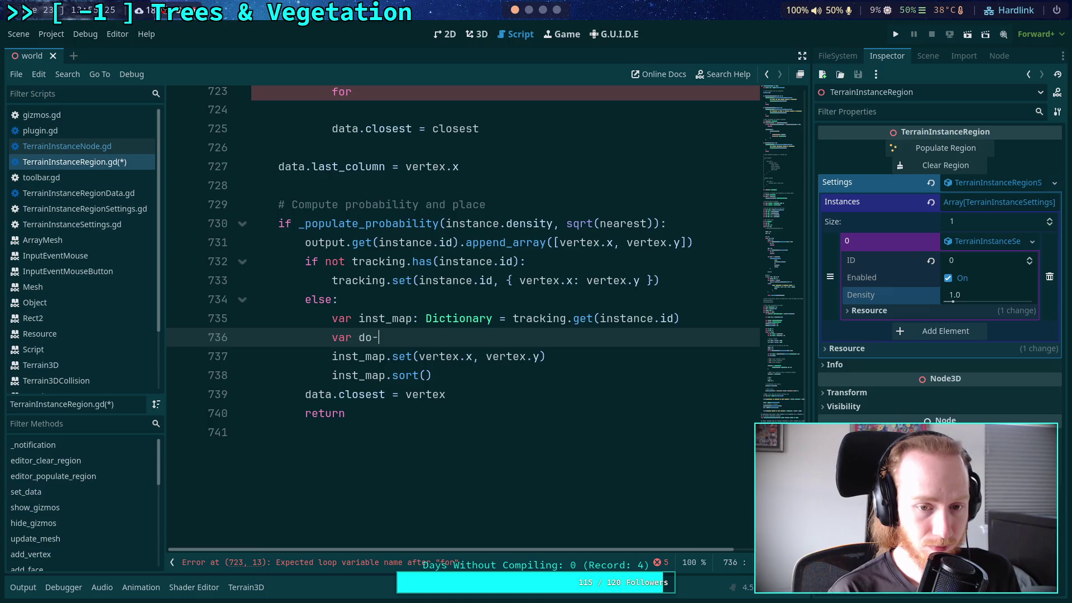
pyautogui.press('BackSpace')
pyautogui.write('_sort: ')
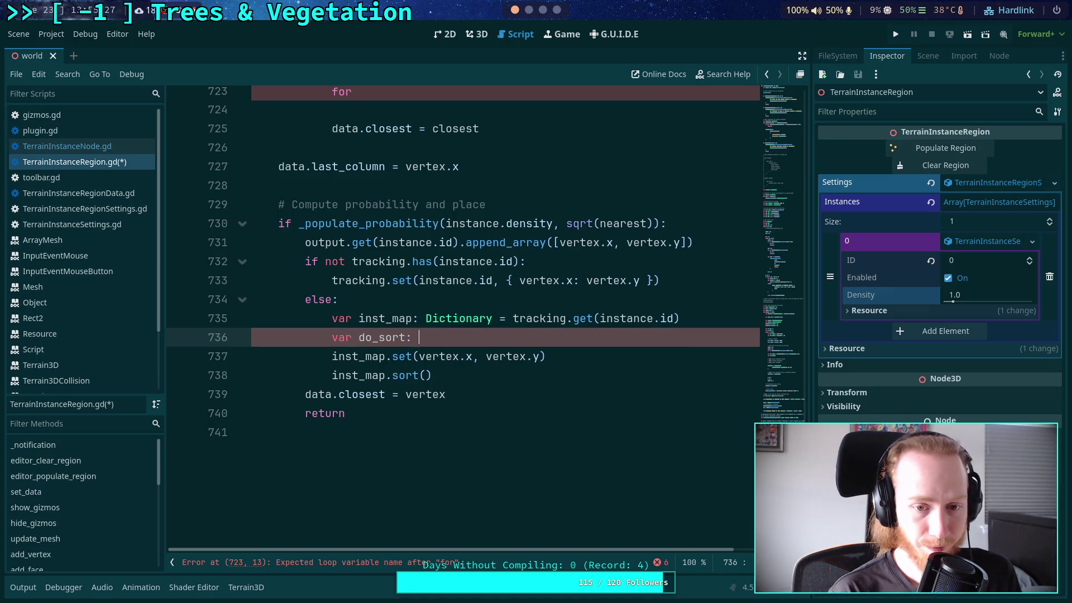
pyautogui.write('bool')
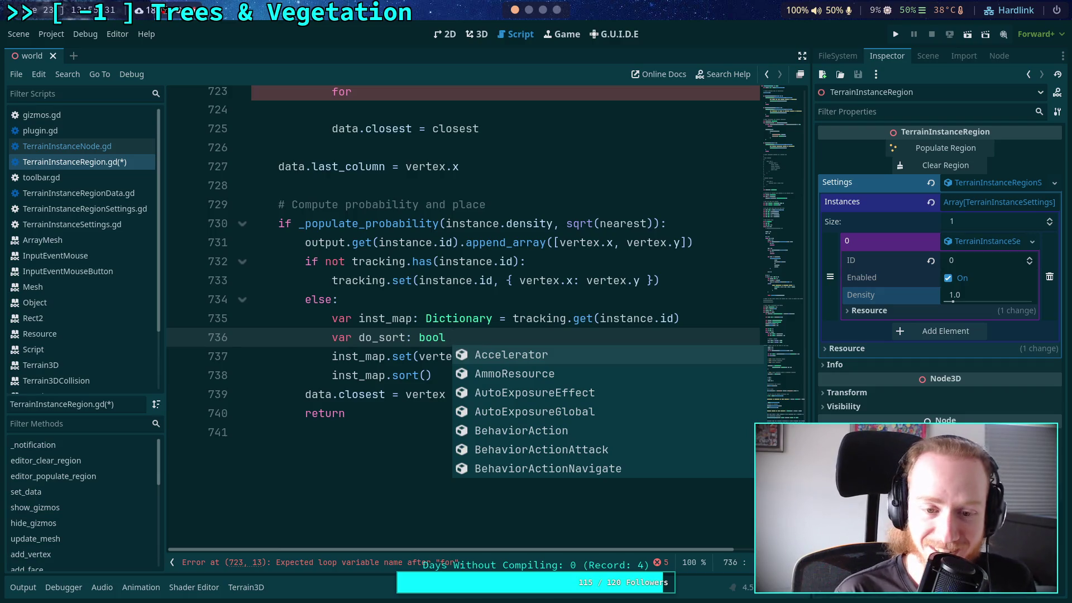
pyautogui.write(' =')
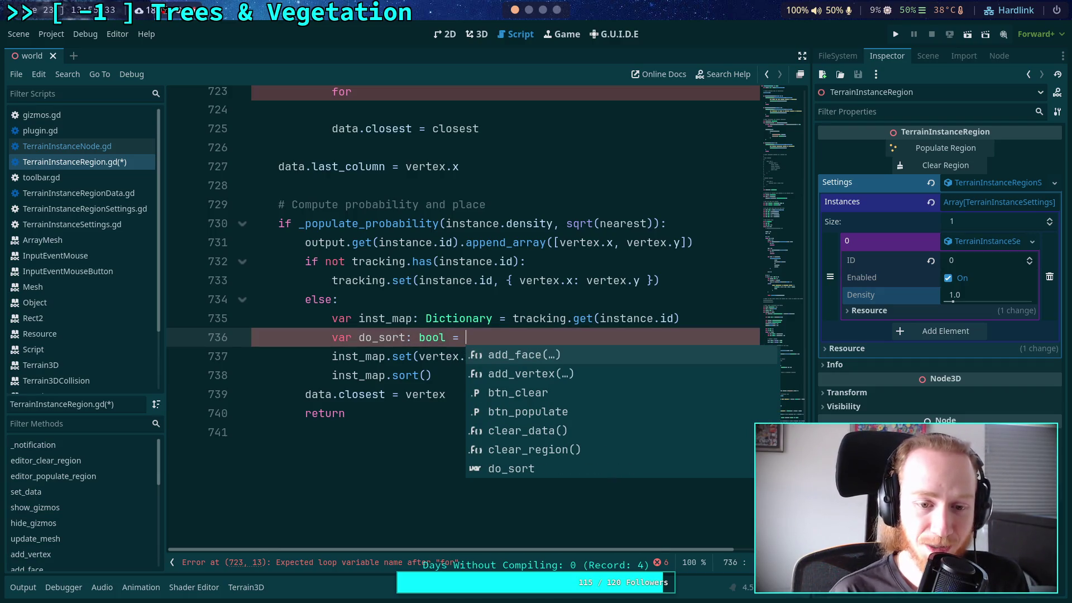
pyautogui.write(' inst_map')
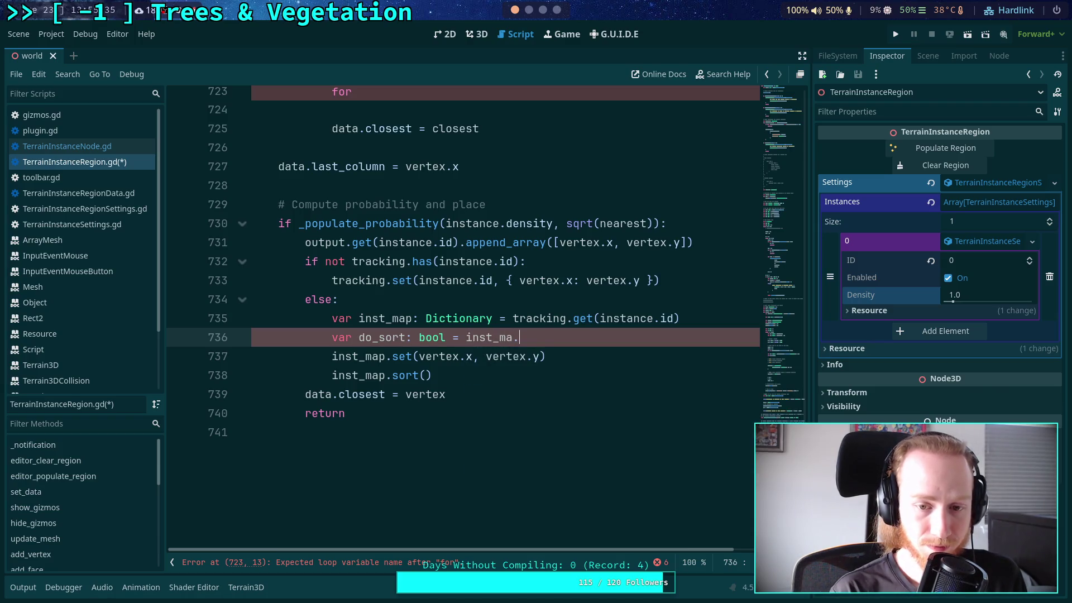
pyautogui.write('.ha')
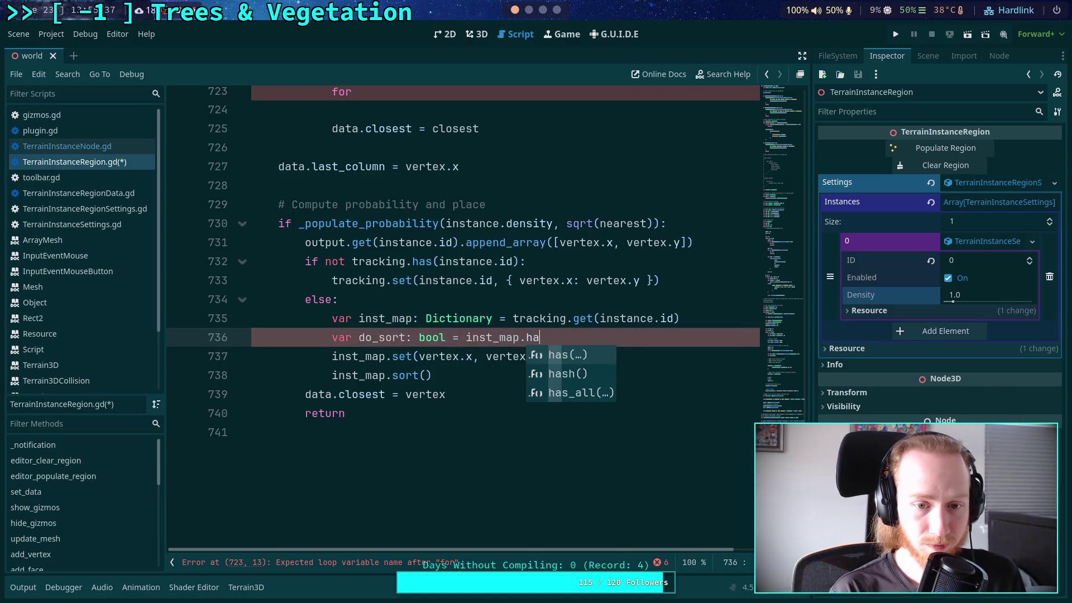
pyautogui.write('s(vertex.')
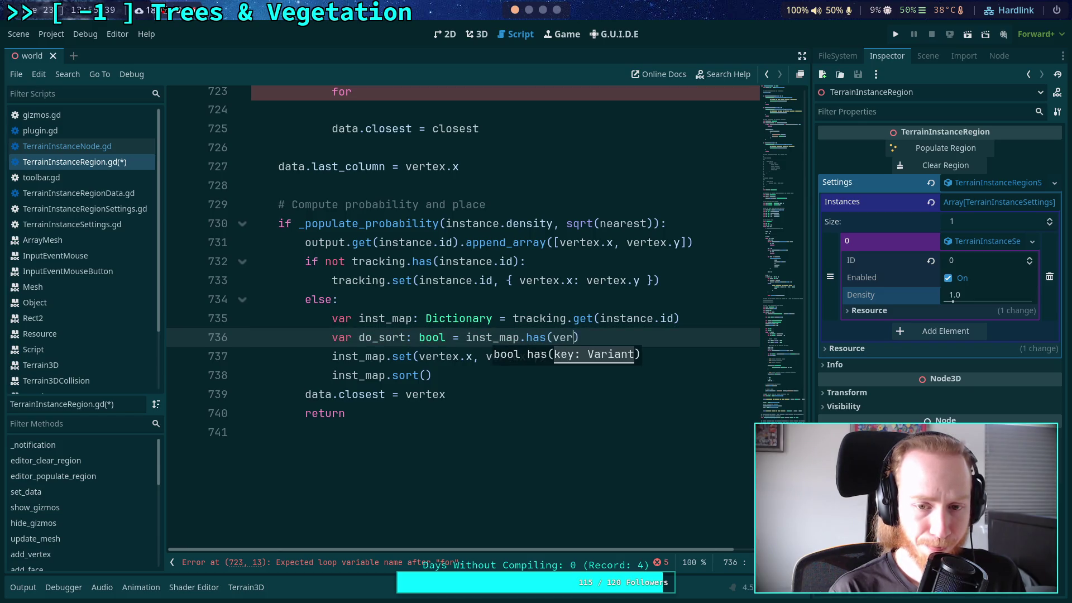
pyautogui.write('x')
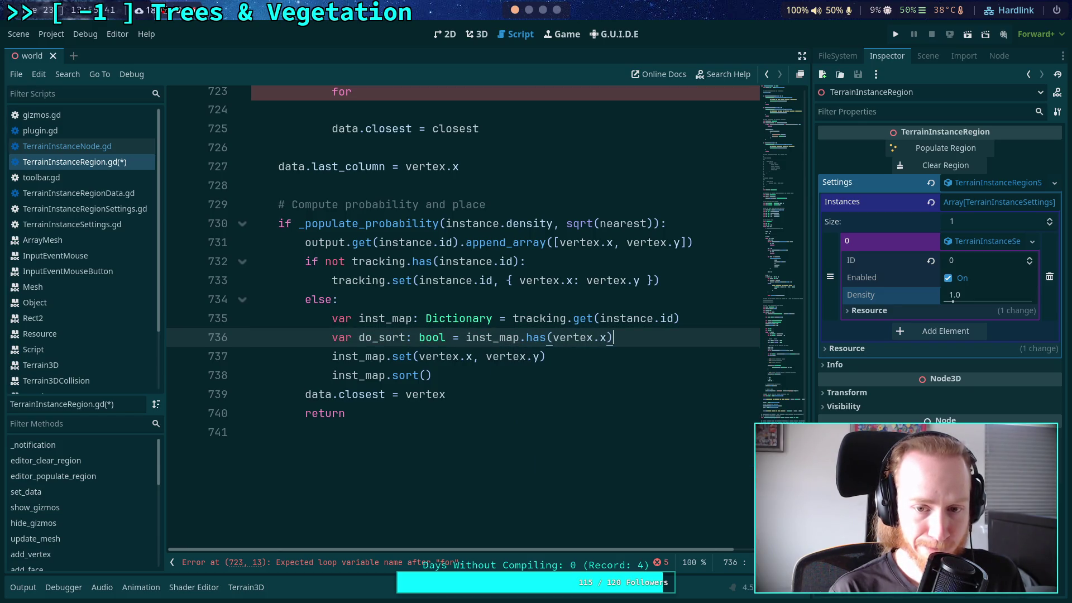
pyautogui.click(467, 337)
pyautogui.write('not')
pyautogui.press('BackSpace')
pyautogui.press('BackSpace')
pyautogui.press('BackSpace')
pyautogui.write('ot')
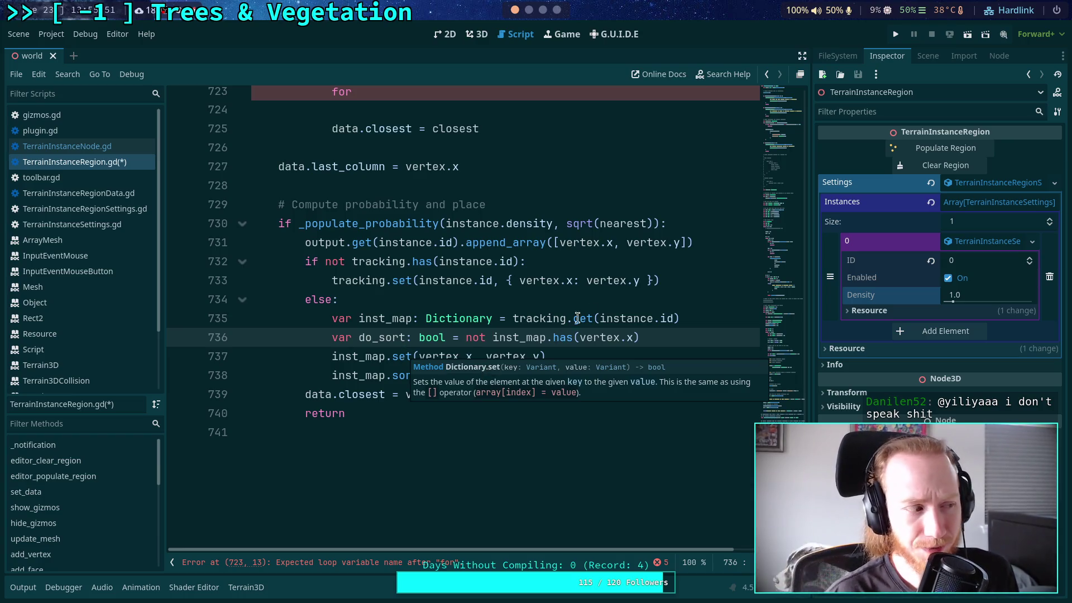
pyautogui.press('super+1')
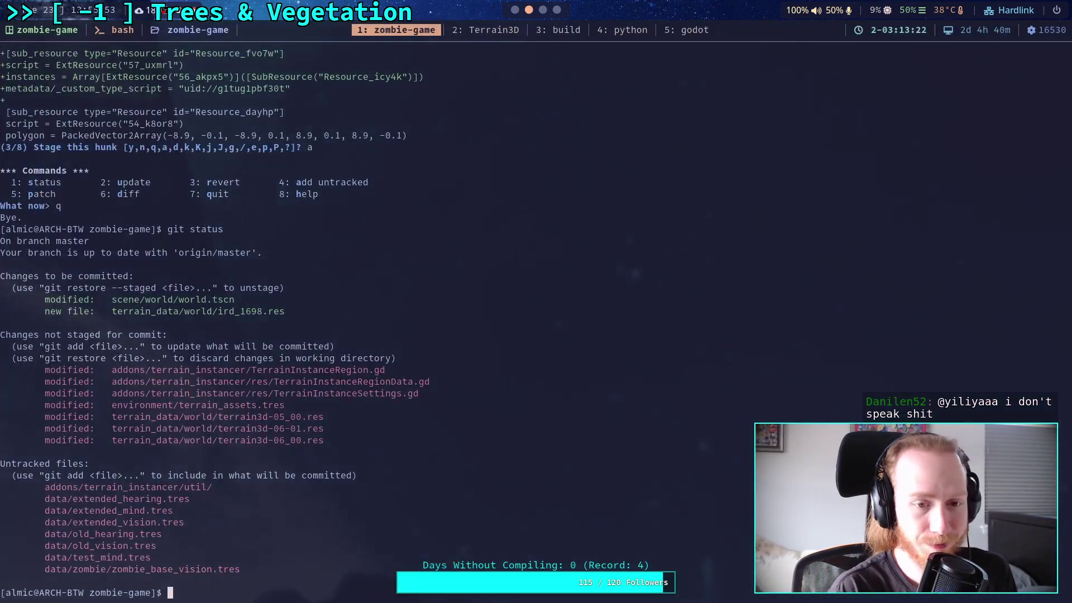
# - In Neovim, open core/variant/dictionary.cpp, search for ::set, then return to Godot
pyautogui.click(671, 35)
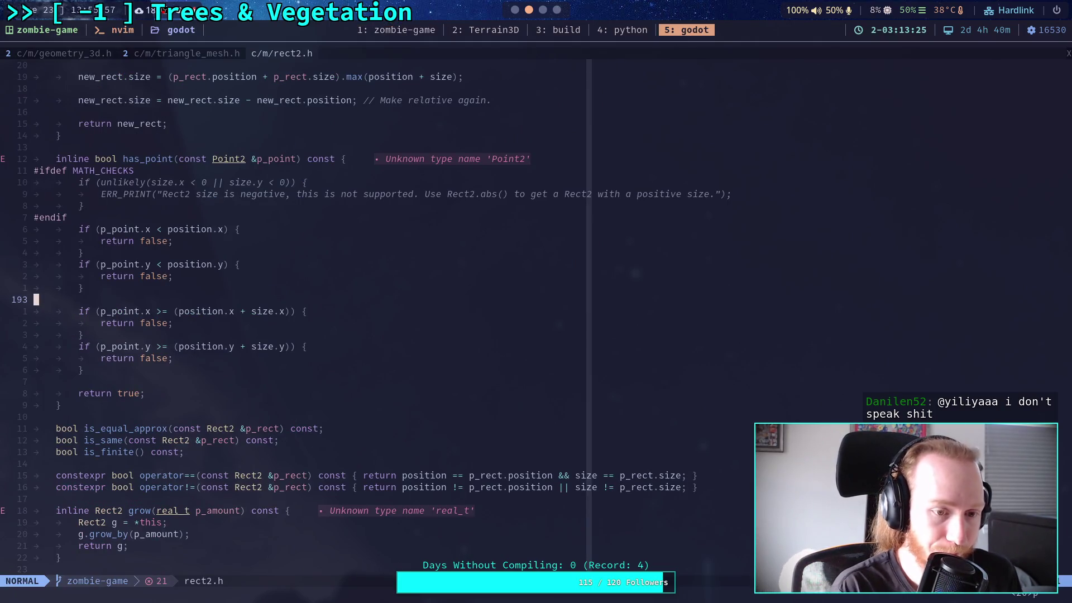
pyautogui.press('space')
pyautogui.write('sfdiction')
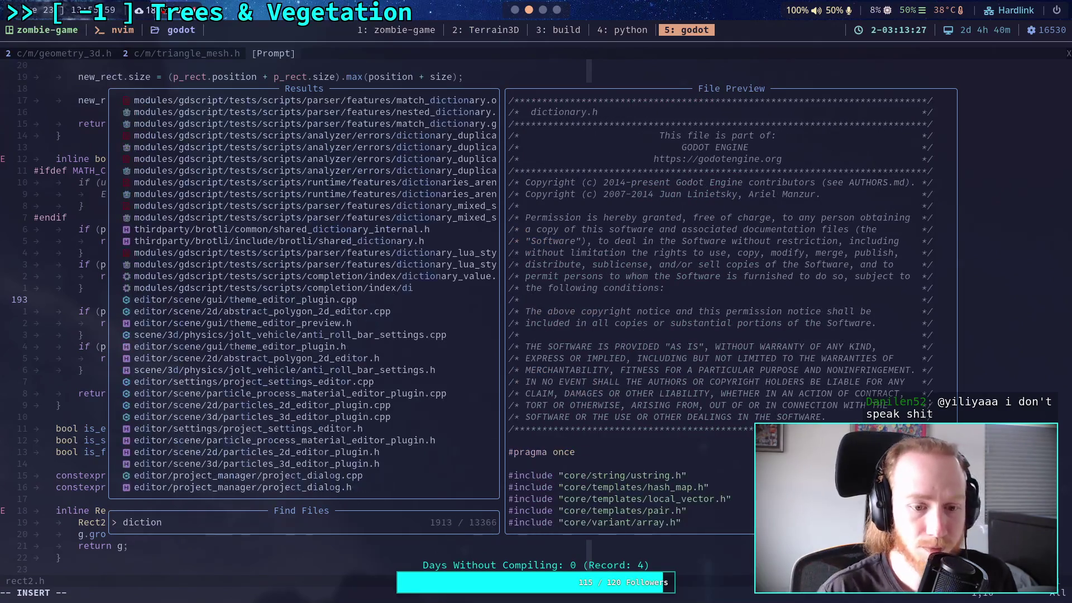
pyautogui.press('Up')
pyautogui.press('Up')
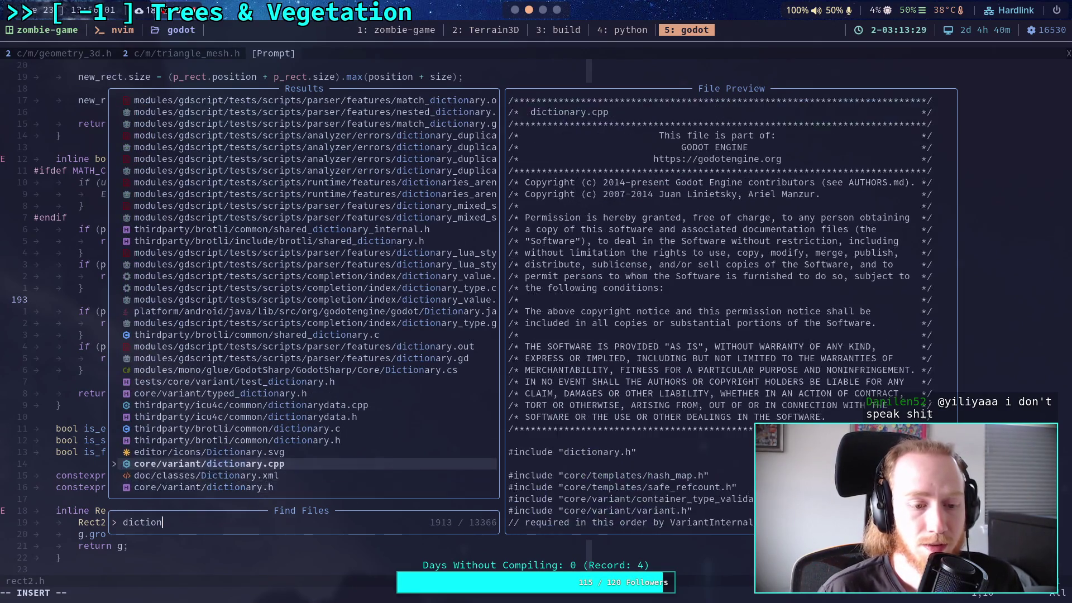
pyautogui.press('Return')
pyautogui.write('/set')
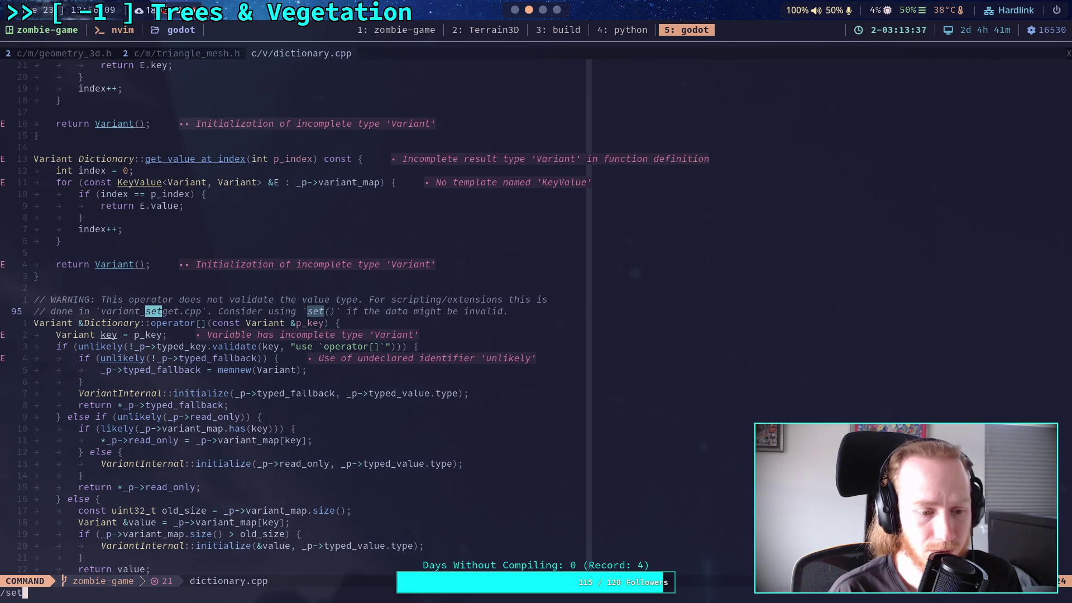
pyautogui.write('::')
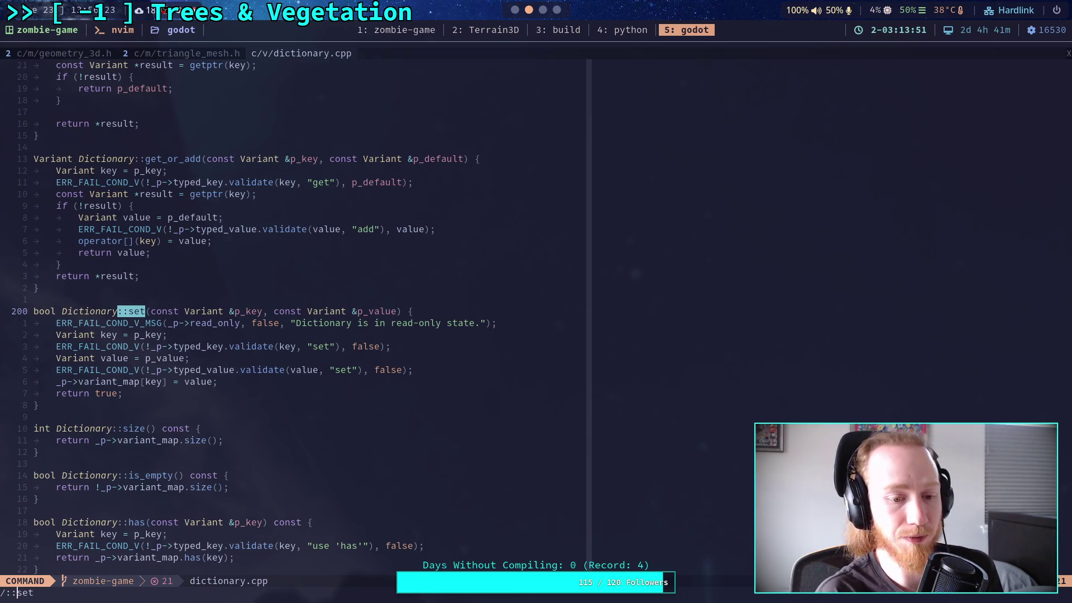
pyautogui.press('super+1')
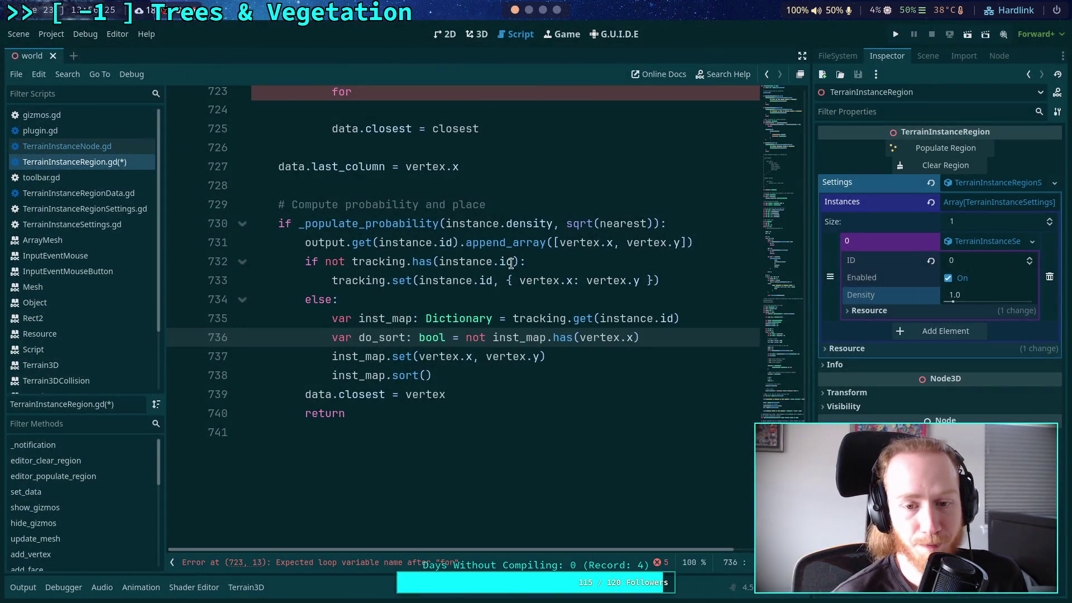
# - Wrap inst_map.sort() in an if do_sort: condition
pyautogui.click(583, 356)
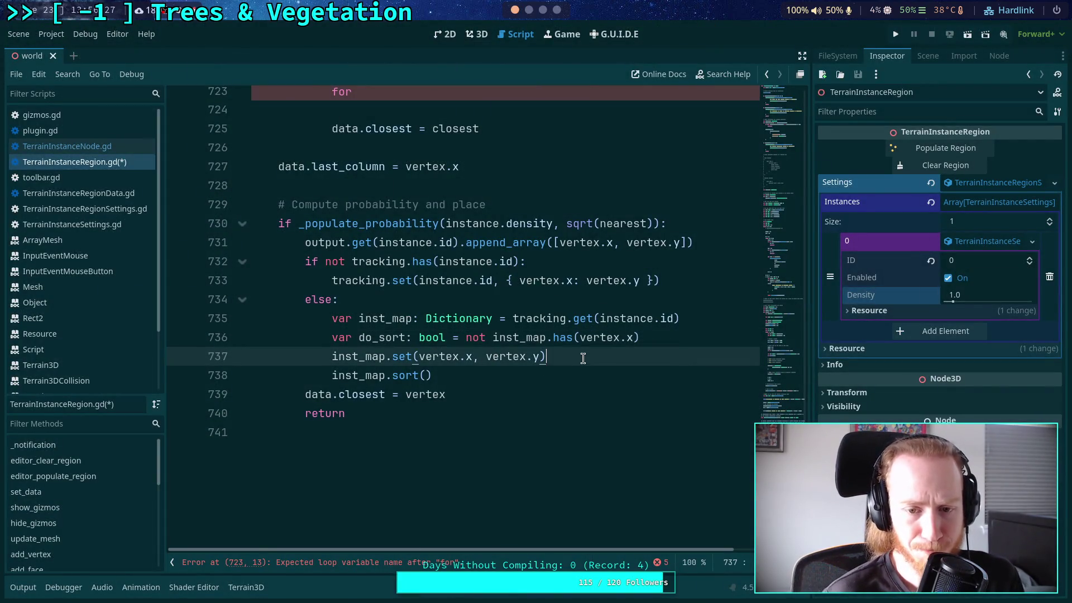
pyautogui.press('Return')
pyautogui.write('if do_so')
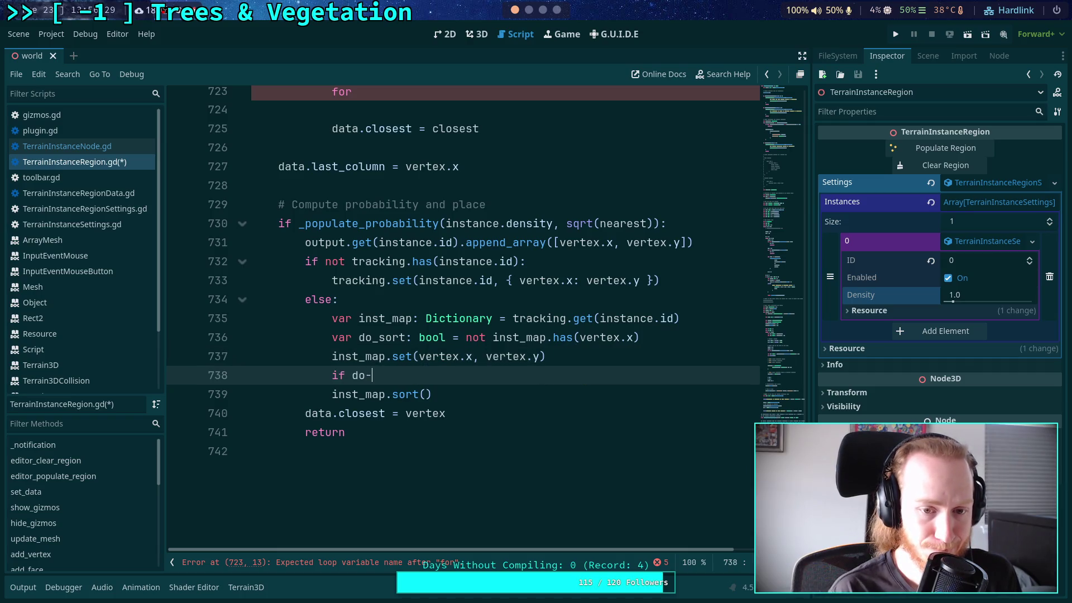
pyautogui.press('Return')
pyautogui.write(':')
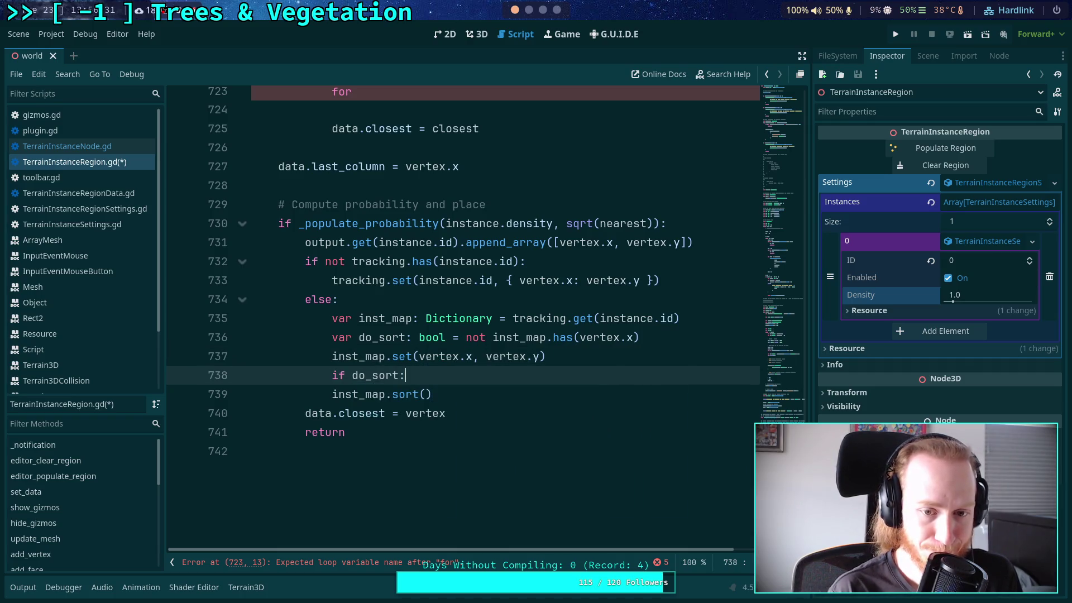
pyautogui.click(337, 394)
pyautogui.press('Tab')
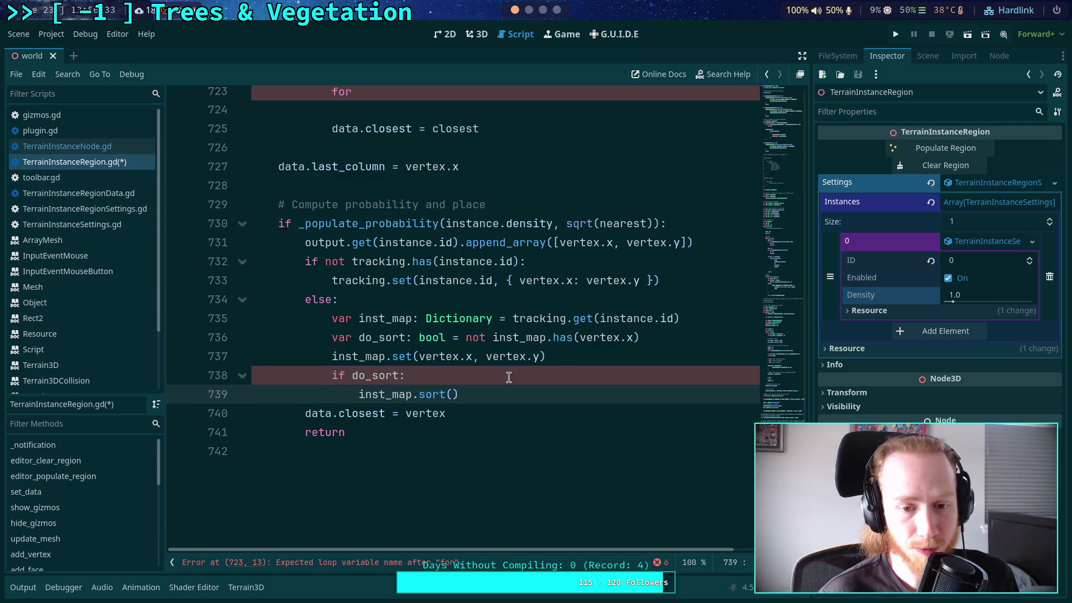
pyautogui.click(507, 375)
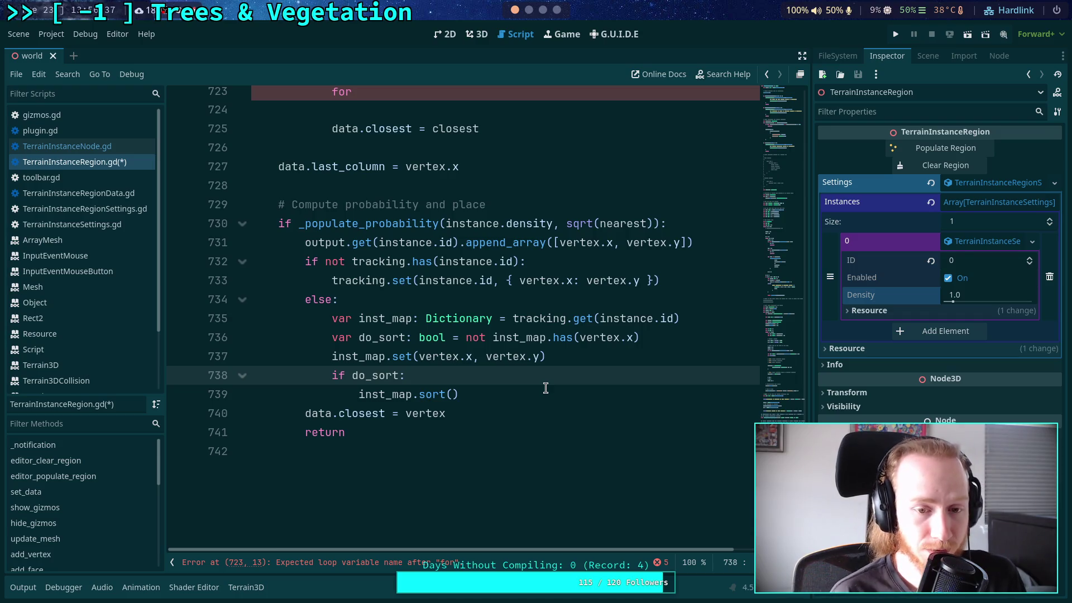
# - Undo a half-typed inst line below line 736 and bring up the context menu on Dictionary
pyautogui.scroll(-3, 111, 330)
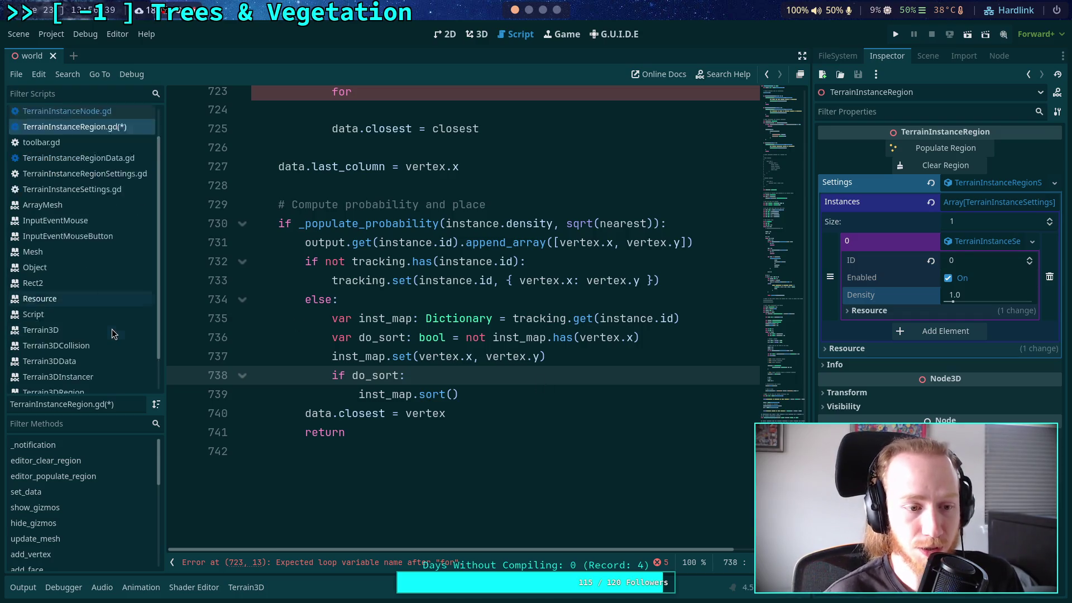
pyautogui.click(693, 338)
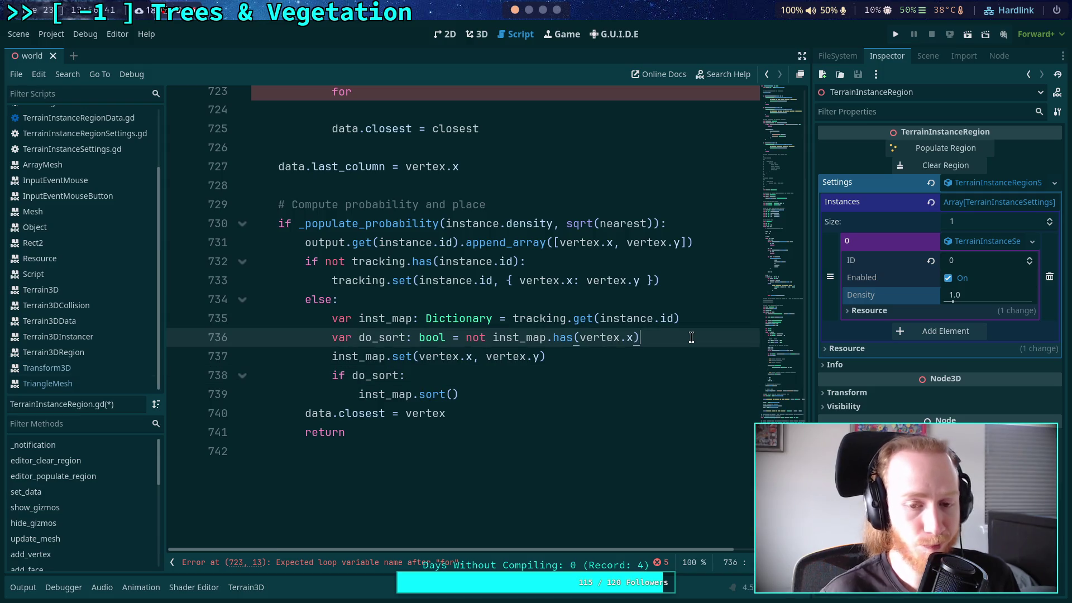
pyautogui.press('Return')
pyautogui.write('inst')
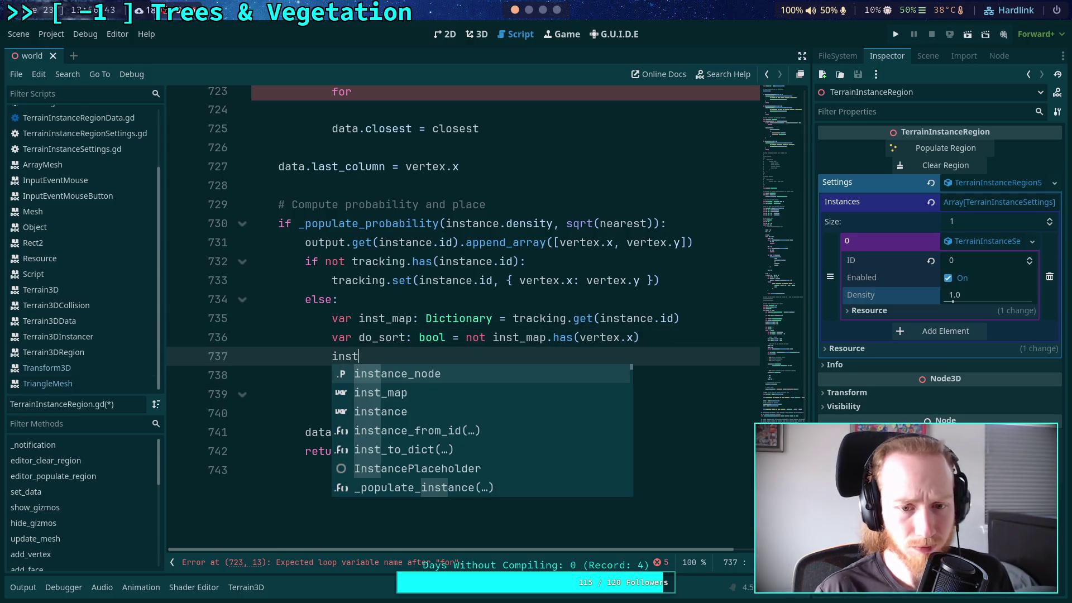
pyautogui.hotkey('ctrl', 'z')
pyautogui.hotkey('ctrl', 'z')
pyautogui.rightClick(464, 316)
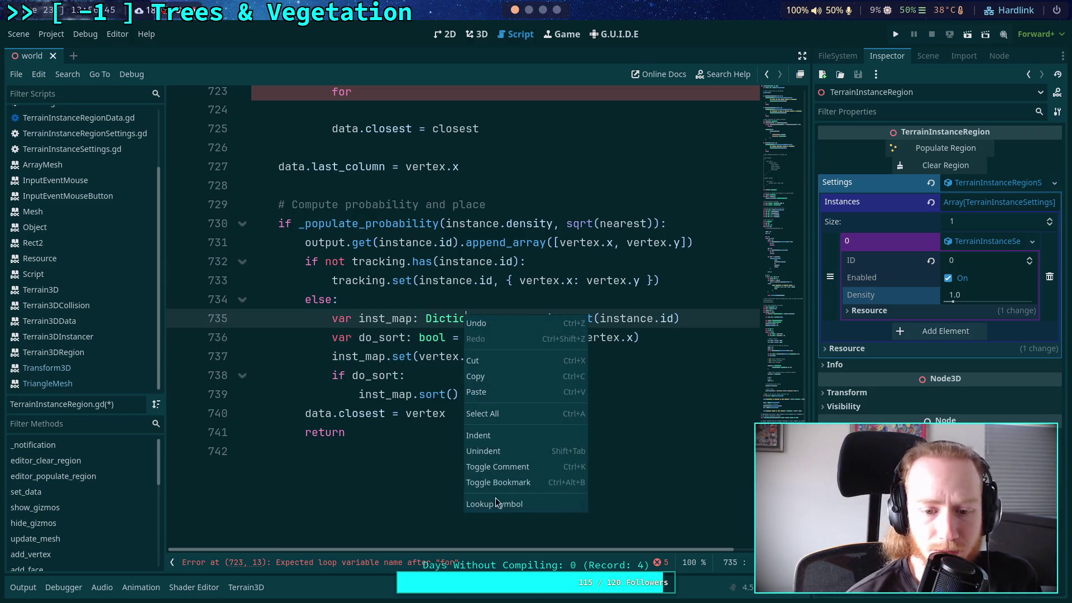
# - Look up the Dictionary docs, read the sort() method description, and return to TerrainInstanceRegion.gd
pyautogui.click(495, 502)
pyautogui.scroll(-5, 384, 344)
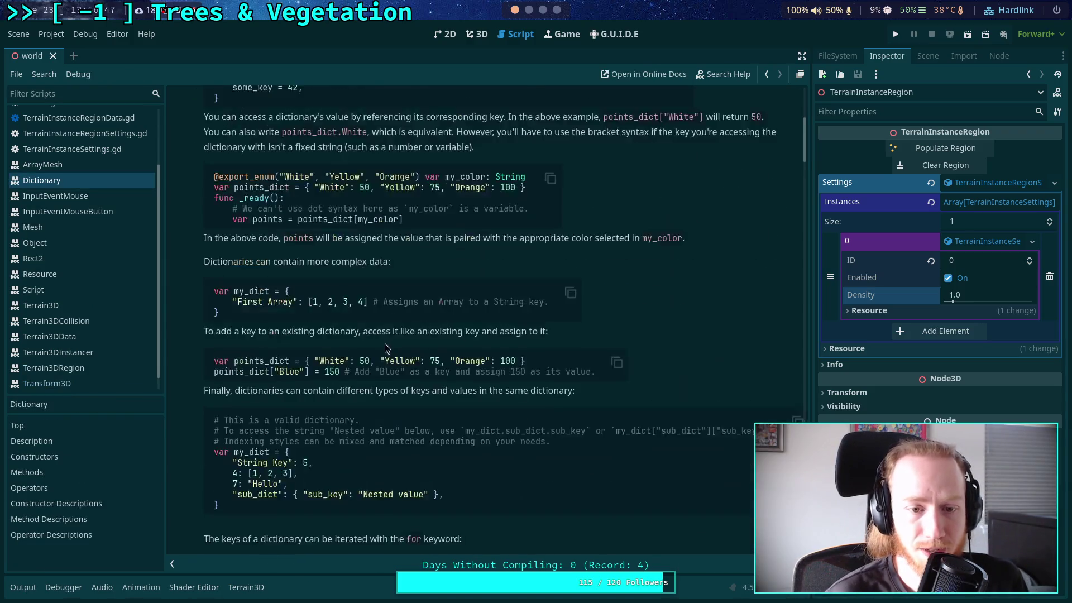
pyautogui.scroll(-5, 430, 334)
pyautogui.scroll(-6, 428, 314)
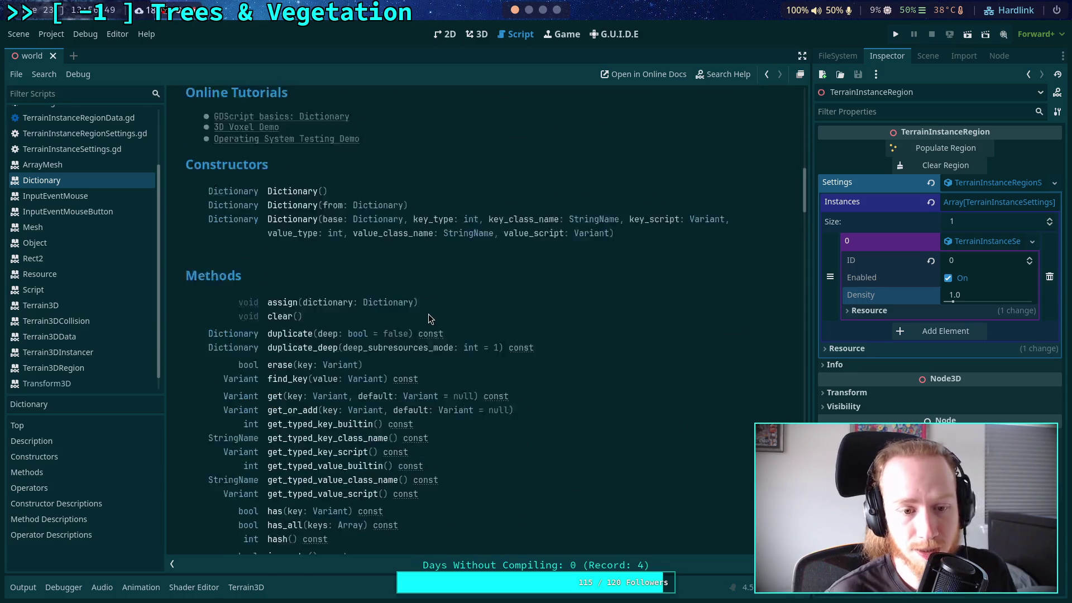
pyautogui.scroll(-5, 428, 314)
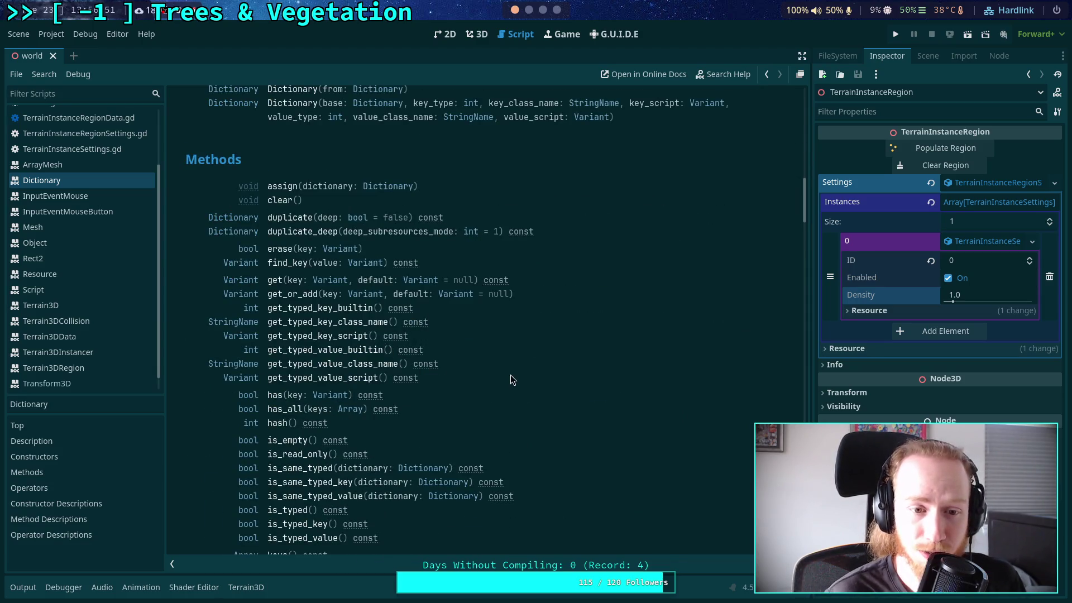
pyautogui.scroll(-3, 508, 367)
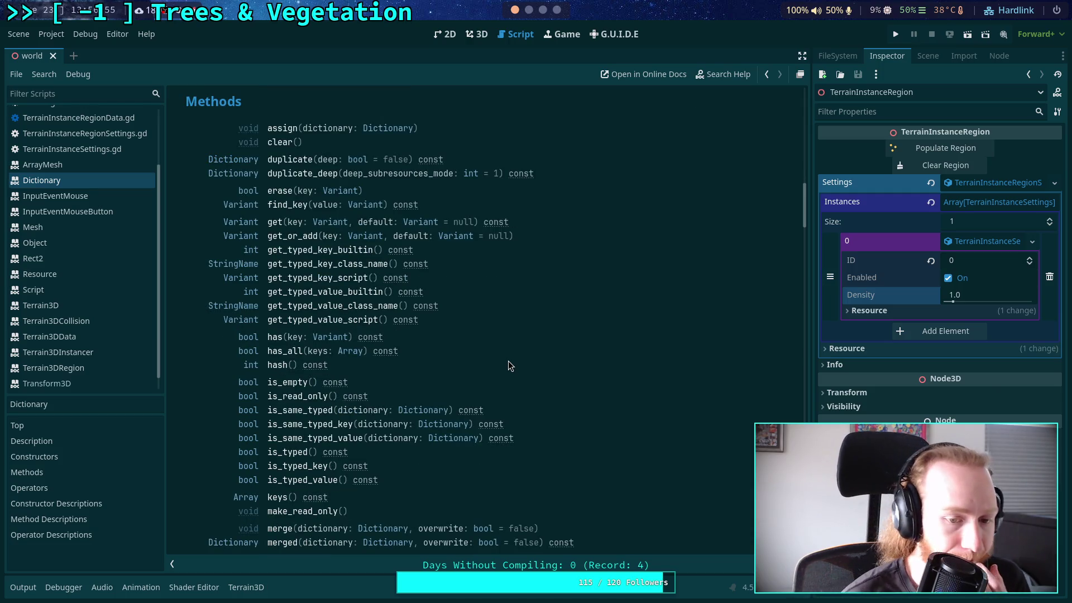
pyautogui.scroll(-3, 508, 365)
pyautogui.scroll(-6, 507, 360)
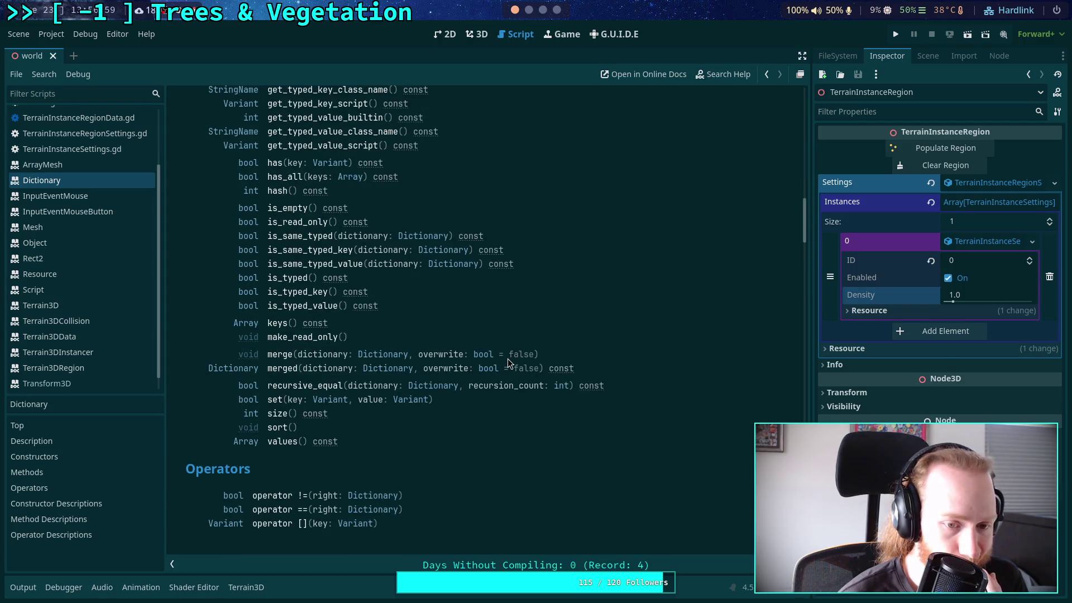
pyautogui.scroll(-6, 507, 358)
pyautogui.scroll(3, 508, 358)
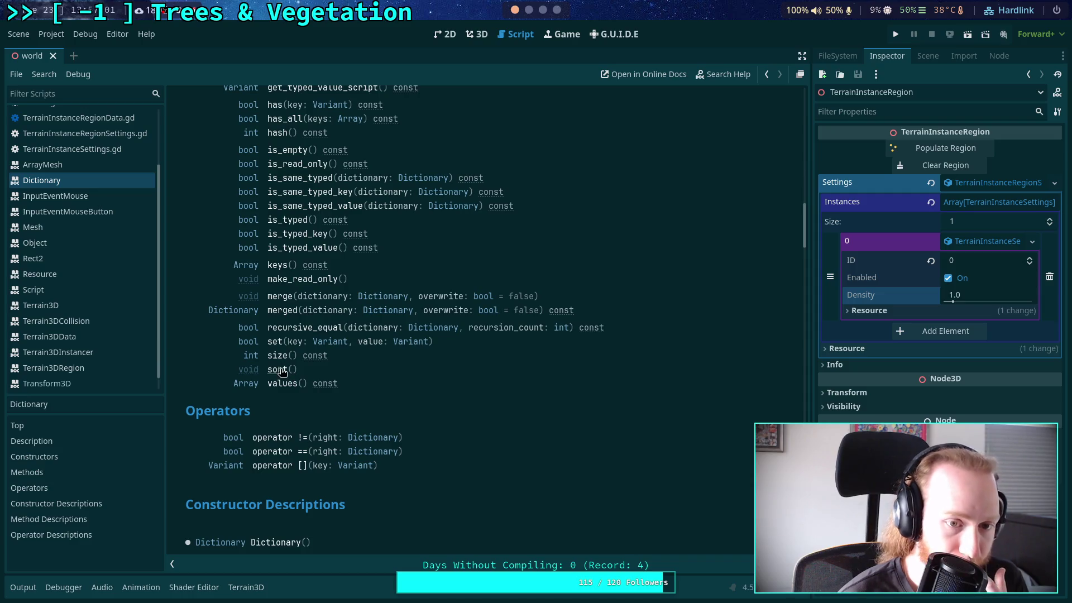
pyautogui.click(277, 370)
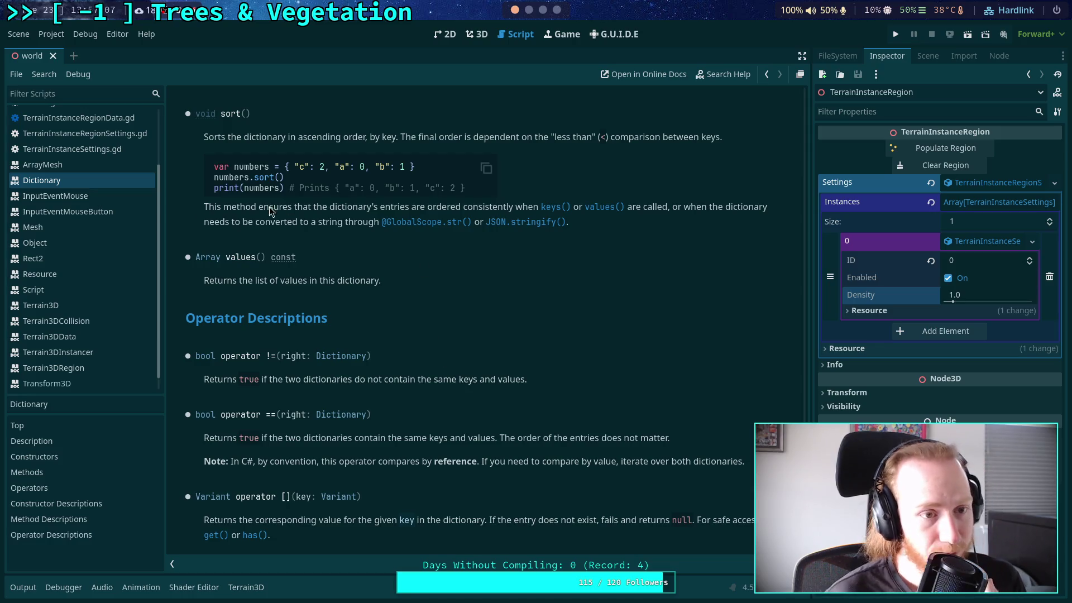
pyautogui.scroll(3, 84, 207)
pyautogui.click(95, 163)
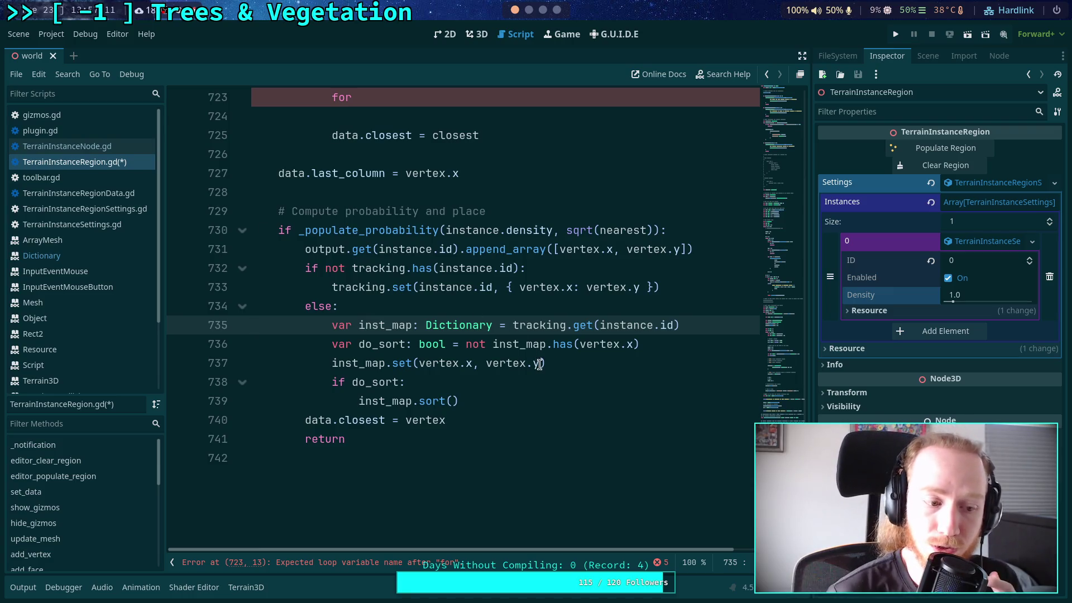
# - Try replacing set with assign on line 737, then restore the inst_map.set call
pyautogui.moveTo(540, 364)
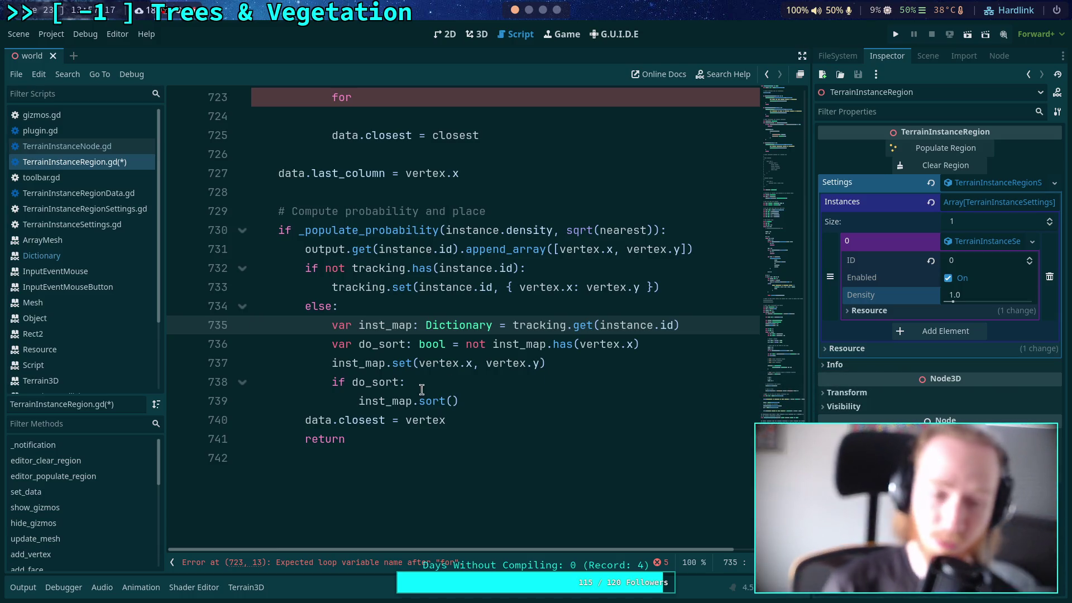
pyautogui.click(467, 400)
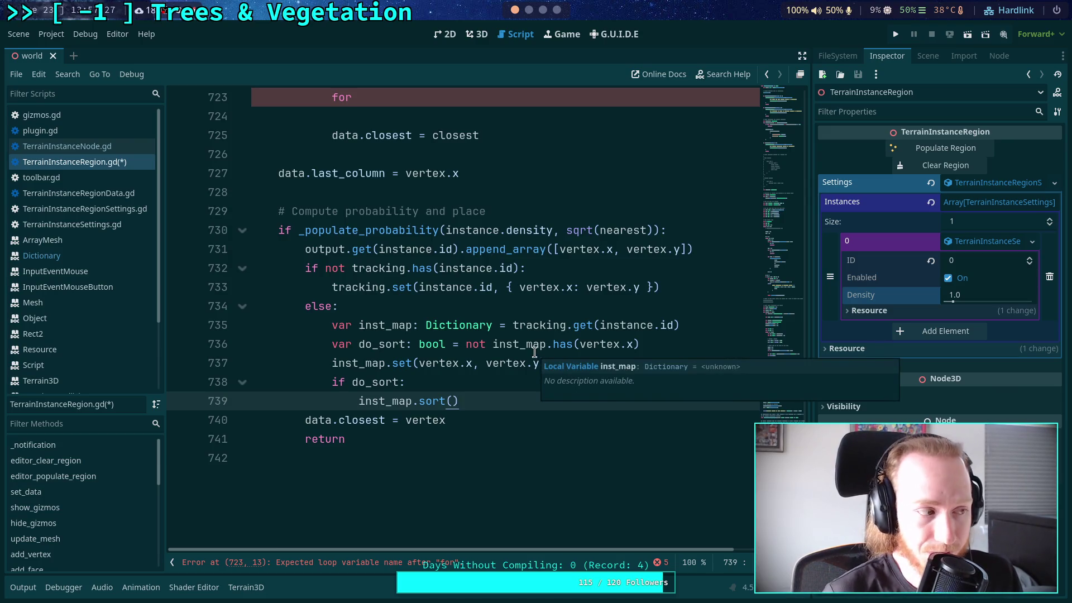
pyautogui.moveTo(334, 344); pyautogui.dragTo(627, 357)
pyautogui.click(485, 401)
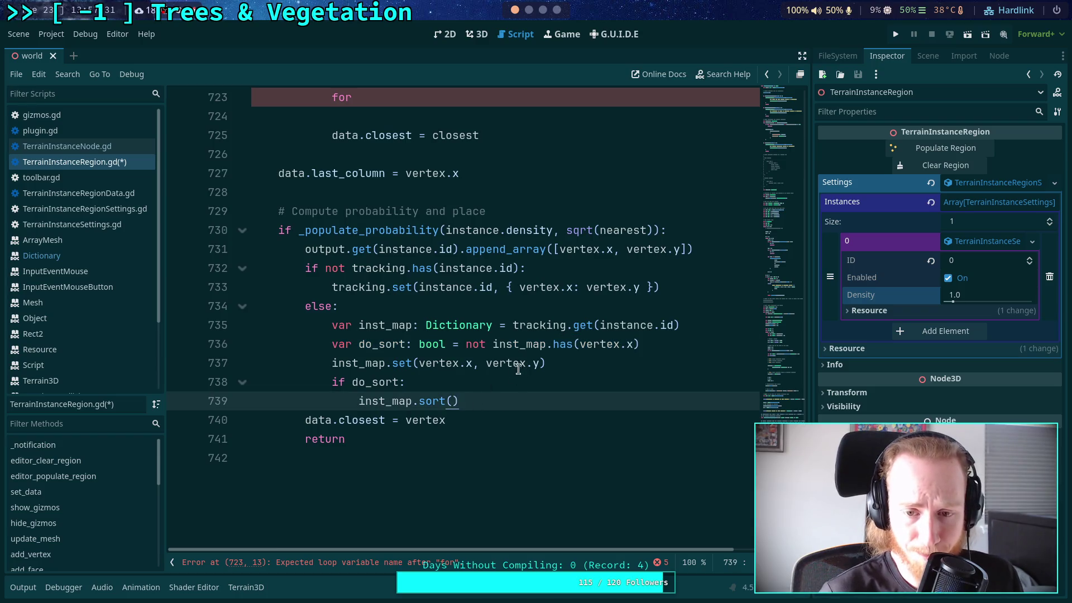
pyautogui.scroll(3, 534, 371)
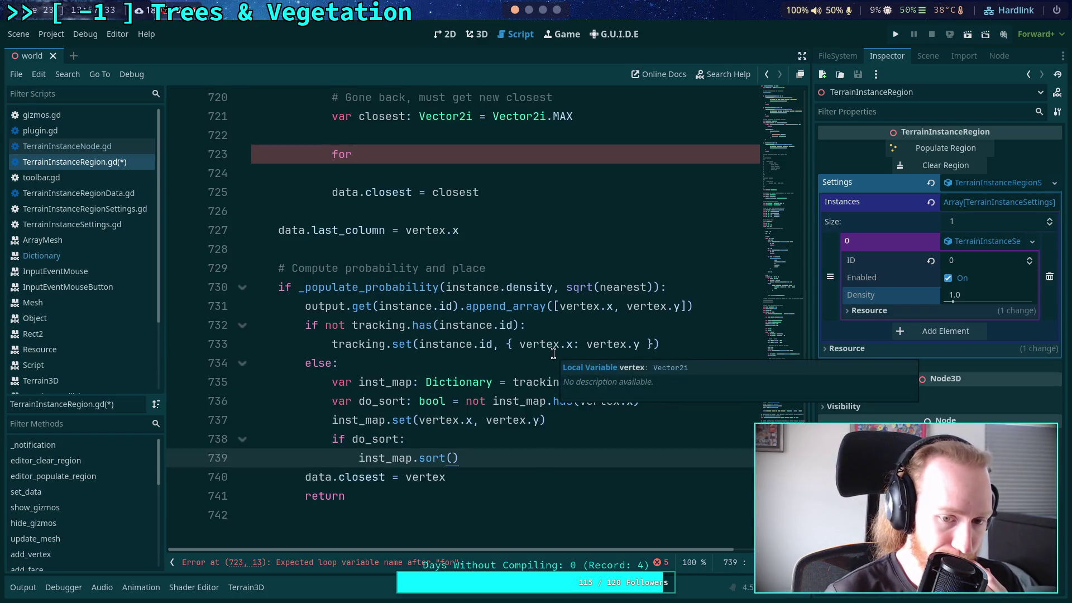
pyautogui.doubleClick(400, 422)
pyautogui.press('BackSpace')
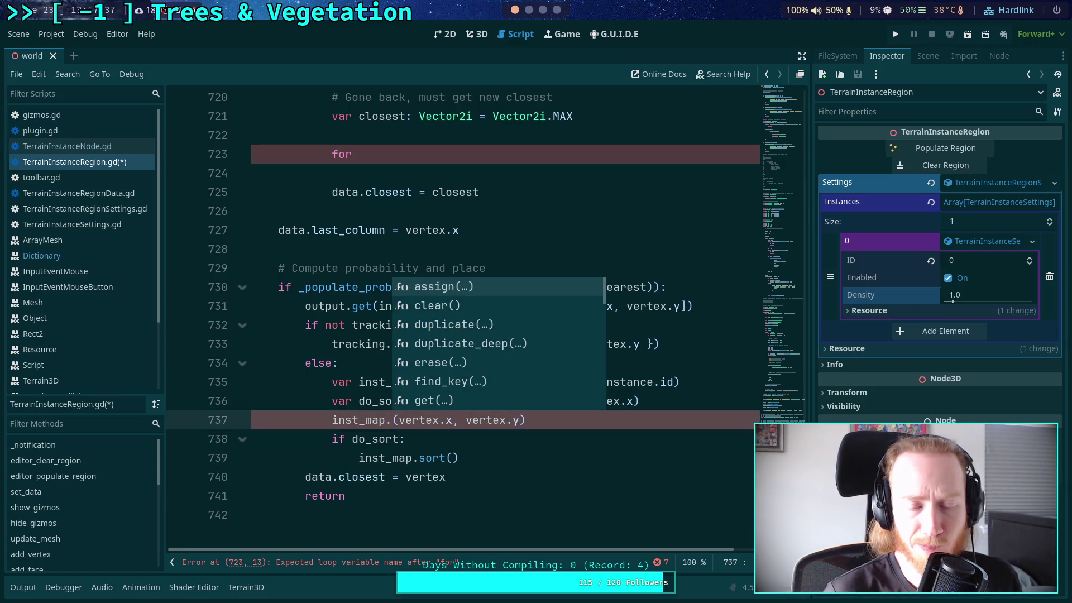
pyautogui.press('Return')
pyautogui.doubleClick(412, 421)
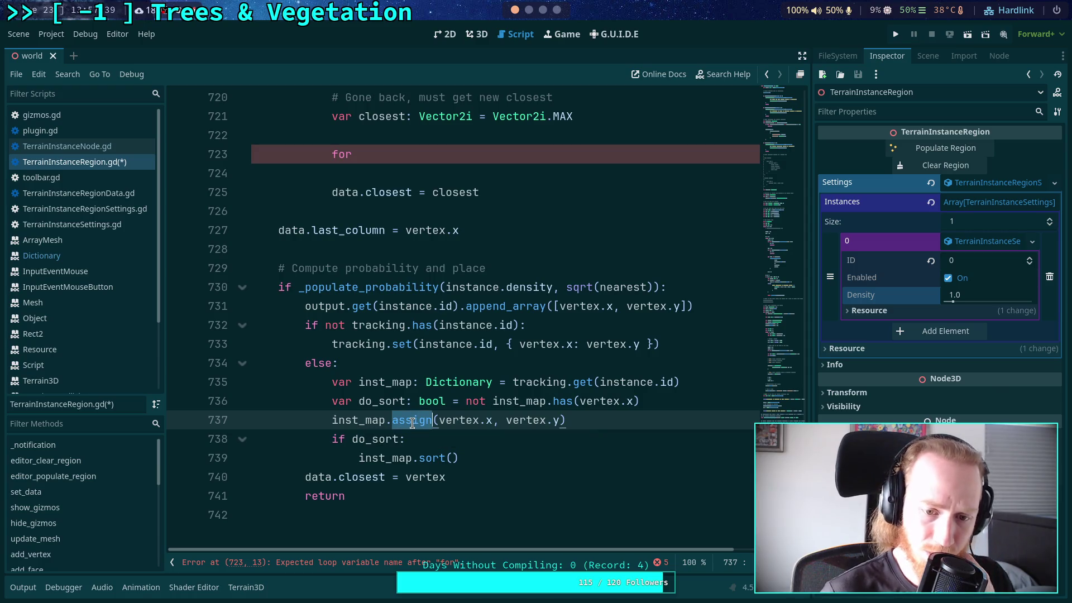
pyautogui.write('set')
# - Save the script and place the caret after 'for' on line 723
pyautogui.hotkey('ctrl', 's')
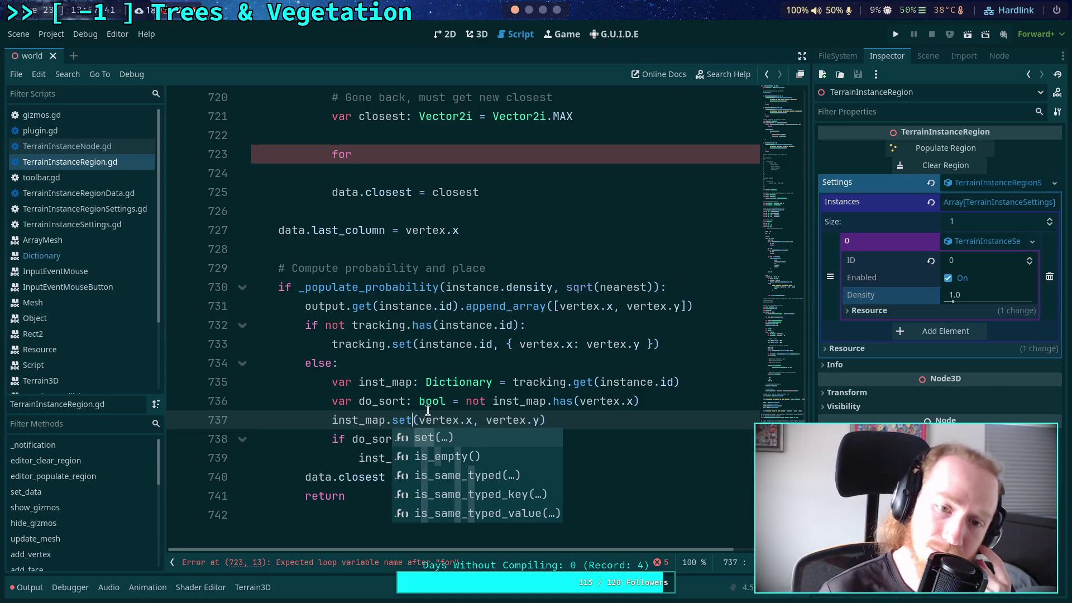
pyautogui.moveTo(425, 396)
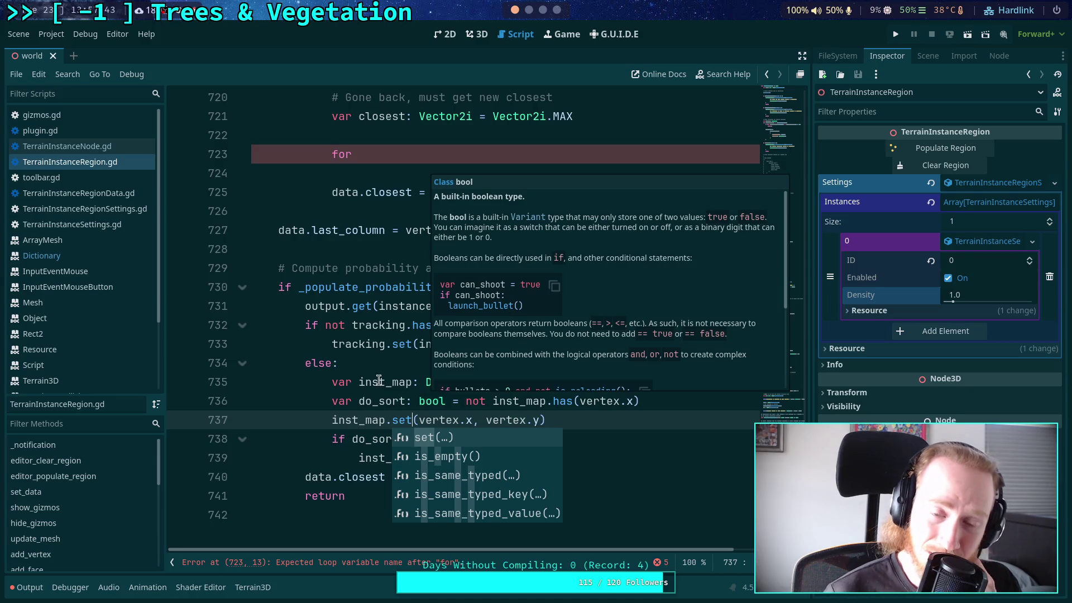
pyautogui.scroll(3, 474, 346)
pyautogui.click(503, 327)
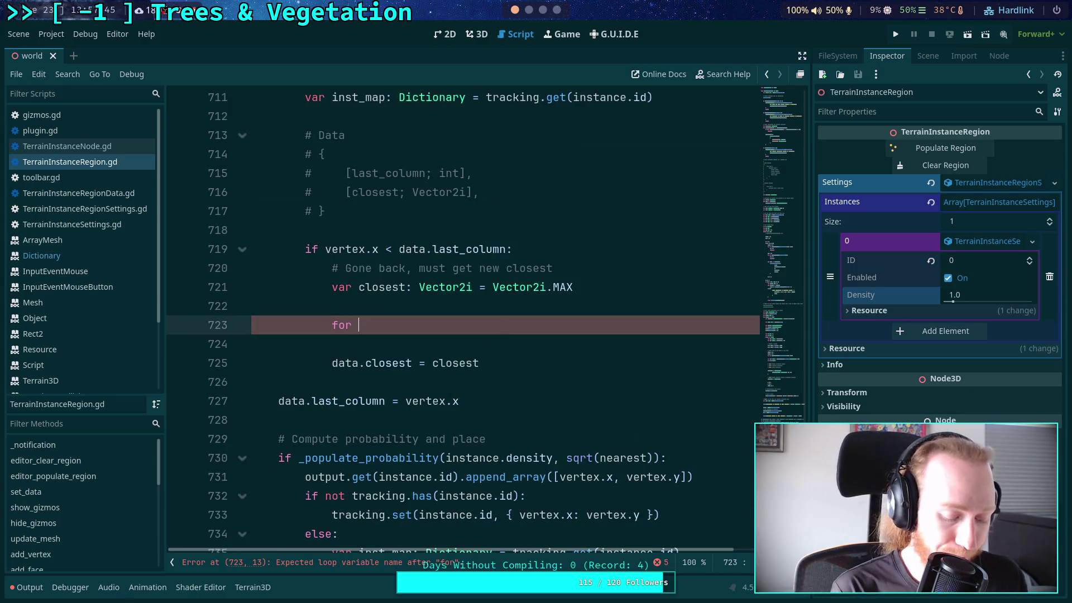
# - Write the loop 'for column in inst_map' and declare var point: Vector2i above it
pyautogui.write('column in')
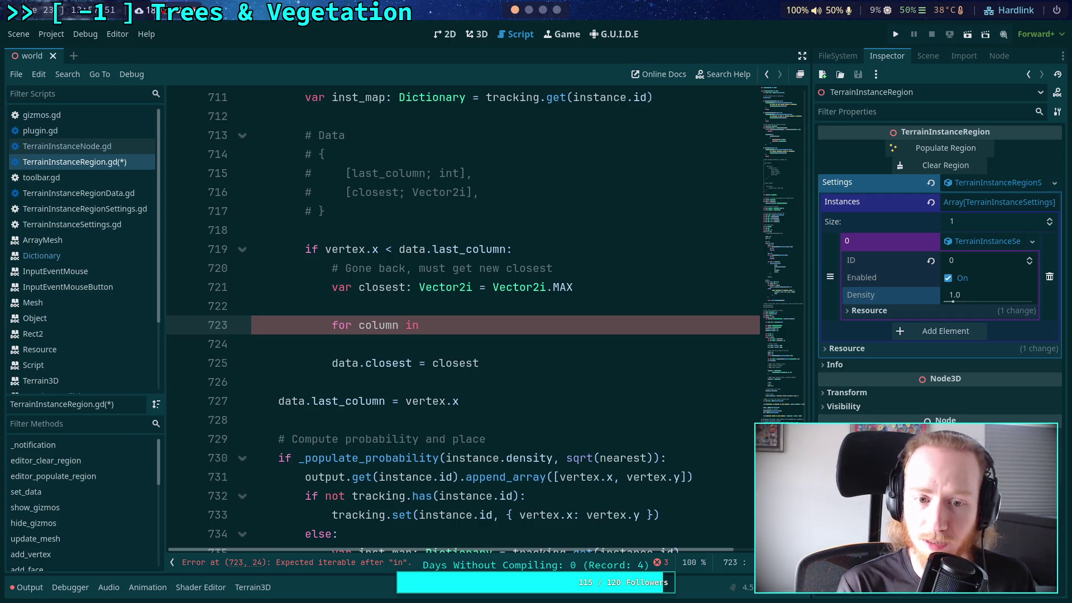
pyautogui.scroll(3, 463, 319)
pyautogui.scroll(-1, 464, 318)
pyautogui.write('i')
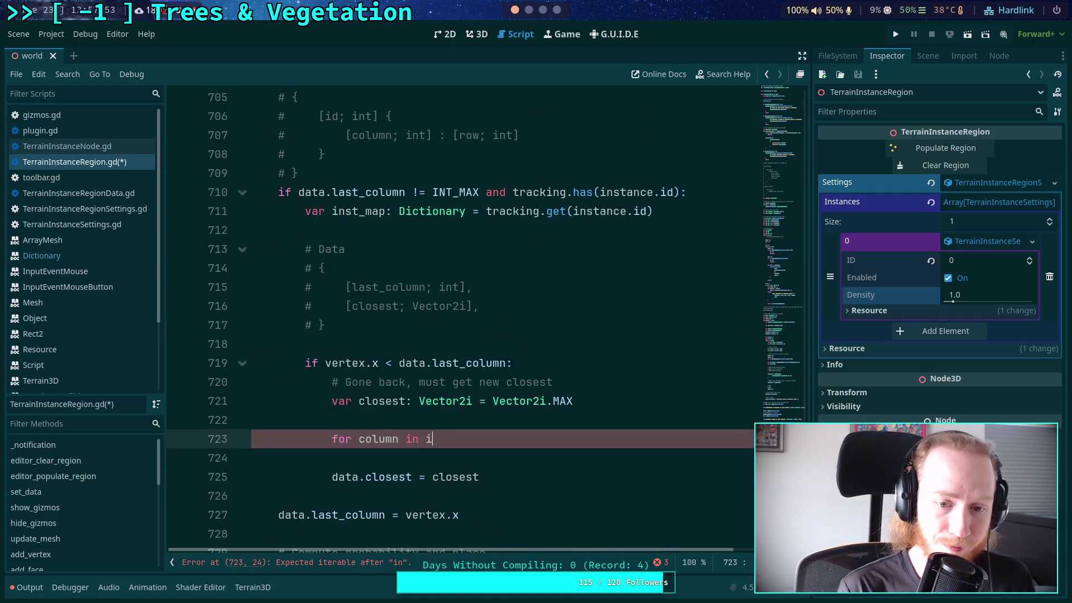
pyautogui.write('nst_map:')
pyautogui.press('Return')
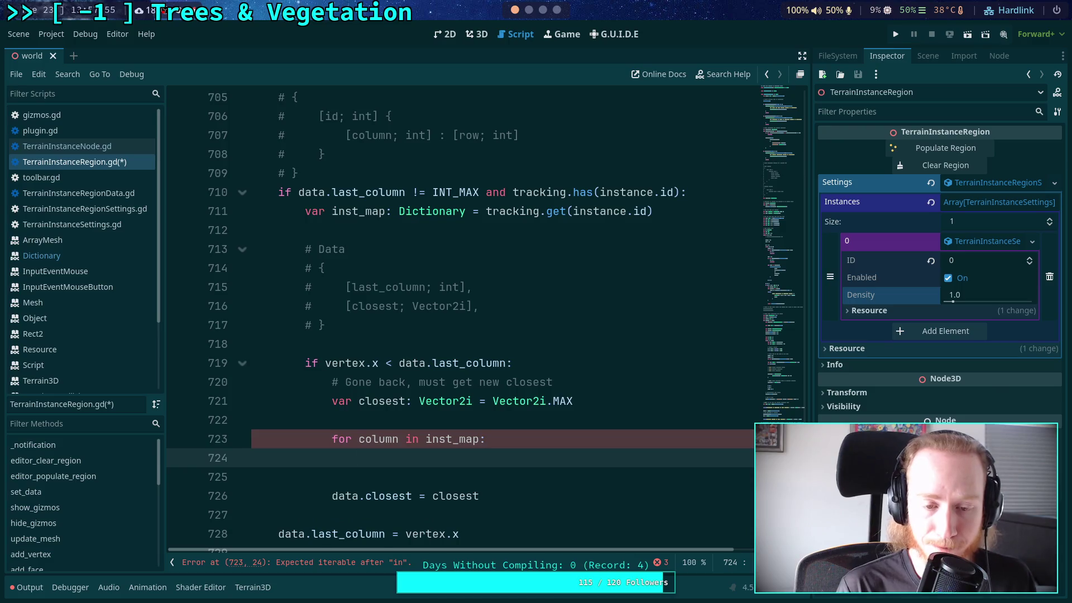
pyautogui.write('v')
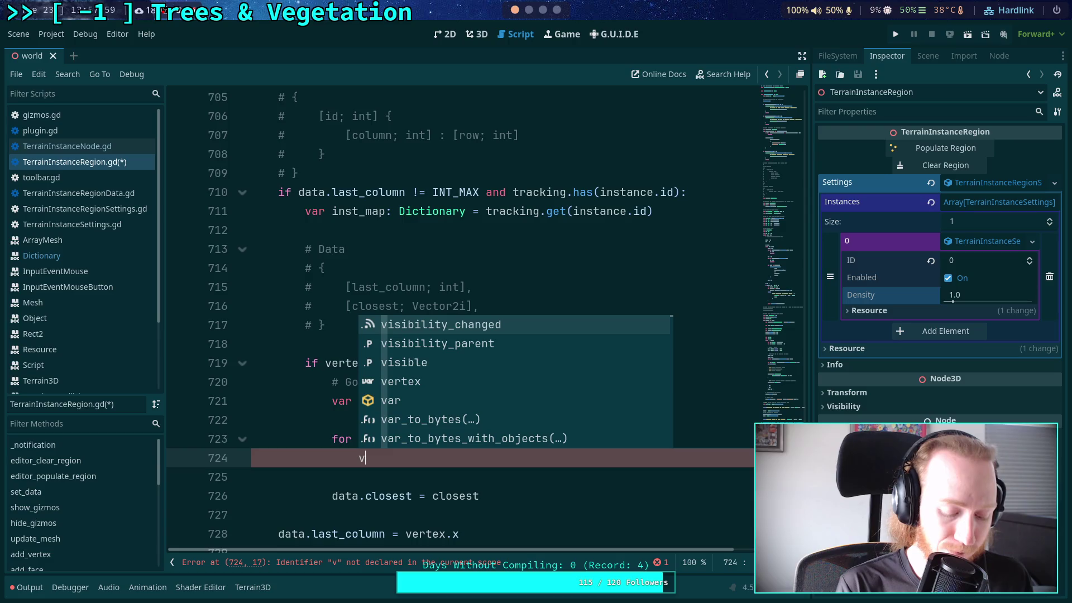
pyautogui.write('ar ')
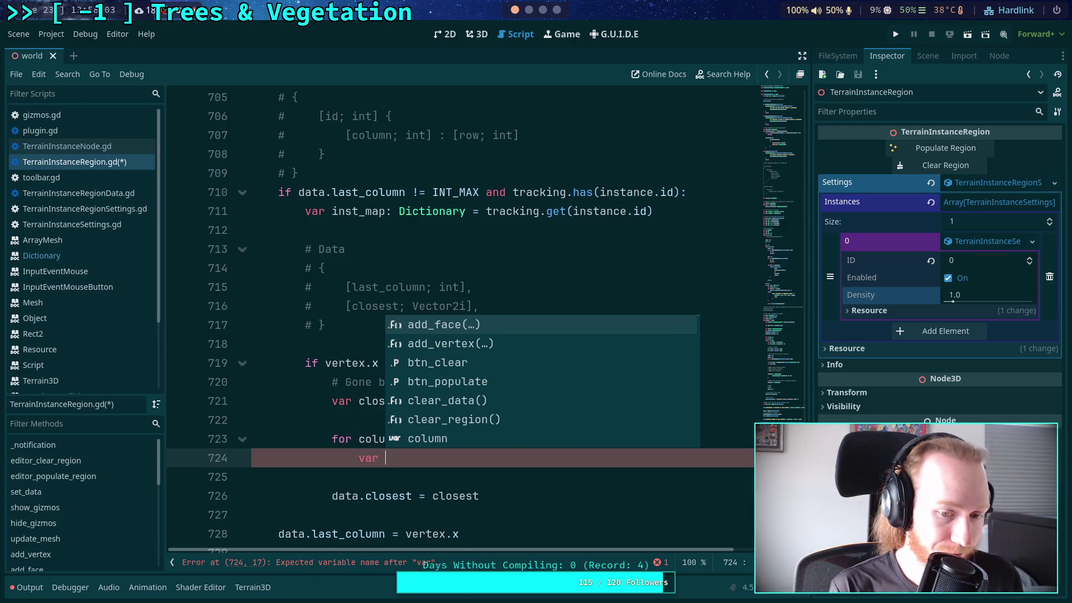
pyautogui.write('point: ')
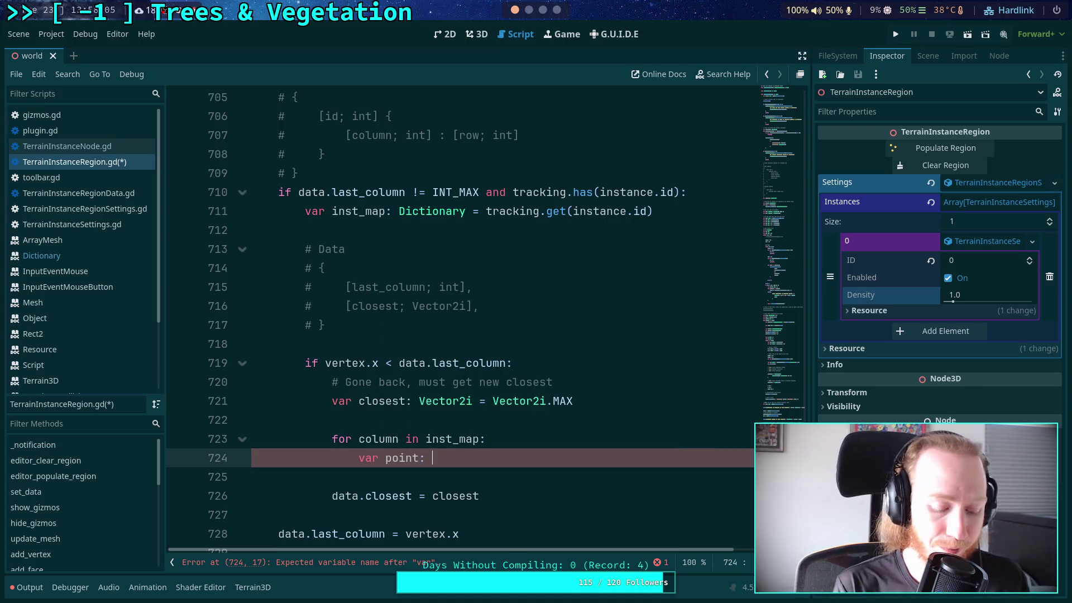
pyautogui.write('Vector2i =')
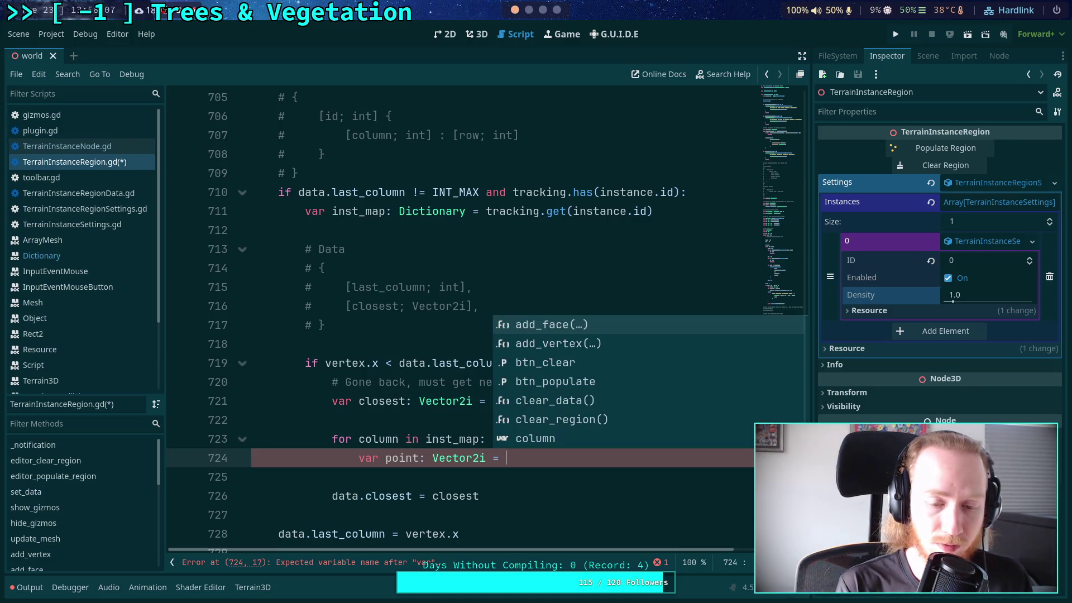
pyautogui.hotkey('alt', 'Up')
pyautogui.hotkey('alt', 'Up')
pyautogui.press('Return')
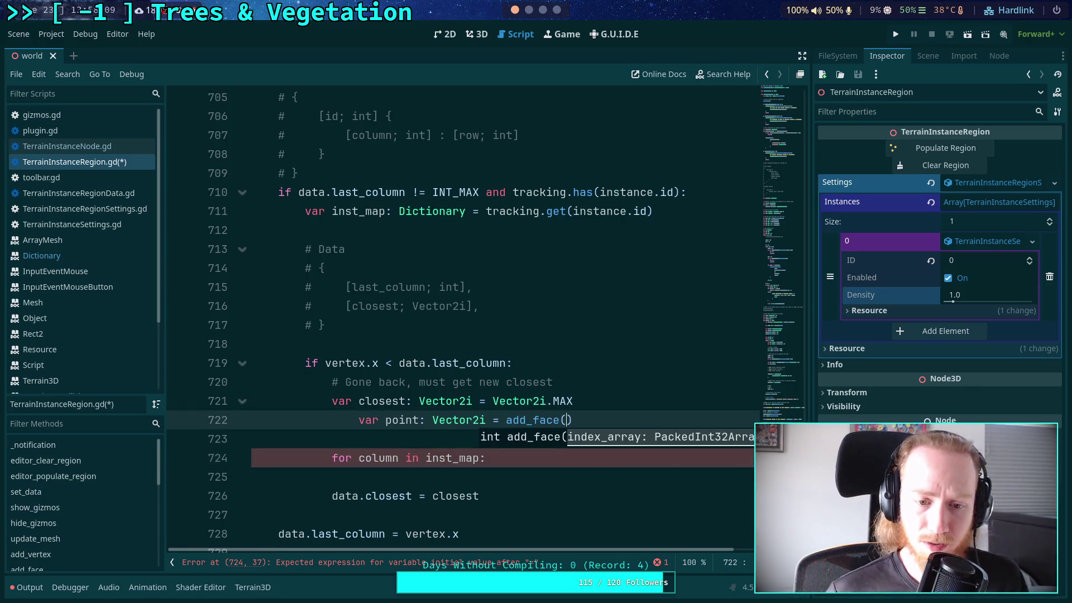
pyautogui.hotkey('ctrl', 'BackSpace')
pyautogui.hotkey('ctrl', 'BackSpace')
pyautogui.hotkey('shift', 'Tab')
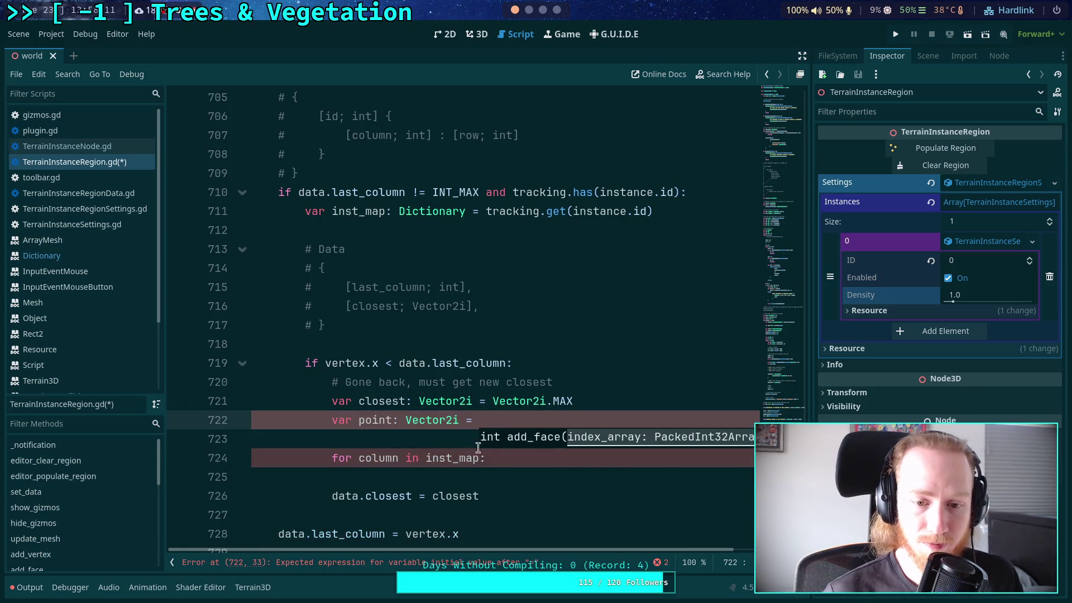
pyautogui.press('BackSpace')
pyautogui.press('BackSpace')
pyautogui.press('BackSpace')
# - Set point.x = column and point.y = inst_map[column] inside the loop body
pyautogui.click(525, 458)
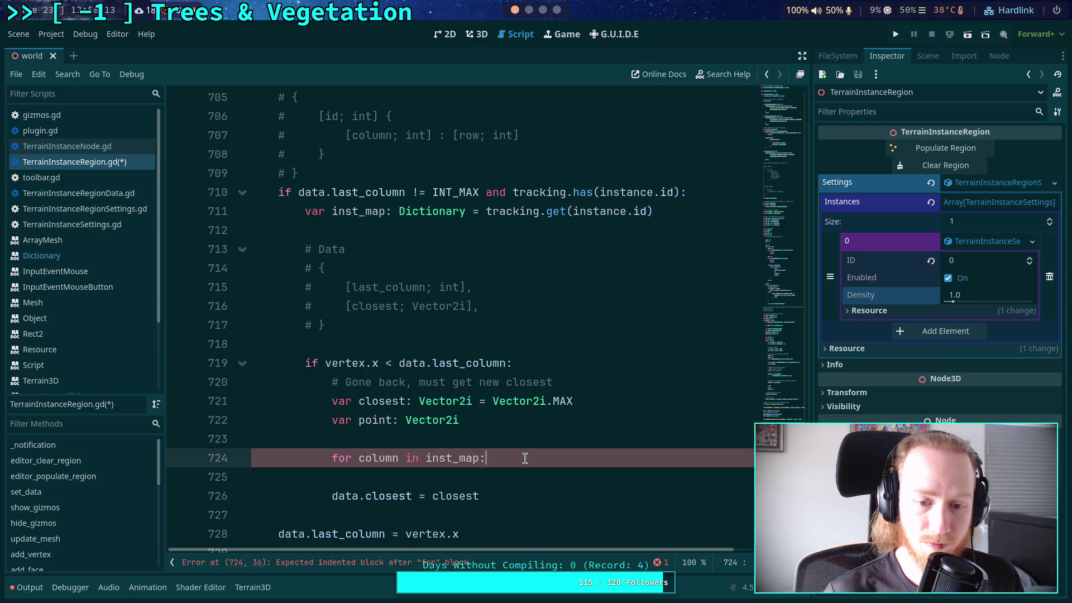
pyautogui.press('Return')
pyautogui.write('point.x')
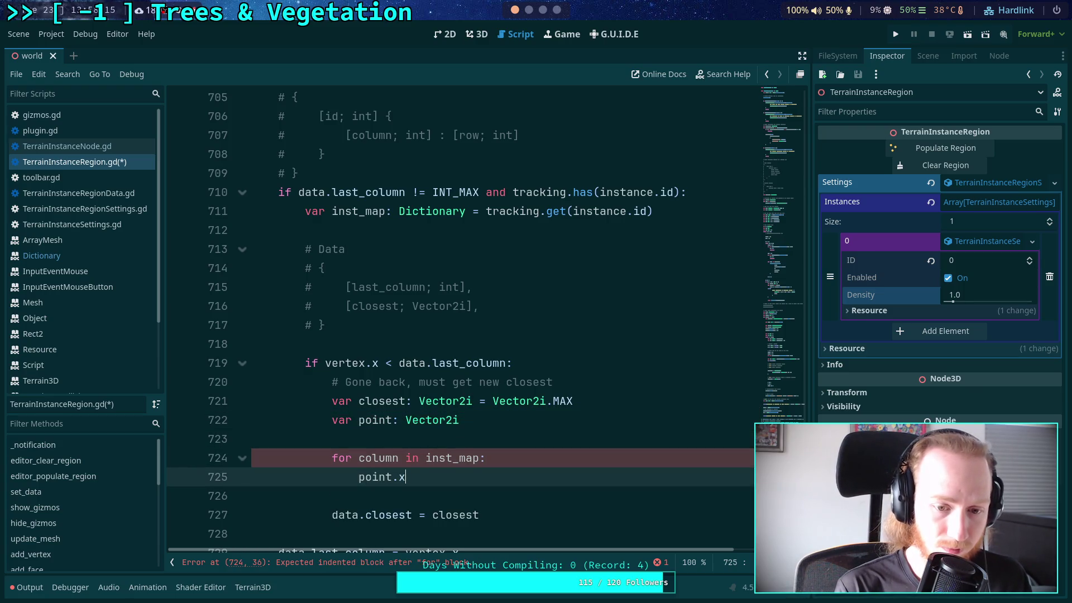
pyautogui.write(' = column')
pyautogui.press('Return')
pyautogui.write('point.y = ')
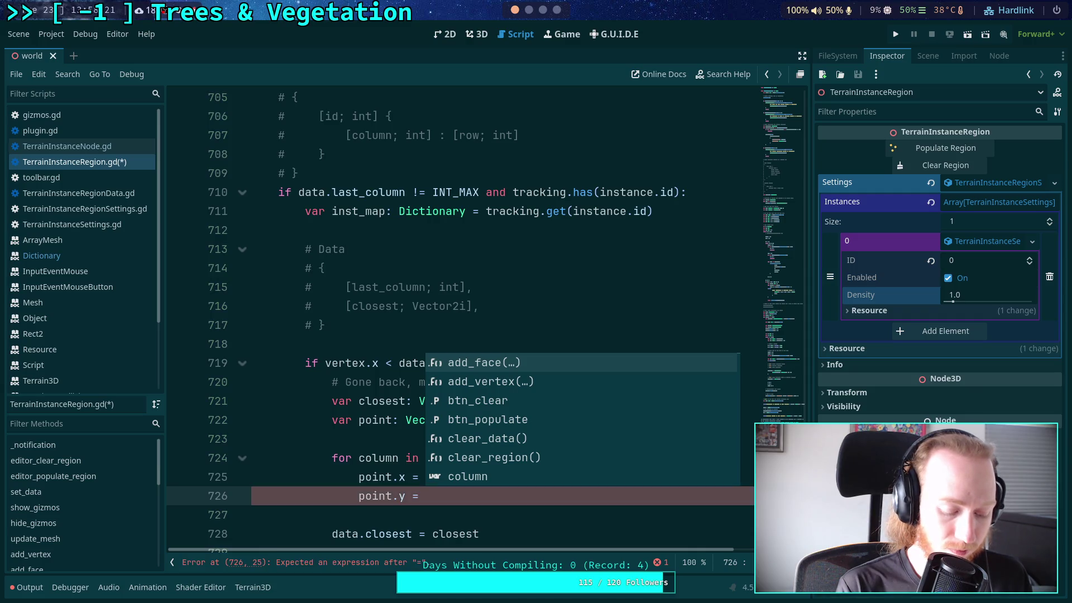
pyautogui.write('inst_map')
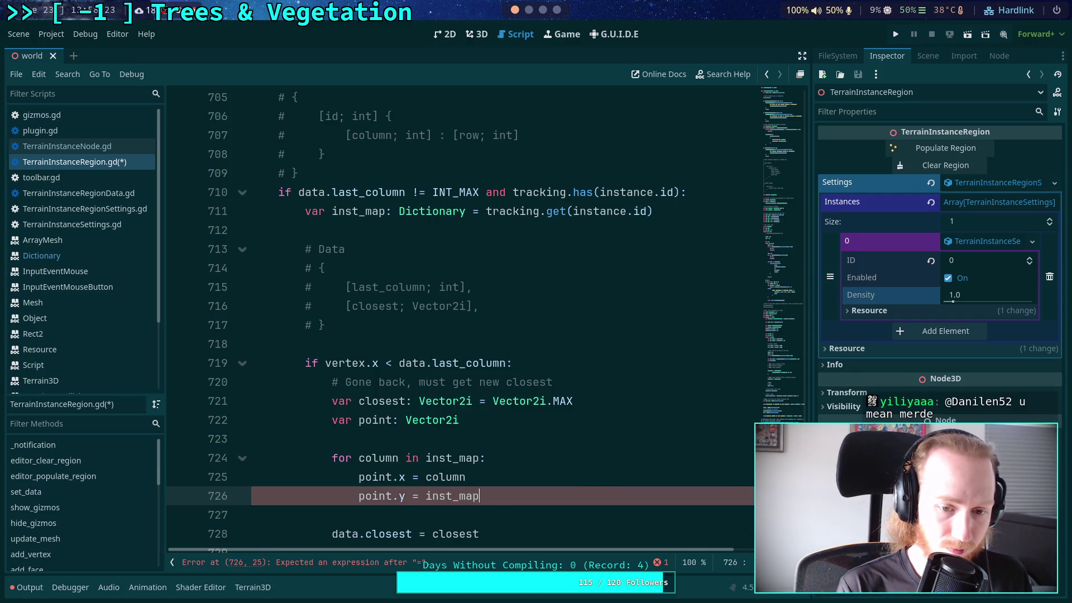
pyautogui.write('[column')
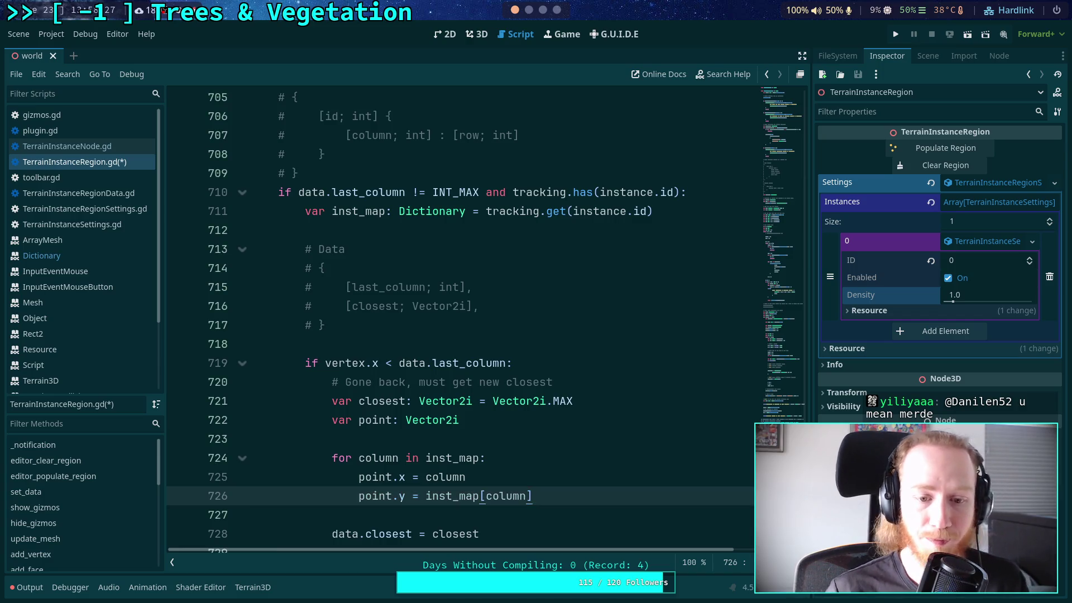
pyautogui.scroll(-2, 612, 373)
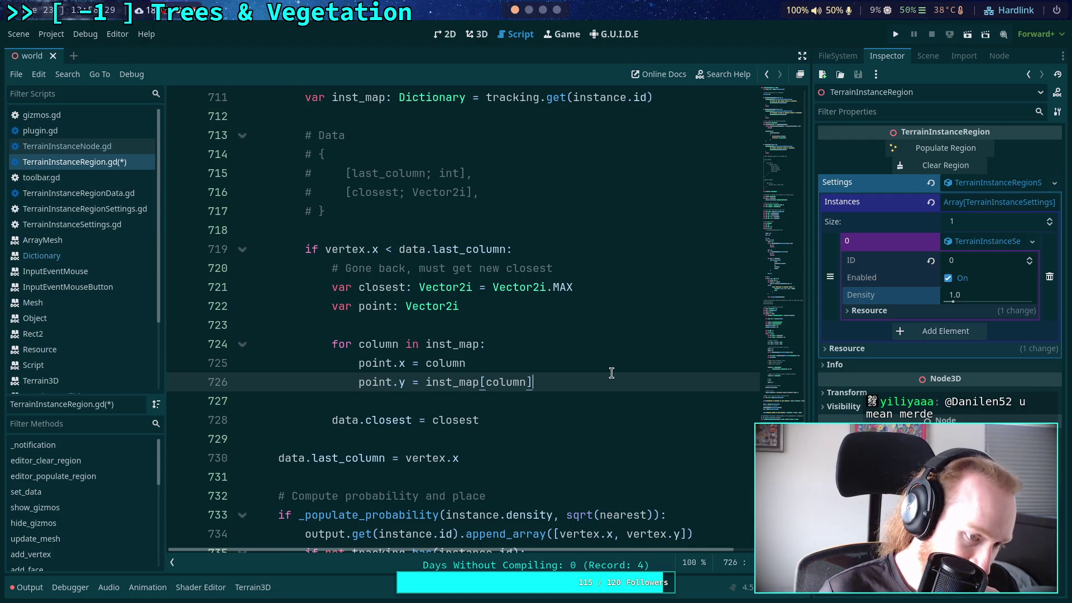
pyautogui.press('Return')
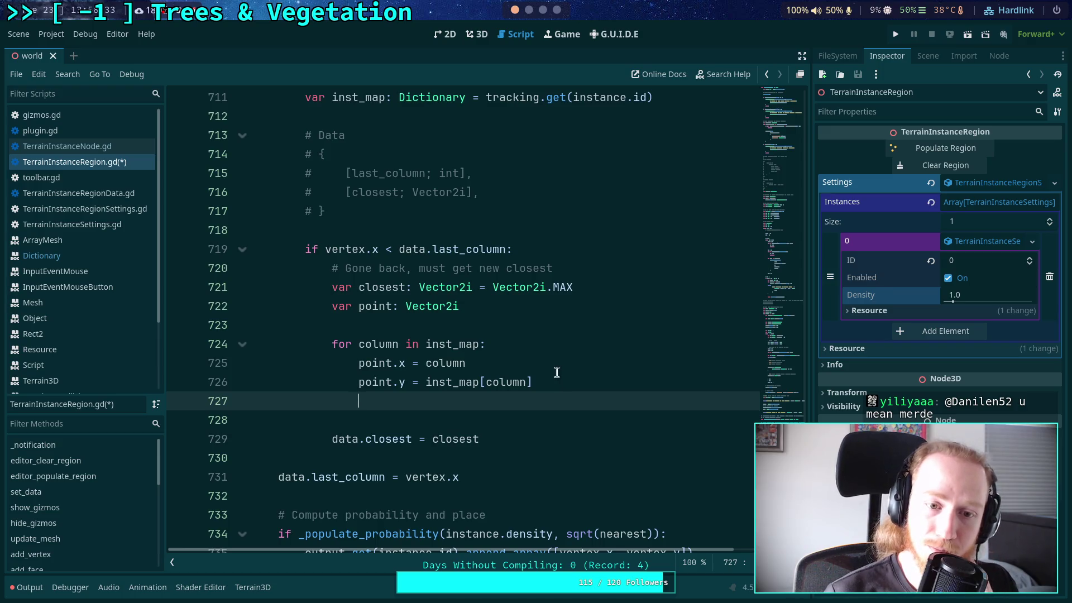
# - Declare var best: float and compute best = vertex.distance_squared_to(point) in the loop
pyautogui.click(596, 272)
pyautogui.press('Return')
pyautogui.write('var ')
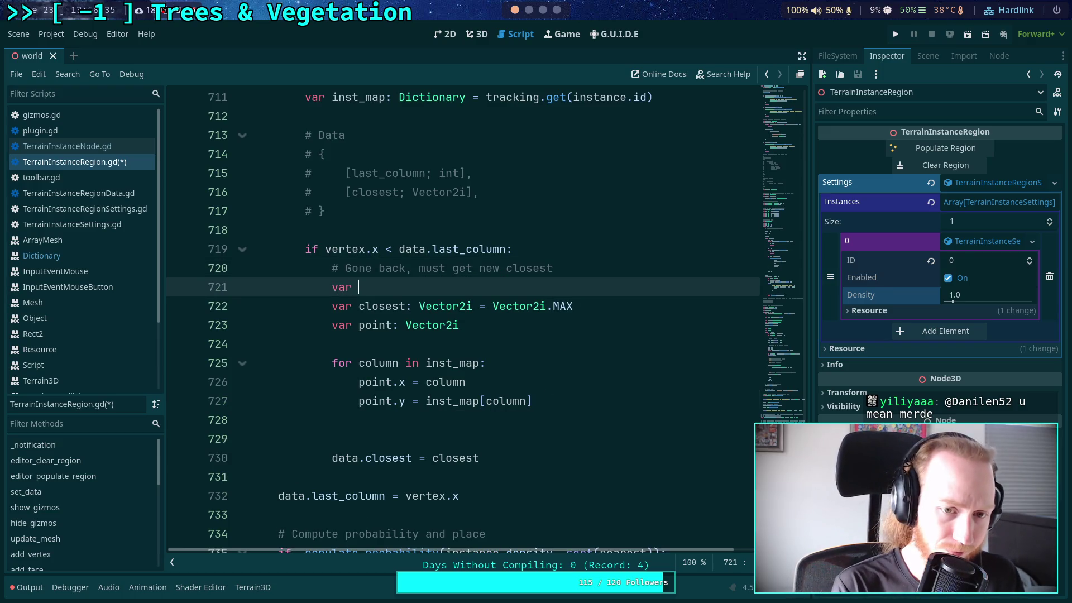
pyautogui.write('best: float')
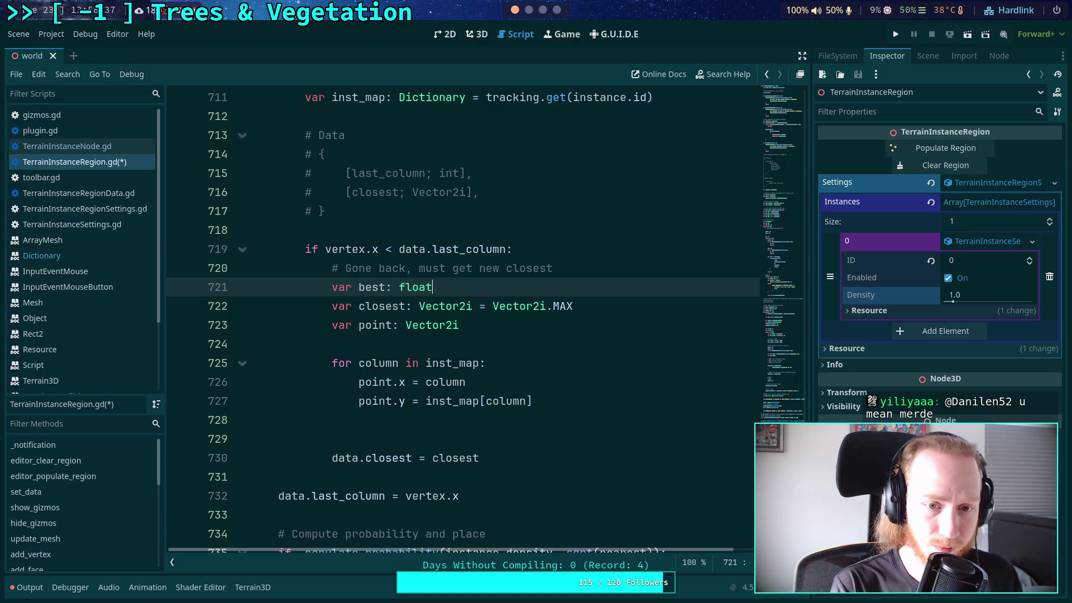
pyautogui.click(415, 420)
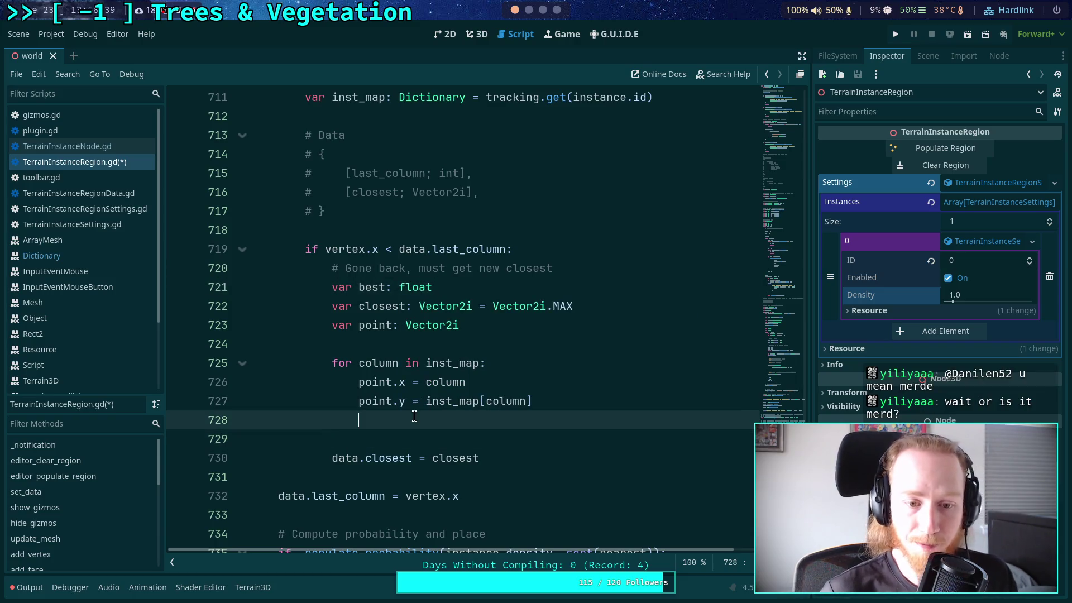
pyautogui.press('Return')
pyautogui.write('best =')
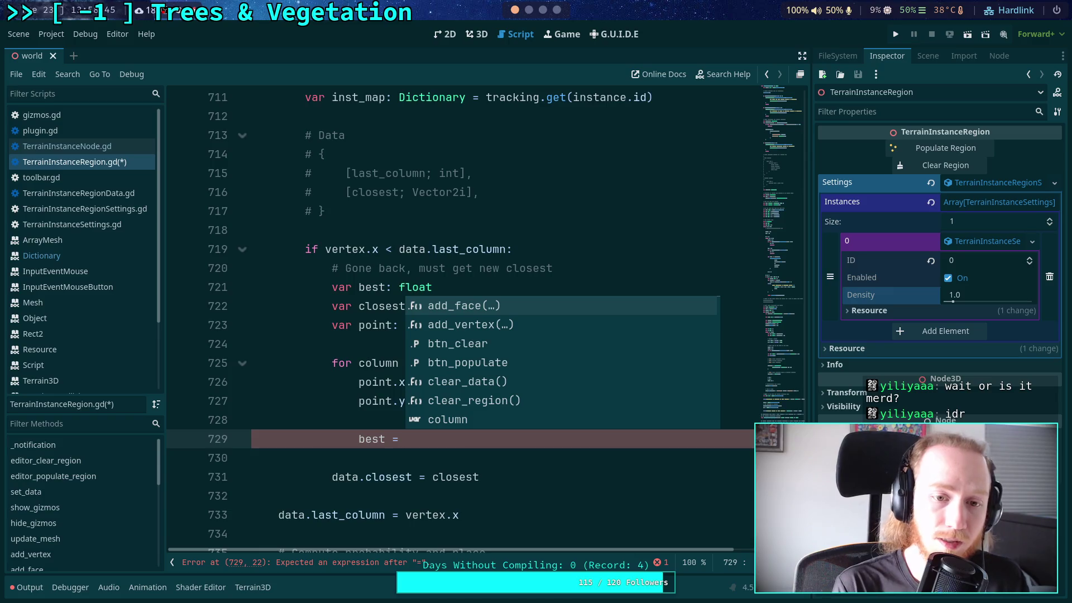
pyautogui.write('vertex.')
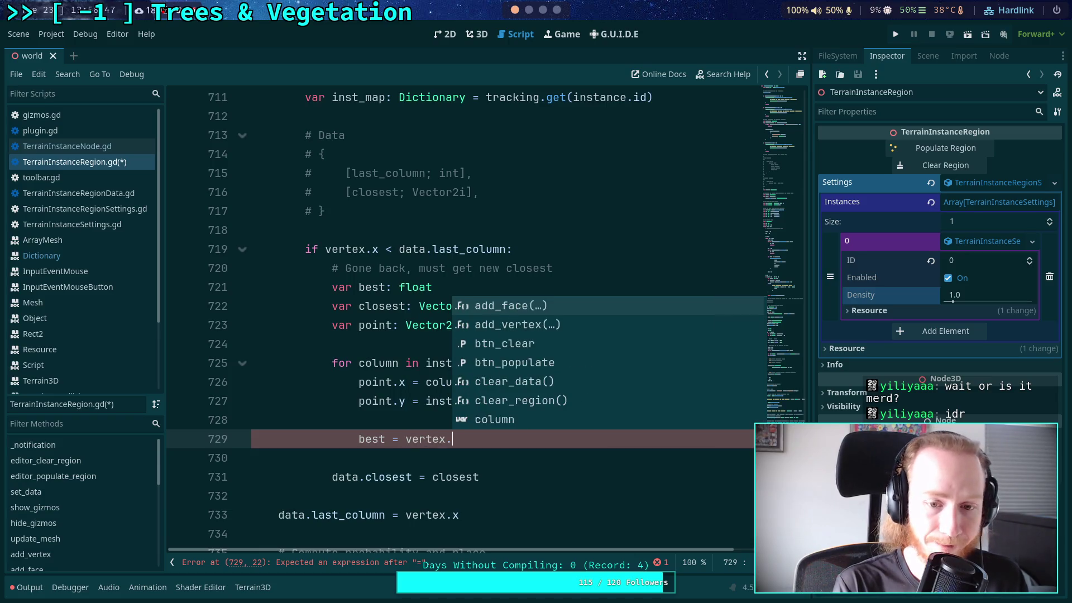
pyautogui.write('dis')
pyautogui.press('Return')
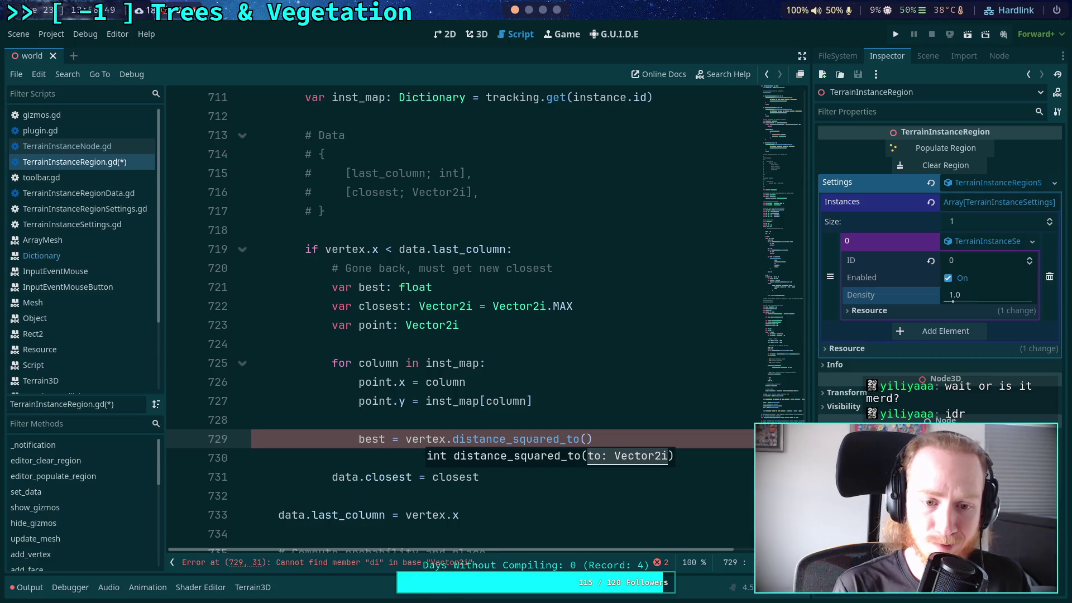
pyautogui.write('point)')
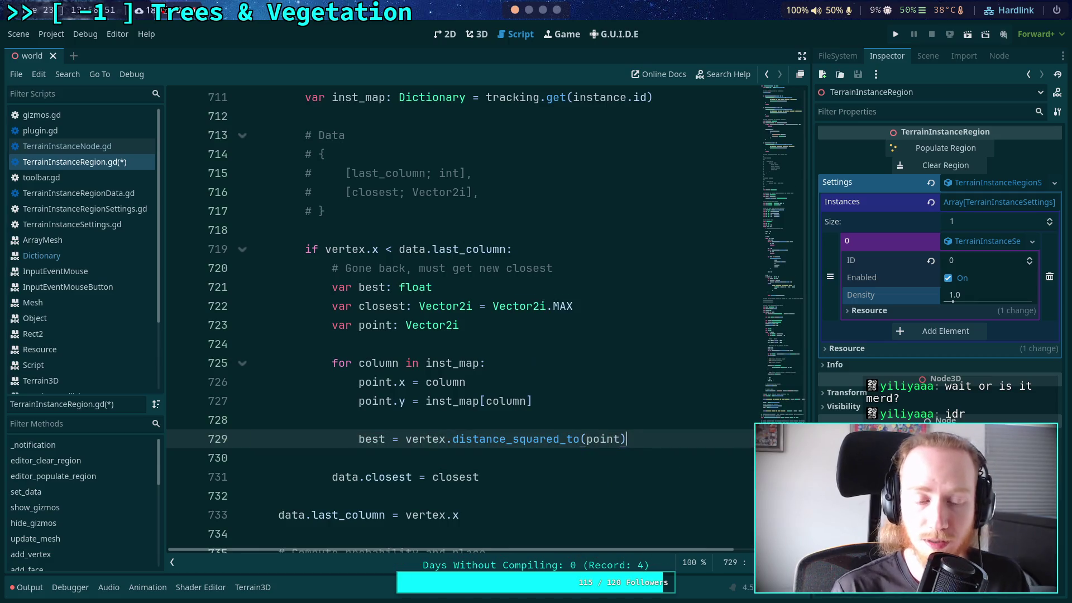
pyautogui.press('Return')
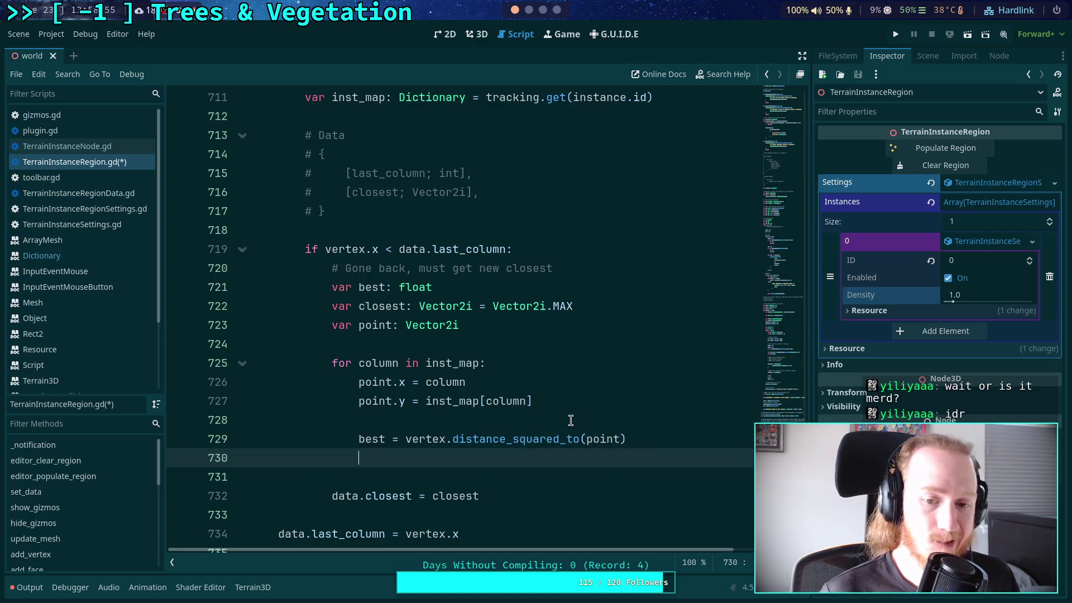
pyautogui.click(558, 382)
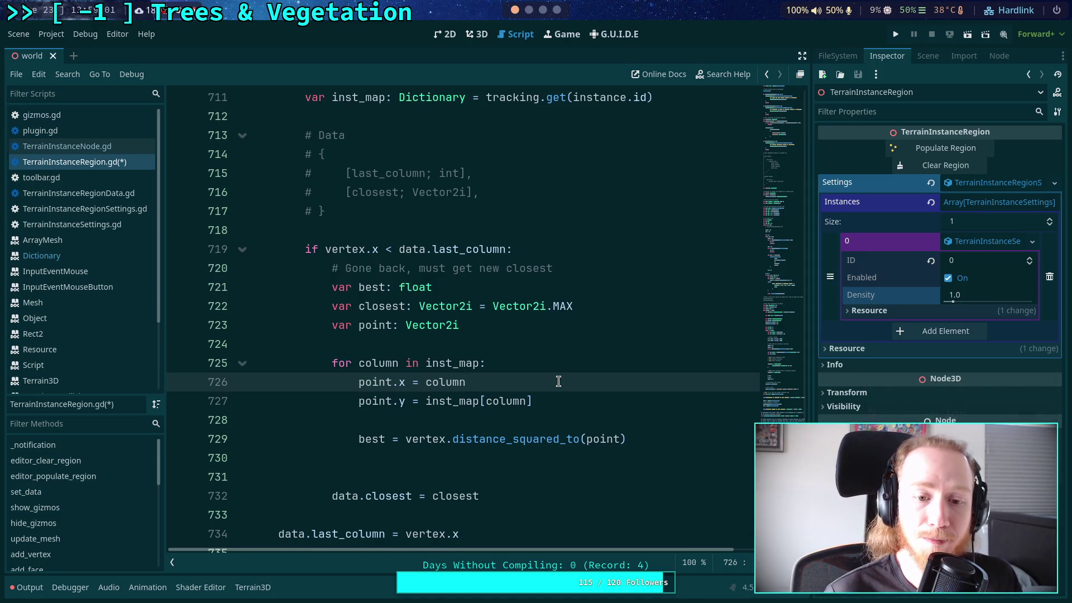
# - Add the comment '# Stop early if it is impossible to be closer than best' below point.x
pyautogui.press('Return')
pyautogui.write('# S')
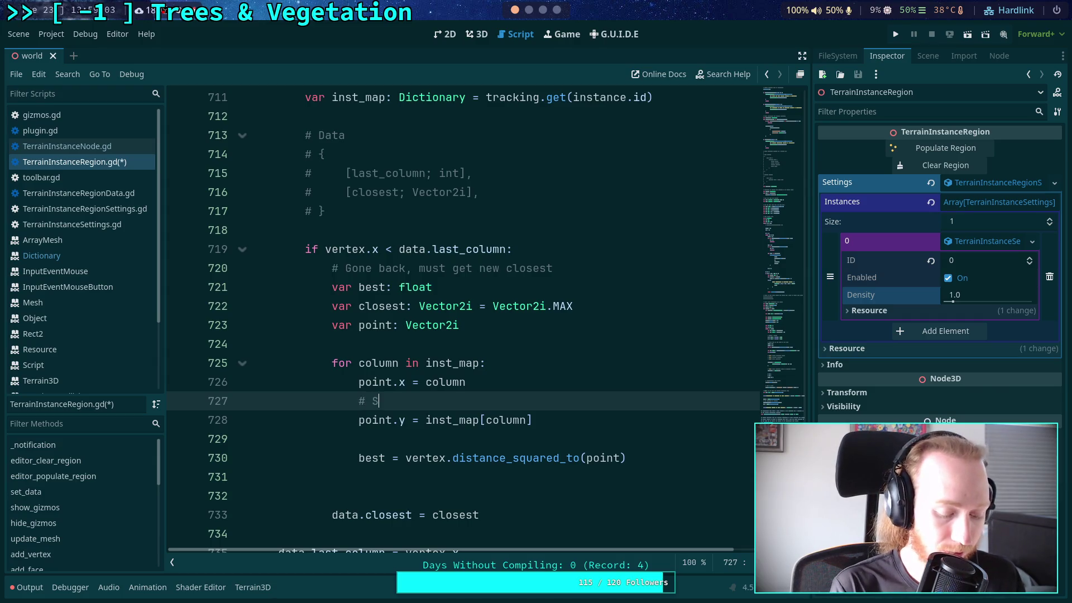
pyautogui.write('top early i')
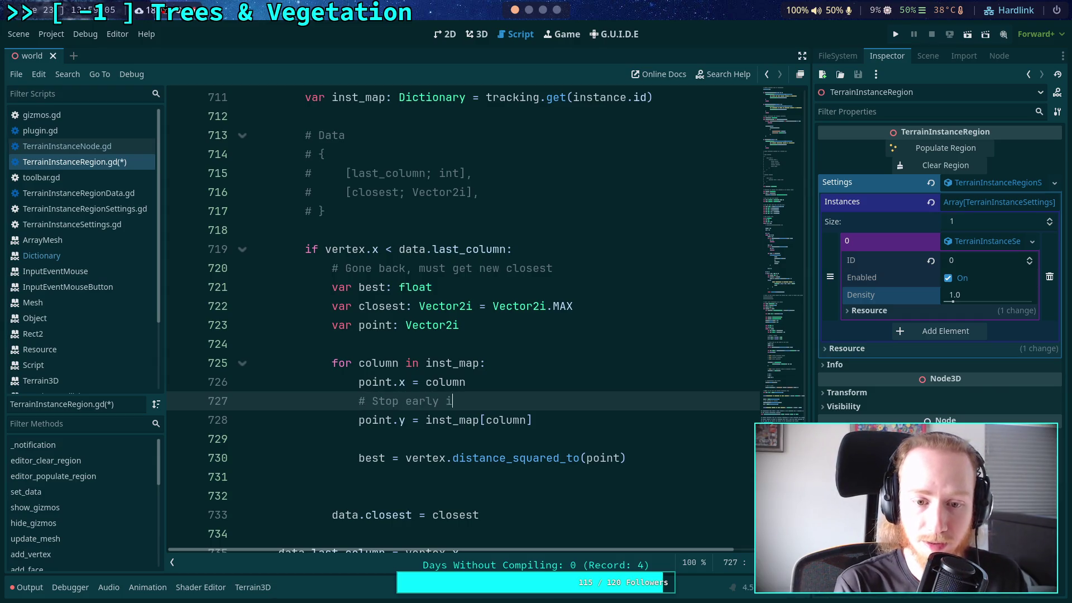
pyautogui.write('f it is impossible to be closer than best')
pyautogui.press('Return')
pyautogui.press('Up')
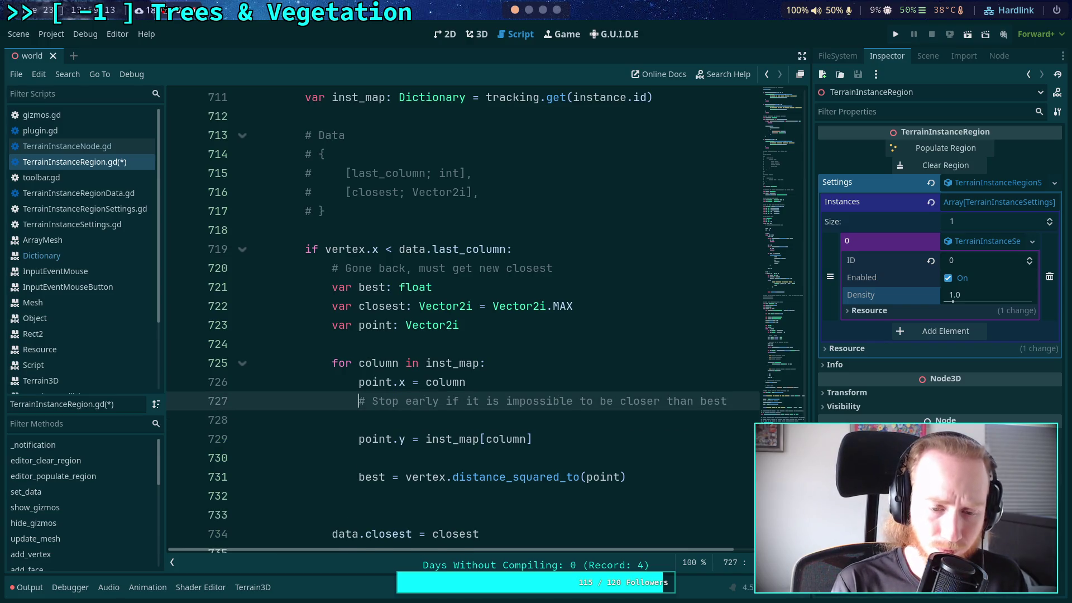
pyautogui.press('Return')
pyautogui.press('End')
pyautogui.press('Return')
pyautogui.scroll(-1, 538, 381)
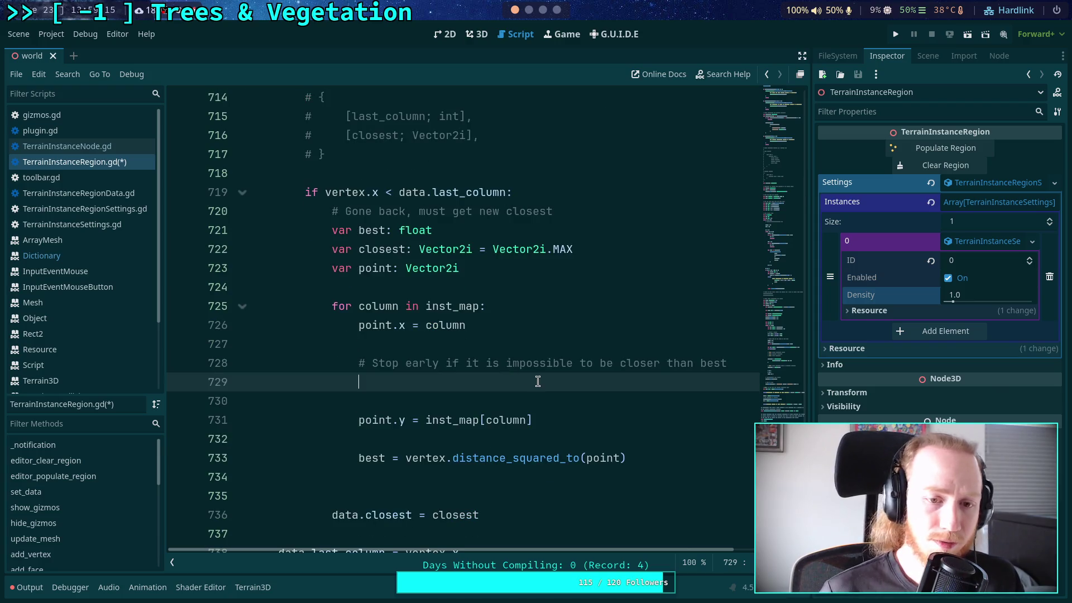
# - Draft an unfinished 'if vert' check and a 'point.y =' line under the comment
pyautogui.write('var')
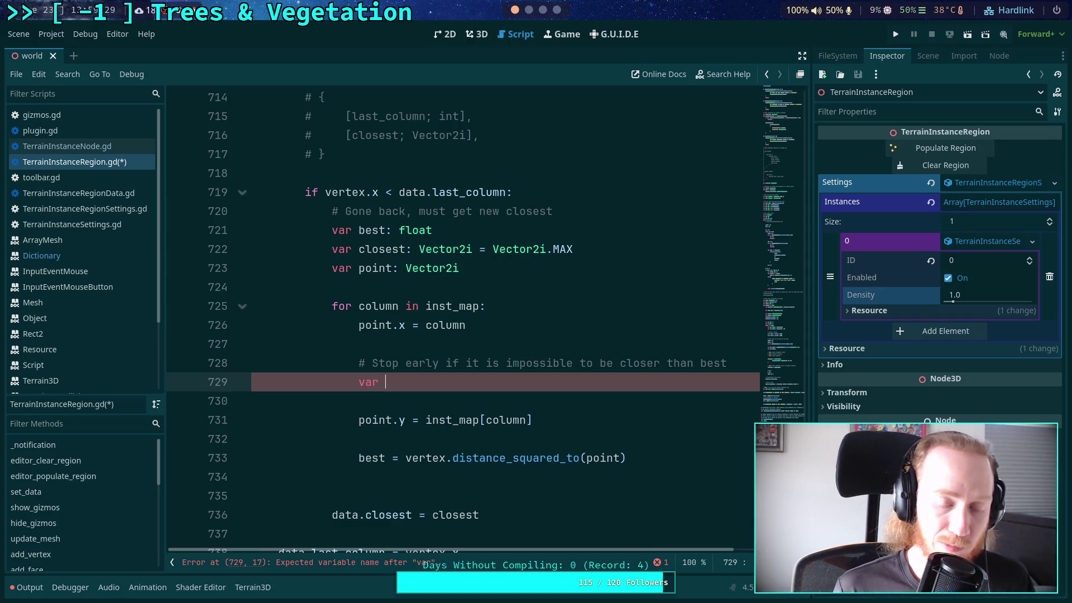
pyautogui.press('BackSpace')
pyautogui.press('BackSpace')
pyautogui.press('BackSpace')
pyautogui.write('if ')
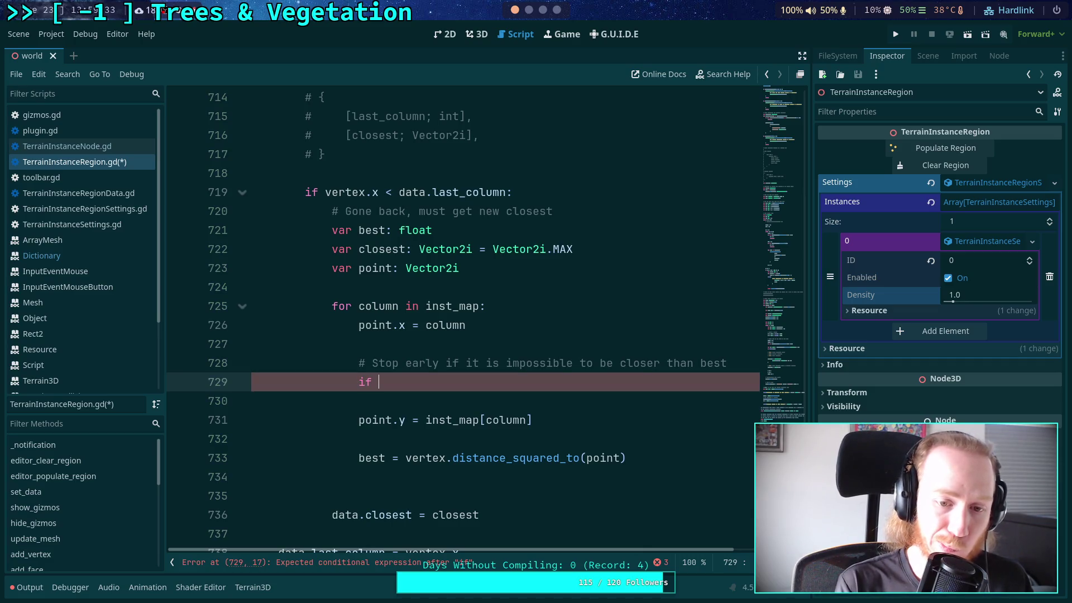
pyautogui.write('vert')
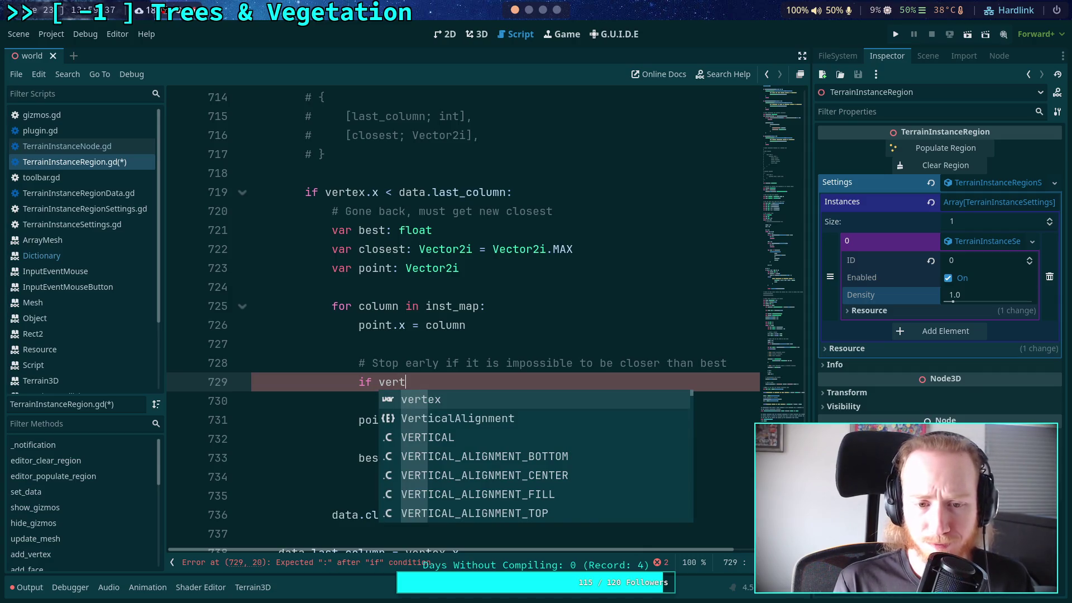
pyautogui.press('Escape')
pyautogui.press('Up')
pyautogui.press('End')
pyautogui.press('Return')
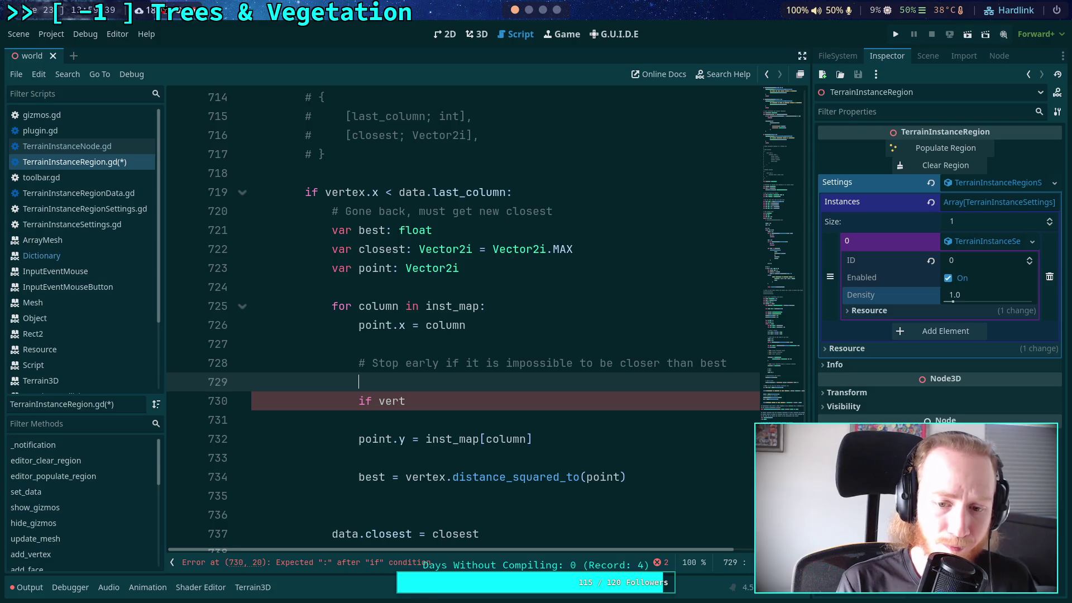
pyautogui.write('pointy')
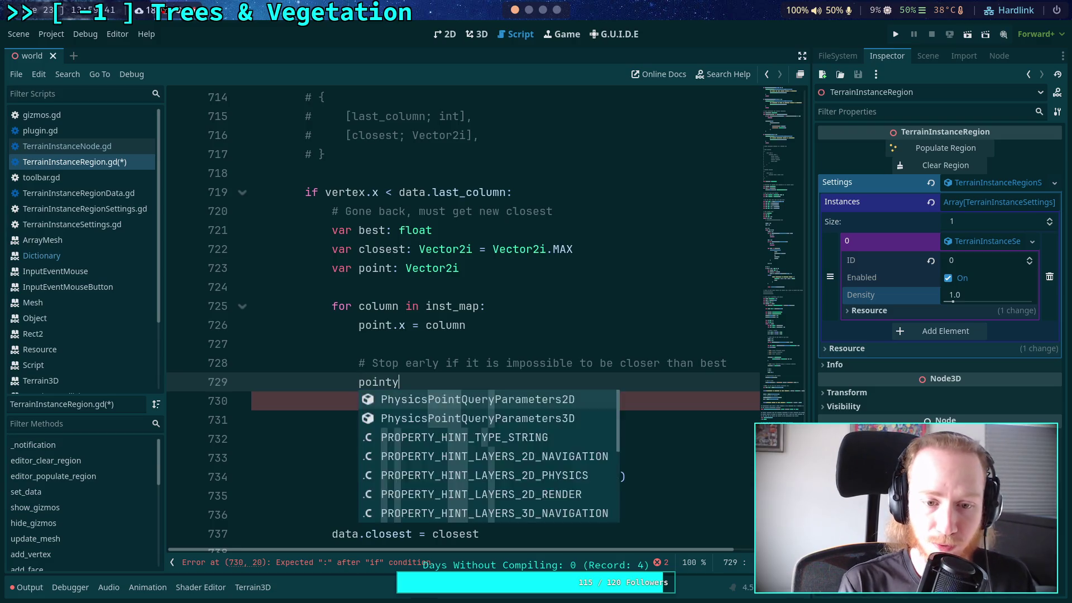
pyautogui.press('BackSpace')
pyautogui.write('.y =')
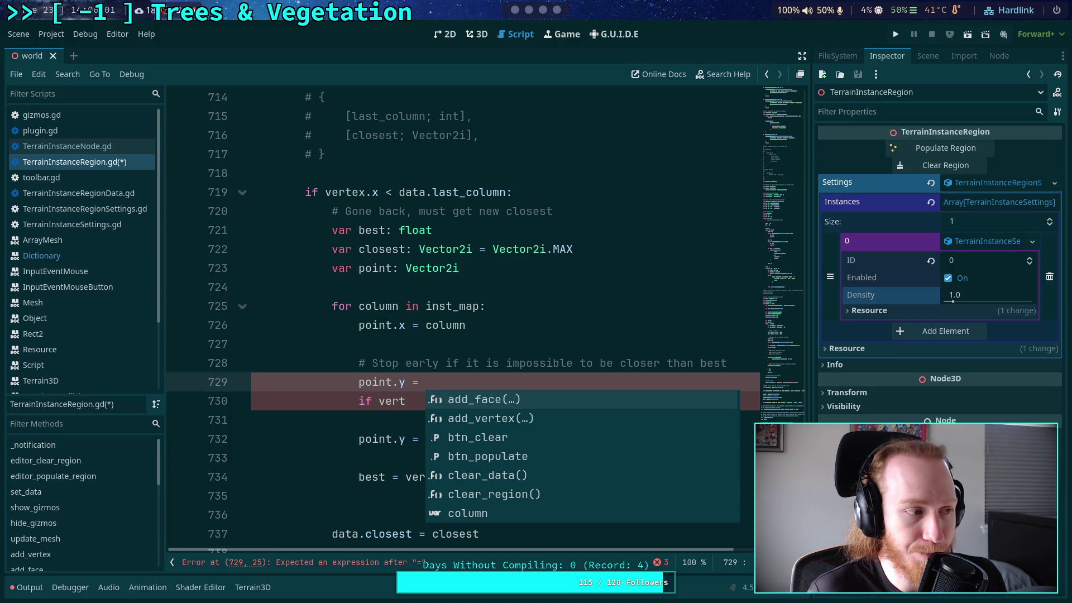
pyautogui.click(478, 378)
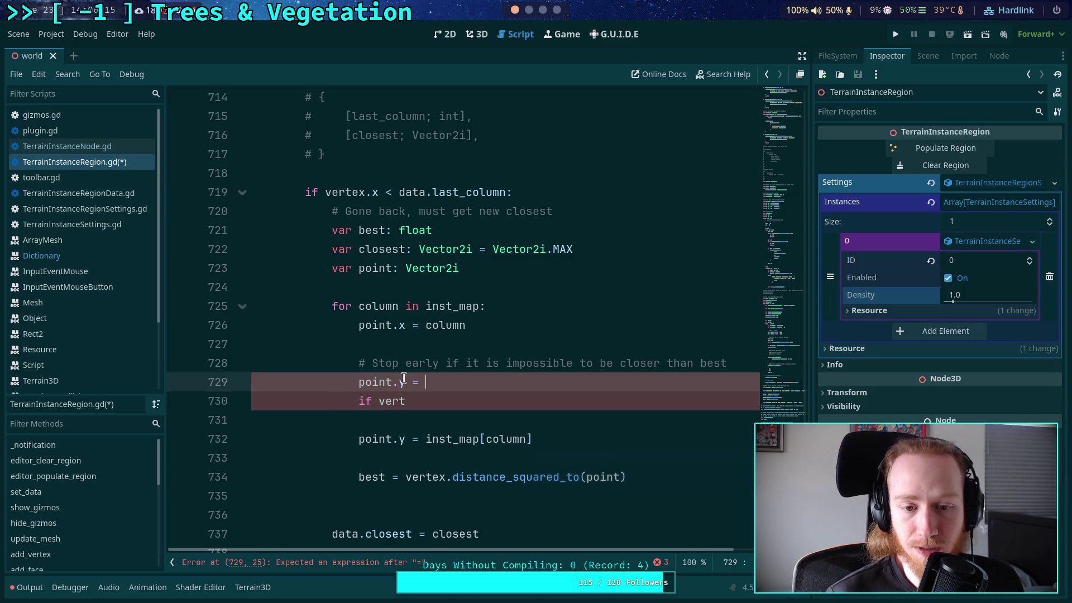
# - Move the comment above point.x = column and delete the unfinished point.y and if lines
pyautogui.press('Up')
pyautogui.hotkey('alt', 'Up')
pyautogui.hotkey('alt', 'Up')
pyautogui.click(359, 344)
pyautogui.press('Return')
pyautogui.moveTo(405, 420)
pyautogui.mouseDown()
pyautogui.moveTo(426, 402)
pyautogui.moveTo(443, 433)
pyautogui.moveTo(462, 383)
pyautogui.mouseUp()
pyautogui.press('BackSpace')
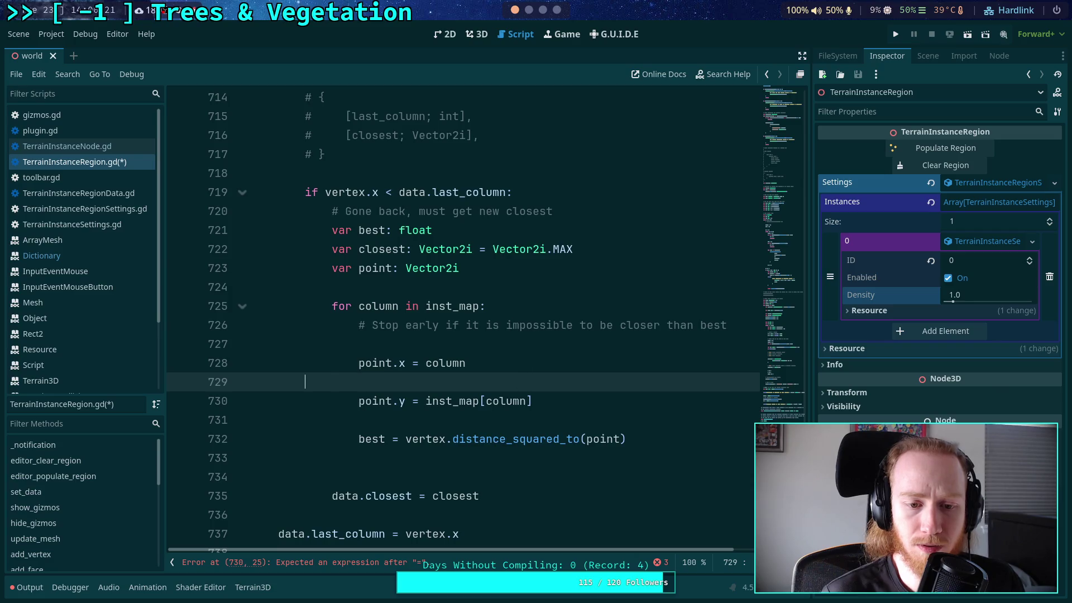
pyautogui.press('BackSpace')
pyautogui.press('Up')
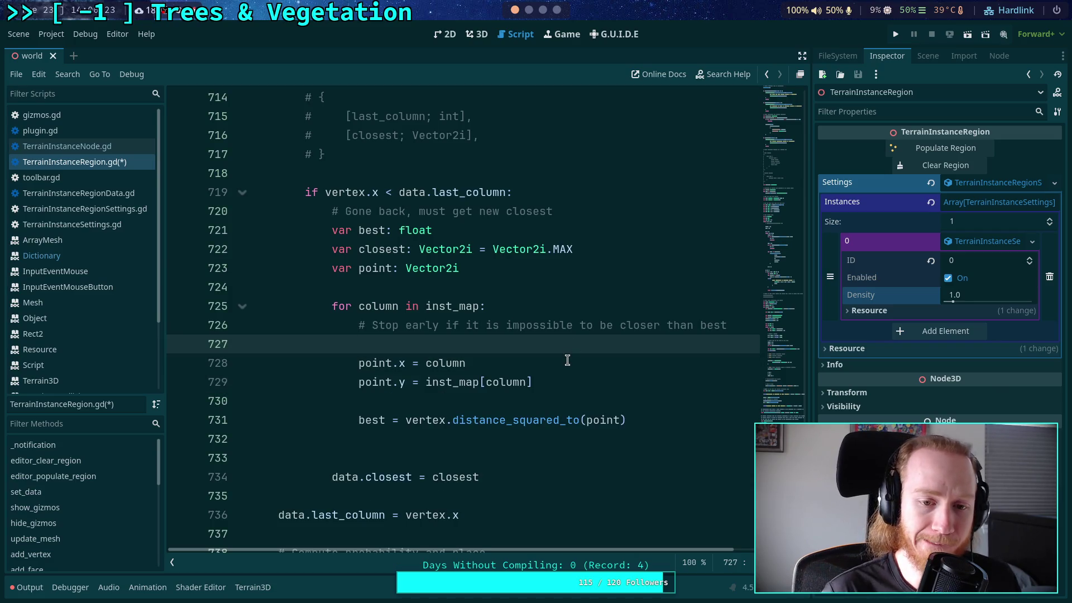
pyautogui.press('Return')
pyautogui.click(513, 232)
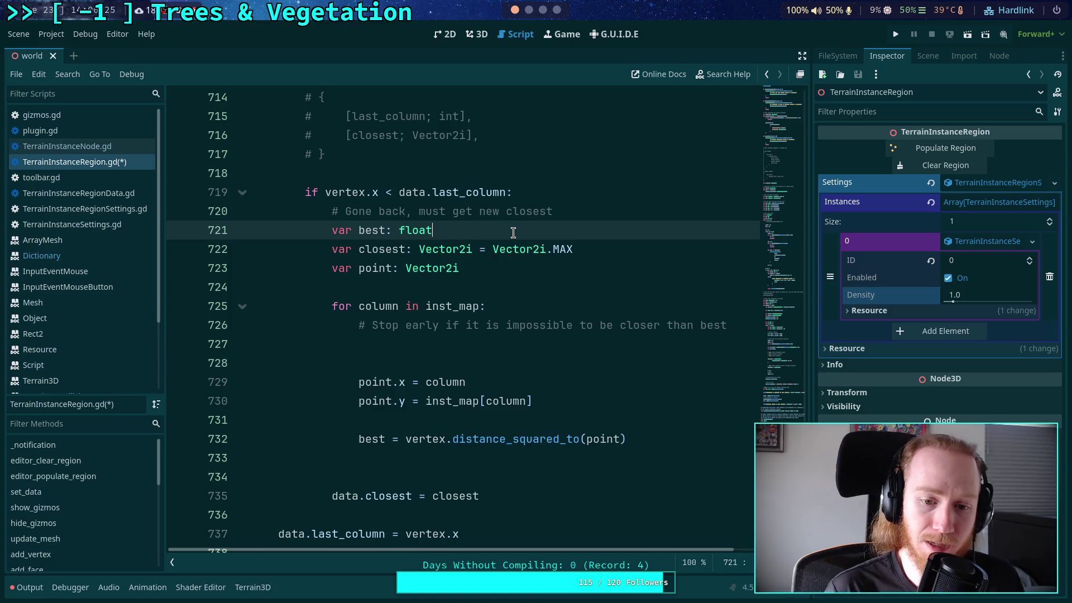
# - Initialize best to INF, add nearest = best after data.closest, and remove a blank loop line
pyautogui.write(' = INF')
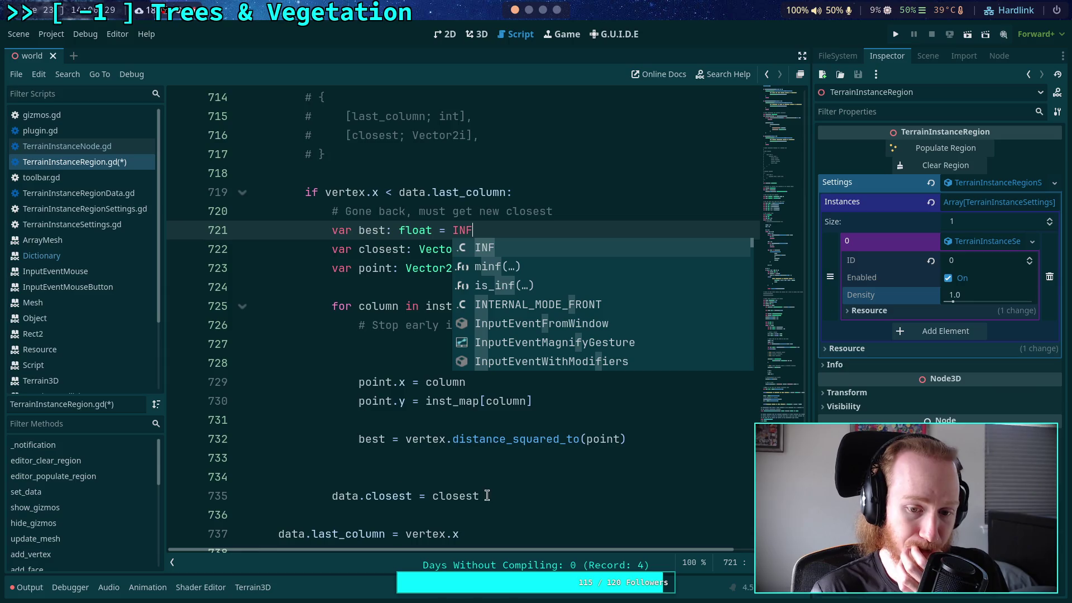
pyautogui.click(523, 490)
pyautogui.press('Return')
pyautogui.write('nearest = best')
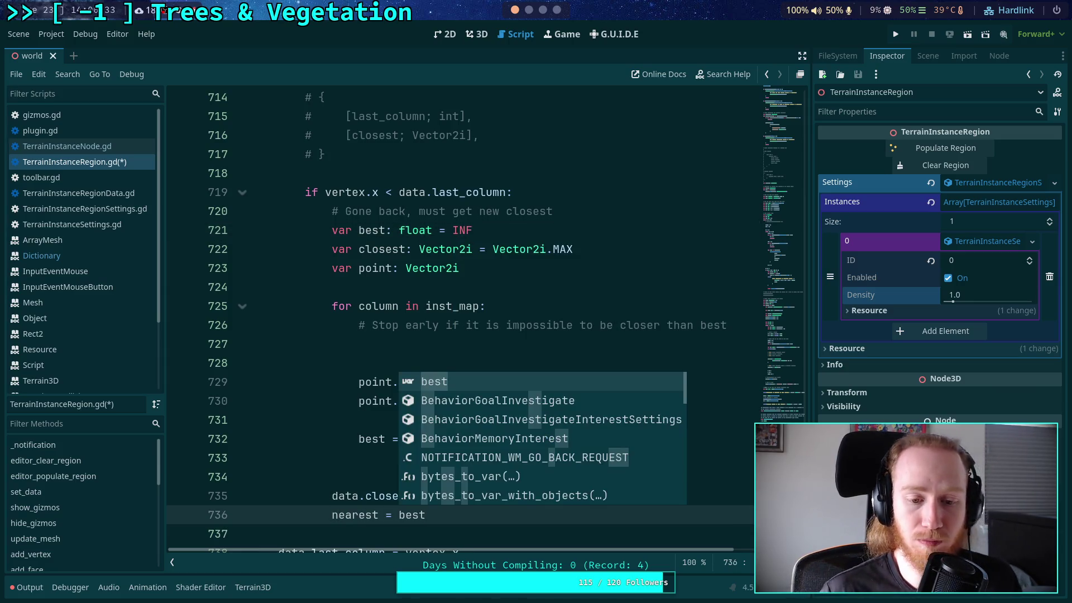
pyautogui.click(402, 475)
pyautogui.press('BackSpace')
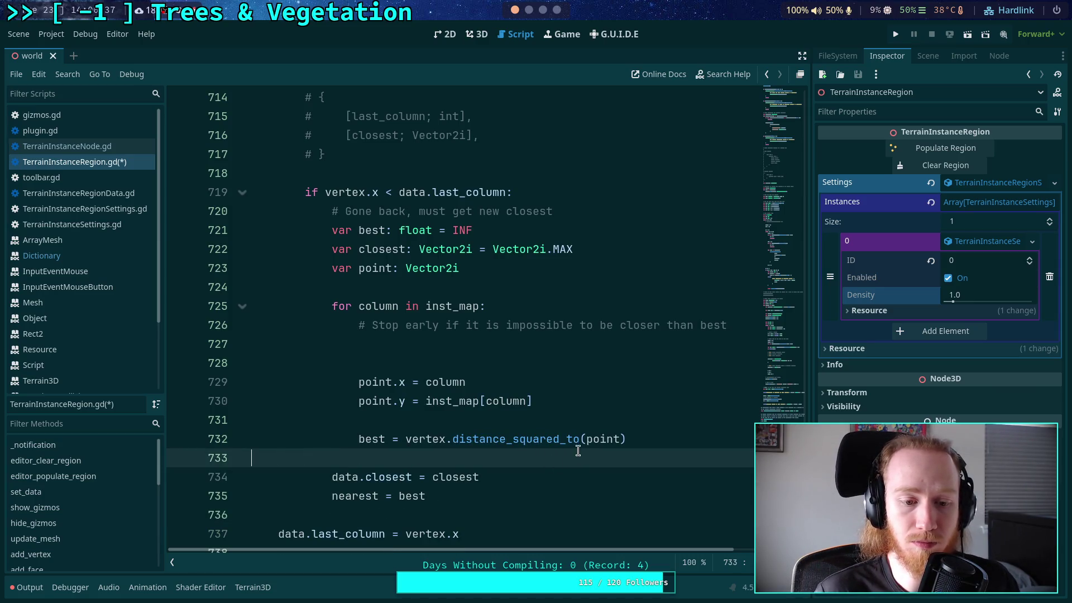
# - Make line 732 declare var dist_sq: float and add 'dist_sq < best or (dist_sq == best)'
pyautogui.click(651, 443)
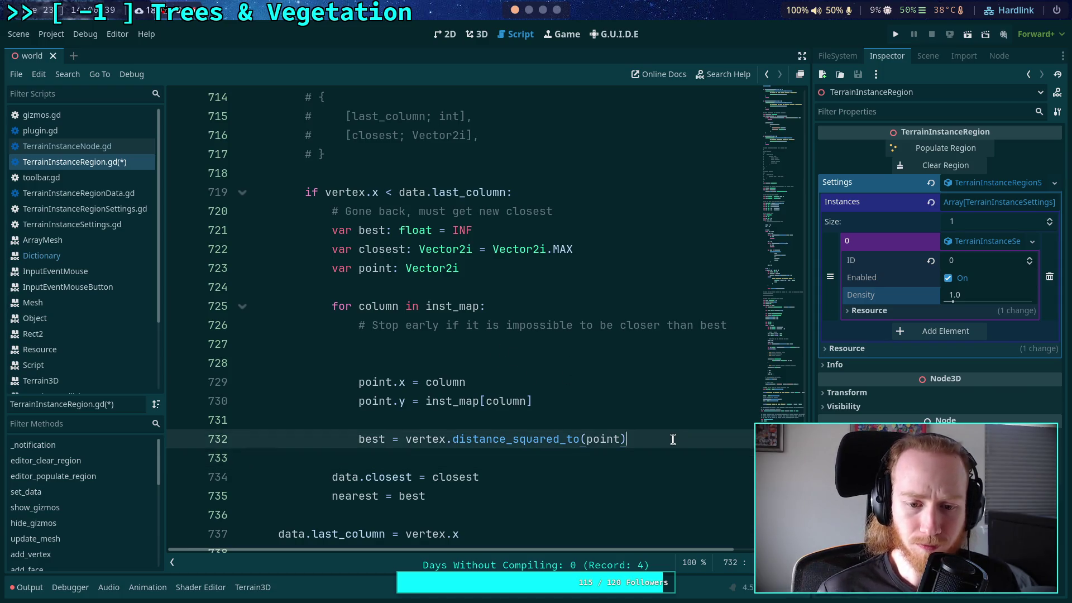
pyautogui.doubleClick(387, 440)
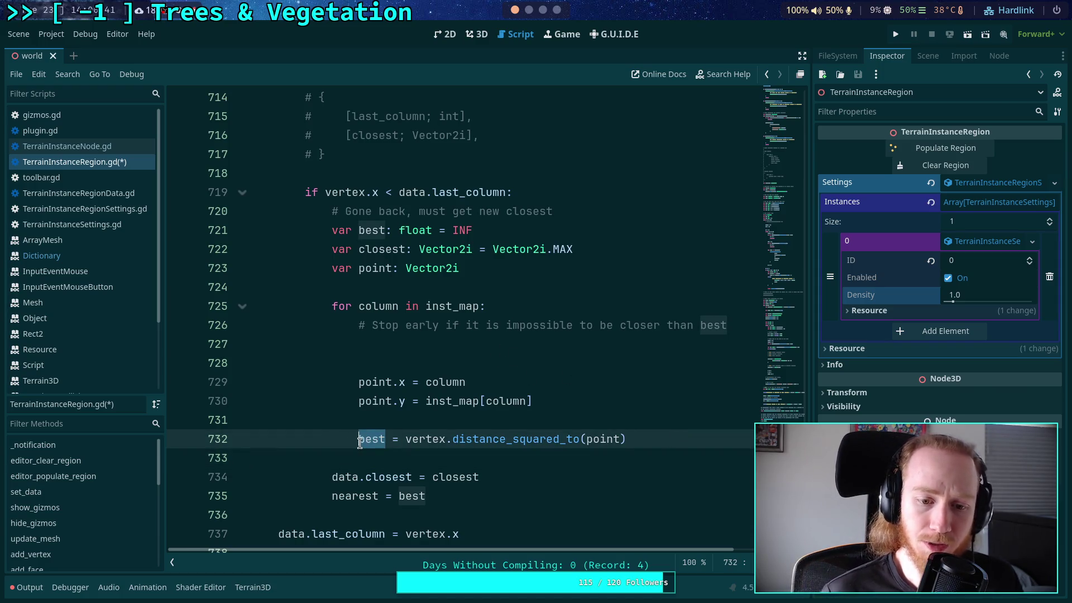
pyautogui.write('var dist')
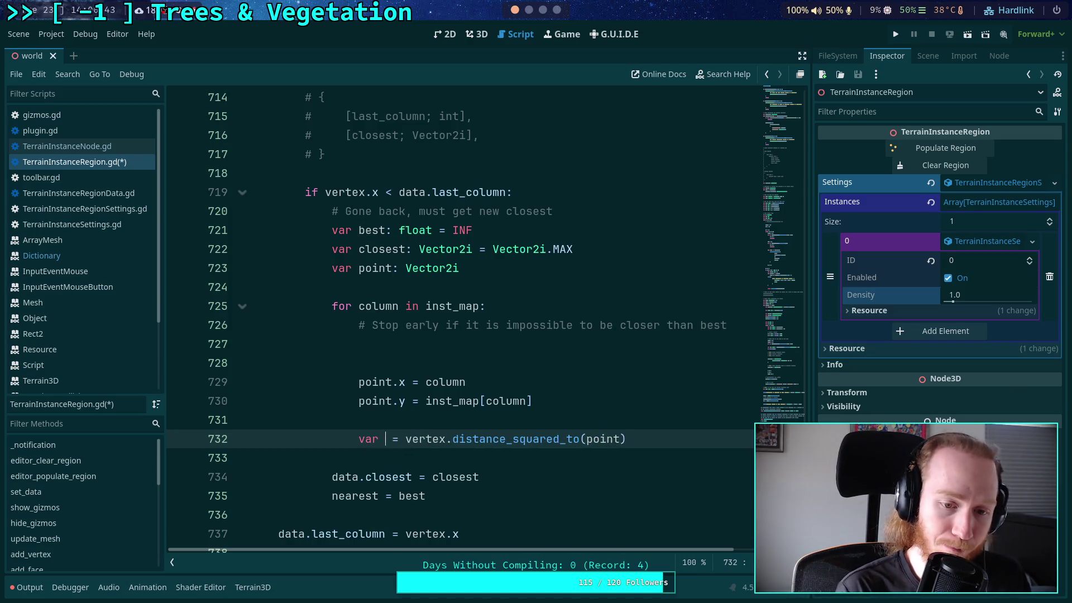
pyautogui.write('_sq:')
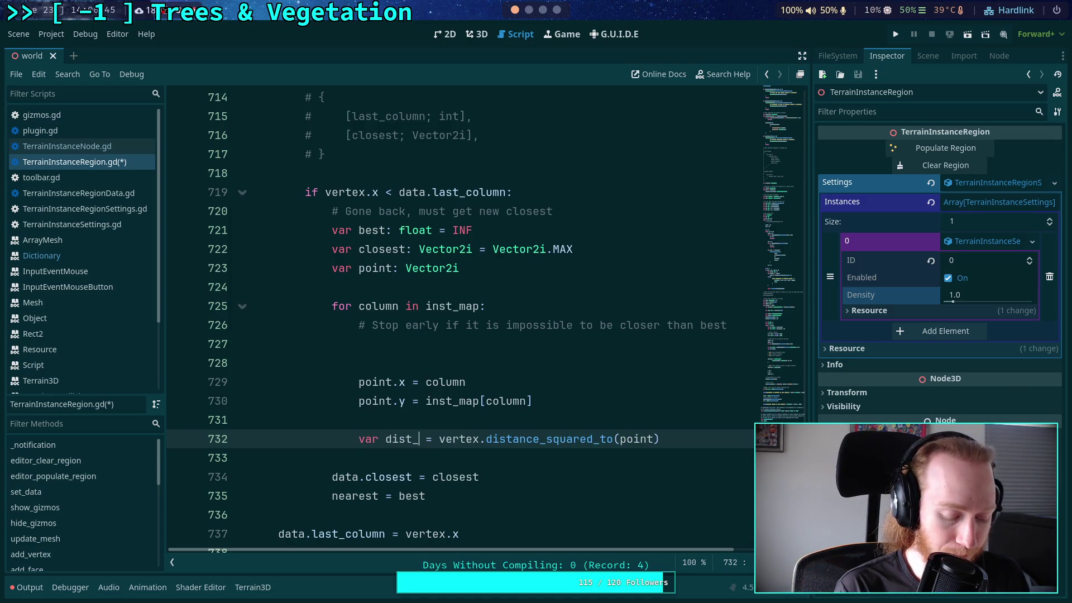
pyautogui.write(' float')
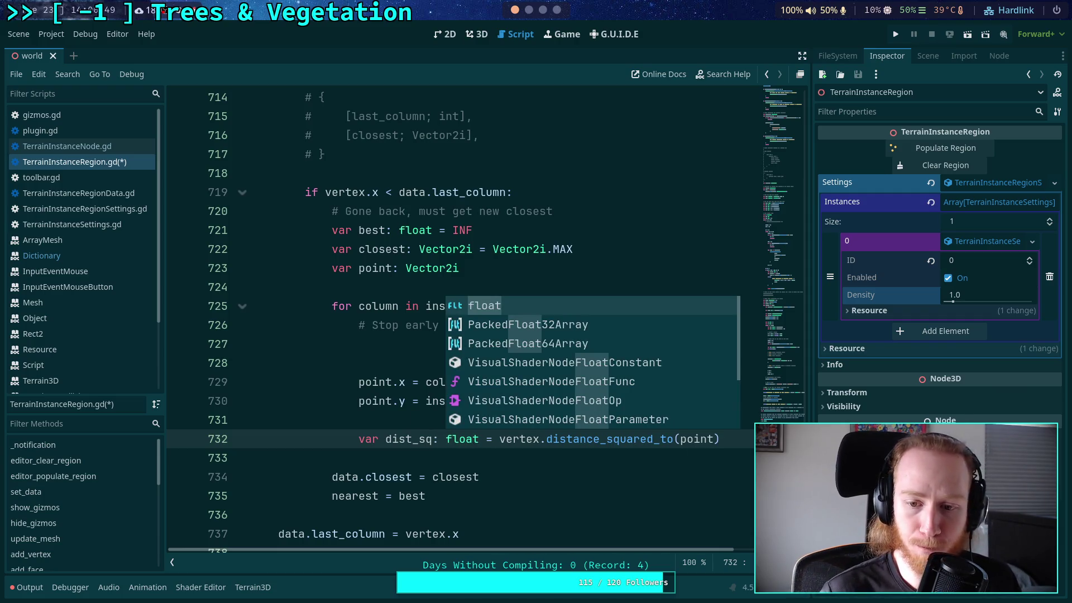
pyautogui.click(739, 448)
pyautogui.press('Return')
pyautogui.write('dist_sq ')
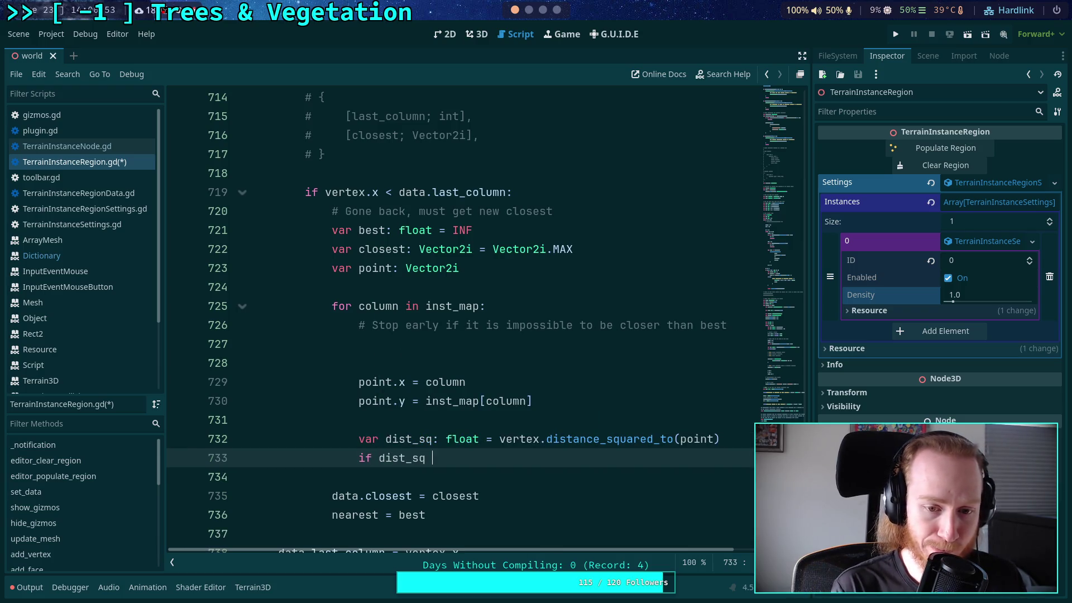
pyautogui.write('<')
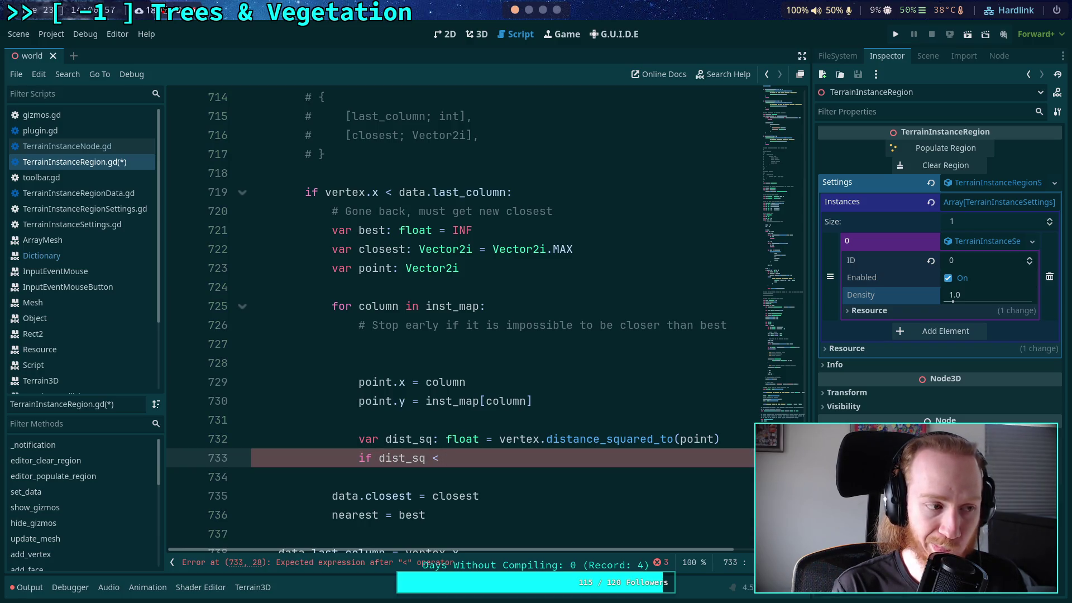
pyautogui.write(' best')
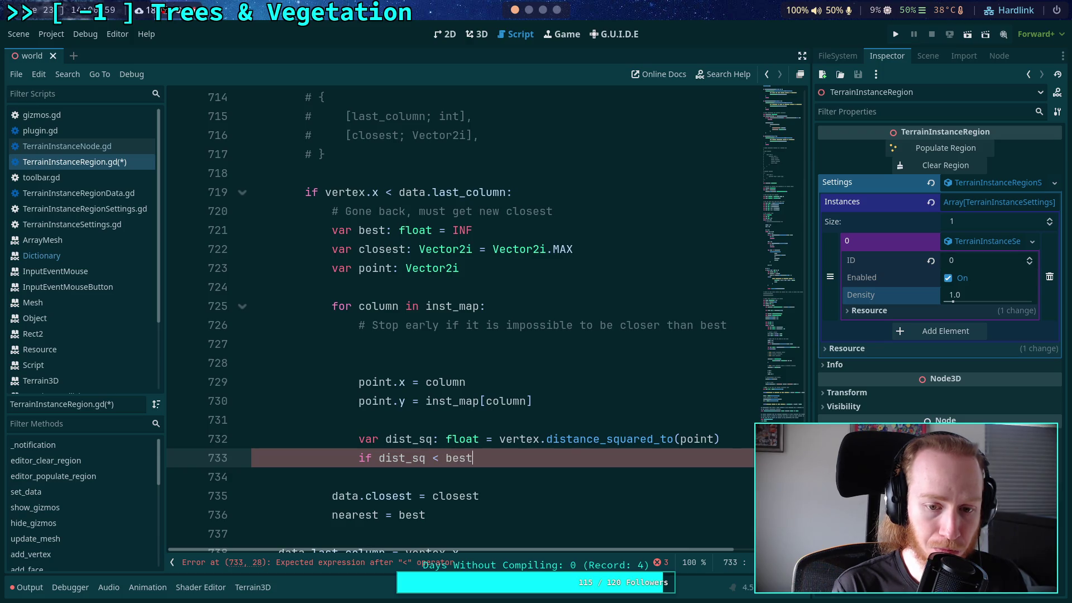
pyautogui.write(' or (')
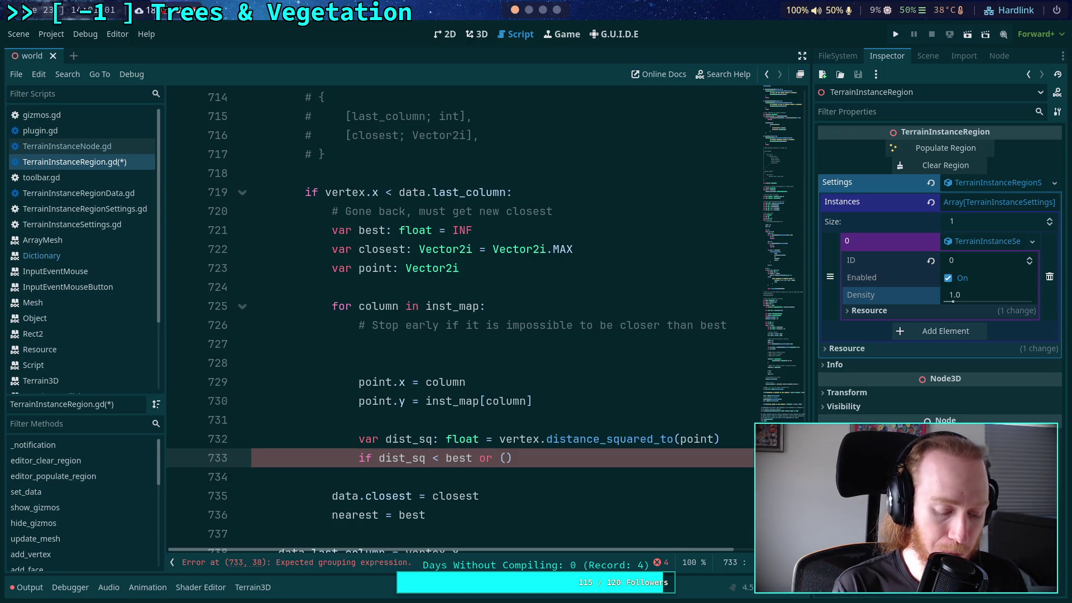
pyautogui.write('dist_q')
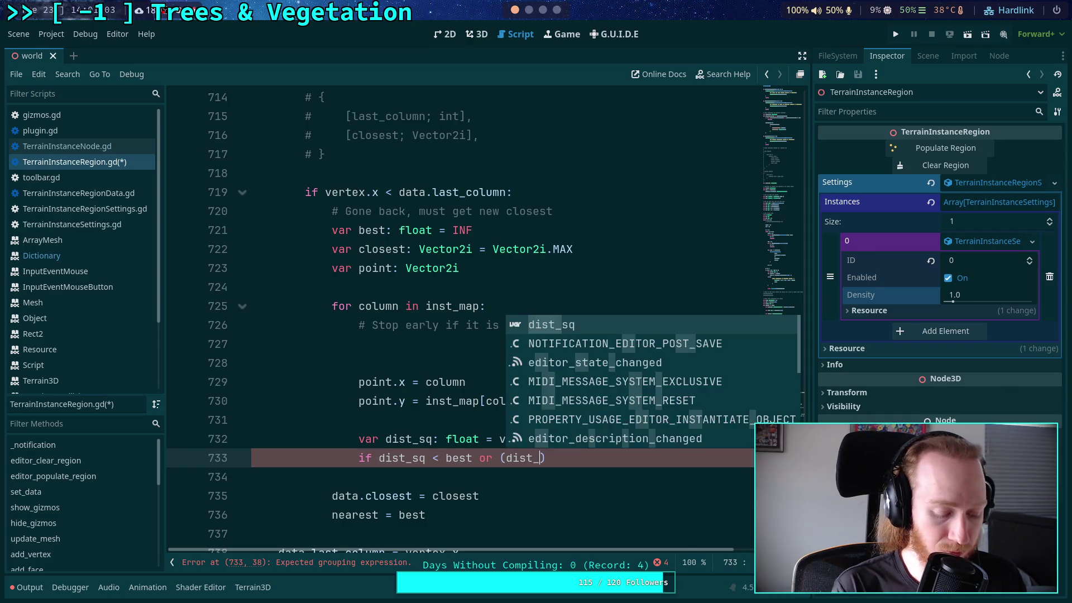
pyautogui.press('BackSpace')
pyautogui.write('sq ')
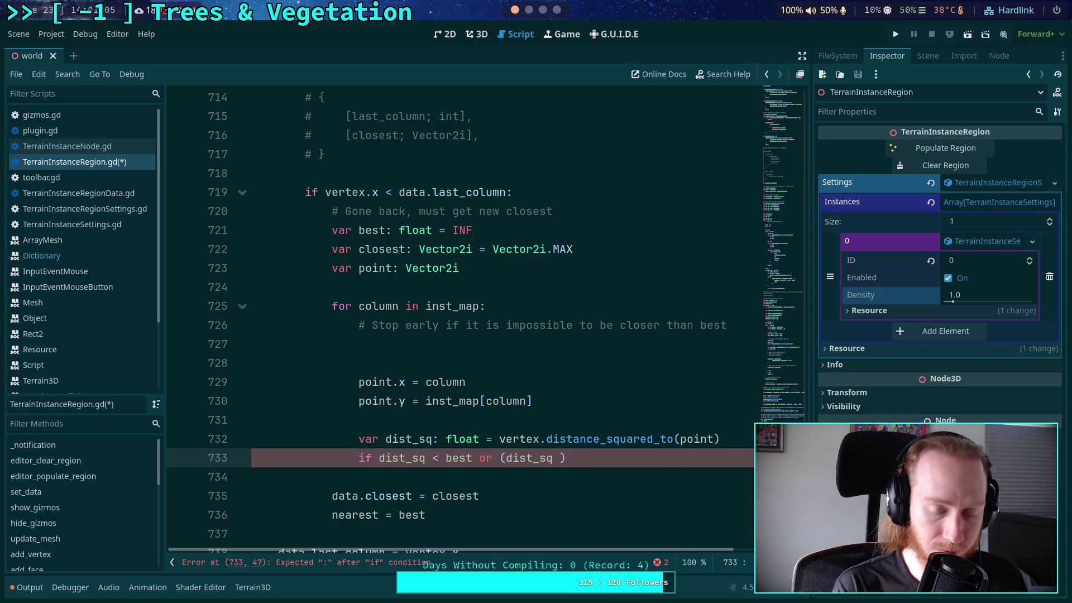
pyautogui.write('== best')
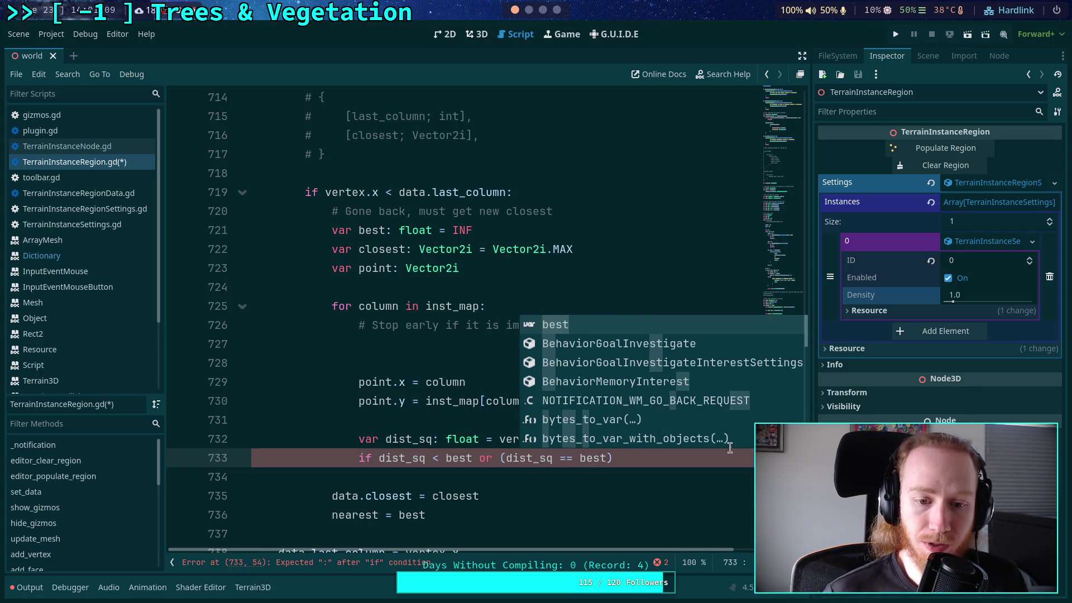
pyautogui.press('Escape')
pyautogui.press('Down')
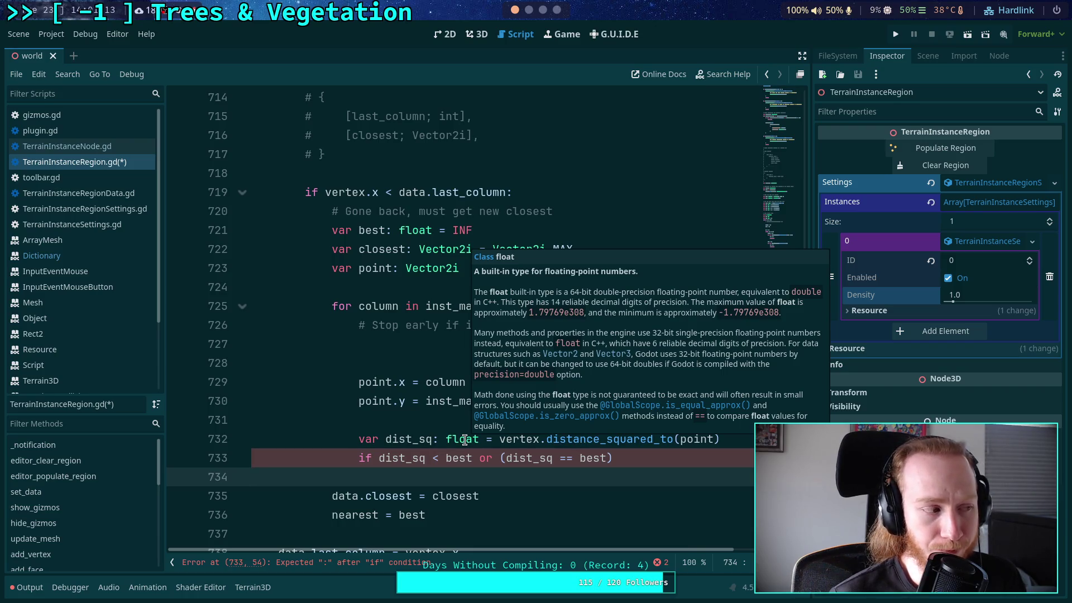
# - Change dist_sq and best to int, with best starting at INT_MAX
pyautogui.doubleClick(464, 440)
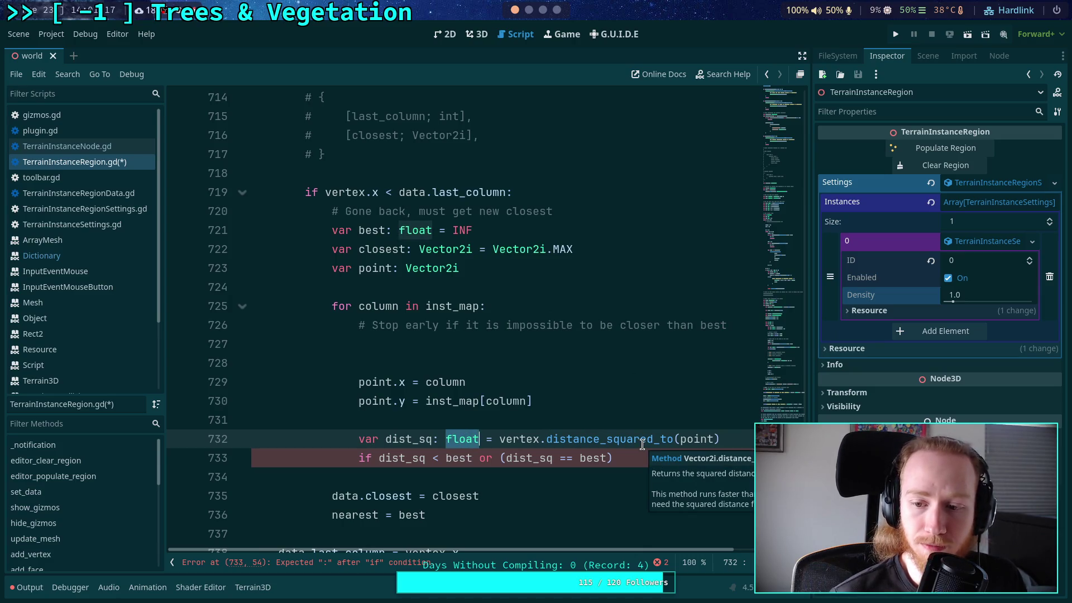
pyautogui.write('it')
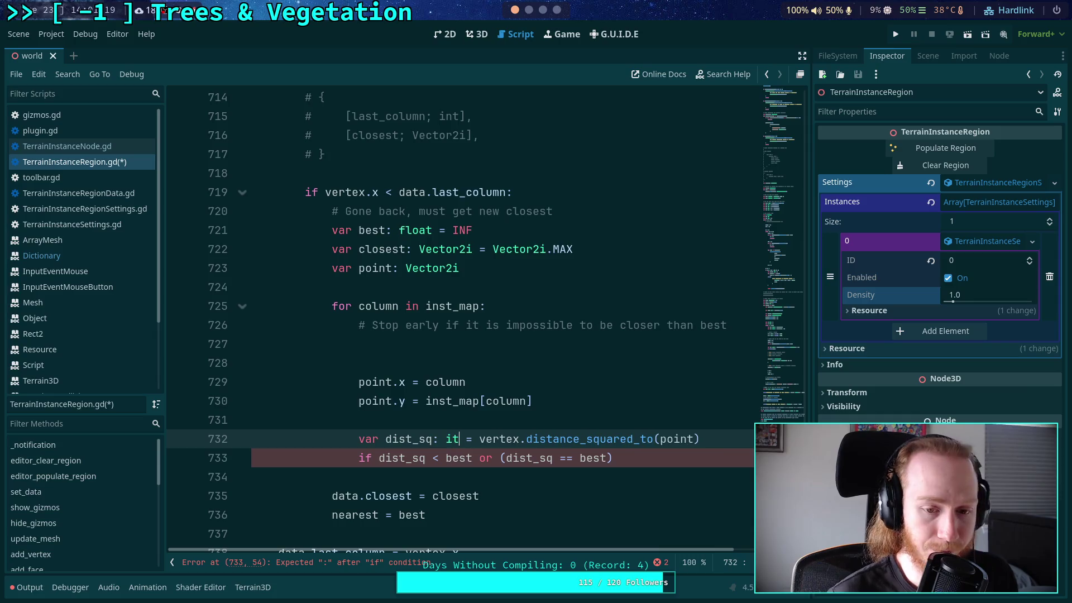
pyautogui.write('f')
pyautogui.press('BackSpace')
pyautogui.press('BackSpace')
pyautogui.write('nt')
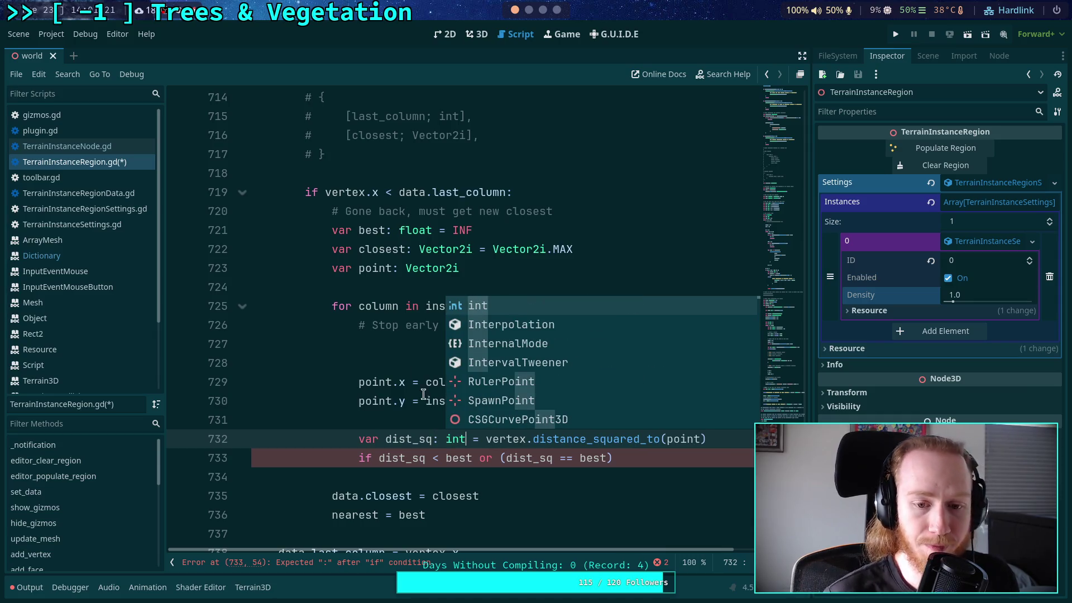
pyautogui.doubleClick(406, 227)
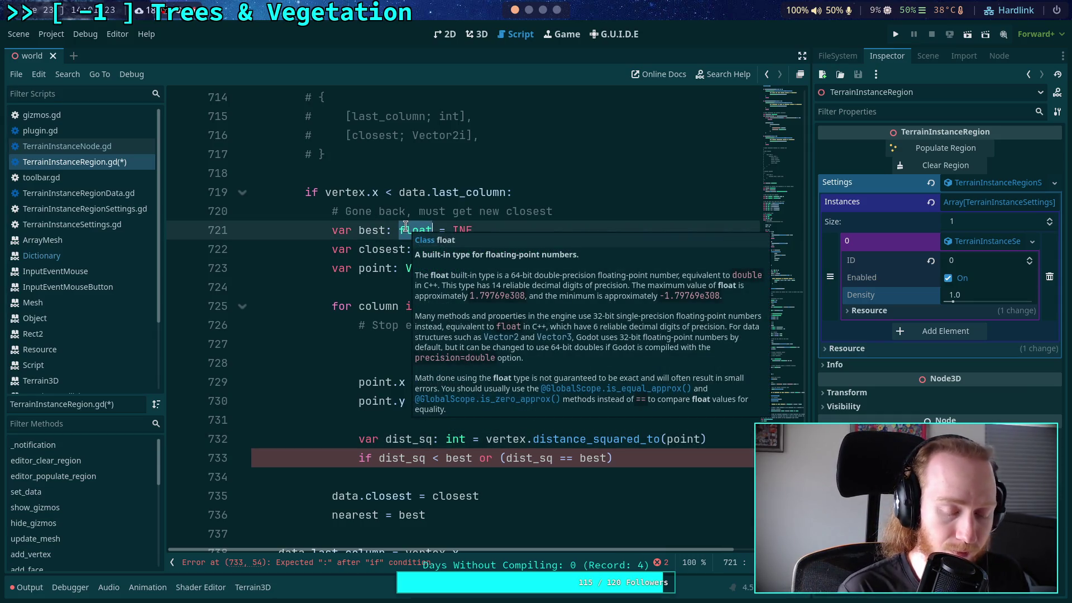
pyautogui.write('int')
pyautogui.doubleClick(444, 231)
pyautogui.write('INT_MAX')
pyautogui.click(392, 286)
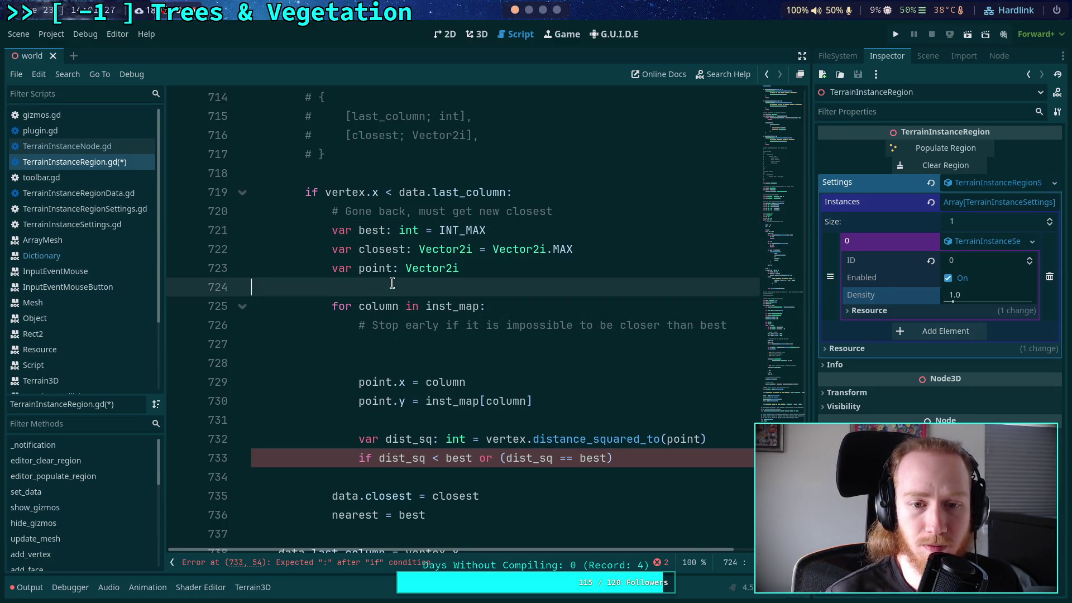
# - Try sqrt(best) on the nearest = best line, then remove it again
pyautogui.scroll(-1, 413, 307)
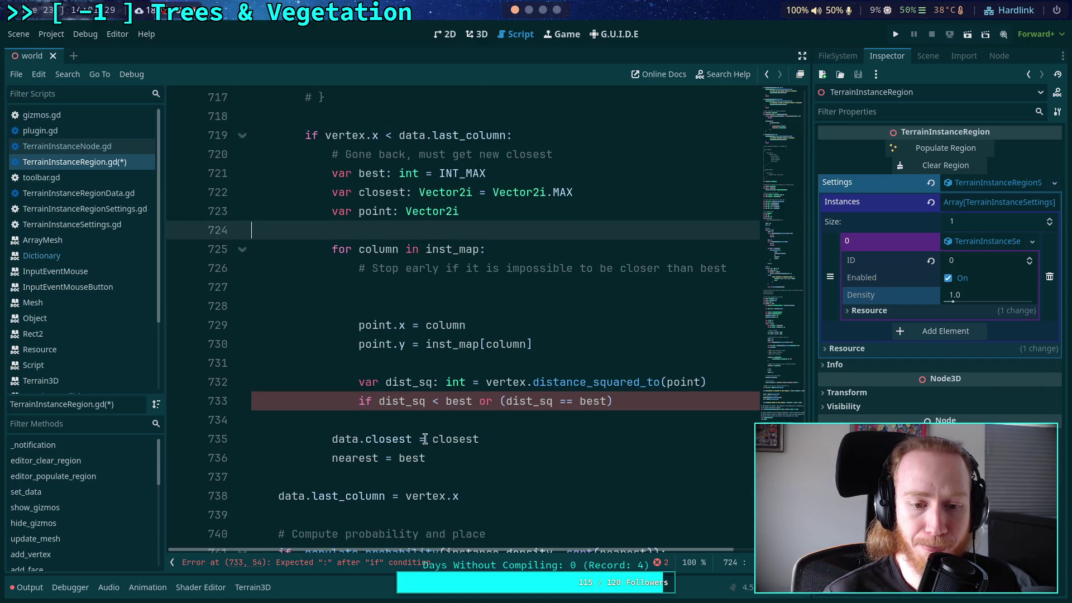
pyautogui.click(397, 458)
pyautogui.write('sqrt')
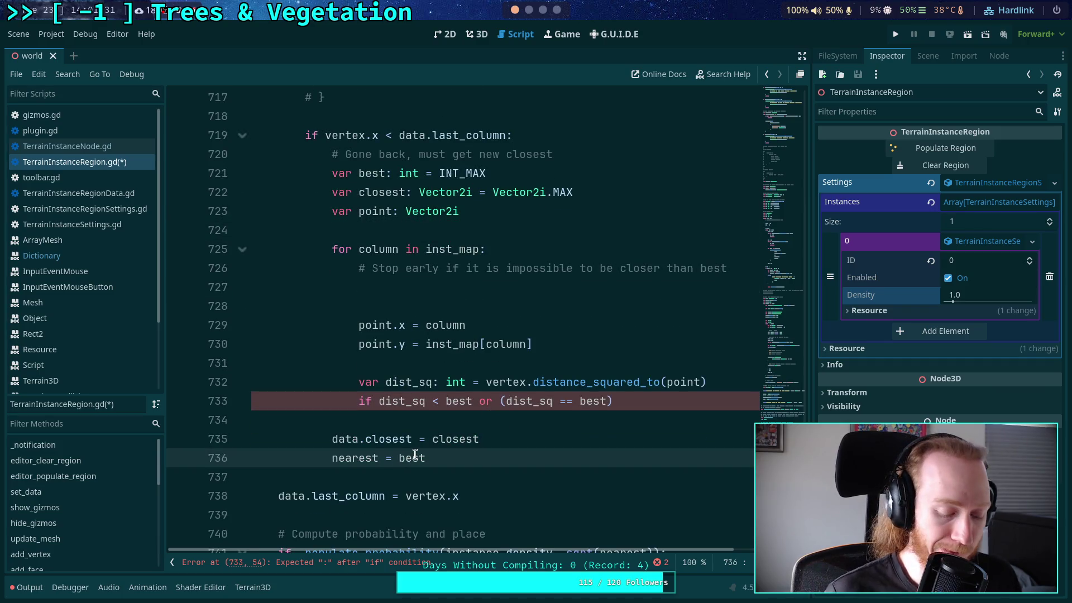
pyautogui.write('(best')
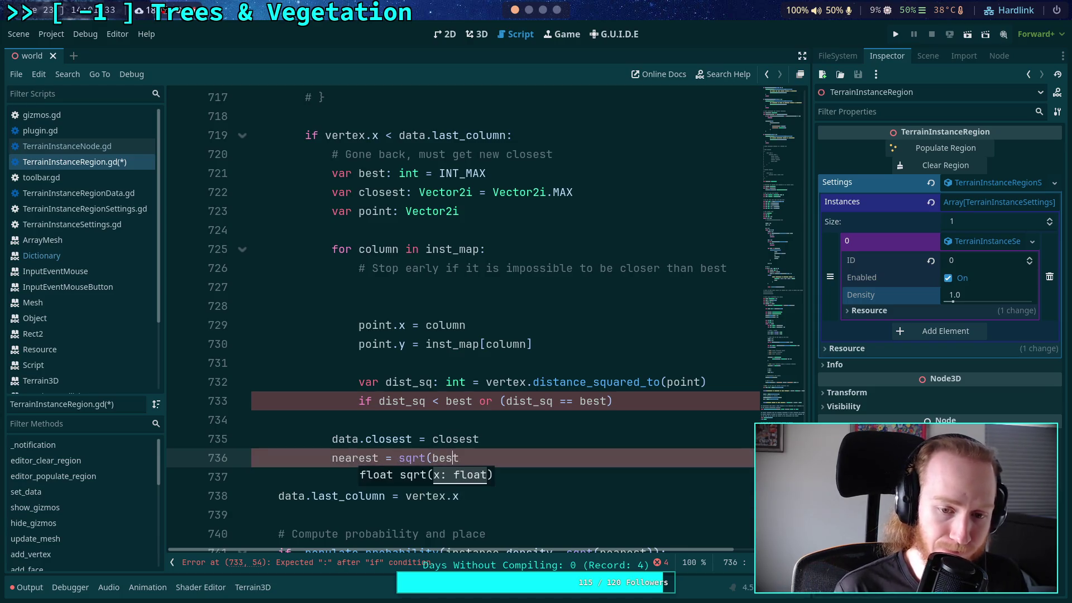
pyautogui.write(')')
pyautogui.scroll(-4, 507, 393)
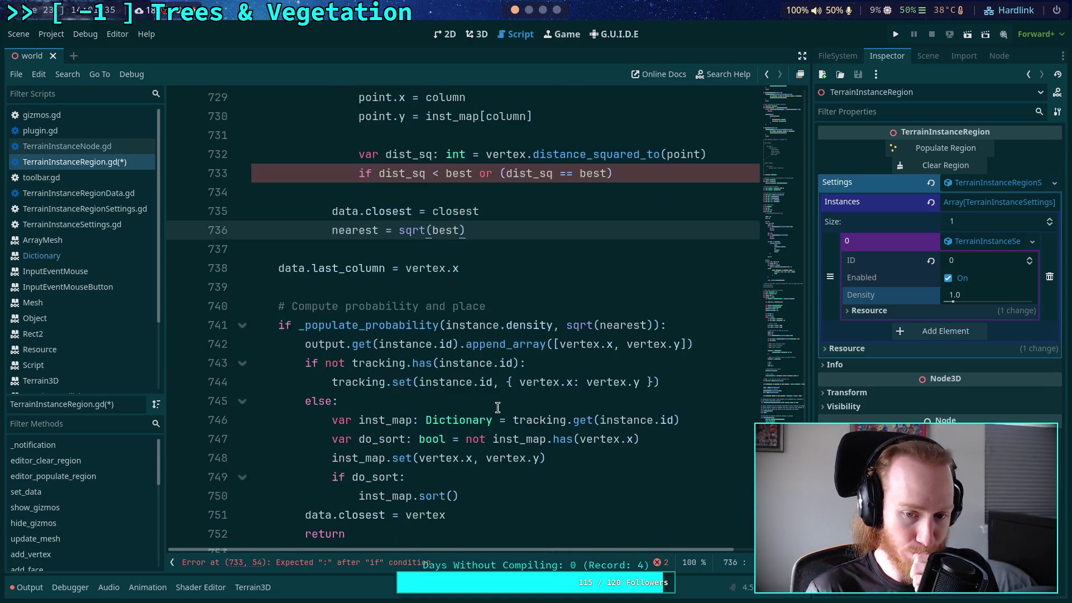
pyautogui.scroll(2, 508, 394)
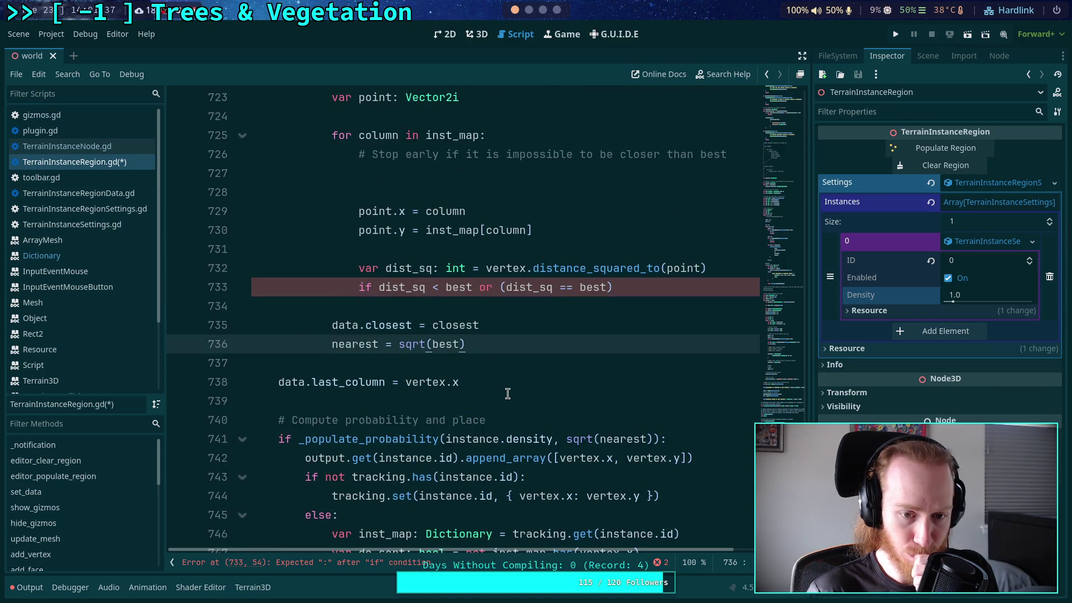
pyautogui.scroll(2, 520, 382)
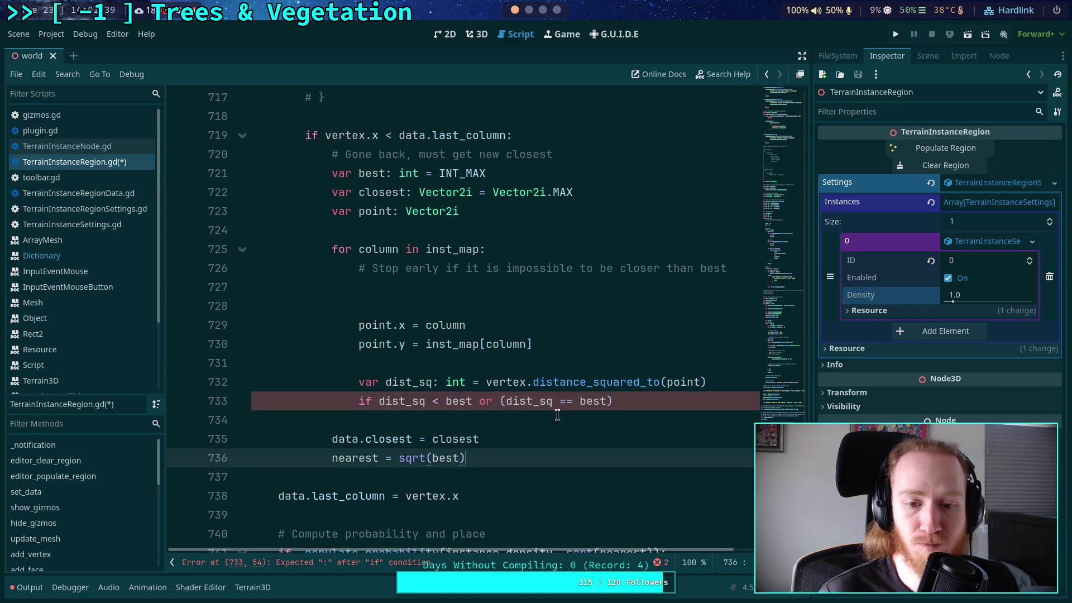
pyautogui.click(529, 303)
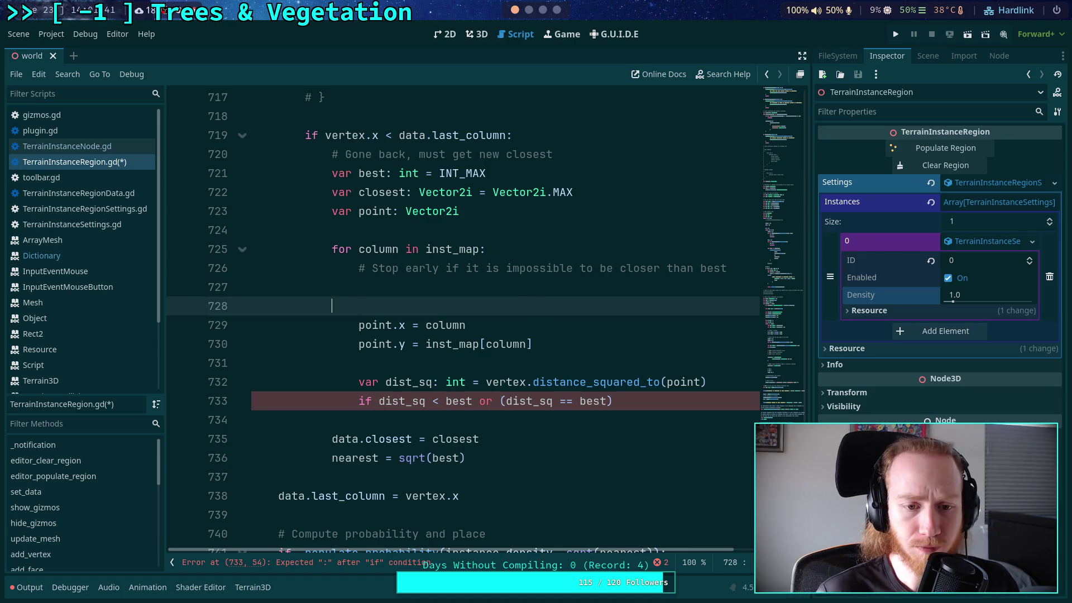
pyautogui.scroll(-4, 544, 316)
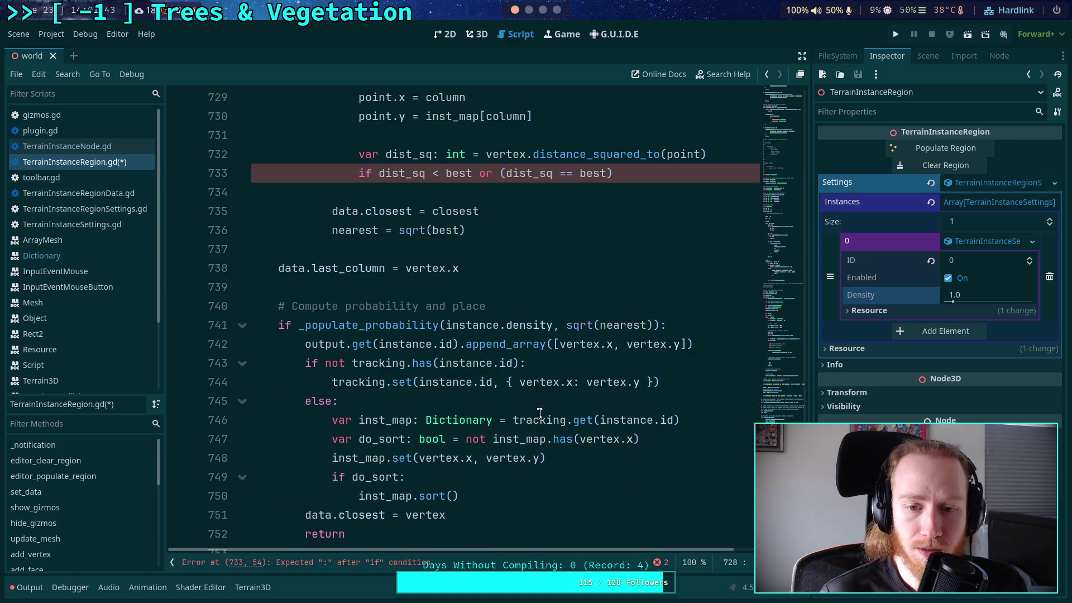
pyautogui.moveTo(433, 230); pyautogui.dragTo(398, 231)
pyautogui.press('Delete')
pyautogui.press('Delete')
pyautogui.press('End')
pyautogui.press('BackSpace')
pyautogui.scroll(2, 583, 344)
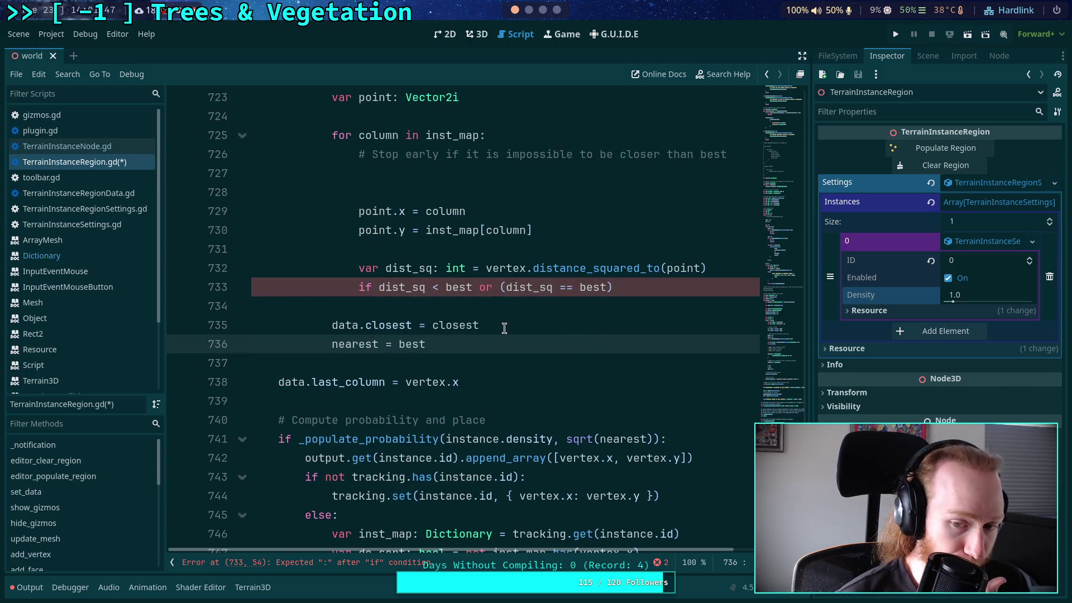
pyautogui.scroll(10, 504, 328)
pyautogui.click(350, 266)
# - Rename line 702's declaration to nearest_sq as an int starting at INT_MAX
pyautogui.write('_sq: float = INF')
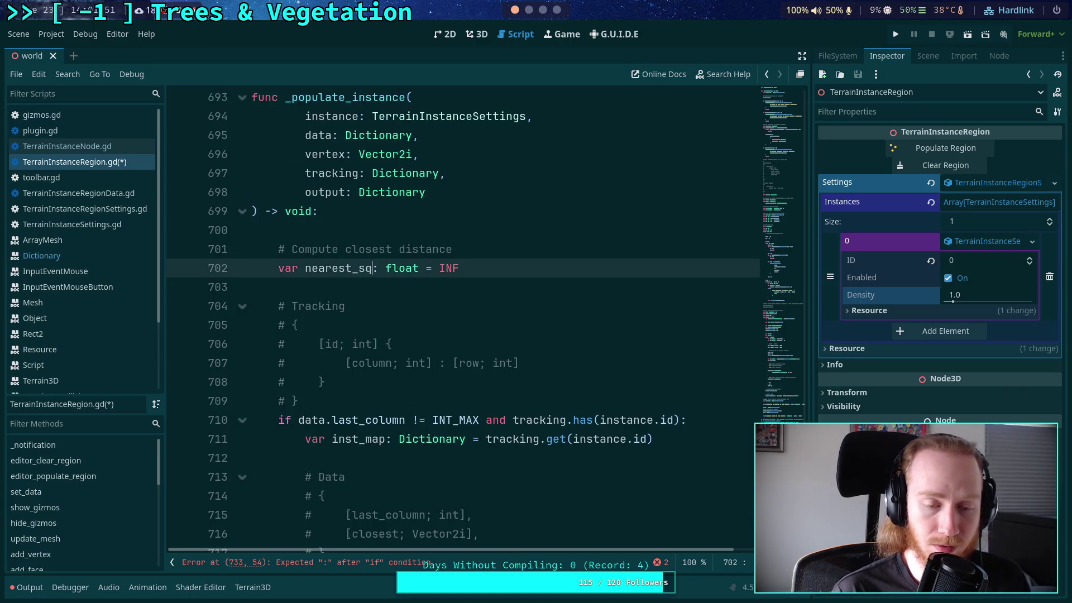
pyautogui.doubleClick(399, 273)
pyautogui.write('int')
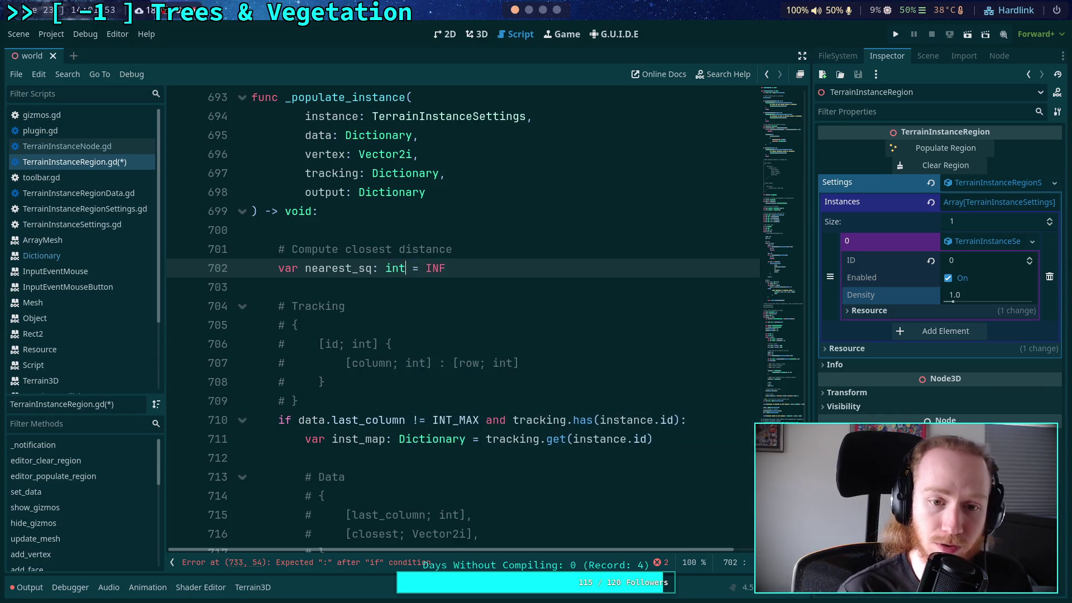
pyautogui.click(465, 273)
pyautogui.press('BackSpace')
pyautogui.write('T_MAX')
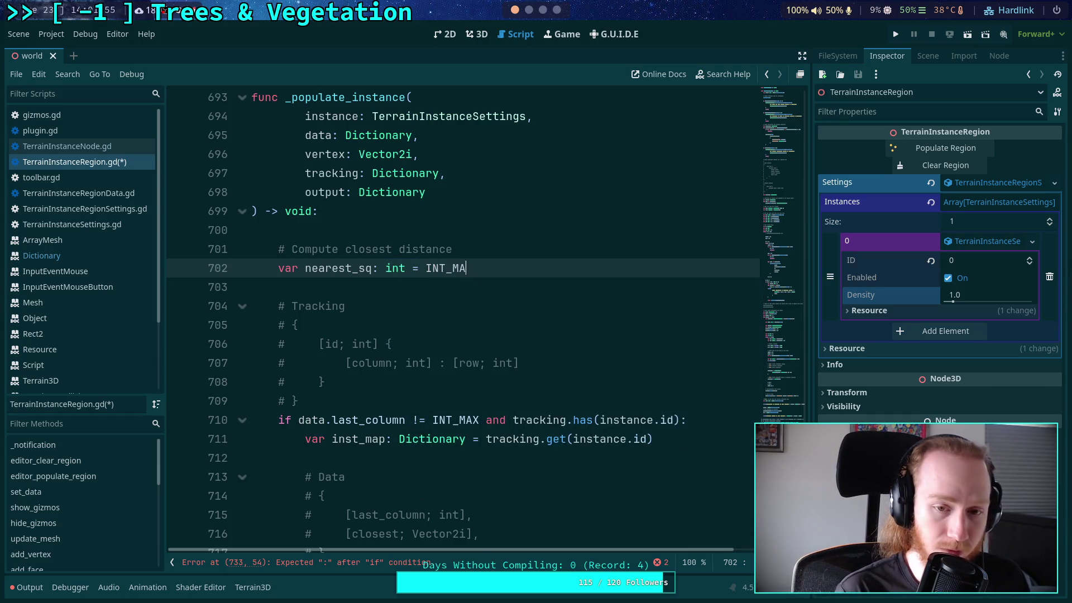
pyautogui.click(480, 344)
# - Change the probability check on line 741 to sqrt(nearest_sq)
pyautogui.scroll(-9, 479, 363)
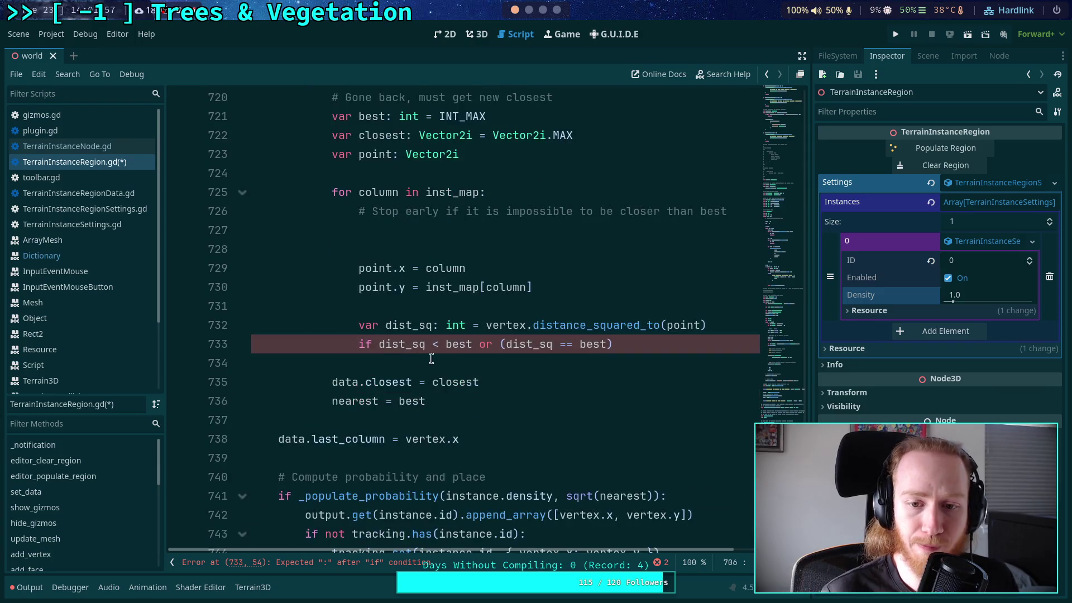
pyautogui.scroll(3, 447, 352)
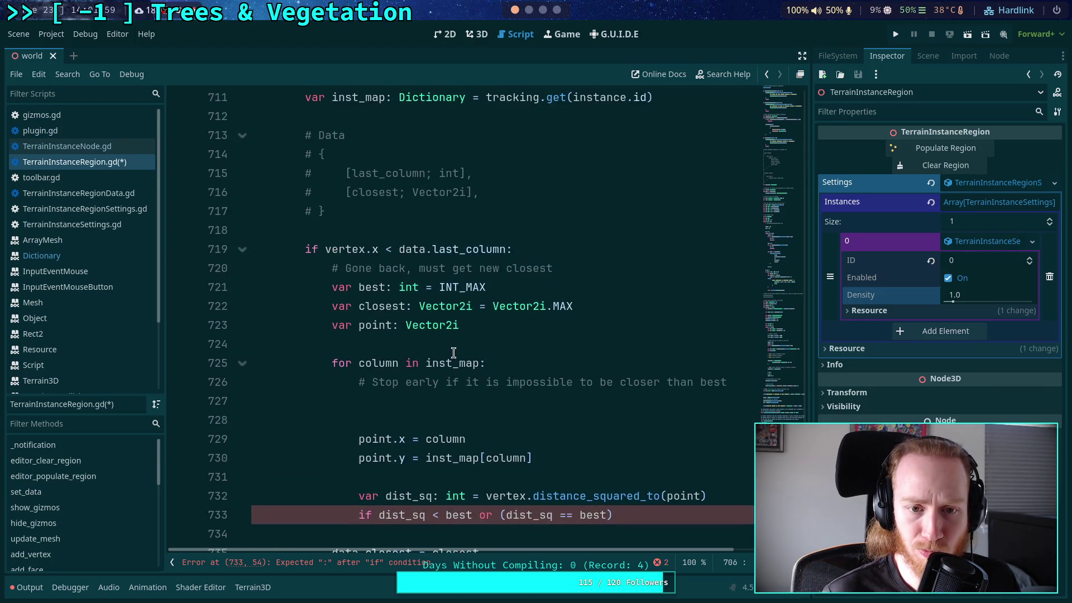
pyautogui.scroll(-3, 455, 350)
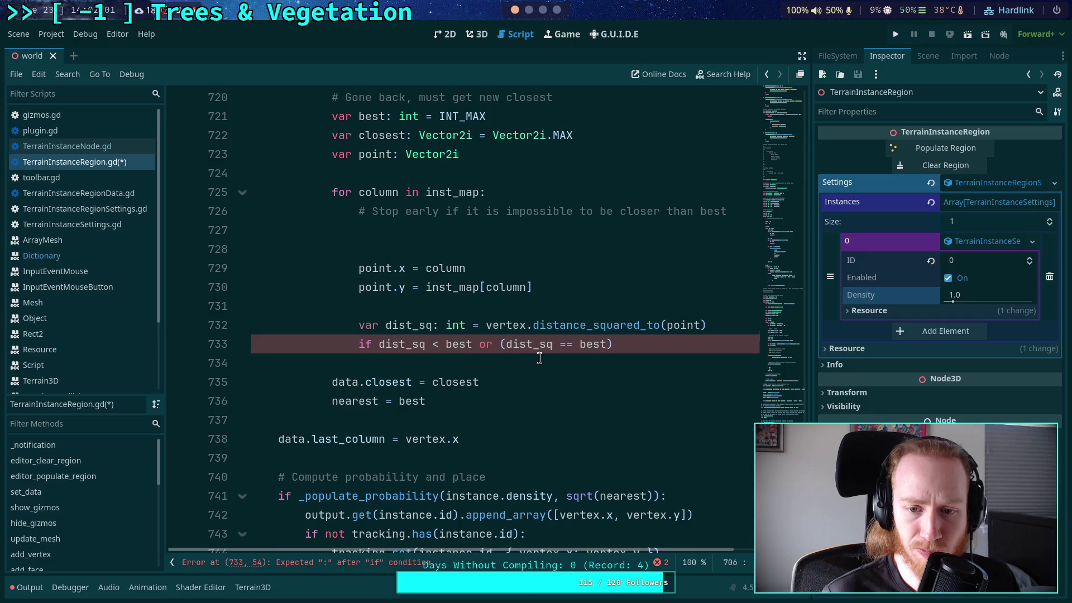
pyautogui.scroll(-3, 473, 399)
pyautogui.scroll(-1, 473, 399)
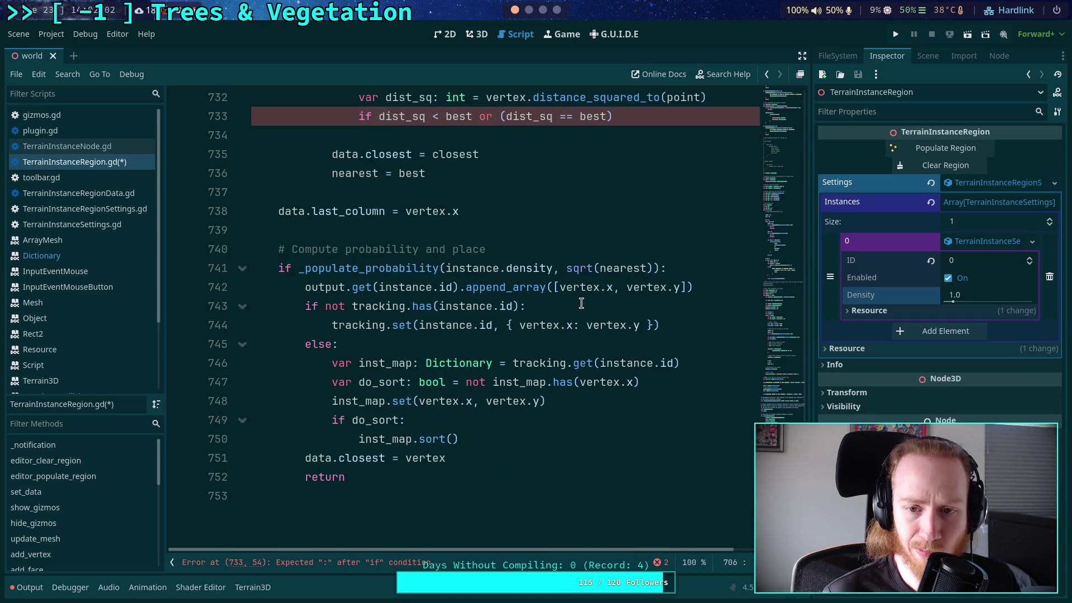
pyautogui.click(644, 268)
pyautogui.write('_sq')
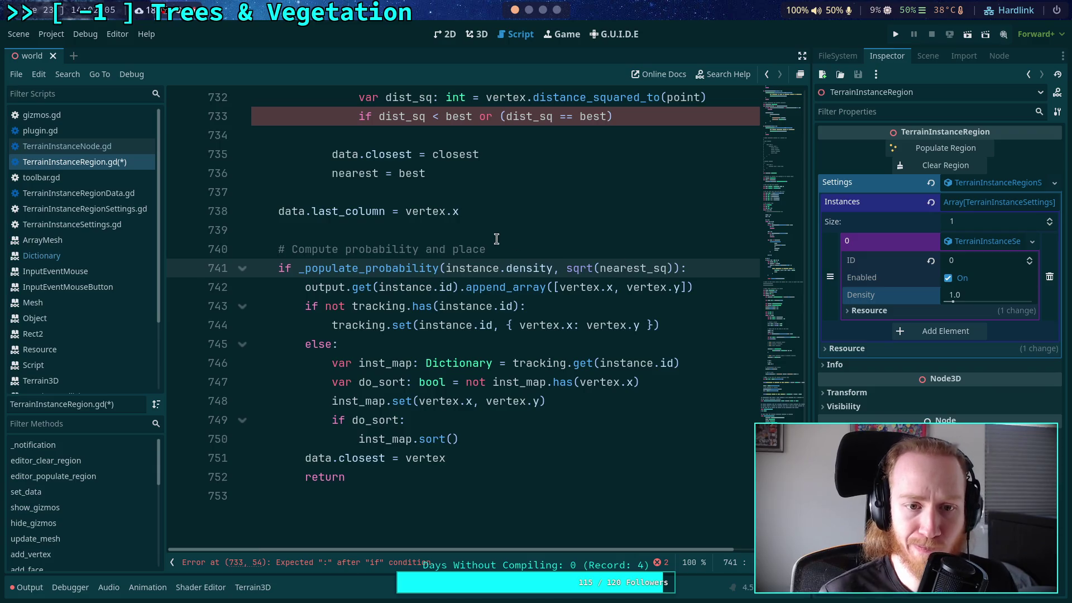
pyautogui.click(500, 234)
pyautogui.scroll(3, 505, 242)
pyautogui.scroll(2, 505, 242)
pyautogui.click(380, 458)
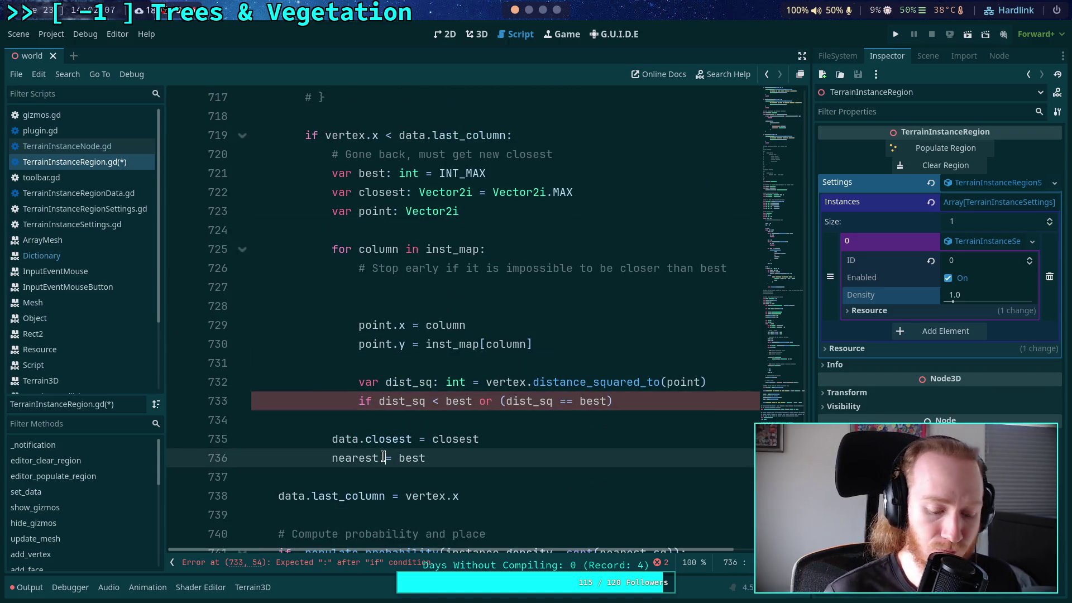
# - Append _sq to nearest and best on lines 736, 721 and 733, and begin an 'and' clause
pyautogui.write('_sq')
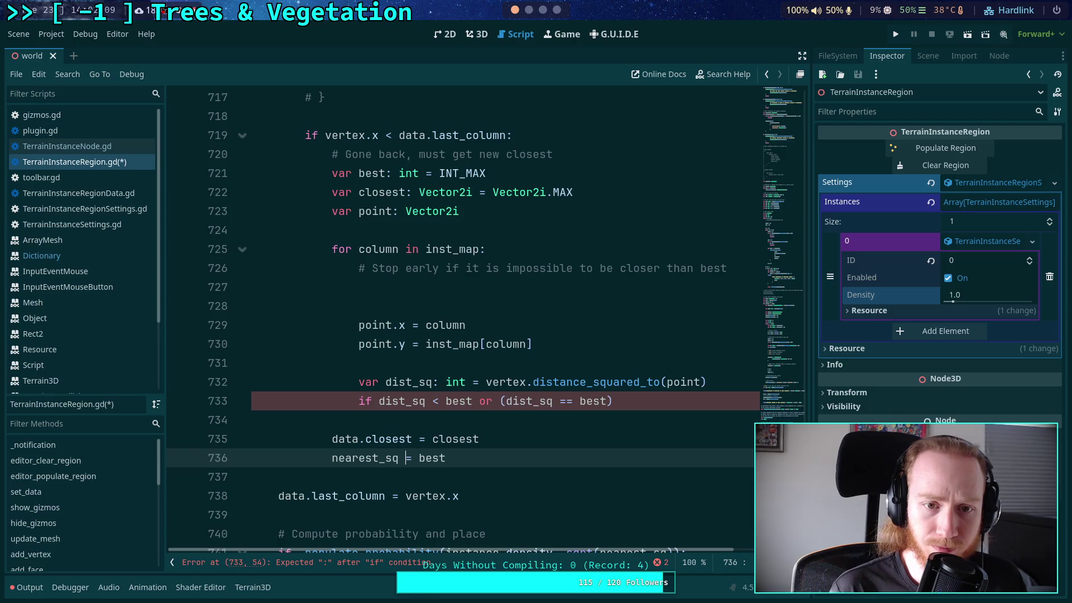
pyautogui.write('sq')
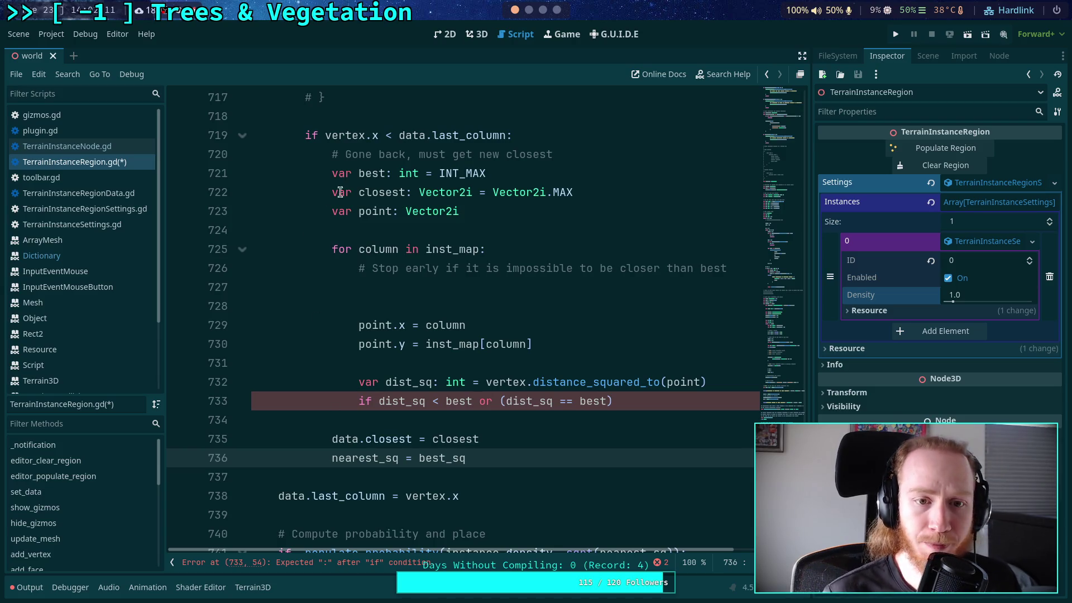
pyautogui.click(390, 173)
pyautogui.write('_sq')
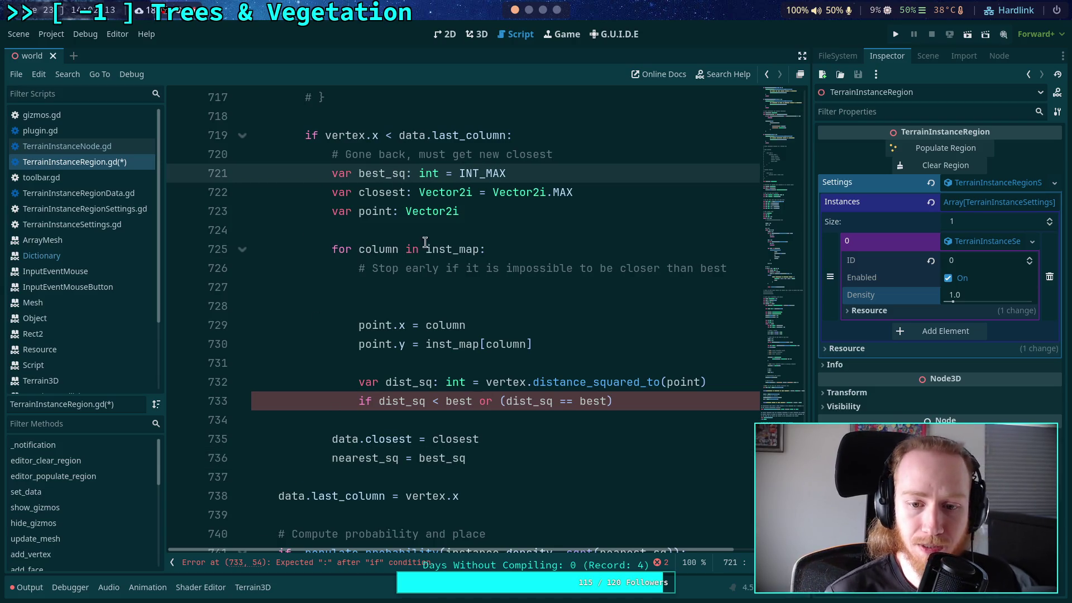
pyautogui.click(473, 400)
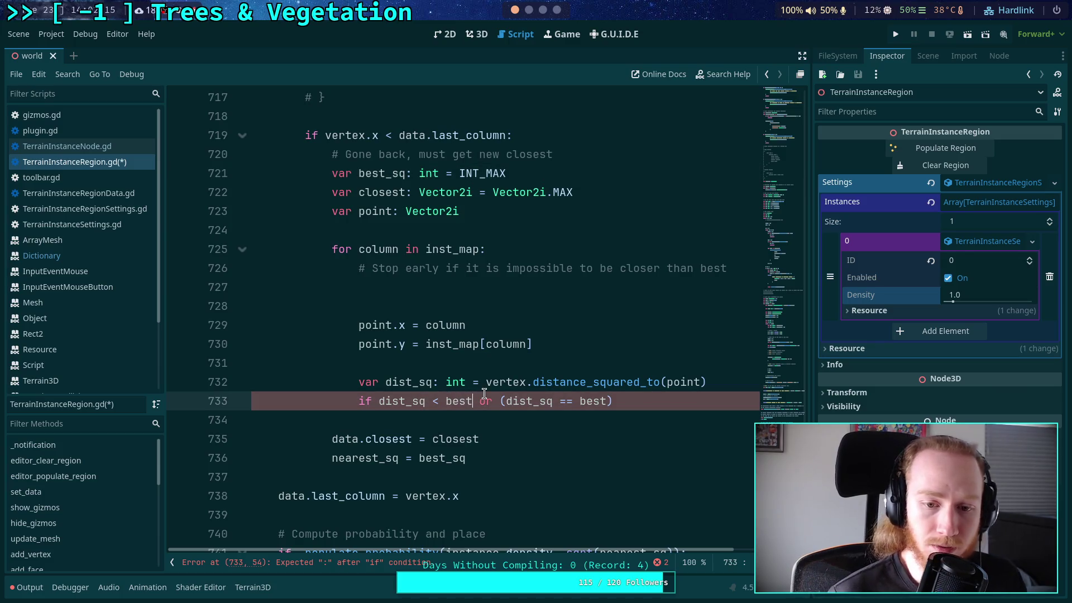
pyautogui.write('_sq == best')
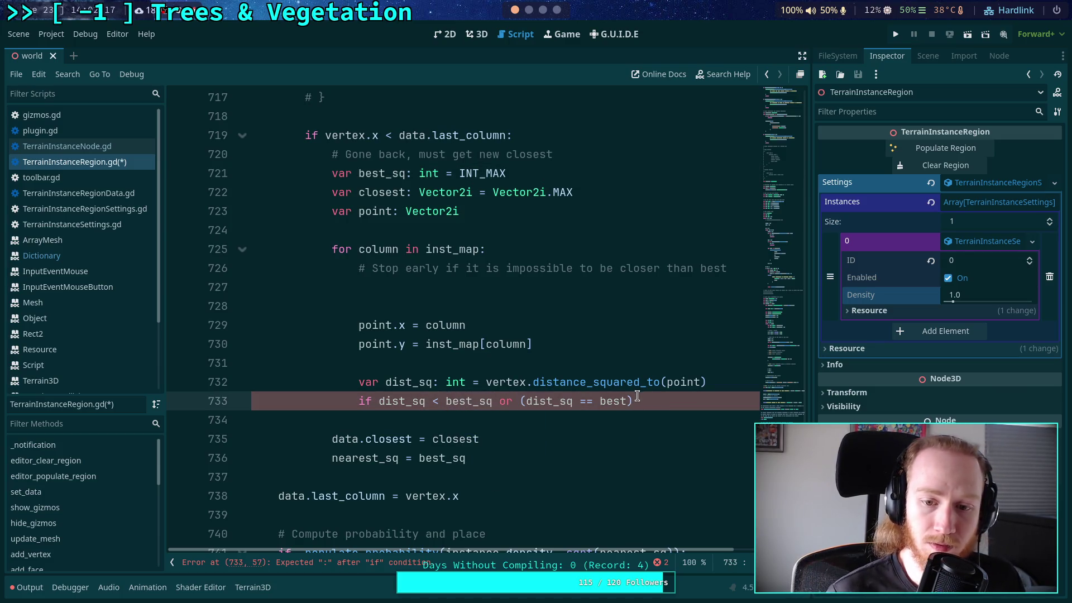
pyautogui.write('_sq')
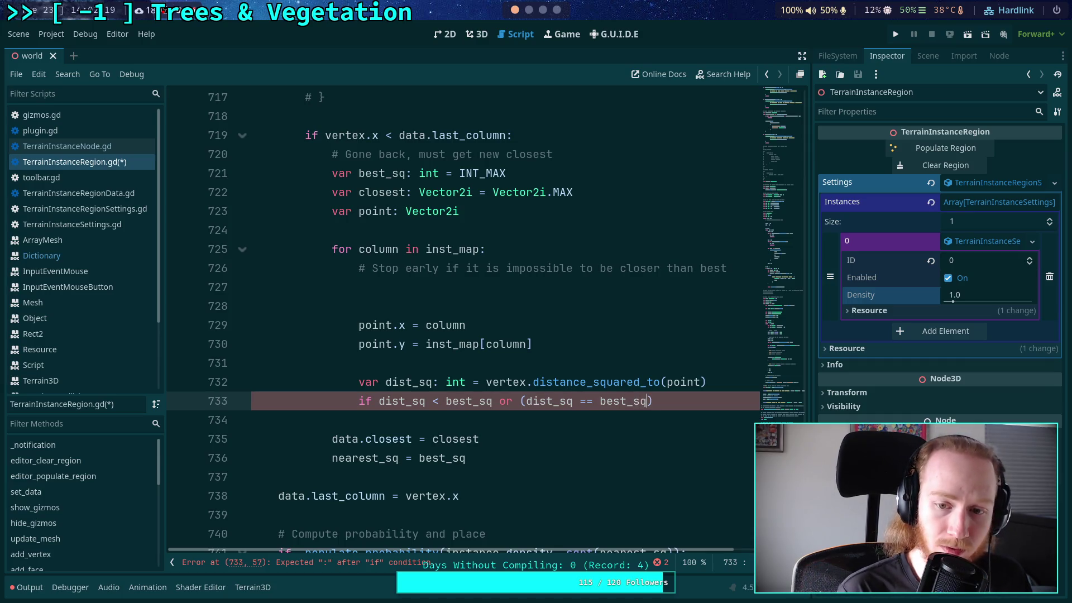
pyautogui.write(' and')
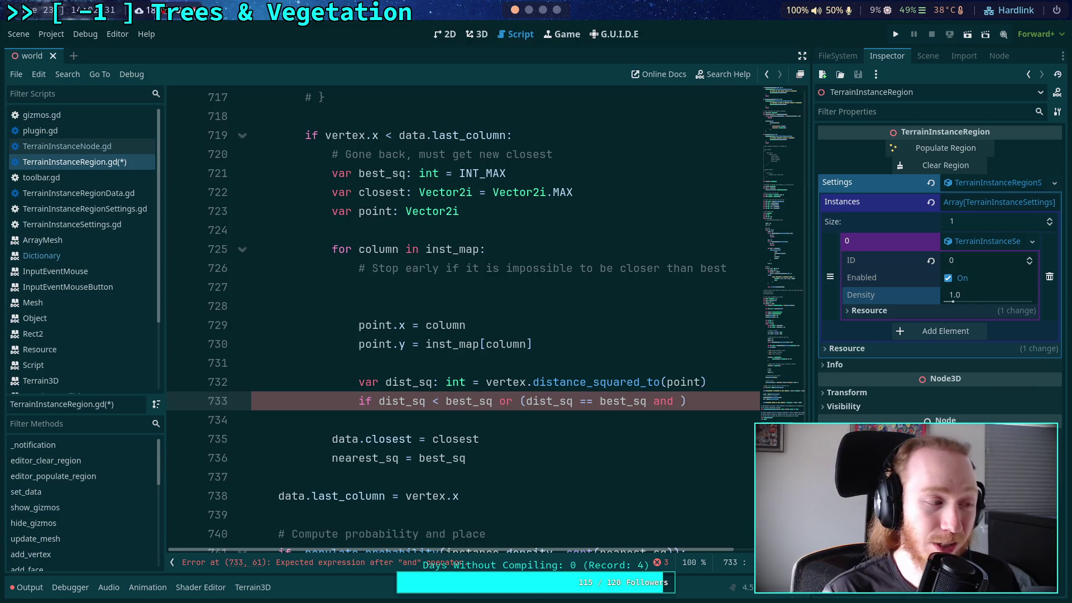
pyautogui.click(442, 401)
# - Reduce line 733 to 'if dist_sq <= best_sq:' by deleting the tie-breaking or clause
pyautogui.write('=')
pyautogui.moveTo(506, 400); pyautogui.dragTo(694, 401)
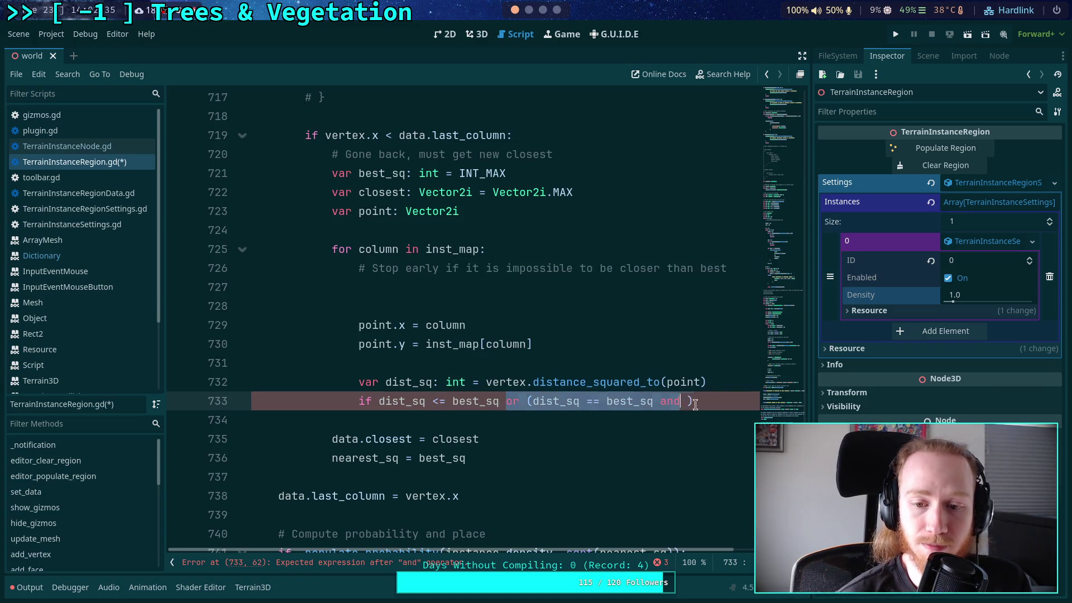
pyautogui.press('BackSpace')
pyautogui.press('BackSpace')
pyautogui.write(':')
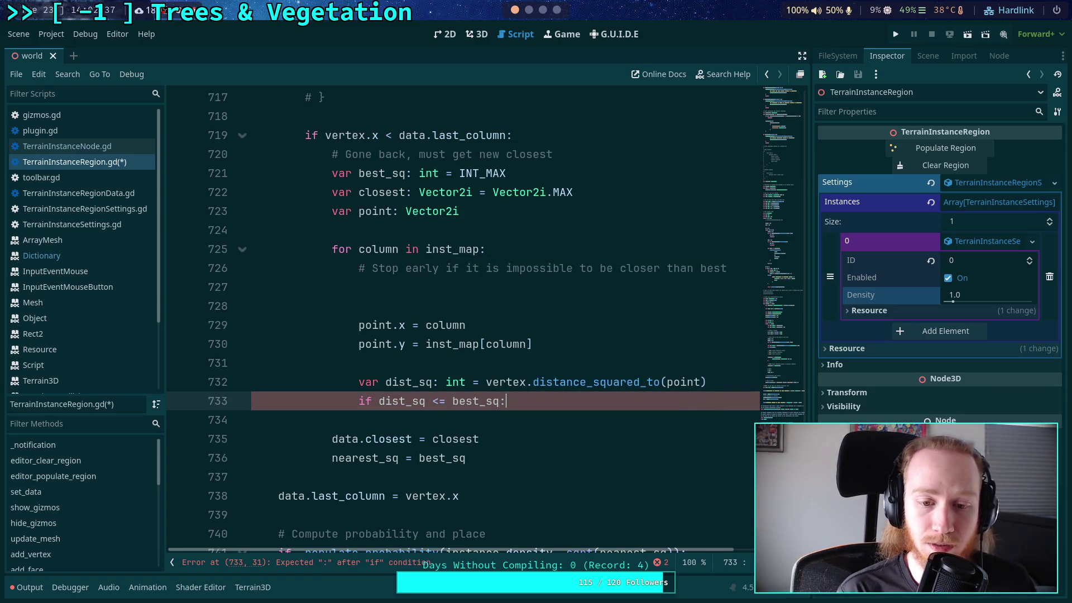
pyautogui.press('Return')
# - Add a '# NOTE:' comment above it: favor further right point when equal distance
pyautogui.click(722, 385)
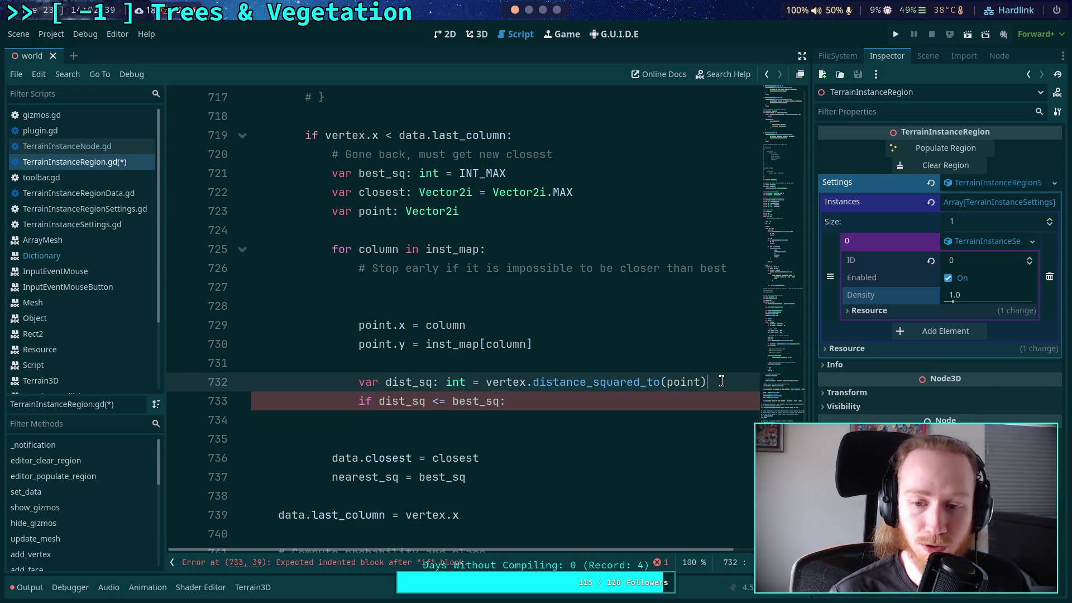
pyautogui.press('Return')
pyautogui.write('E')
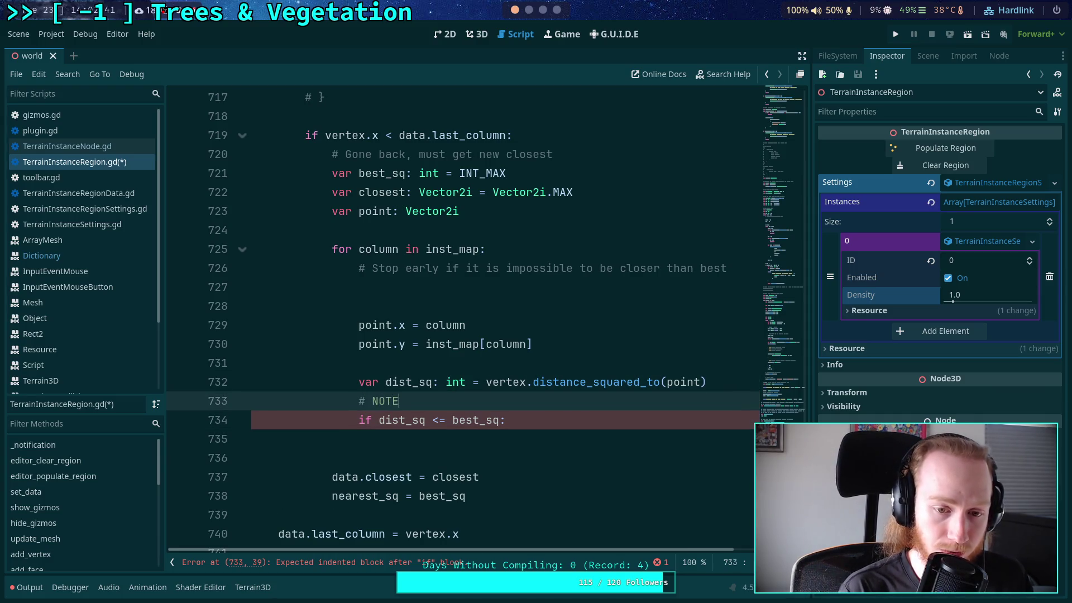
pyautogui.write(': favor equal distance')
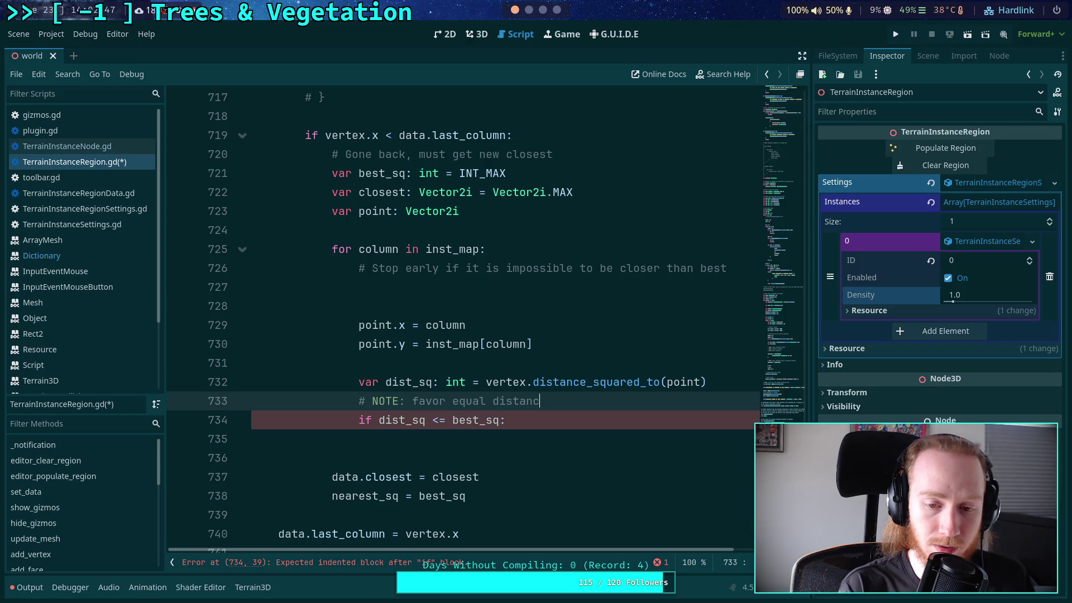
pyautogui.press('BackSpace')
pyautogui.press('BackSpace')
pyautogui.press('BackSpace')
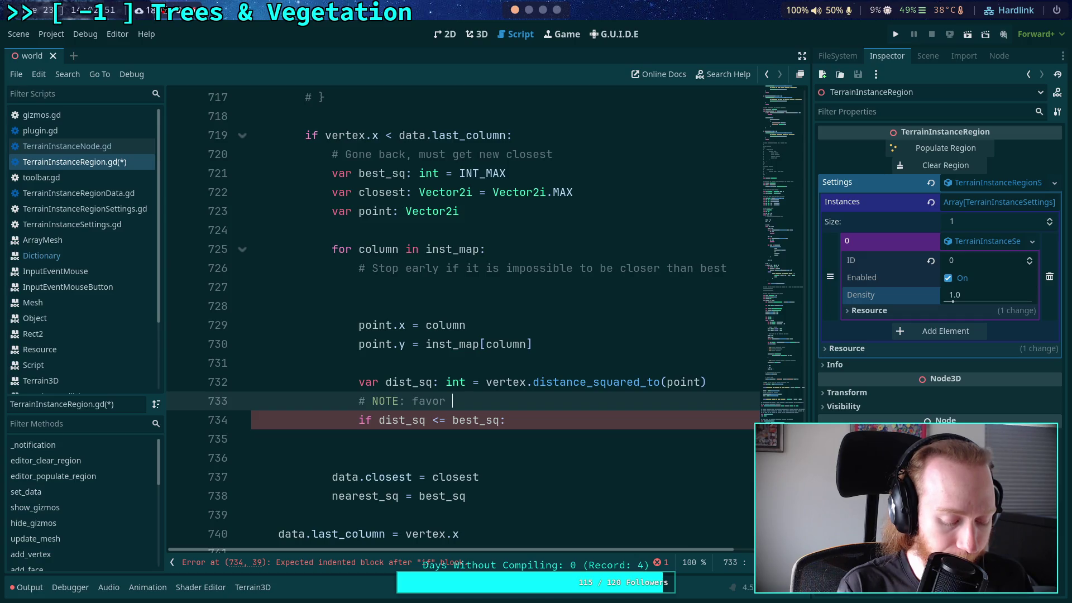
pyautogui.write('furth')
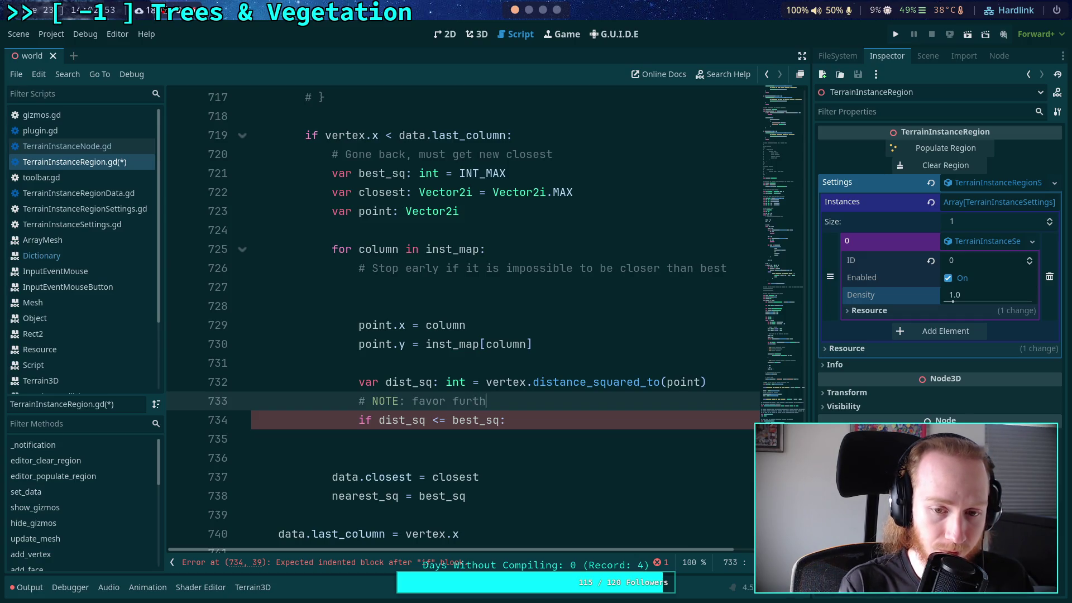
pyautogui.write('er ri')
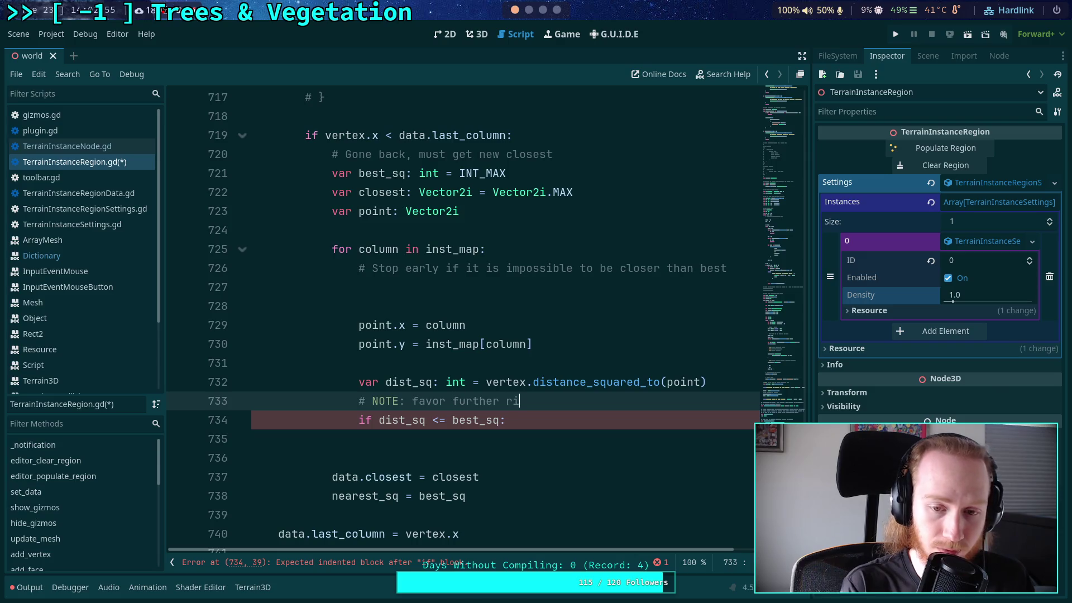
pyautogui.write('ght point whe')
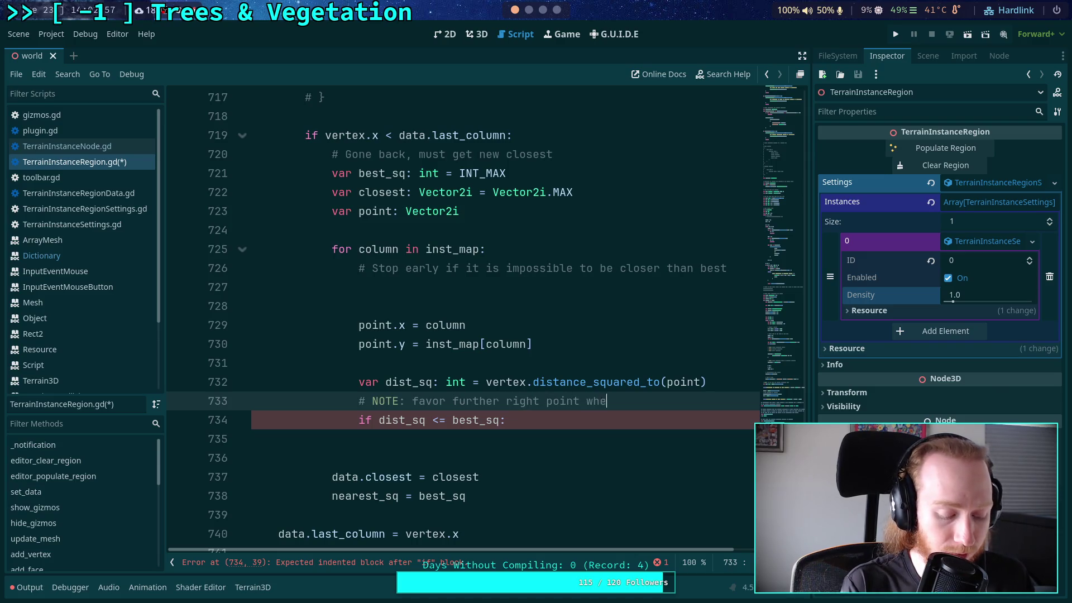
pyautogui.write('n equal distance')
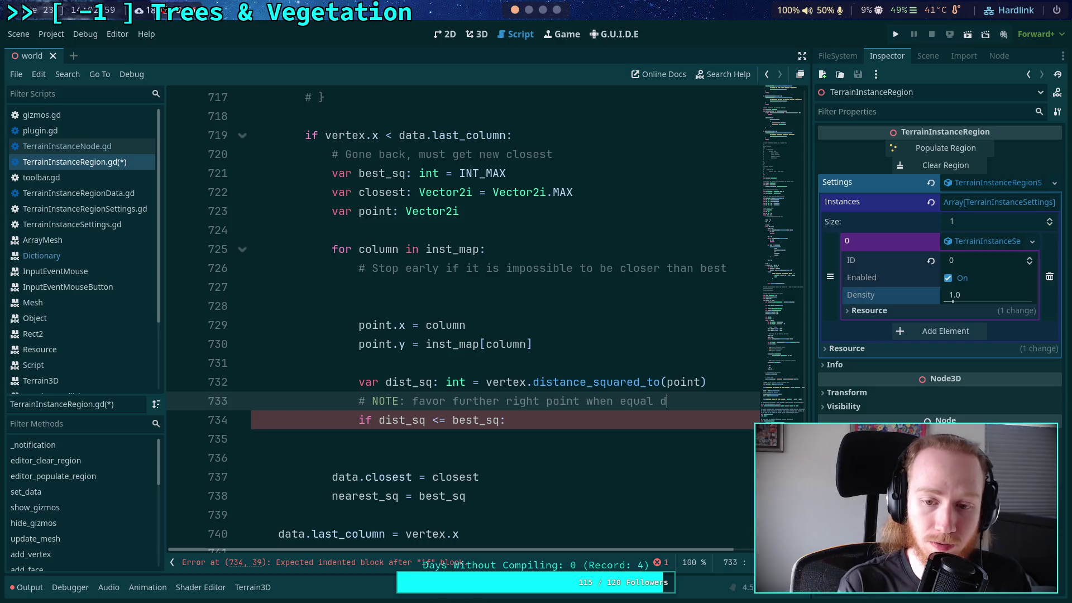
pyautogui.press('Down')
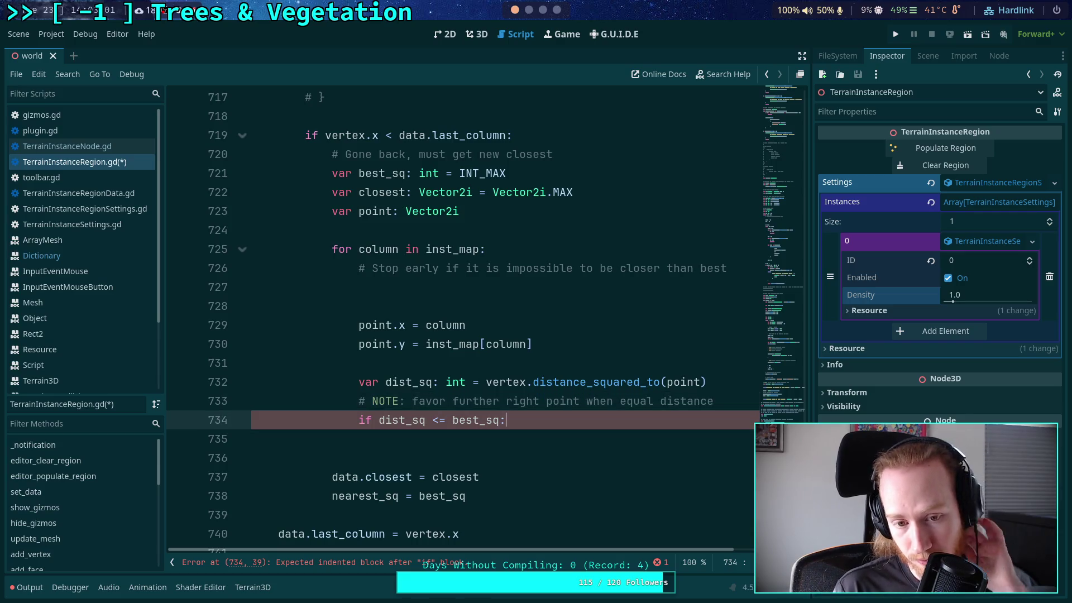
pyautogui.click(618, 285)
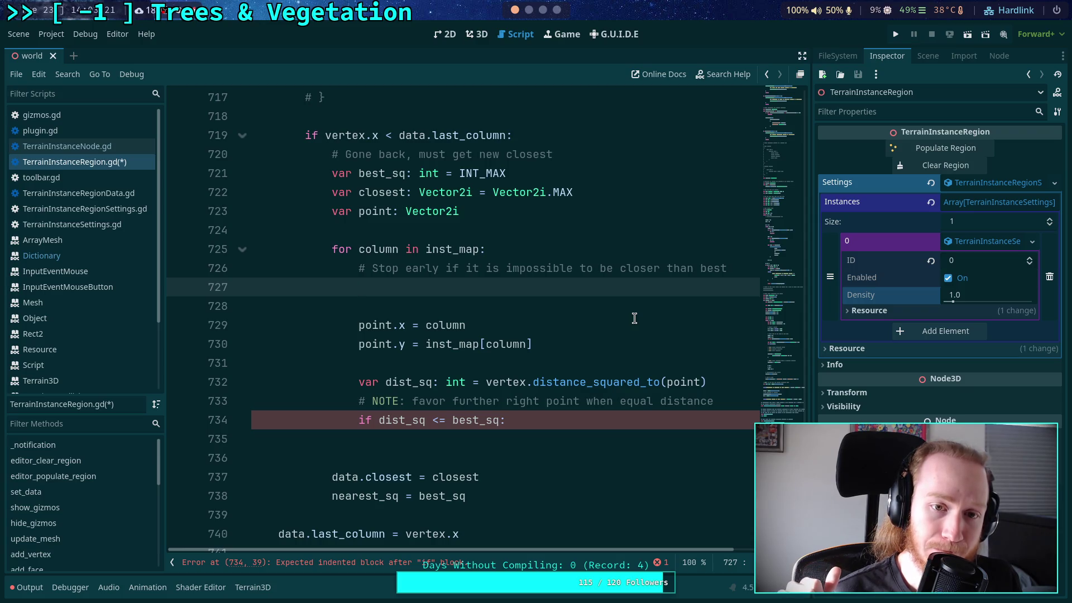
# - Replace the stray text on line 727 with the start of 'var max_sq: int = col'
pyautogui.write('if')
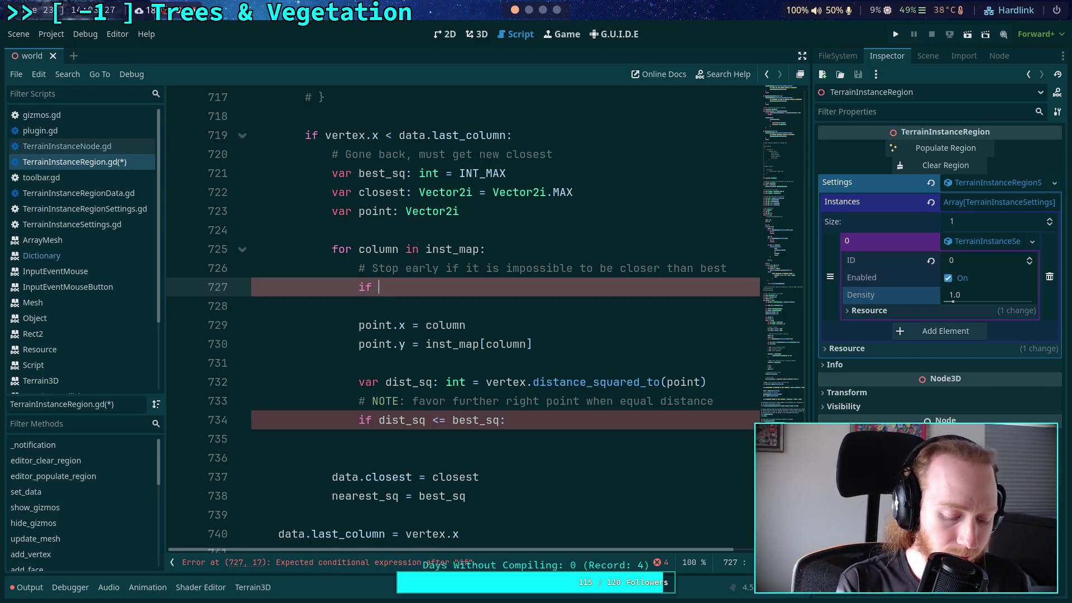
pyautogui.press('BackSpace')
pyautogui.write('n')
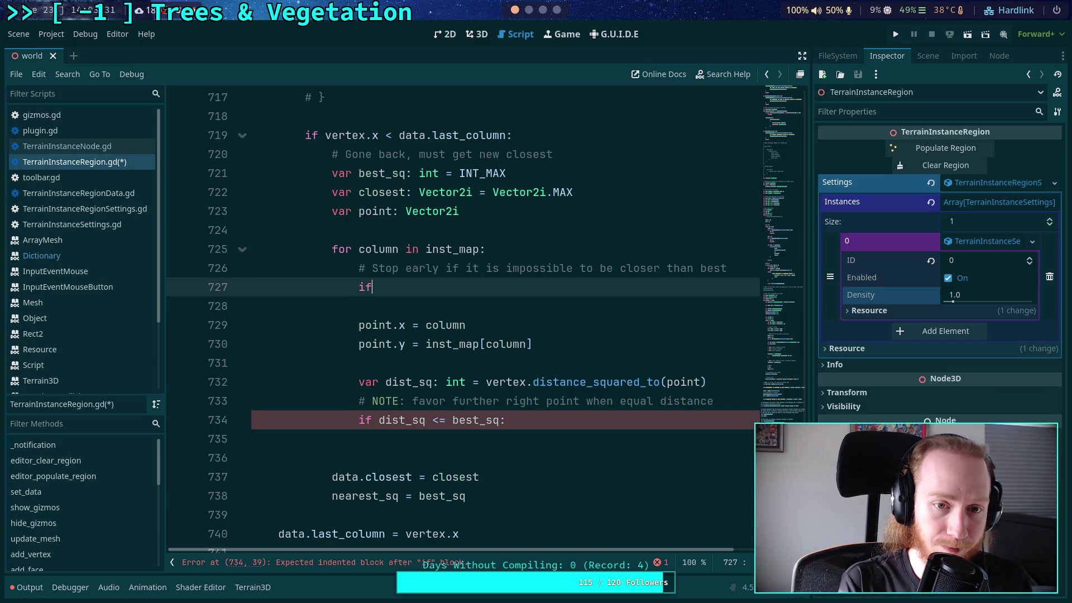
pyautogui.press('BackSpace')
pyautogui.press('BackSpace')
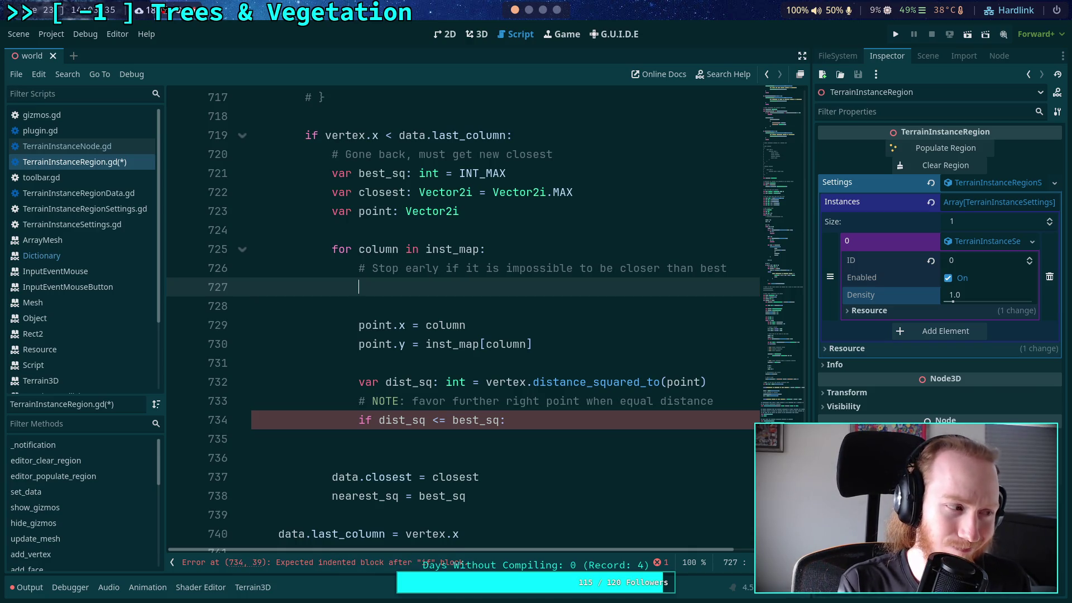
pyautogui.write('var')
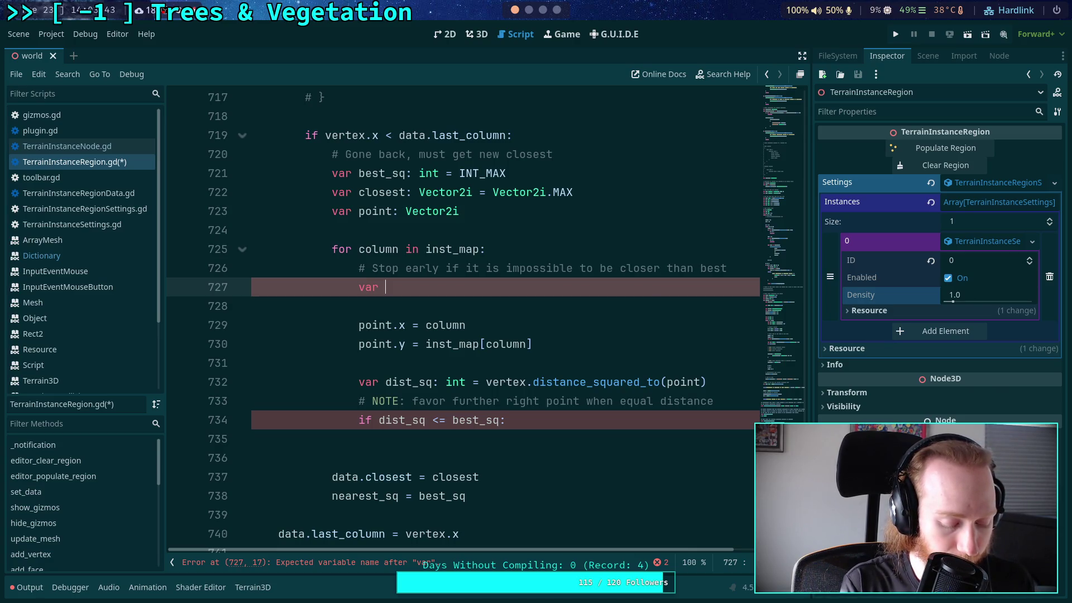
pyautogui.write('max_sq: int = ')
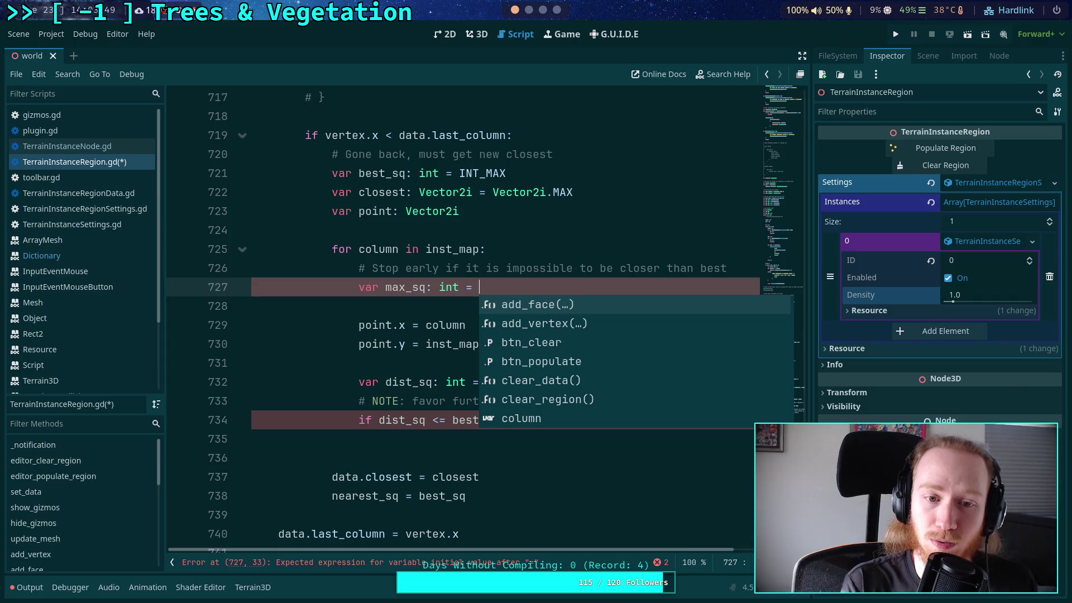
pyautogui.write('culed')
pyautogui.press('BackSpace')
pyautogui.press('BackSpace')
pyautogui.press('BackSpace')
pyautogui.write('a')
pyautogui.press('BackSpace')
pyautogui.write('ol')
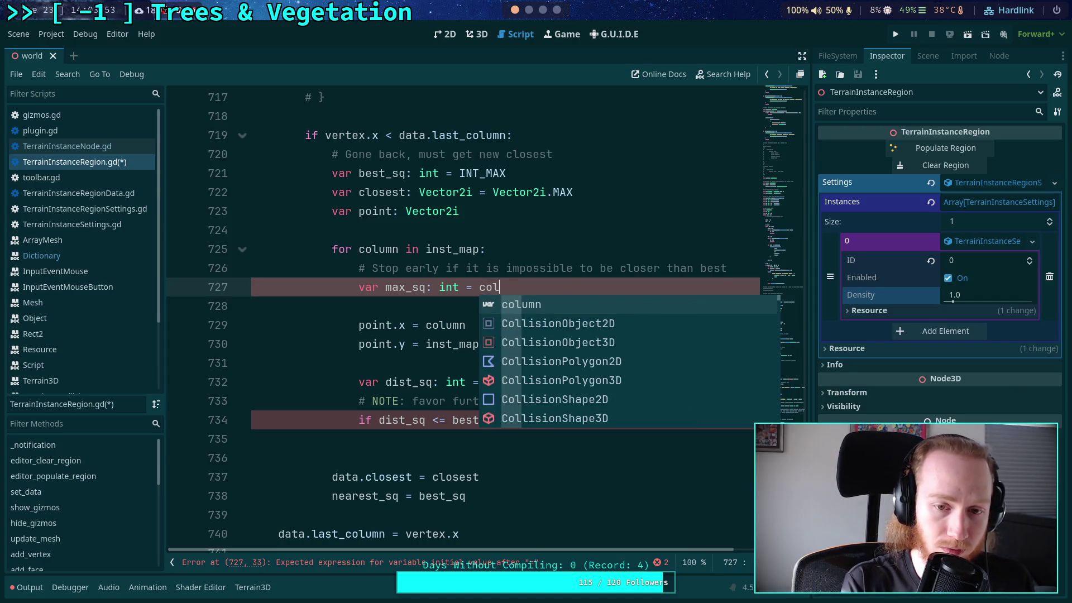
# - Complete the max_sq value as 'column - vertex.x' using autocompletion
pyautogui.press('BackSpace')
pyautogui.press('BackSpace')
pyautogui.write('olo')
pyautogui.press('BackSpace')
pyautogui.press('Return')
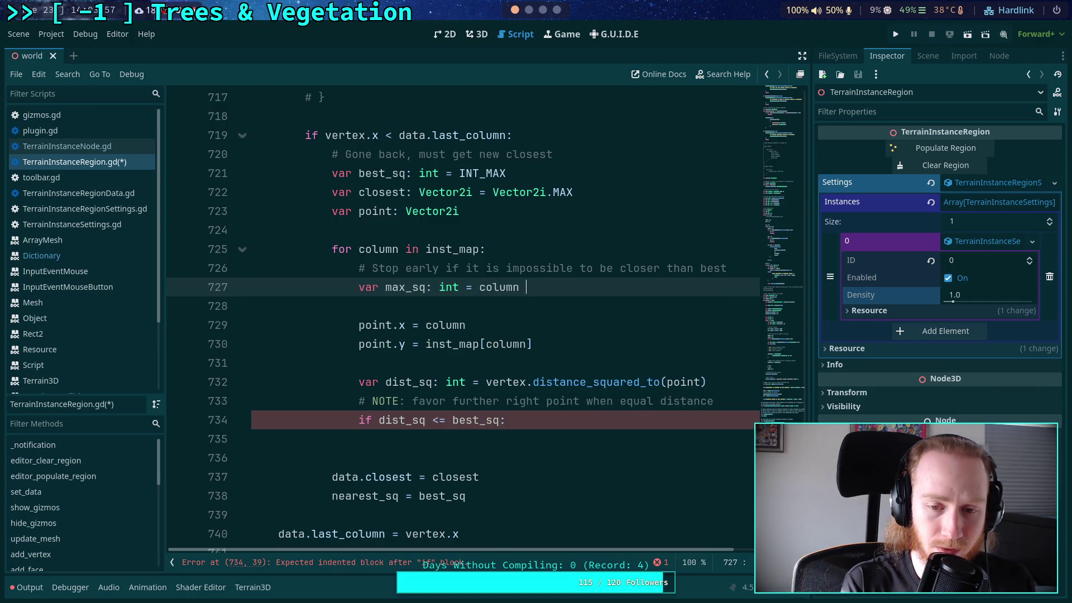
pyautogui.write('- vertex.x')
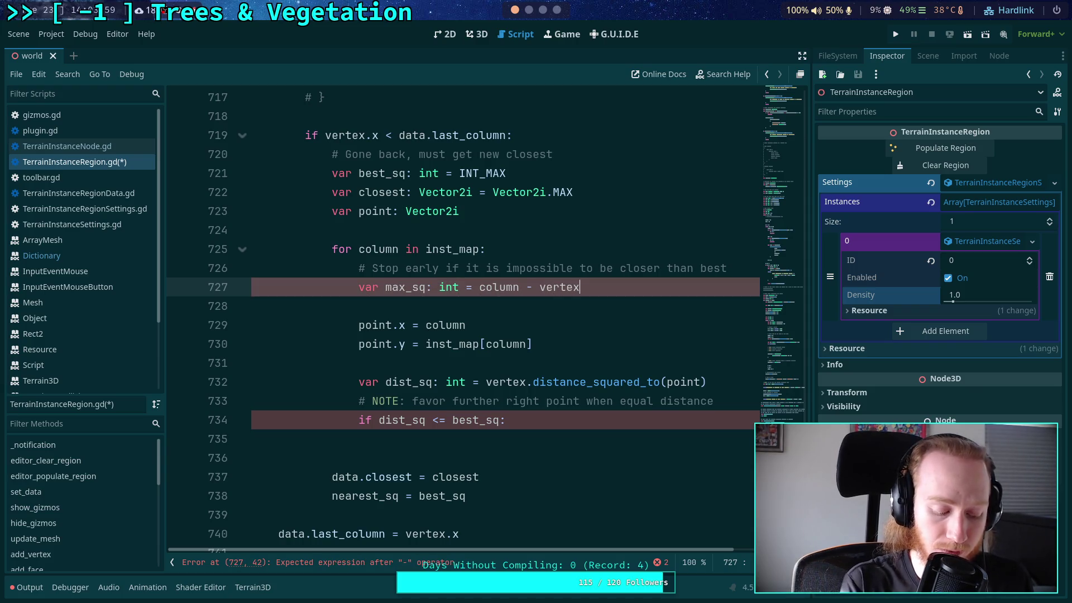
pyautogui.press('Left')
pyautogui.hotkey('ctrl', 'space')
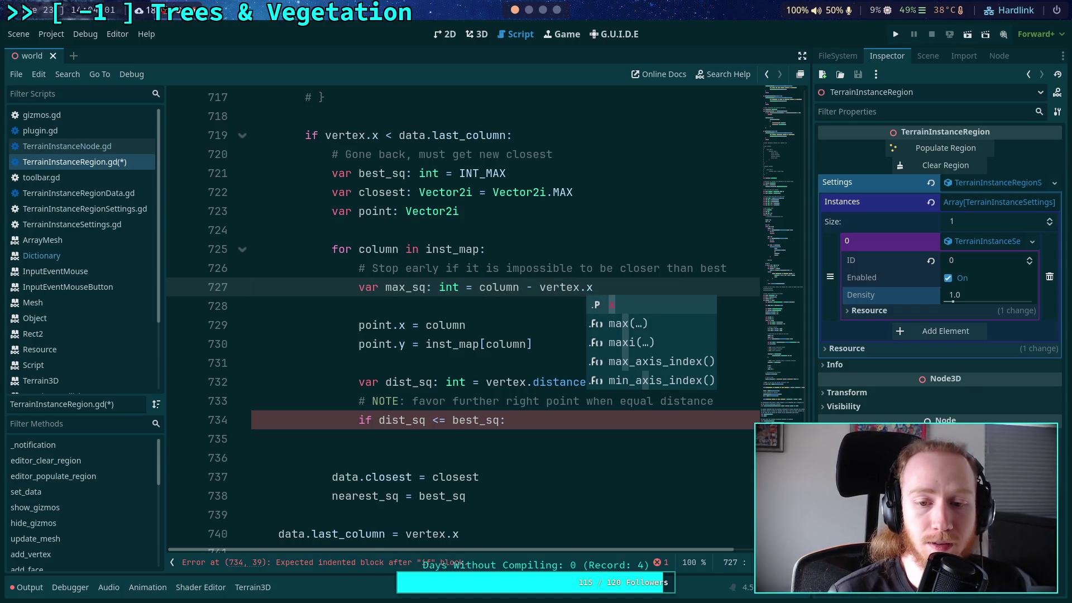
pyautogui.click(560, 287)
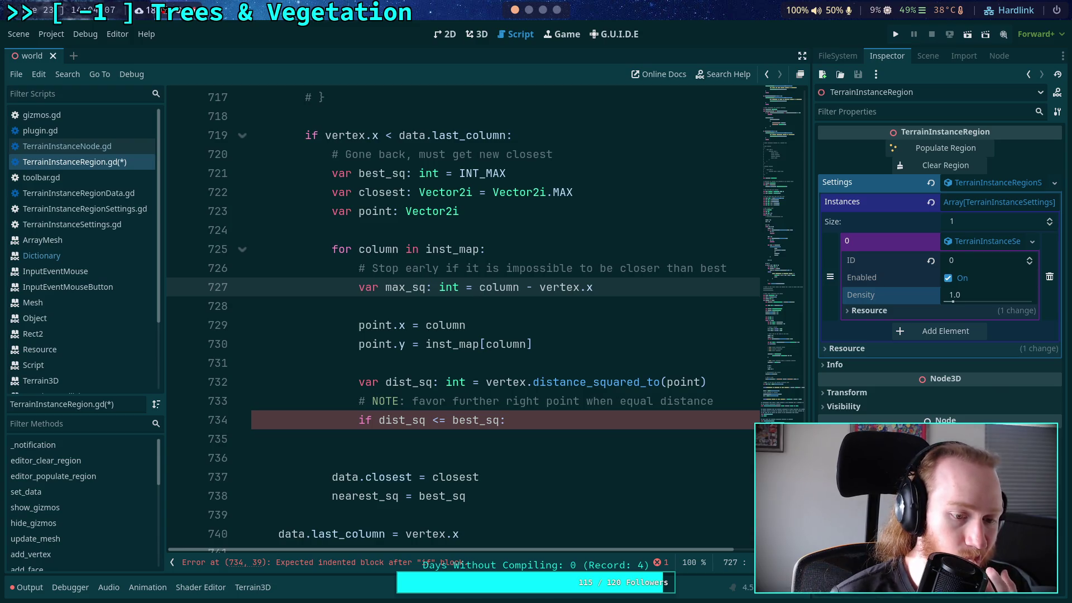
pyautogui.click(479, 287)
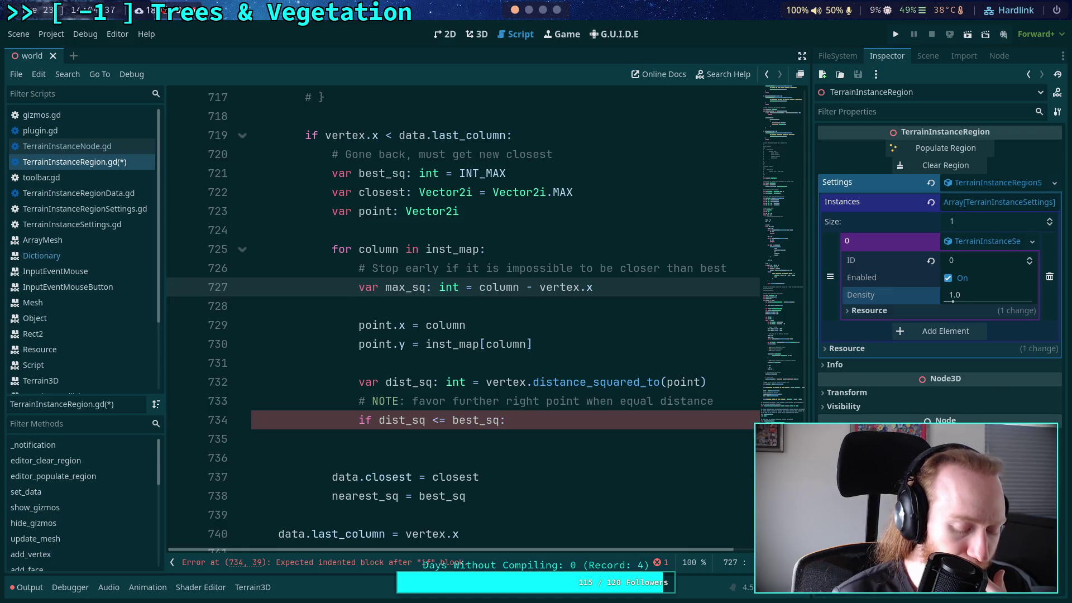
pyautogui.hotkey('ctrl', 'space')
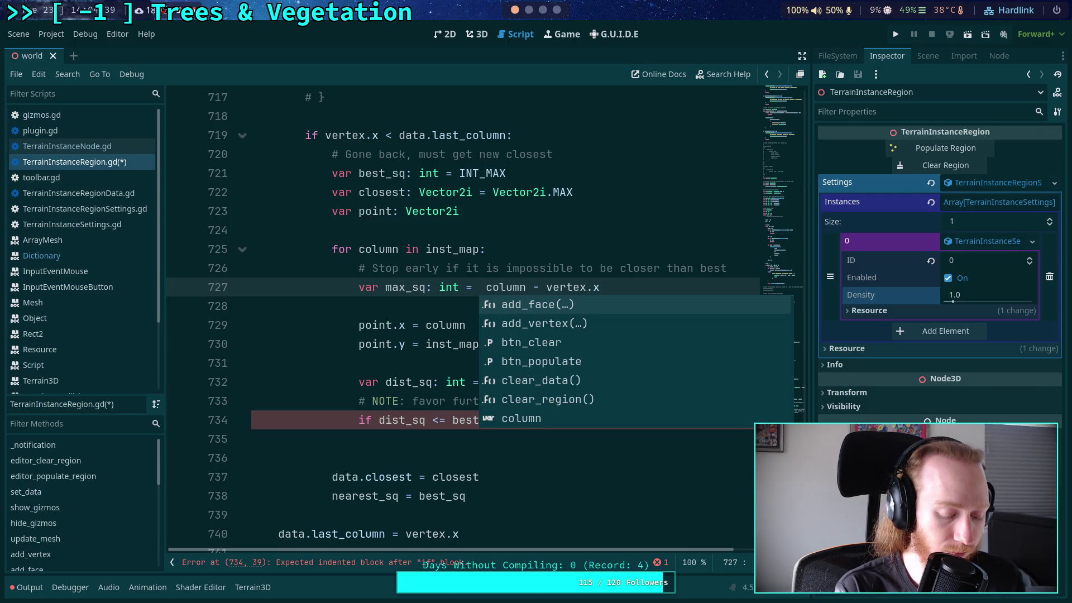
pyautogui.write('dist')
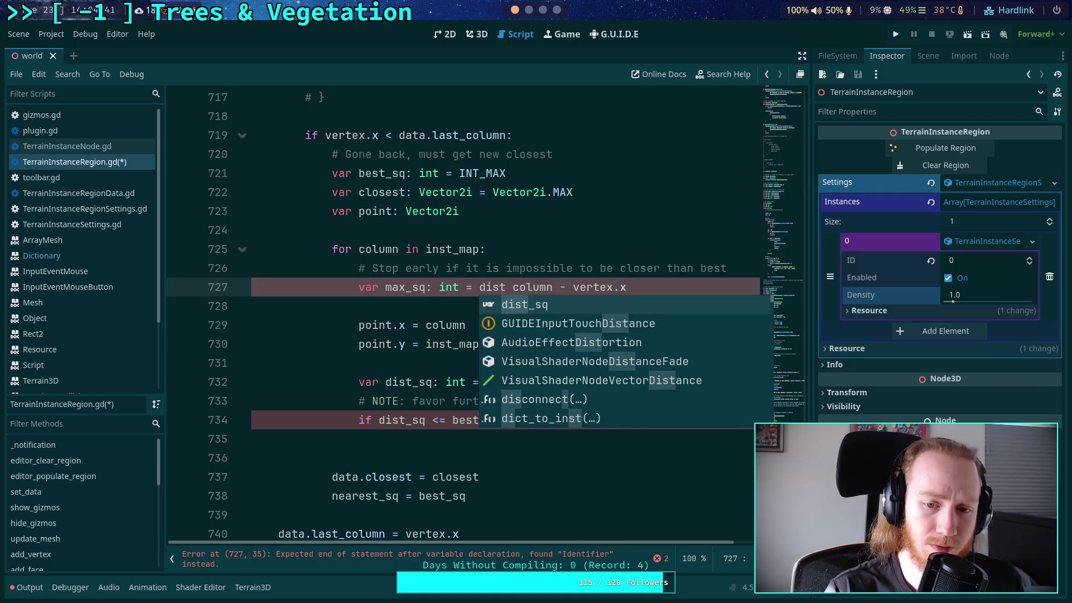
pyautogui.press('Down')
pyautogui.press('Down')
pyautogui.press('Down')
pyautogui.press('Down')
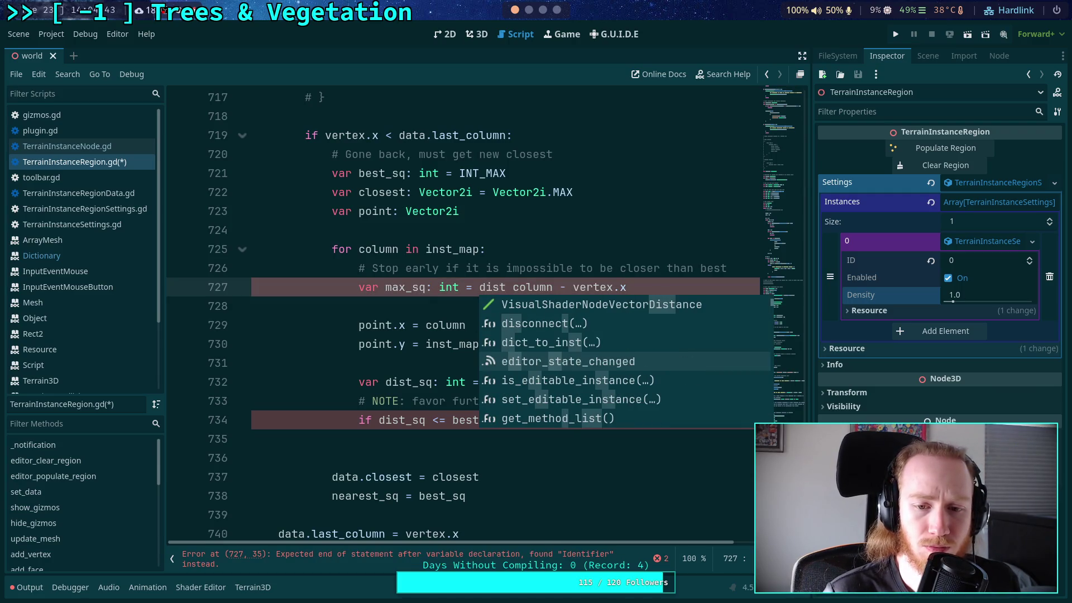
pyautogui.press('Down')
pyautogui.press('Down')
pyautogui.press('Down')
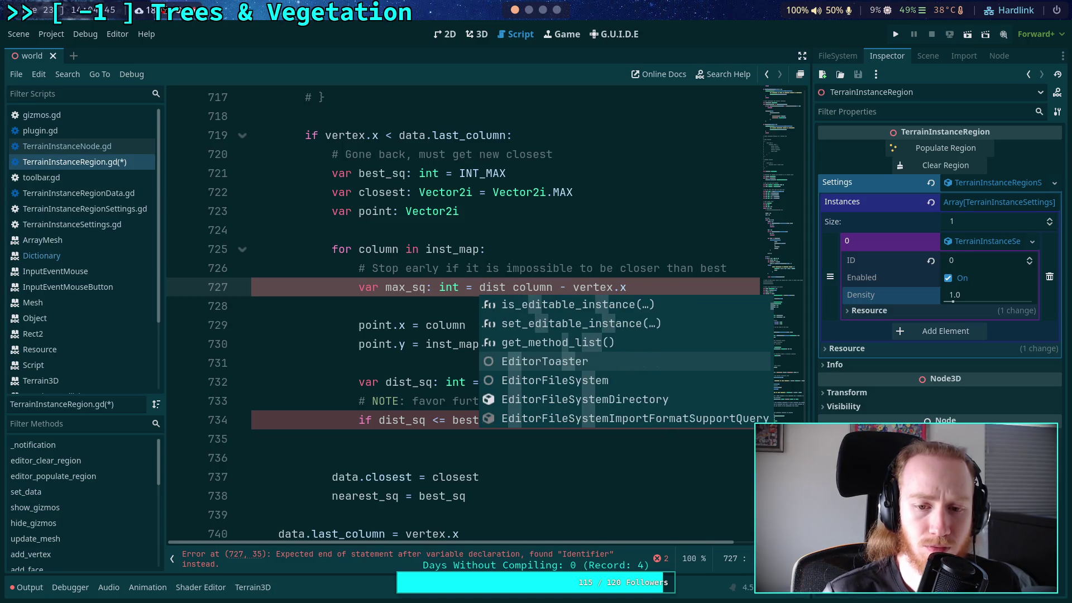
pyautogui.press('BackSpace')
pyautogui.press('BackSpace')
pyautogui.press('BackSpace')
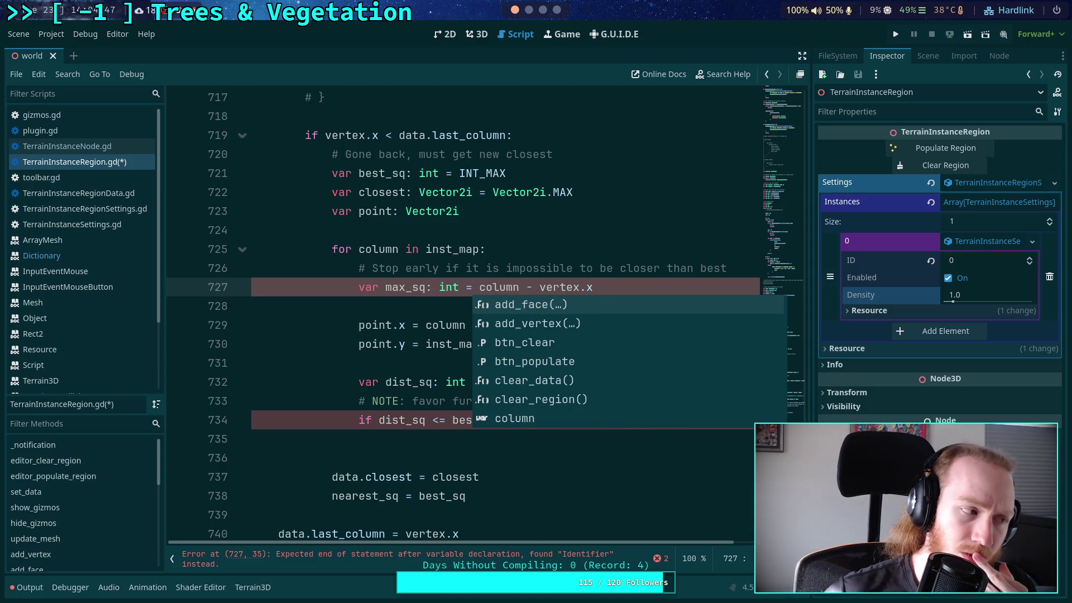
pyautogui.click(410, 297)
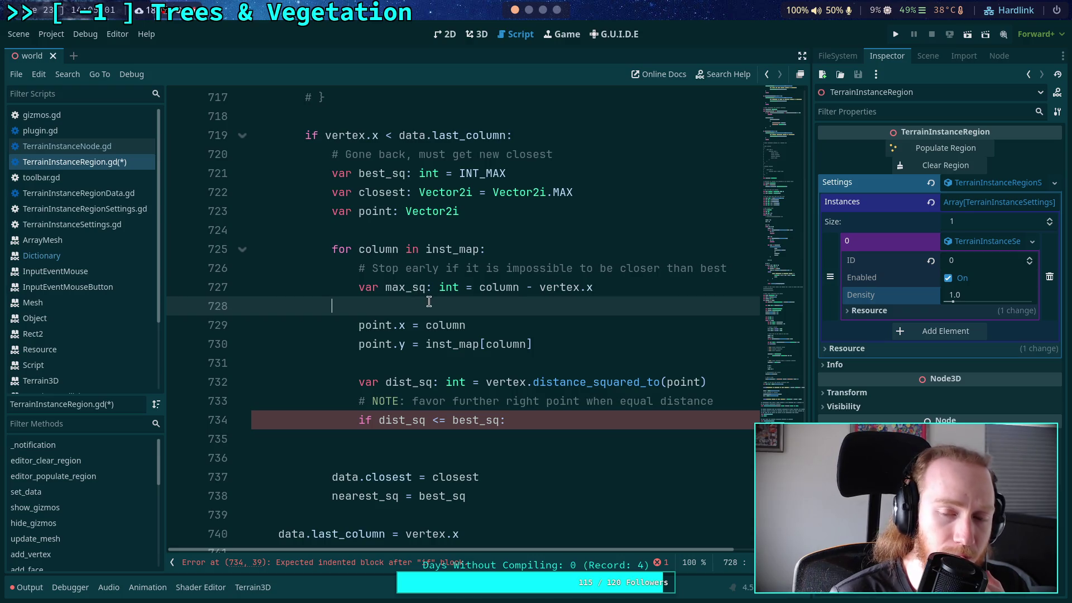
# - Replace the max_sq declaration line with the guard 'if column > vertex.x:'
pyautogui.moveTo(479, 288); pyautogui.dragTo(605, 291)
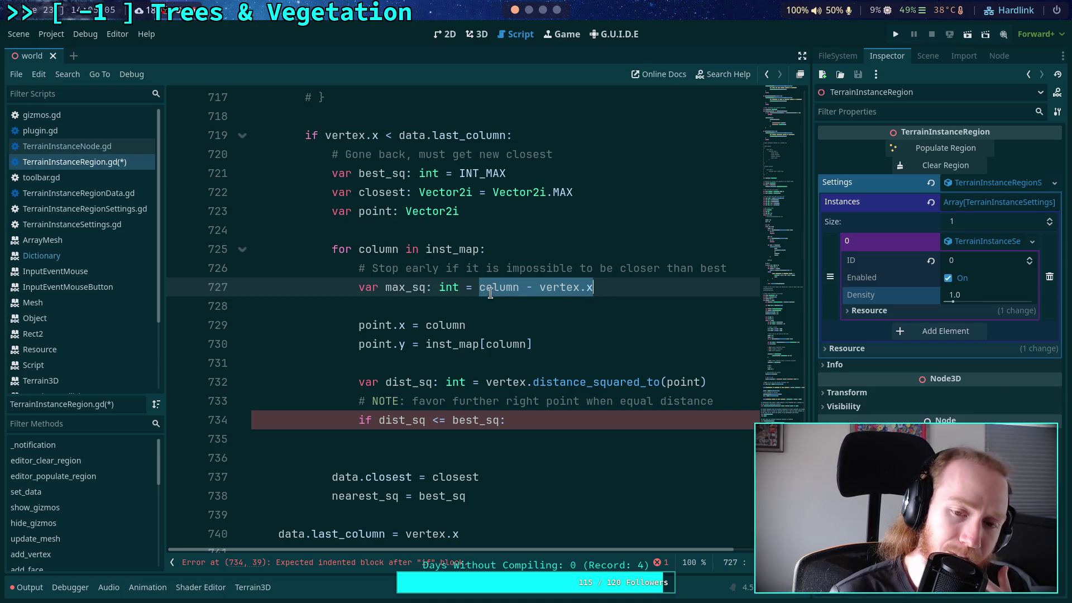
pyautogui.moveTo(493, 292)
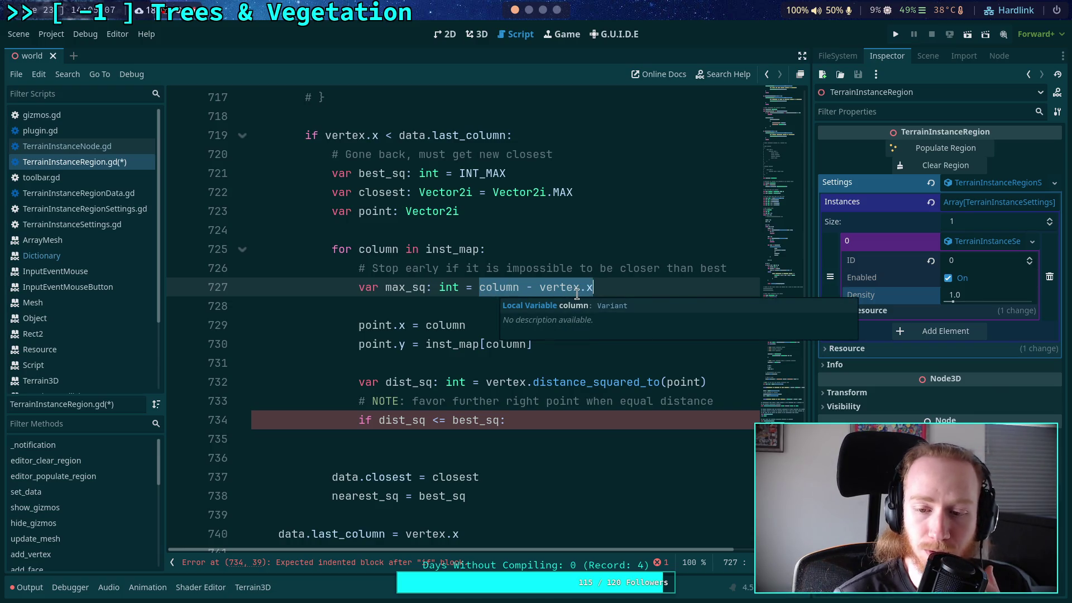
pyautogui.moveTo(575, 294)
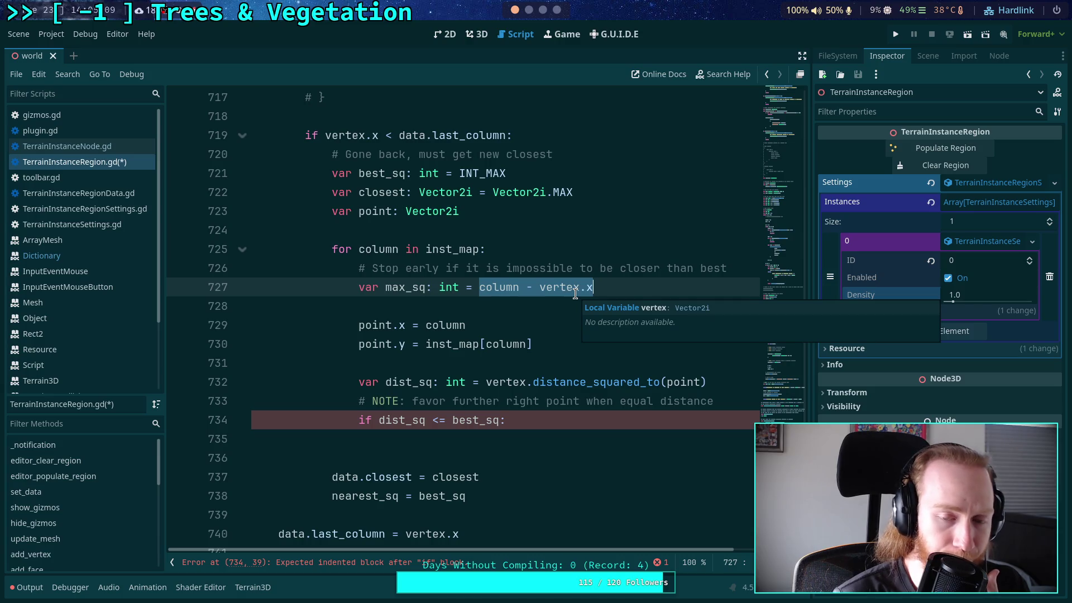
pyautogui.click(609, 287)
pyautogui.moveTo(609, 287); pyautogui.dragTo(360, 286)
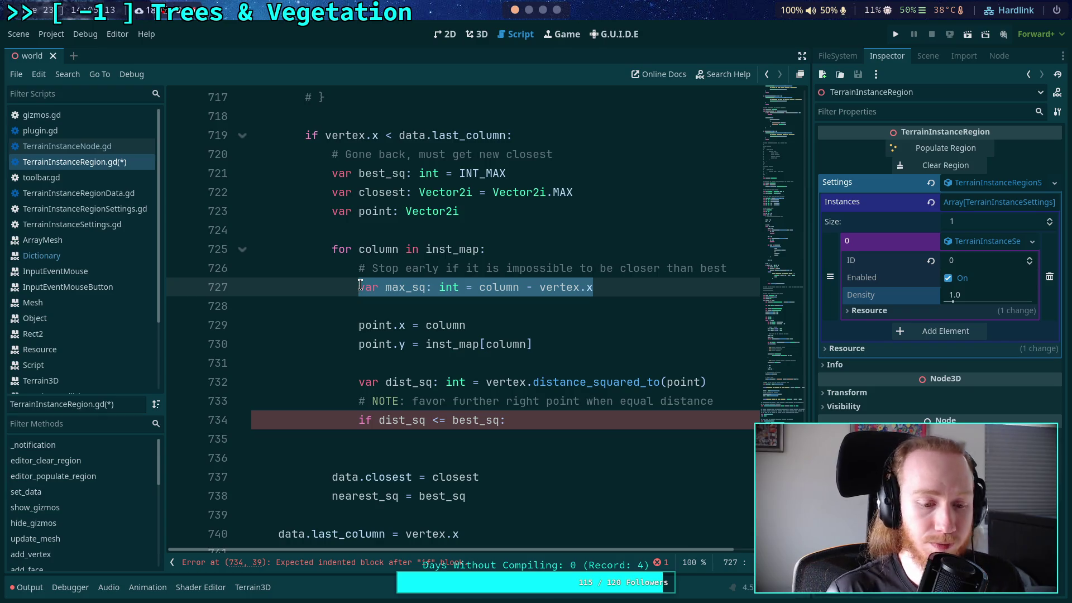
pyautogui.write('if col')
pyautogui.press('BackSpace')
pyautogui.press('BackSpace')
pyautogui.write('olumn >=')
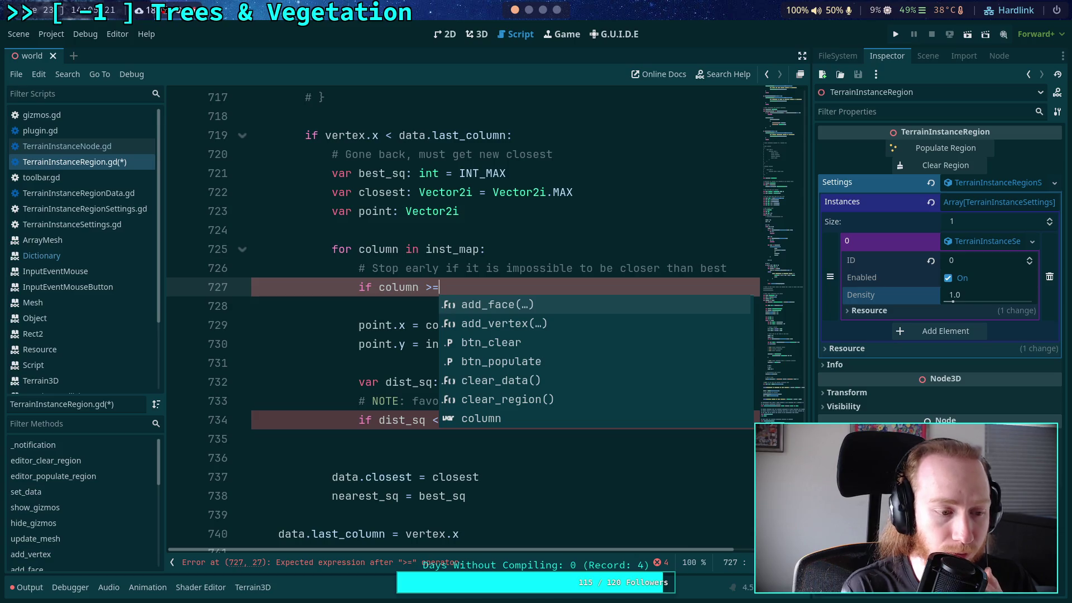
pyautogui.press('BackSpace')
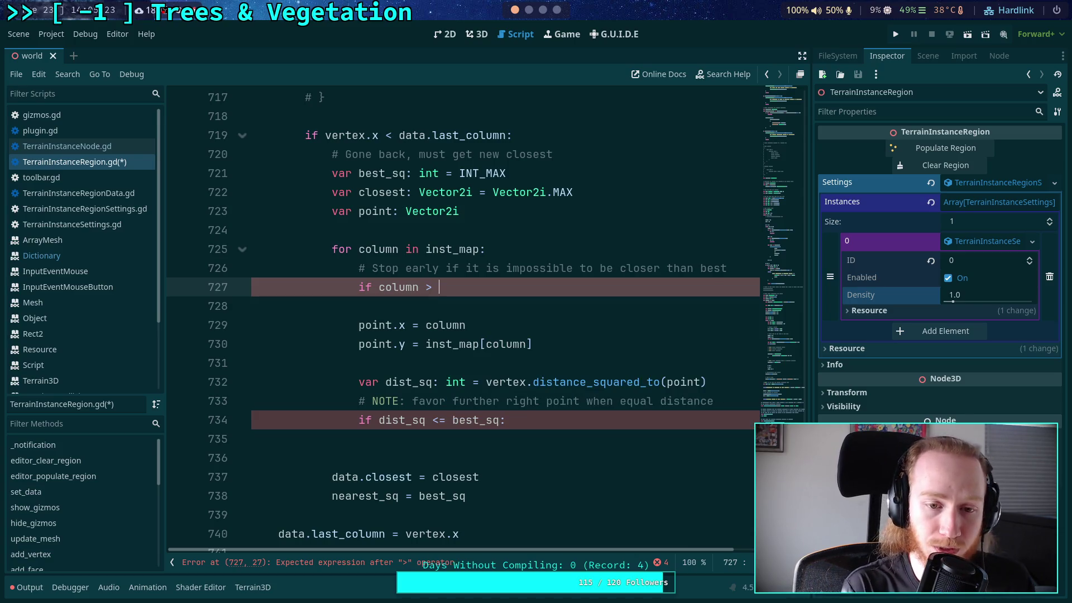
pyautogui.write('vertex.x:')
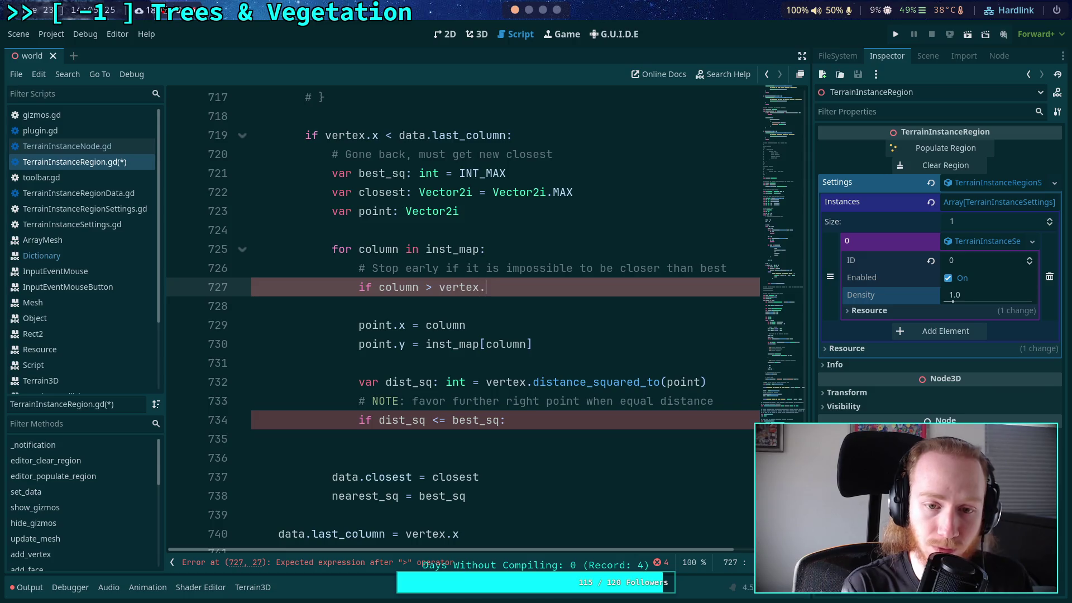
pyautogui.press('Return')
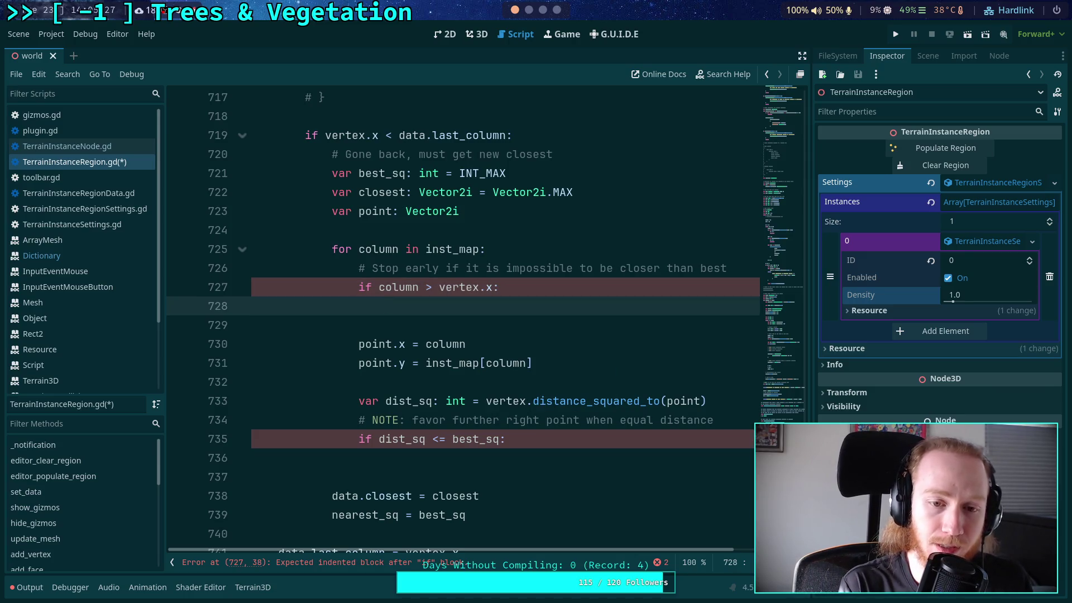
# - Inside the guard, declare 'var max_sq: int = column - vertex.x'
pyautogui.write('var m')
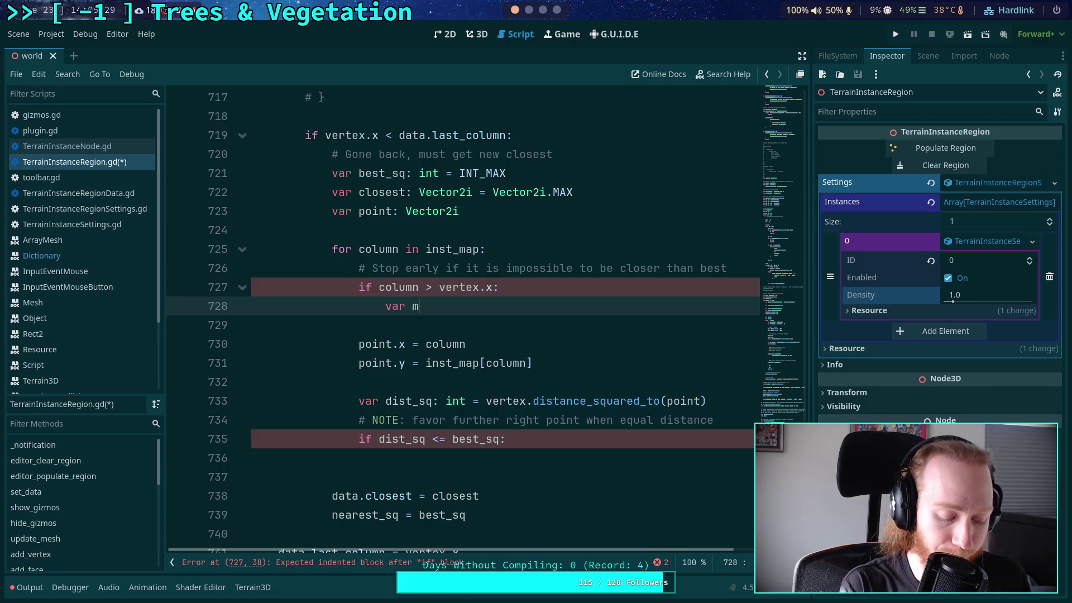
pyautogui.write('ax_sq: int = col')
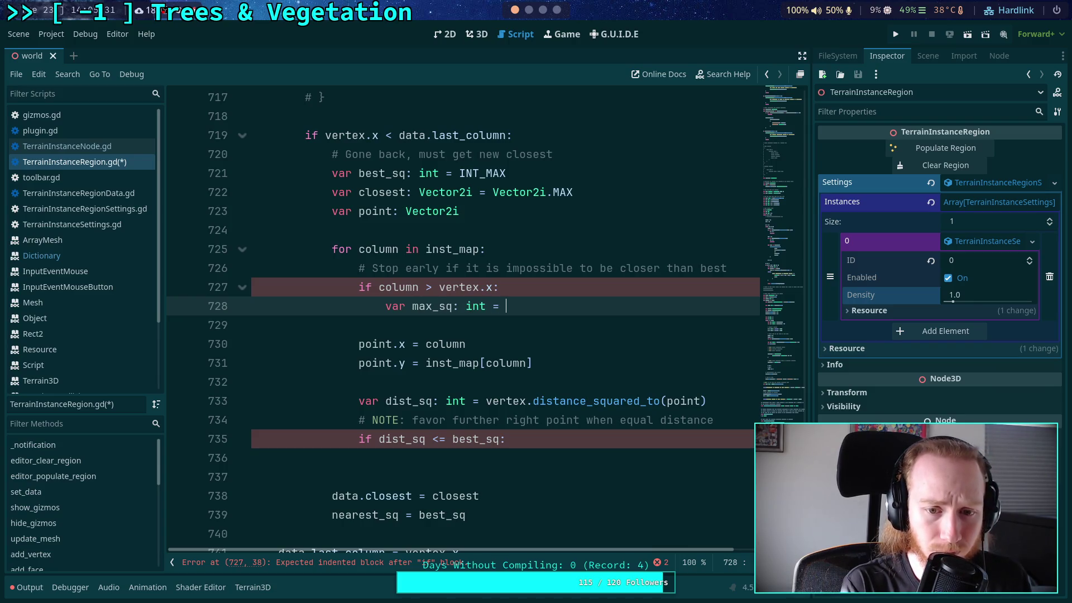
pyautogui.press('Return')
pyautogui.write('vertex.x')
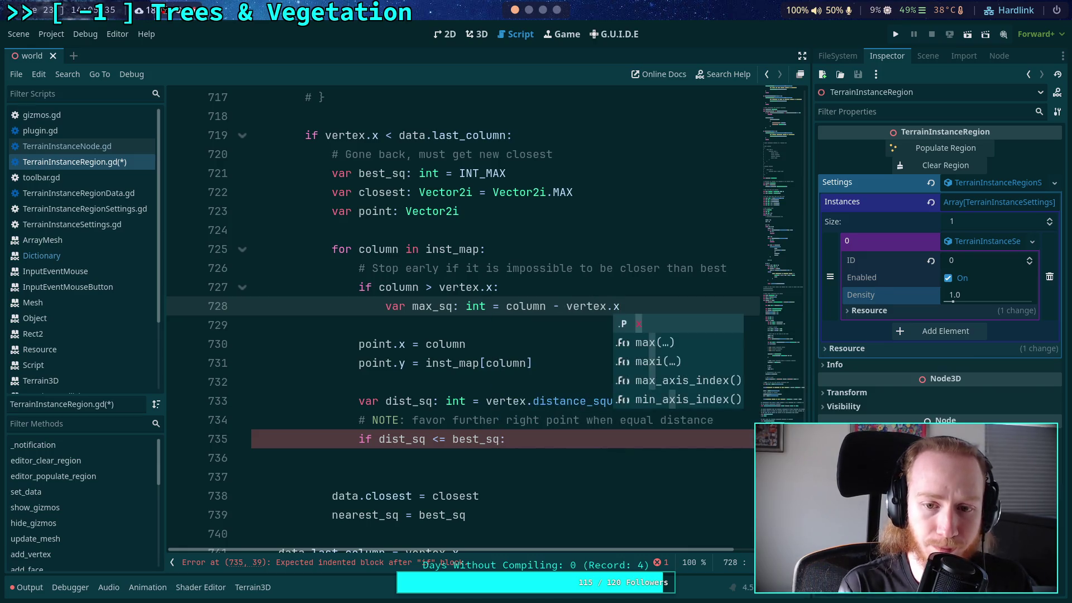
pyautogui.press('Escape')
pyautogui.press('Return')
# - Square it with 'max_sq *= max_sq' and break when 'max_sq > best_sq'
pyautogui.write('max-')
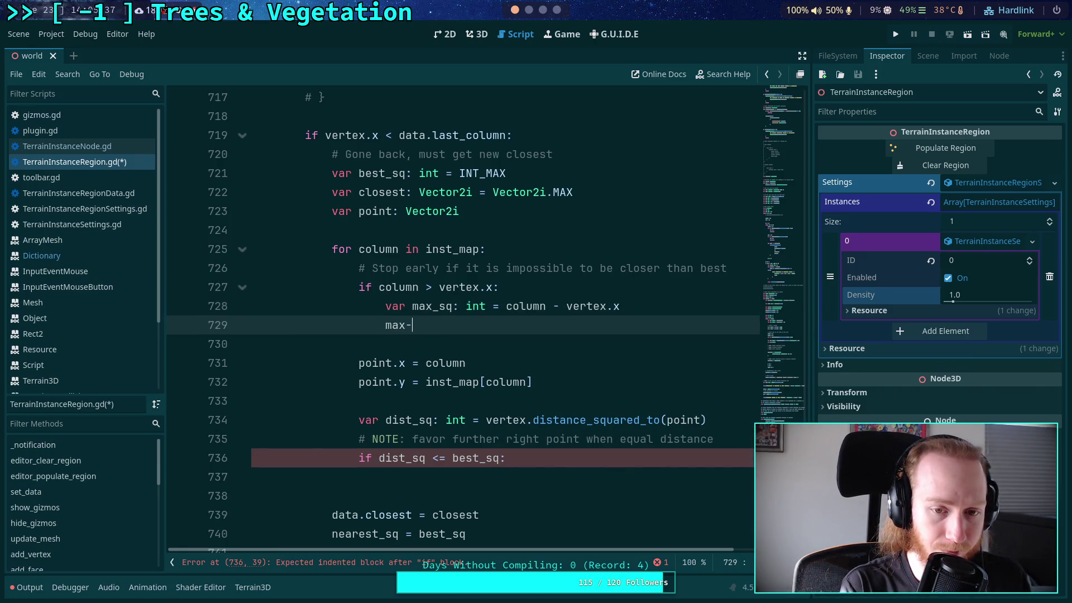
pyautogui.press('BackSpace')
pyautogui.write('_sq ')
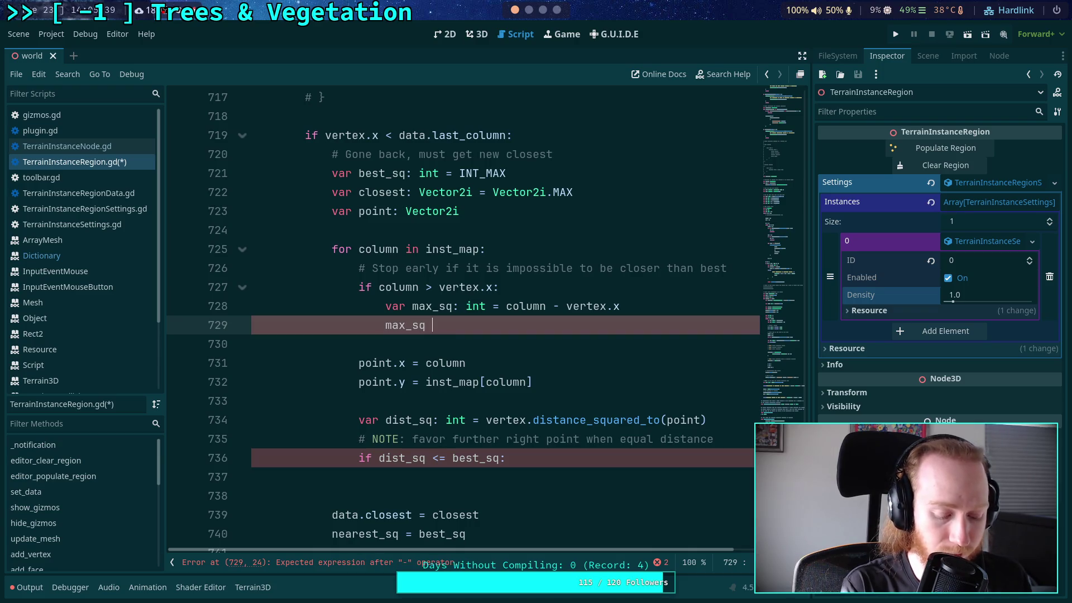
pyautogui.write('*= ma')
pyautogui.write('x_sq')
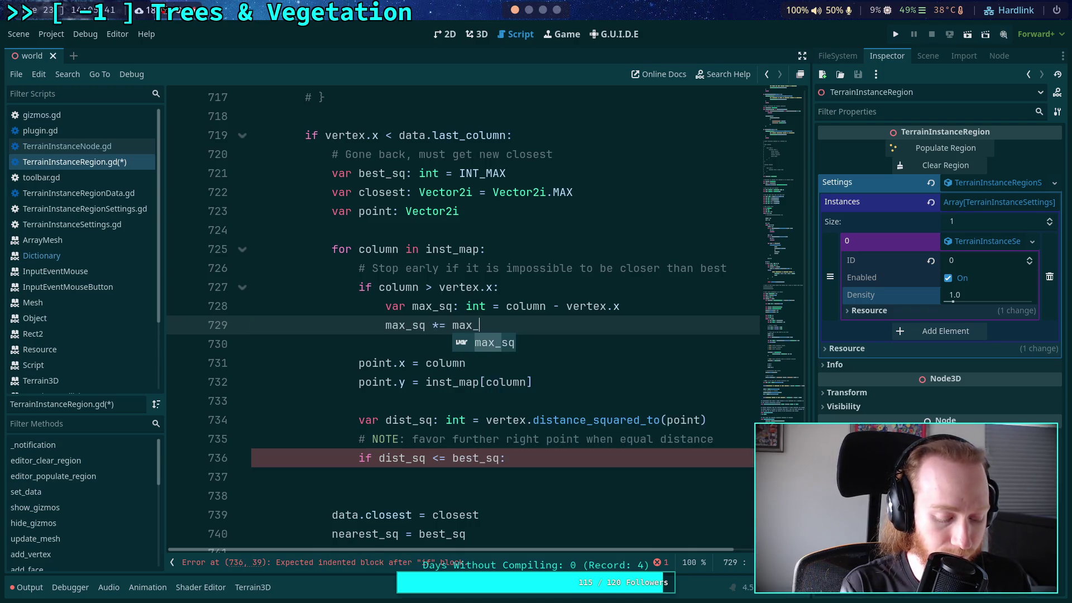
pyautogui.press('Return')
pyautogui.write('if ')
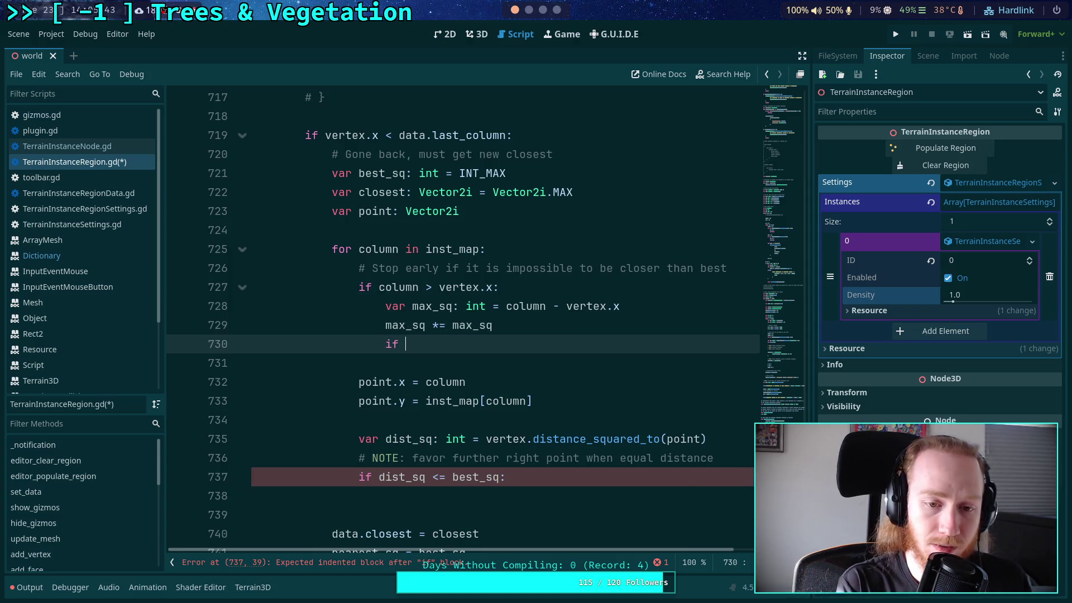
pyautogui.write('max_sq')
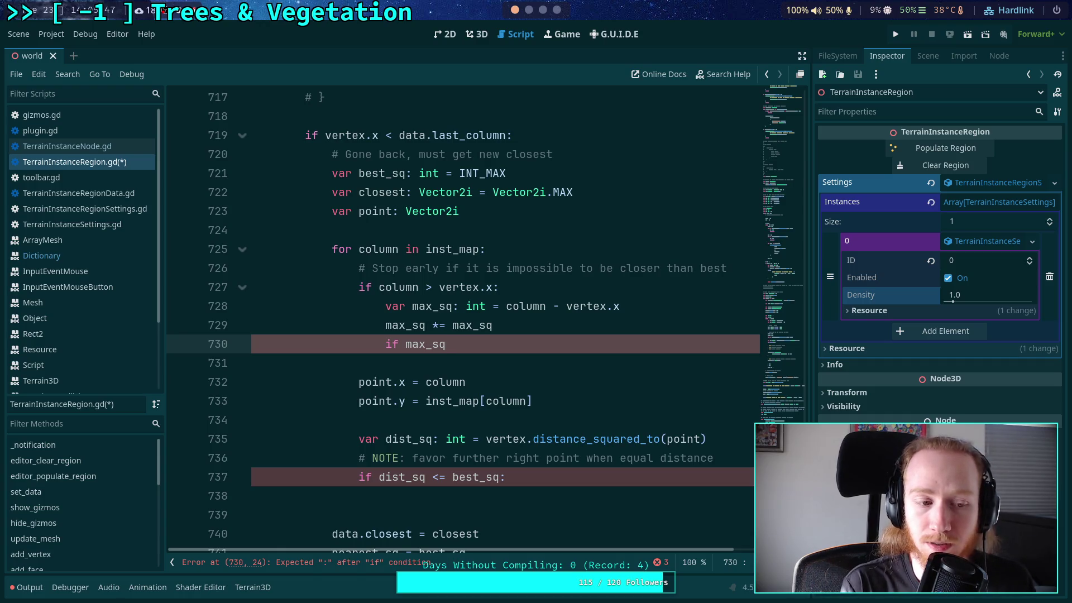
pyautogui.write(' > best_sq')
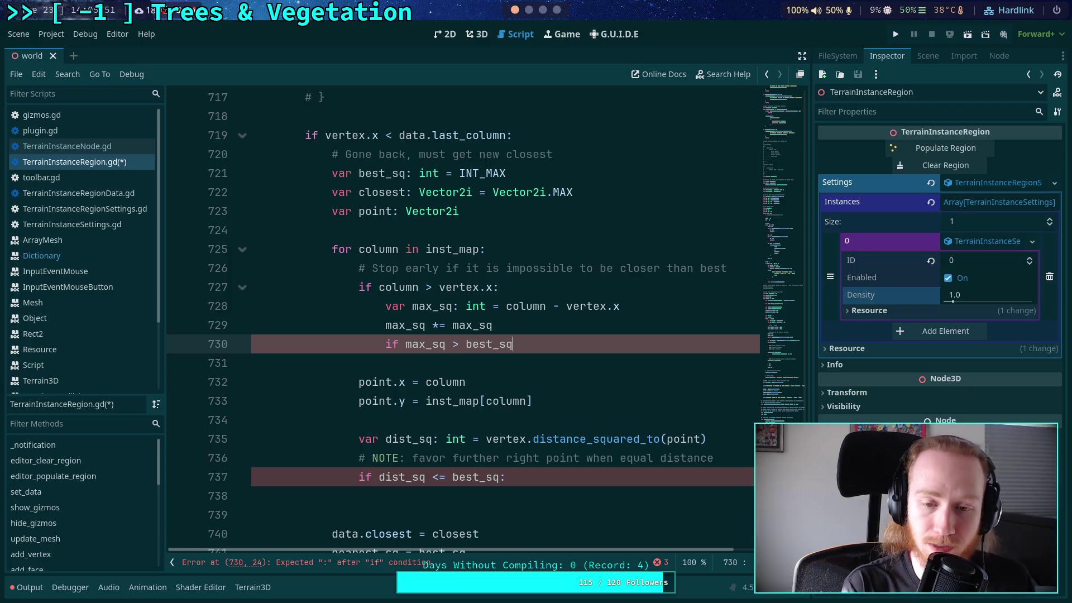
pyautogui.write(':')
pyautogui.press('Return')
pyautogui.write('break')
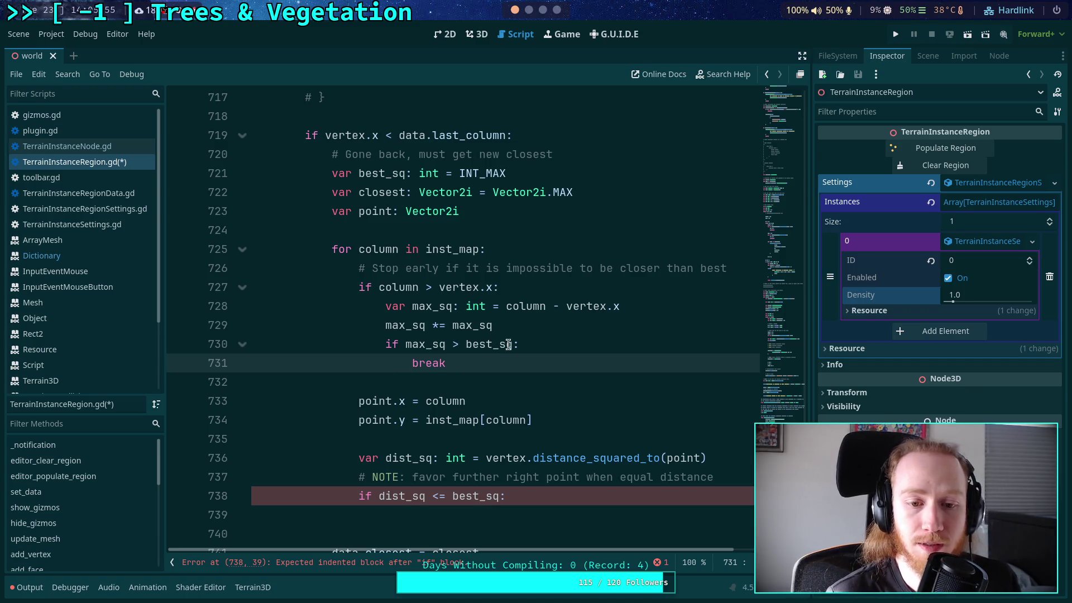
pyautogui.click(539, 269)
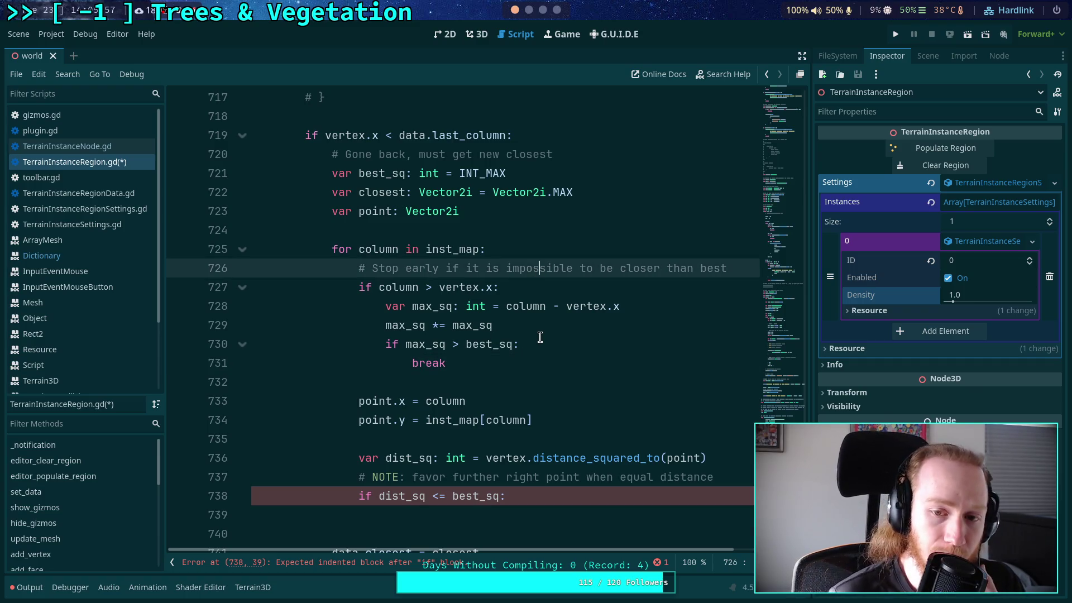
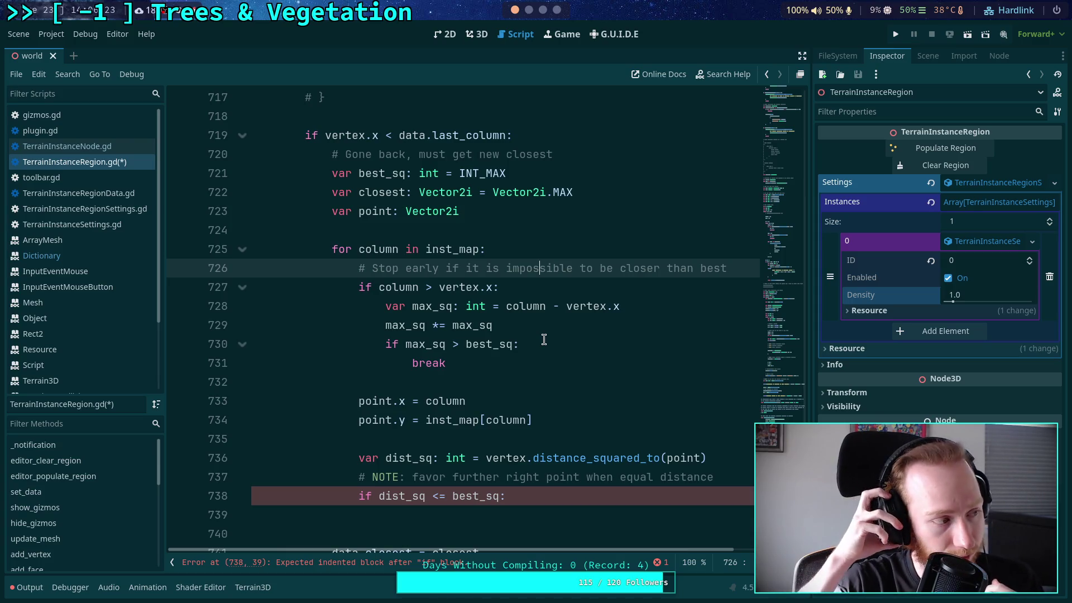
# - Under 'if dist_sq <= best_sq:', add 'best_sq = dist_sq' and 'closest = point', then save the script
pyautogui.click(540, 363)
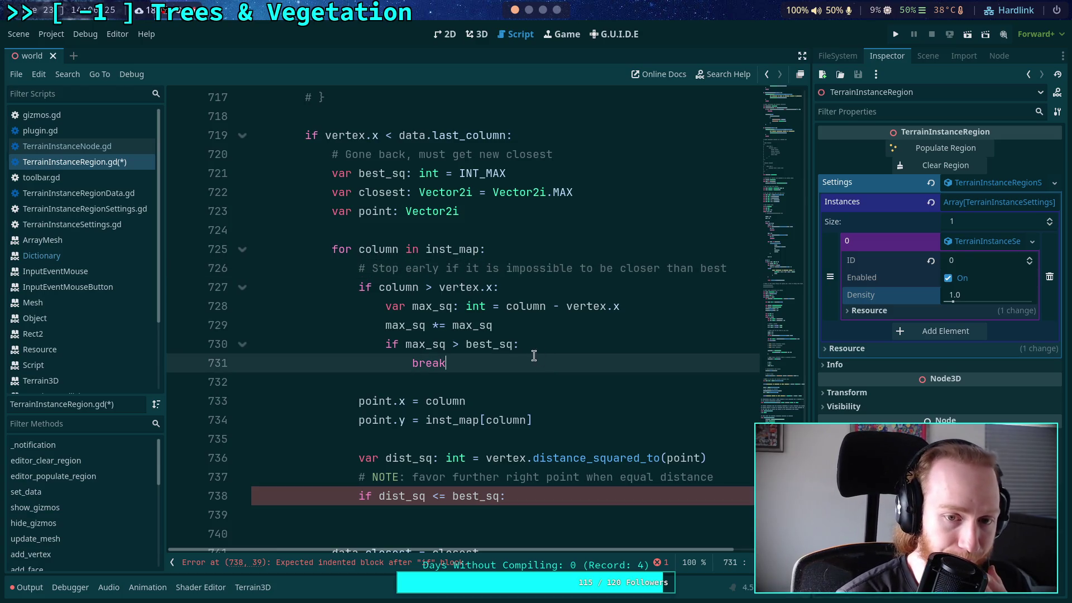
pyautogui.scroll(-1, 536, 362)
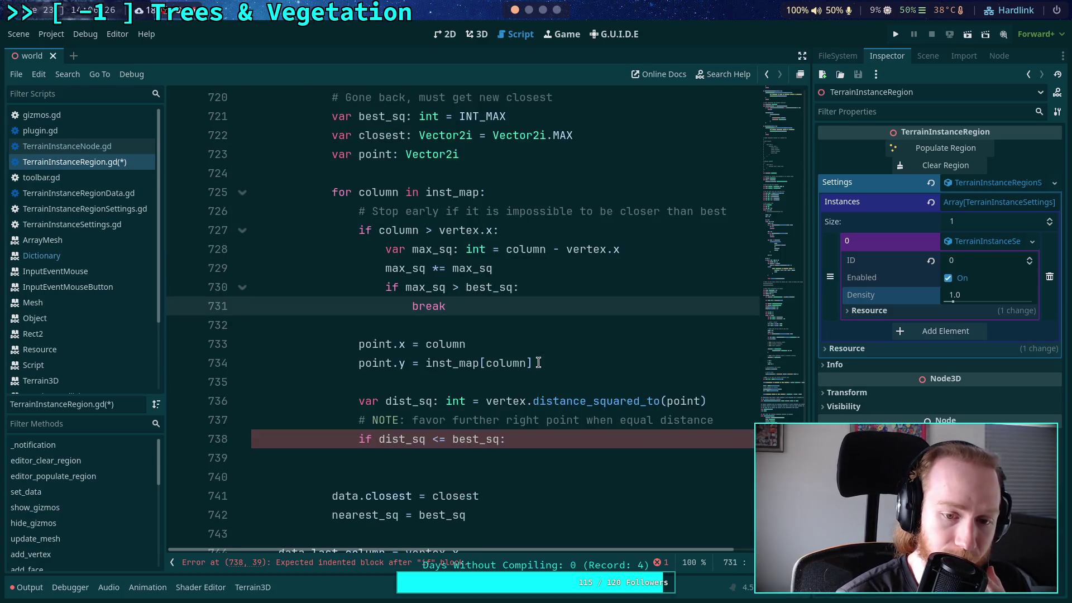
pyautogui.click(544, 454)
pyautogui.write('best_sq = dist_sq')
pyautogui.press('Return')
pyautogui.press('Return')
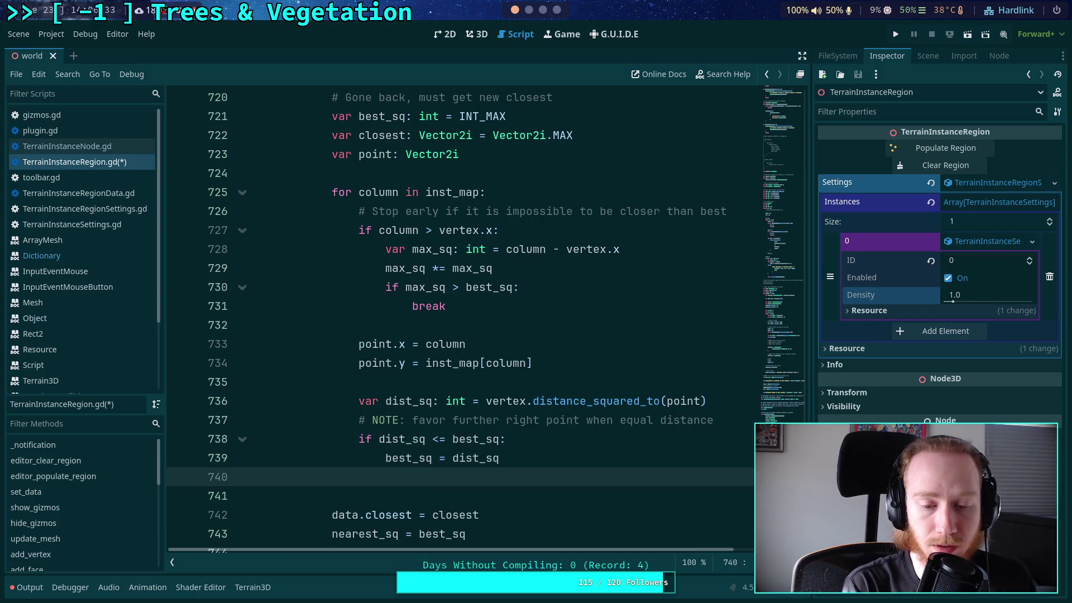
pyautogui.write('cl')
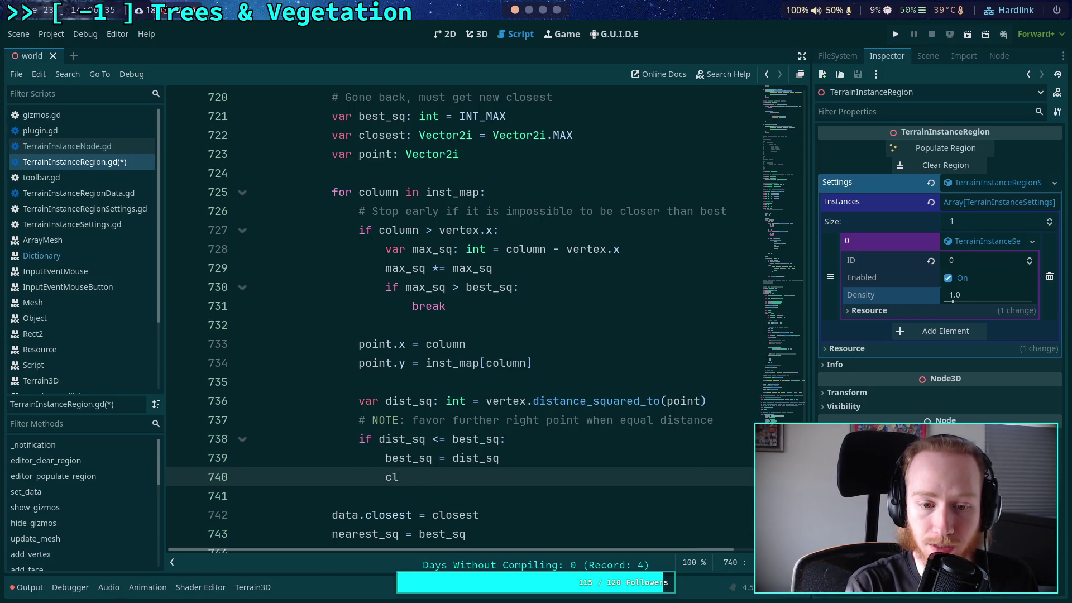
pyautogui.write('osest =')
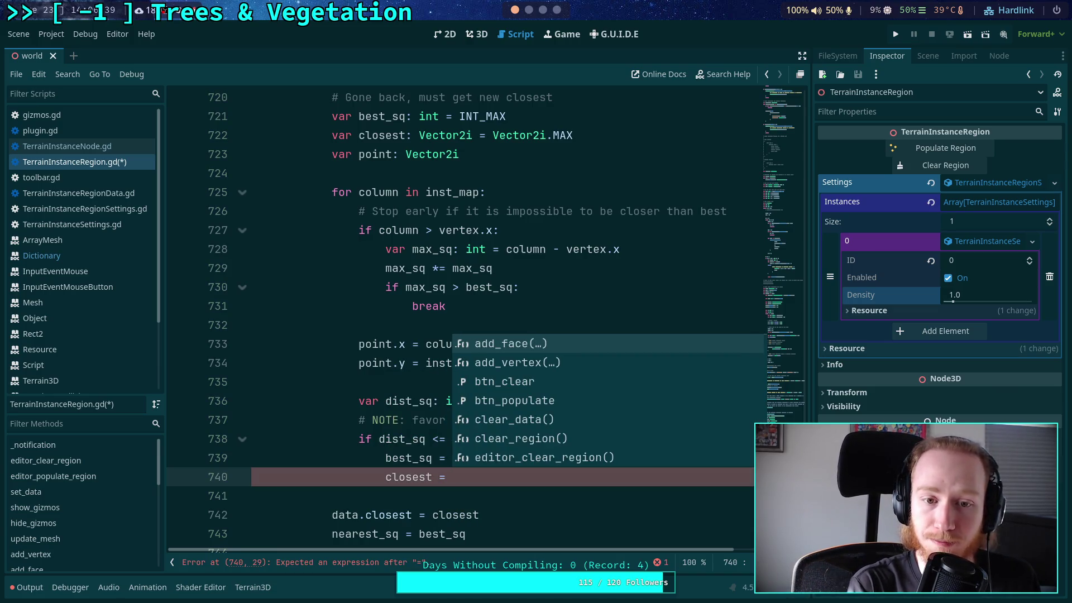
pyautogui.press('BackSpace')
pyautogui.press('BackSpace')
pyautogui.press('BackSpace')
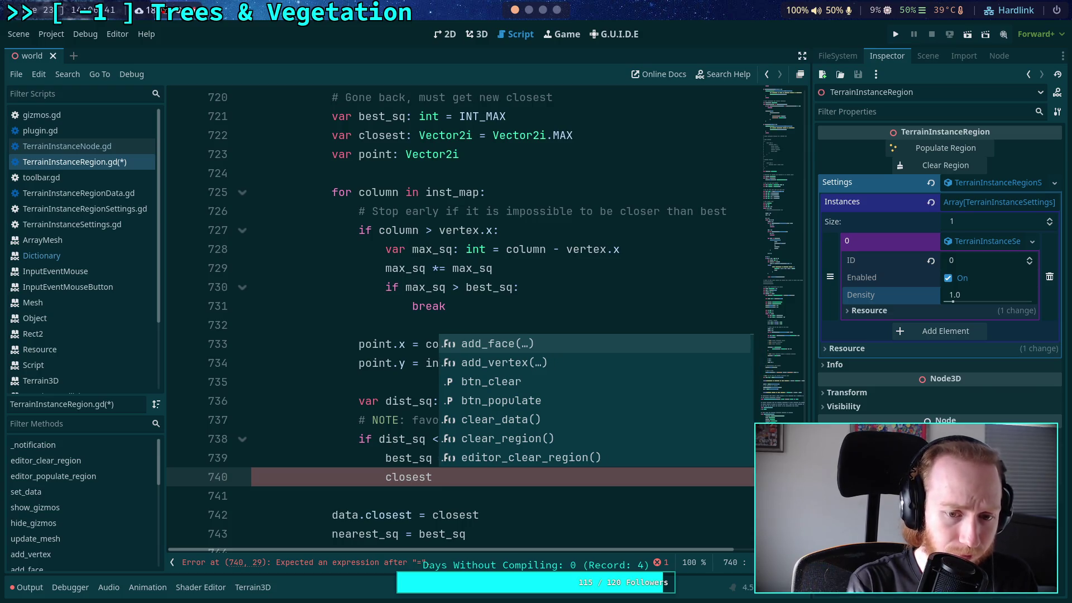
pyautogui.write('.x = colmu')
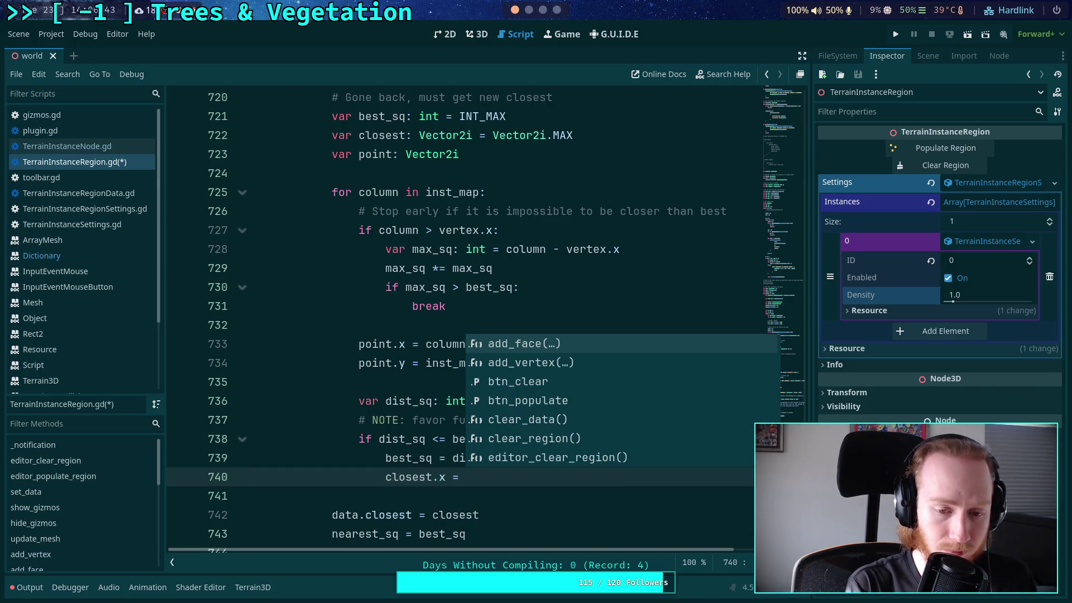
pyautogui.press('BackSpace')
pyautogui.press('BackSpace')
pyautogui.write('umn')
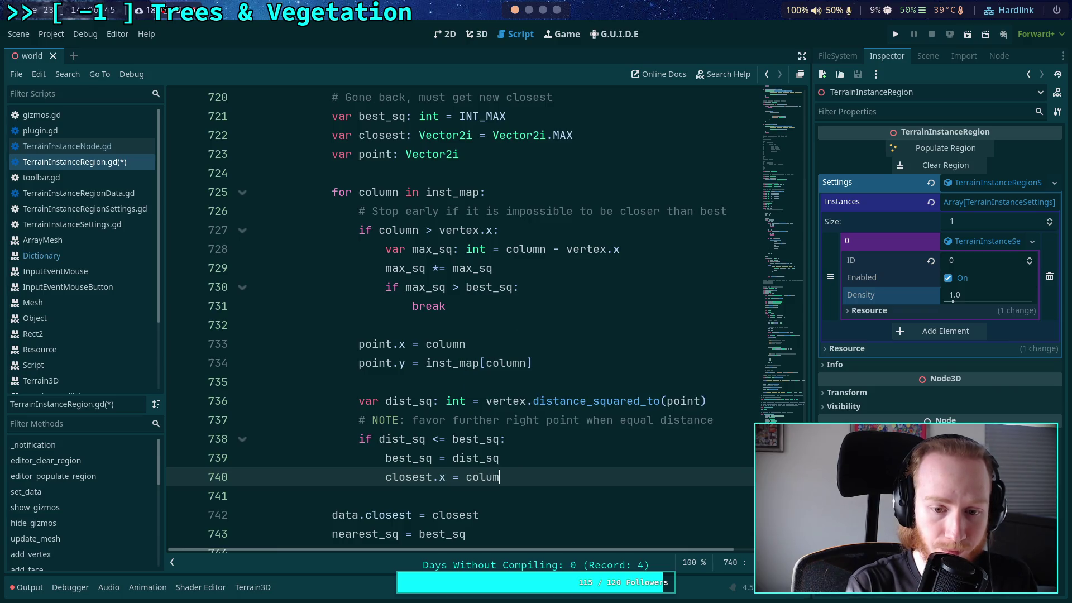
pyautogui.press('BackSpace')
pyautogui.press('BackSpace')
pyautogui.press('BackSpace')
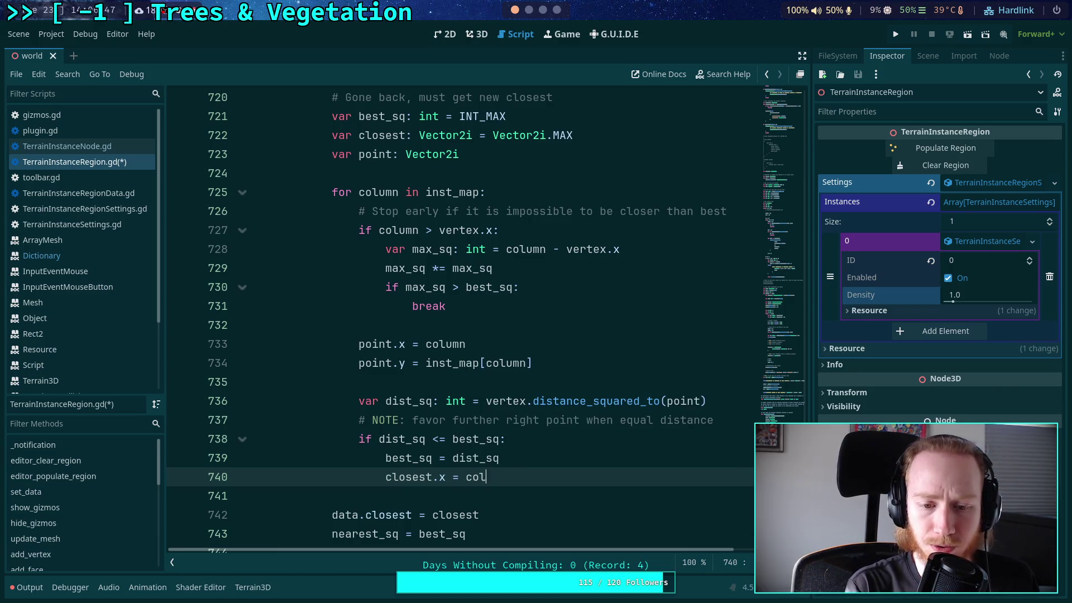
pyautogui.write('point')
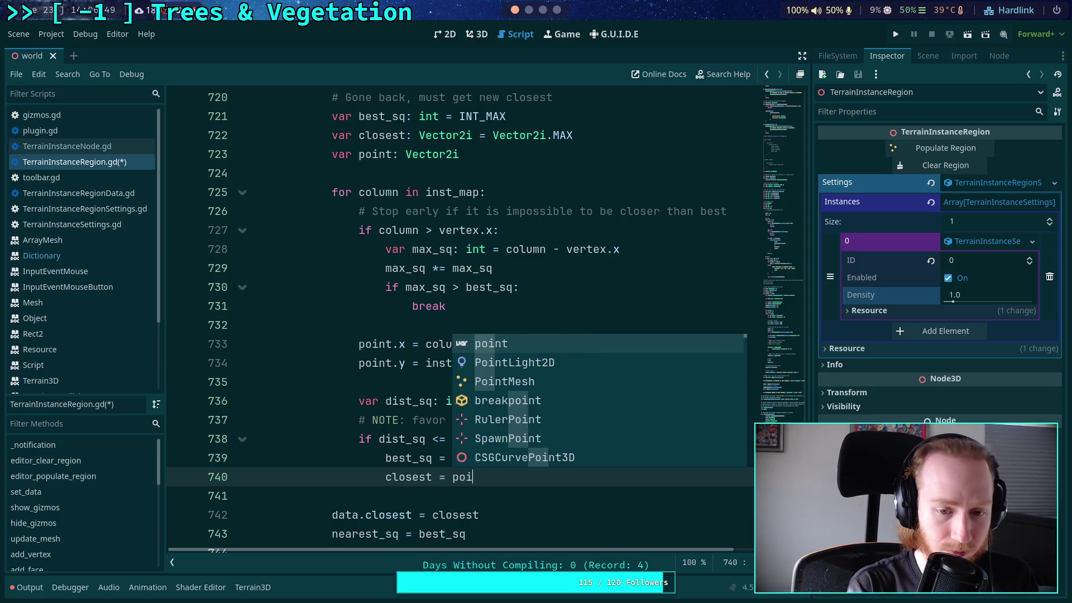
pyautogui.hotkey('ctrl', 's')
# - Review where point gets its values and its other uses, then return to the nearest_sq line
pyautogui.click(340, 369)
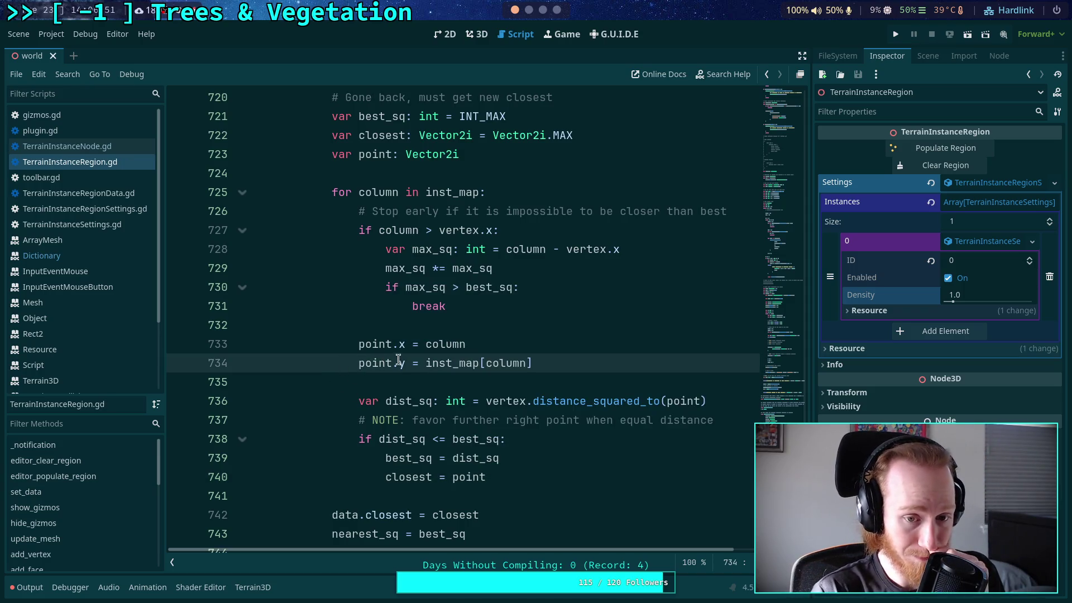
pyautogui.doubleClick(382, 344)
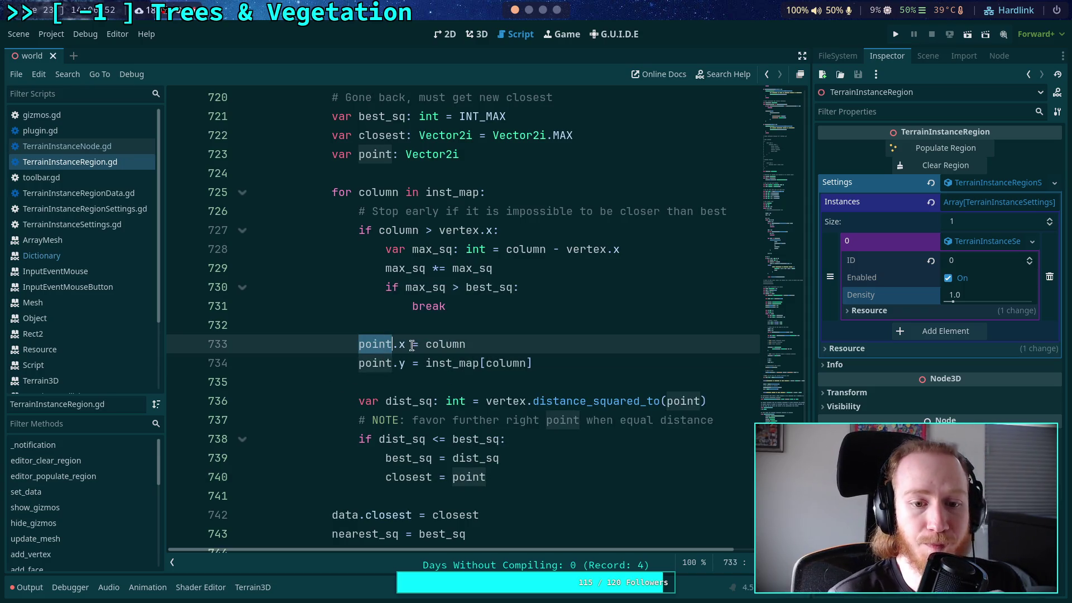
pyautogui.click(504, 480)
pyautogui.scroll(-1, 543, 463)
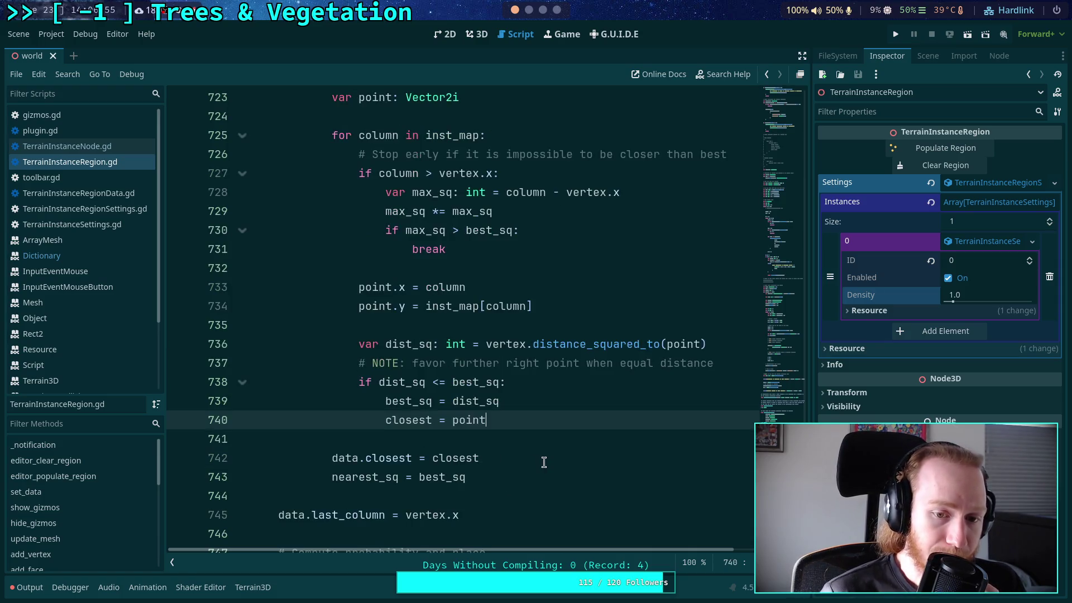
pyautogui.scroll(1, 544, 462)
pyautogui.scroll(3, 543, 458)
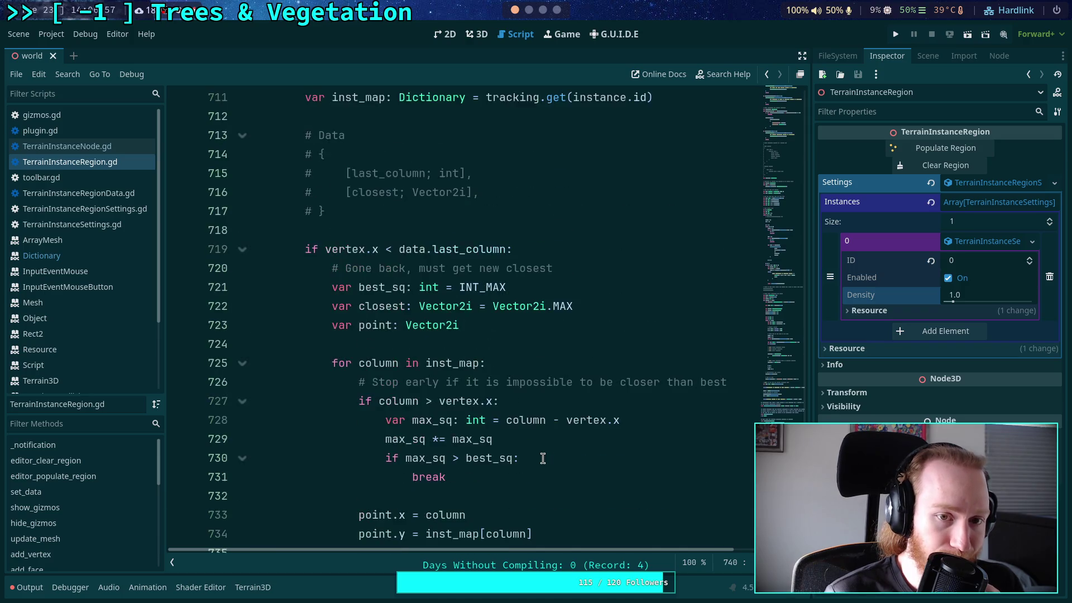
pyautogui.scroll(1, 439, 420)
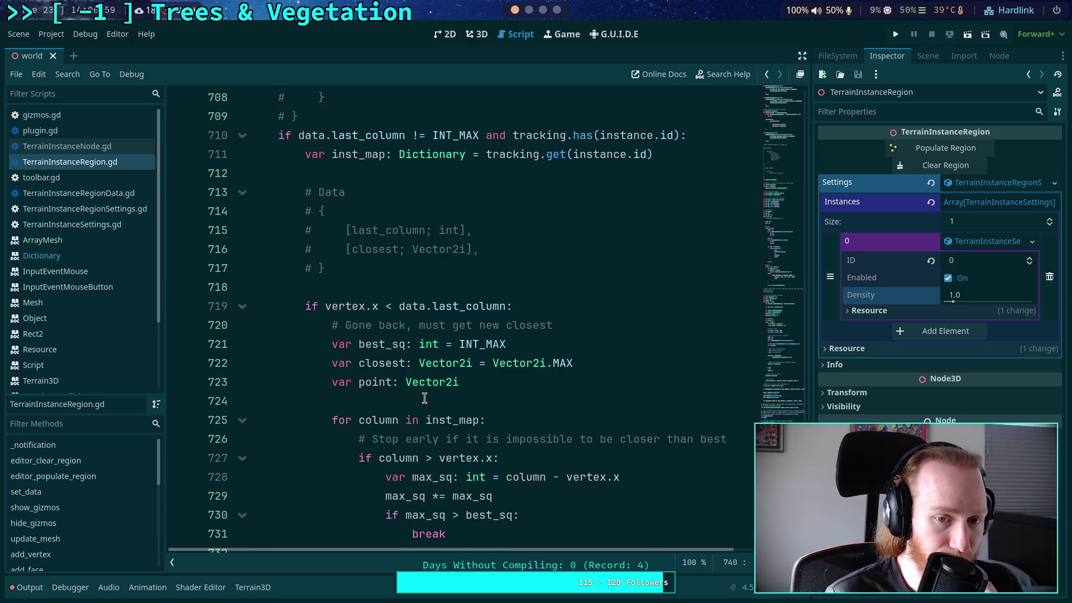
pyautogui.scroll(-7, 427, 403)
pyautogui.click(508, 362)
pyautogui.scroll(4, 508, 362)
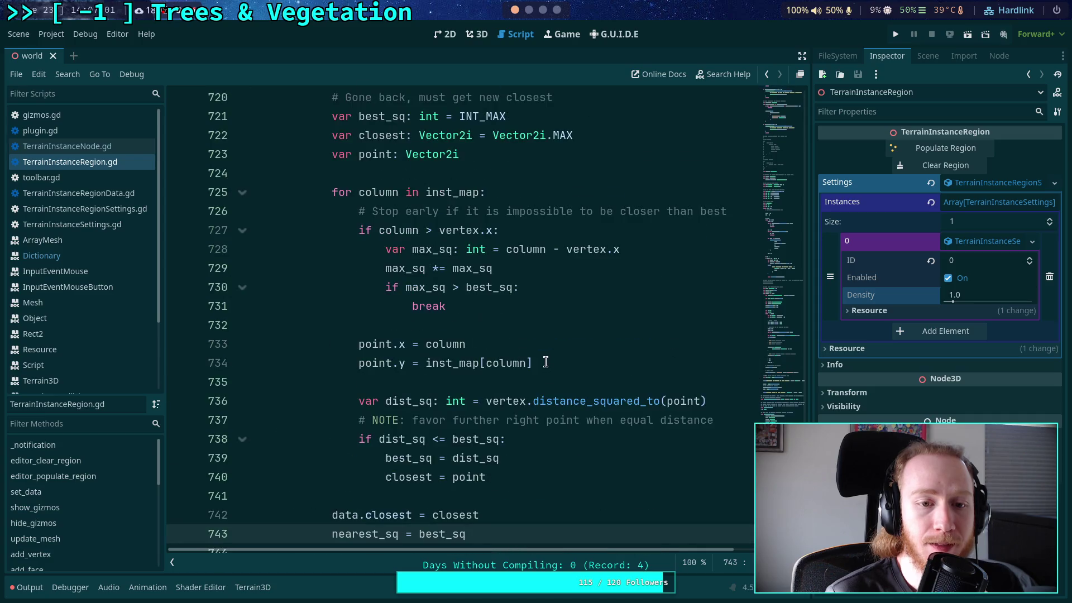
# - Add an else: branch with the comment '# Optimized test, only scan forward, excluding columns which'
pyautogui.press('Down')
pyautogui.press('BackSpace')
pyautogui.write('else:')
pyautogui.press('Return')
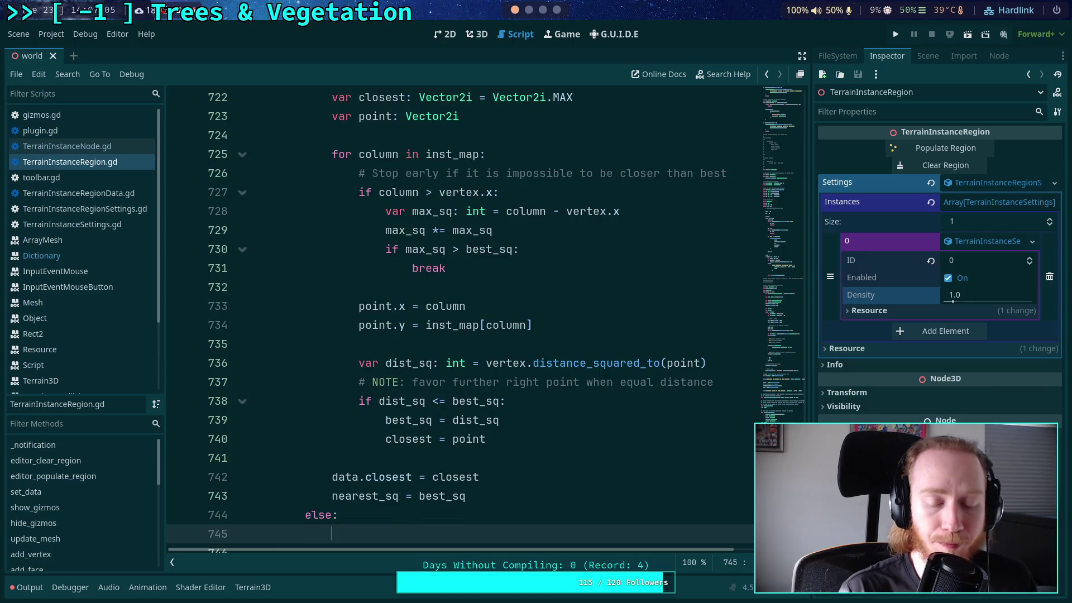
pyautogui.scroll(-1, 533, 353)
pyautogui.write('# Optimized test, ')
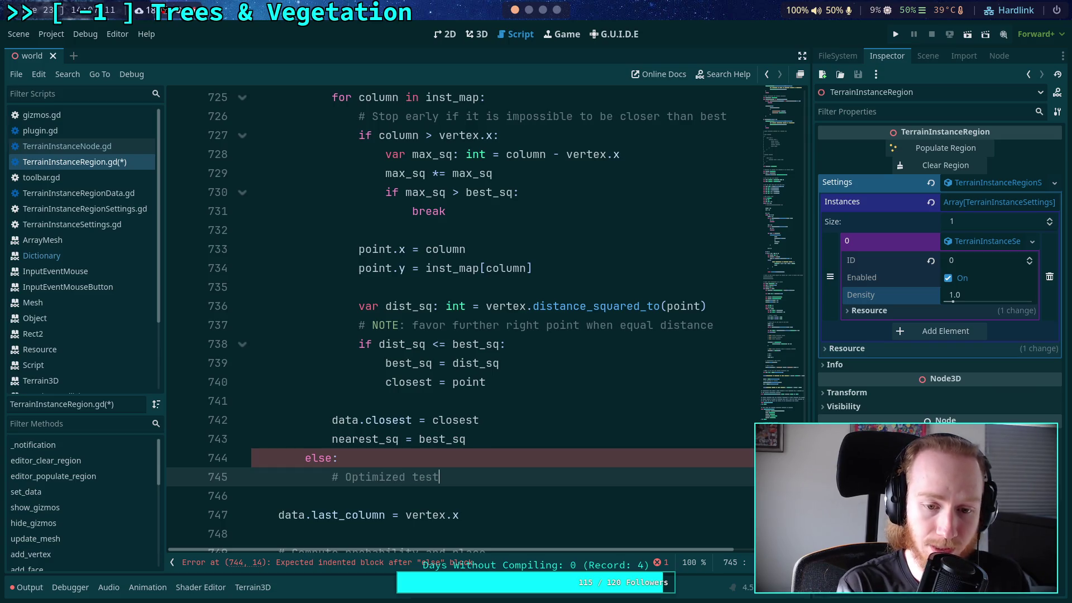
pyautogui.write('only ')
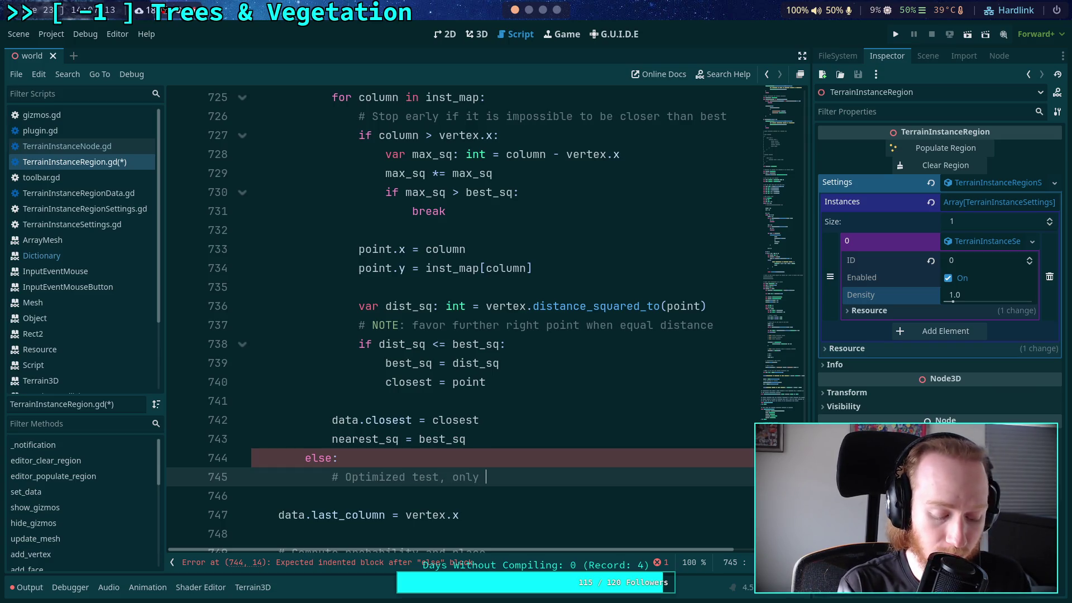
pyautogui.write('scan forward, ')
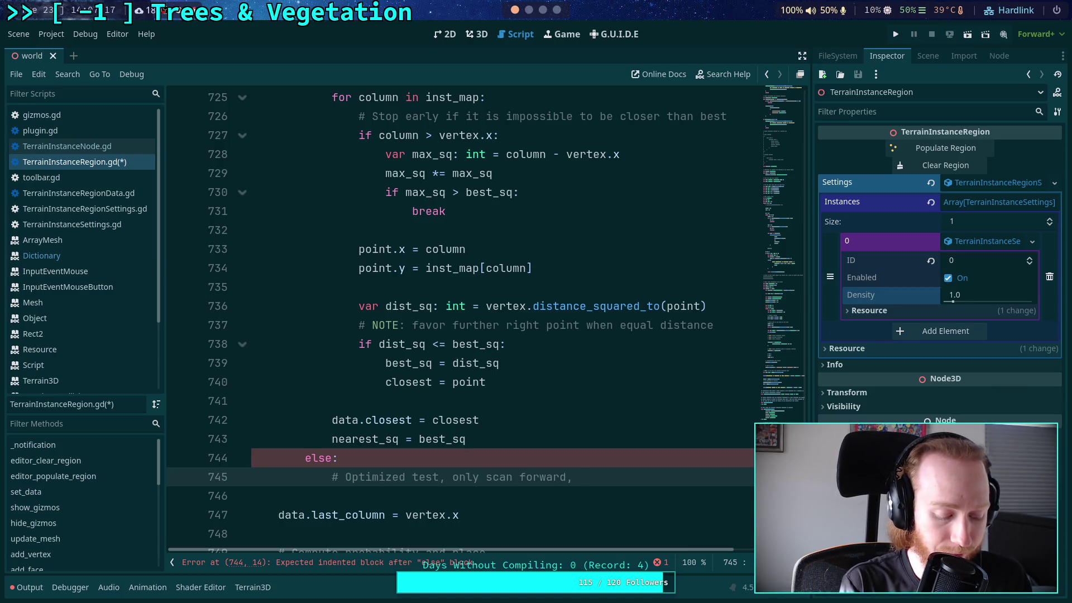
pyautogui.write('discount')
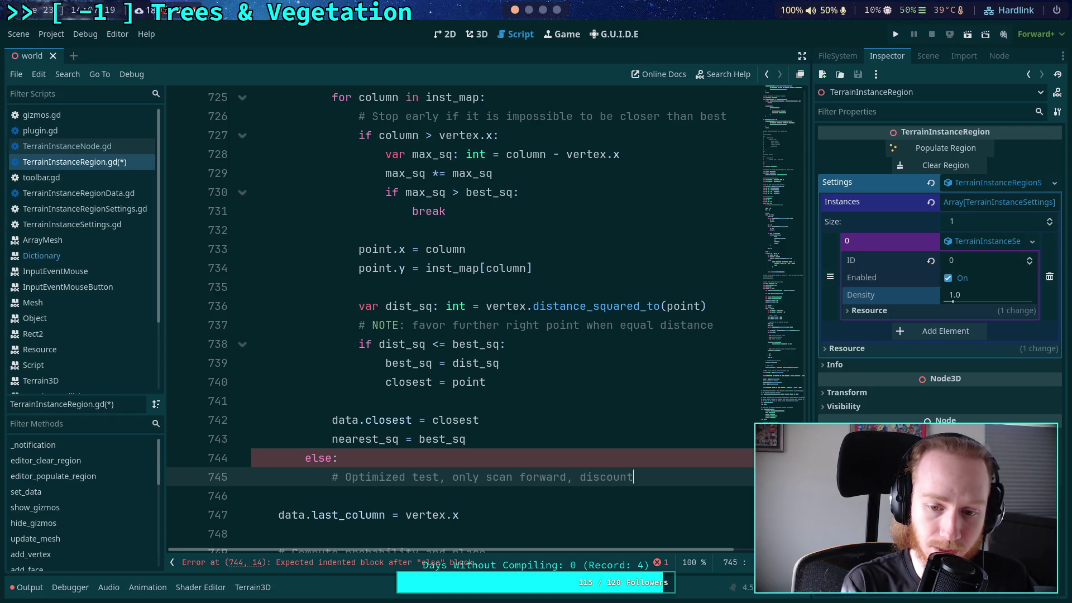
pyautogui.press('BackSpace')
pyautogui.press('BackSpace')
pyautogui.press('BackSpace')
pyautogui.press('BackSpace')
pyautogui.press('BackSpace')
pyautogui.press('BackSpace')
pyautogui.press('BackSpace')
pyautogui.press('BackSpace')
pyautogui.write('excl')
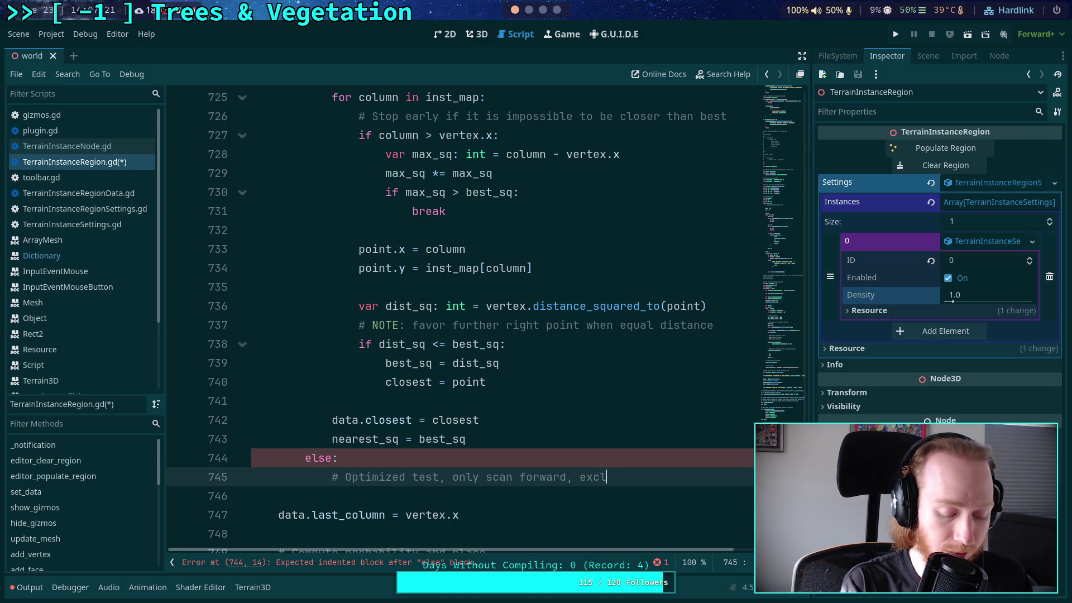
pyautogui.write('uding ')
pyautogui.write('certain')
pyautogui.press('BackSpace')
pyautogui.press('BackSpace')
pyautogui.press('BackSpace')
pyautogui.write('columns ')
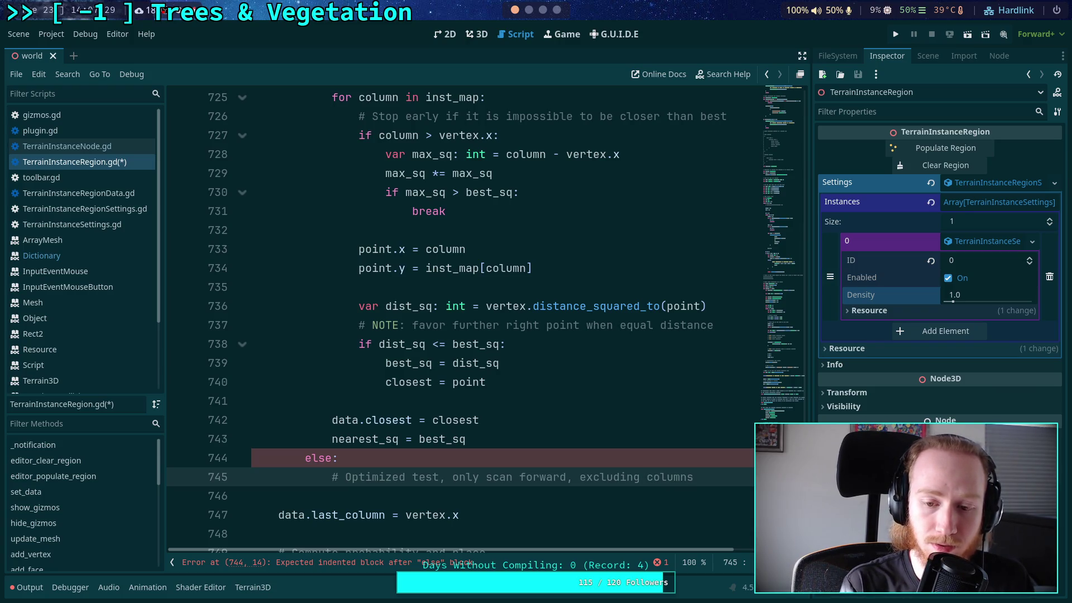
pyautogui.write('which')
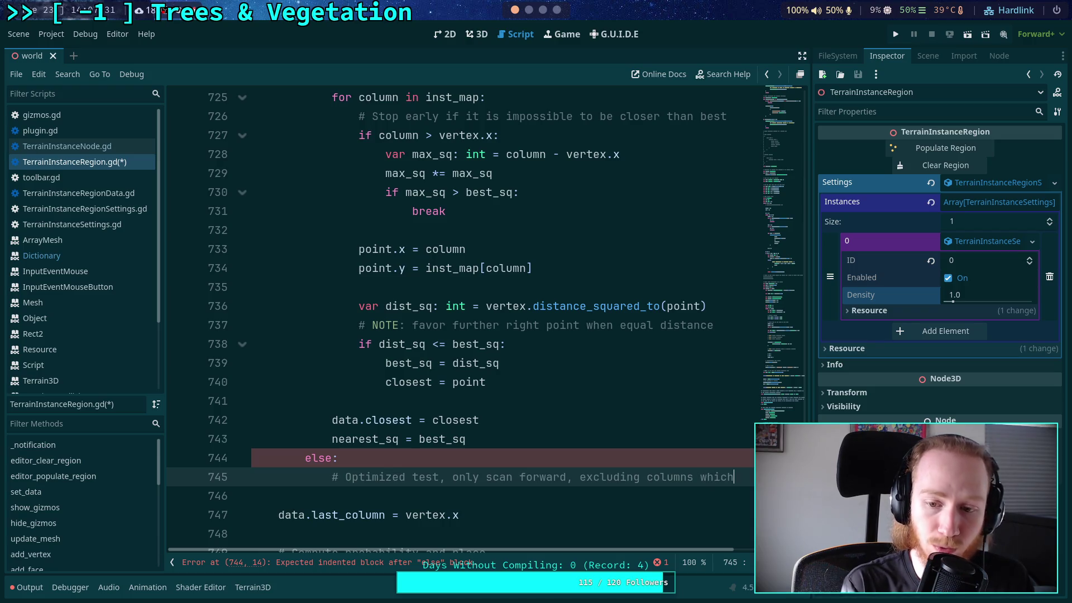
pyautogui.press('Return')
# - Finish the comment with '# would have been tested on the prior column' and open a new line
pyautogui.write('# would have ')
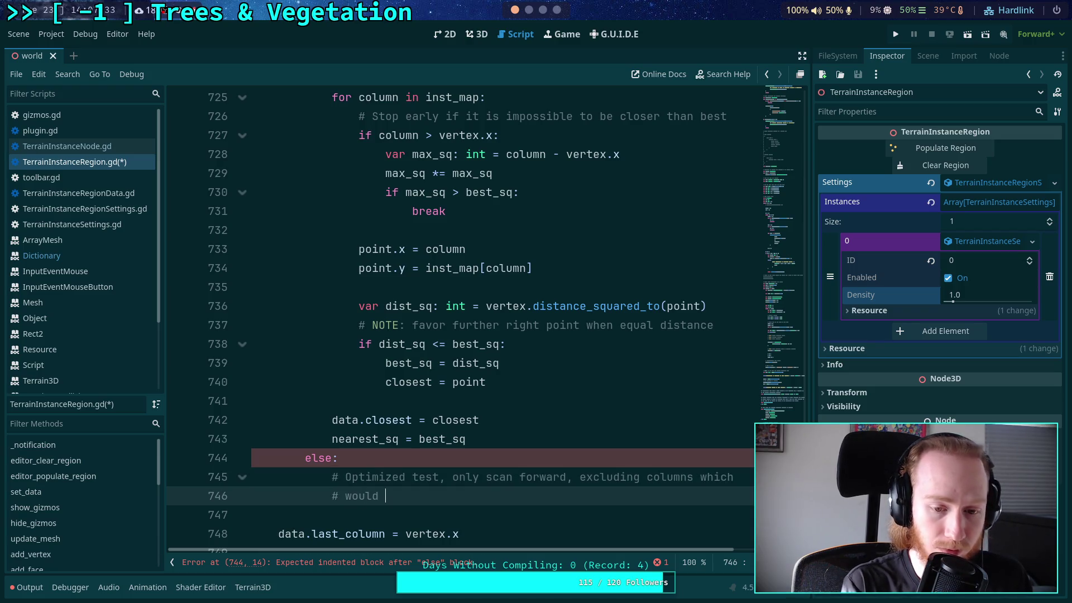
pyautogui.write('been tested by the')
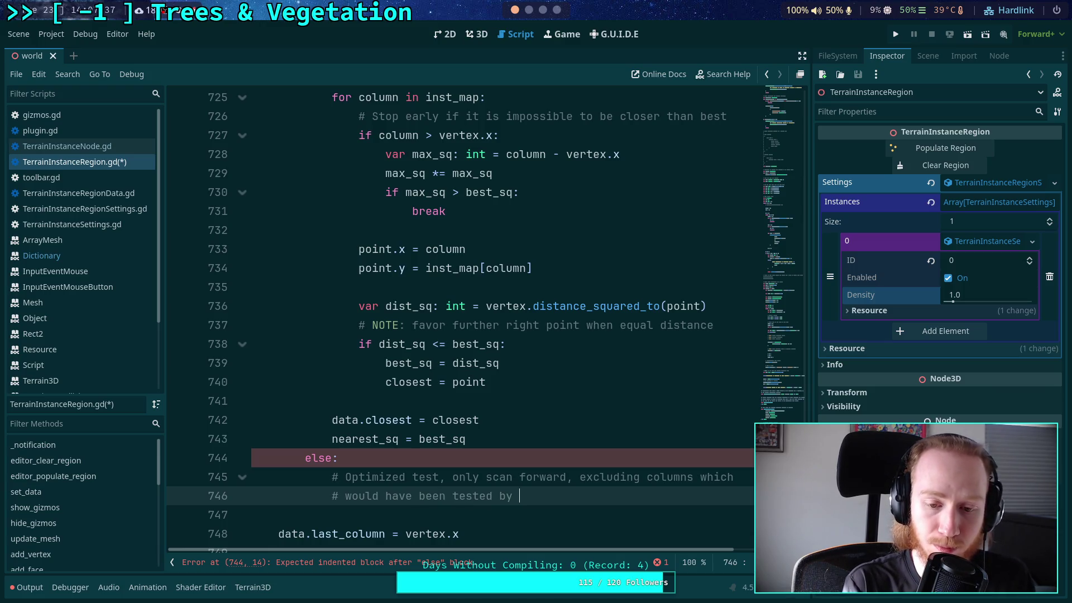
pyautogui.write(' pr')
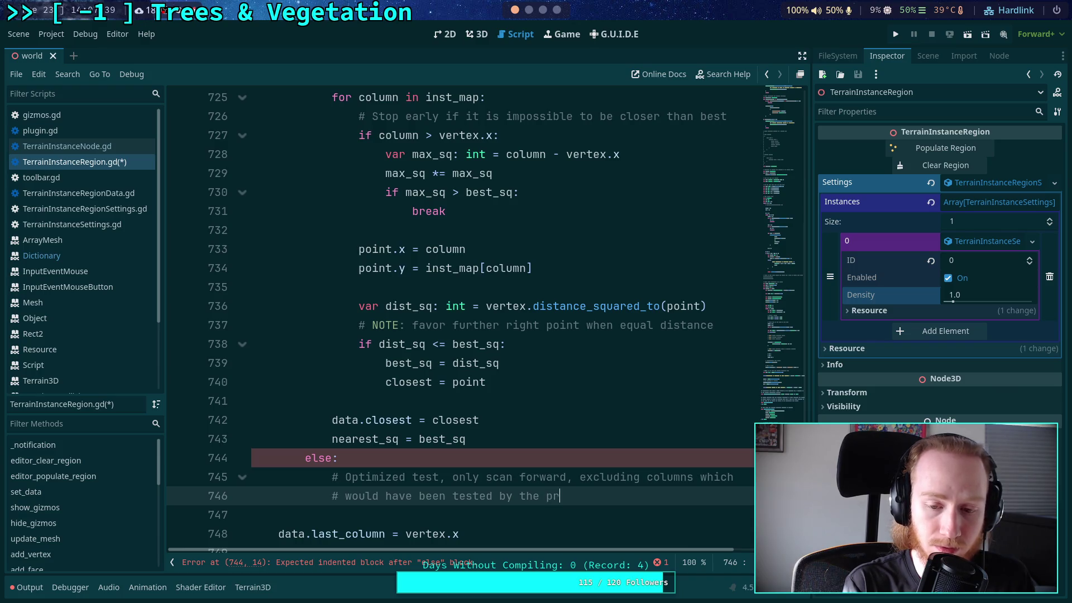
pyautogui.write('ior p')
pyautogui.press('BackSpace')
pyautogui.hotkey('ctrl', 'BackSpace')
pyautogui.hotkey('ctrl', 'BackSpace')
pyautogui.hotkey('ctrl', 'BackSpace')
pyautogui.write('on th')
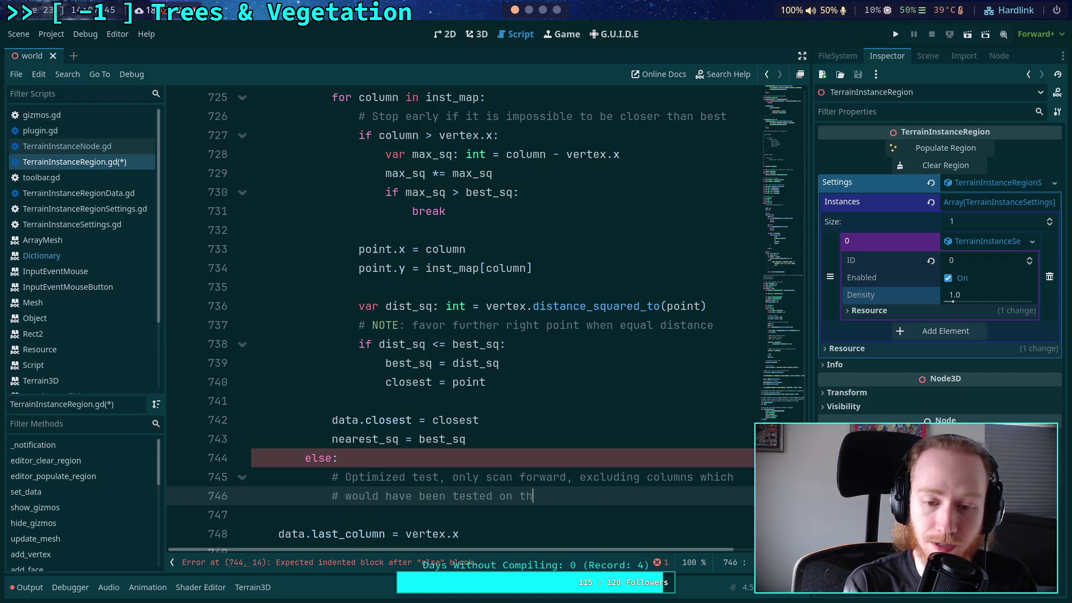
pyautogui.write('e prior')
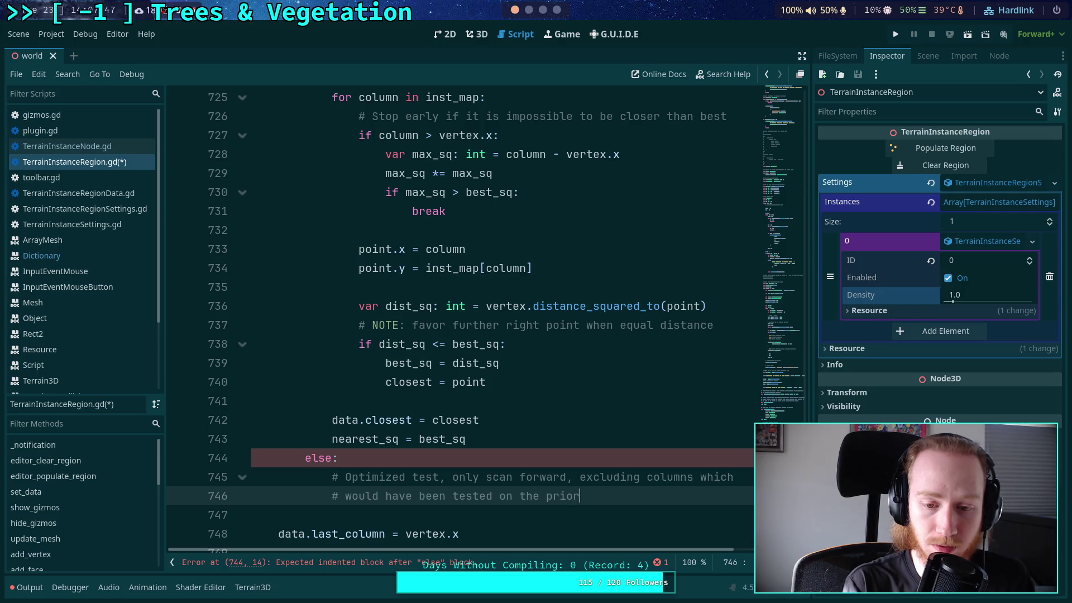
pyautogui.write(' column')
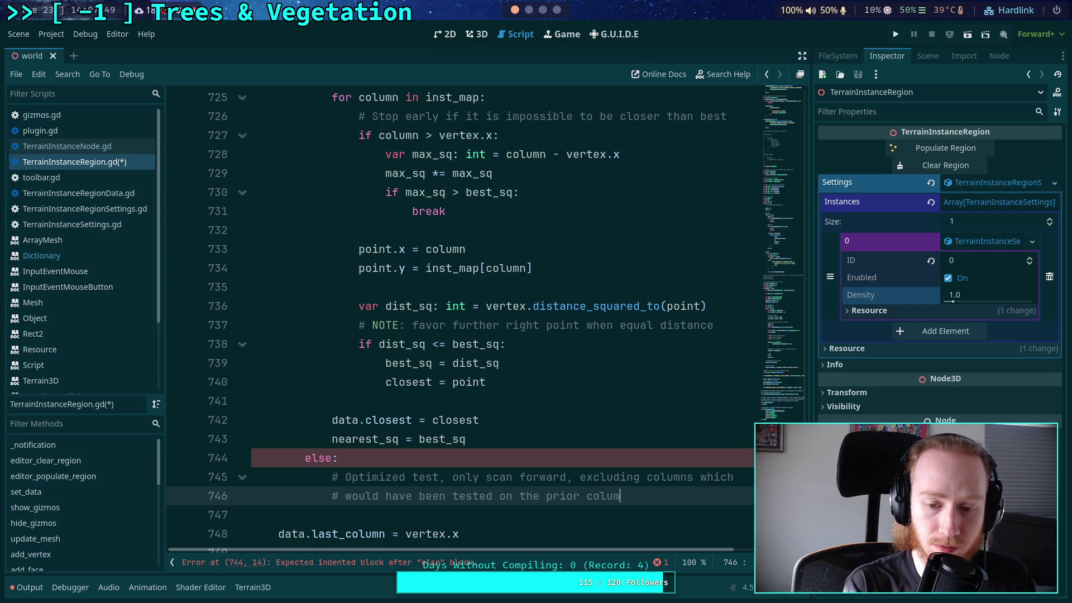
pyautogui.press('Return')
pyautogui.scroll(-2, 527, 352)
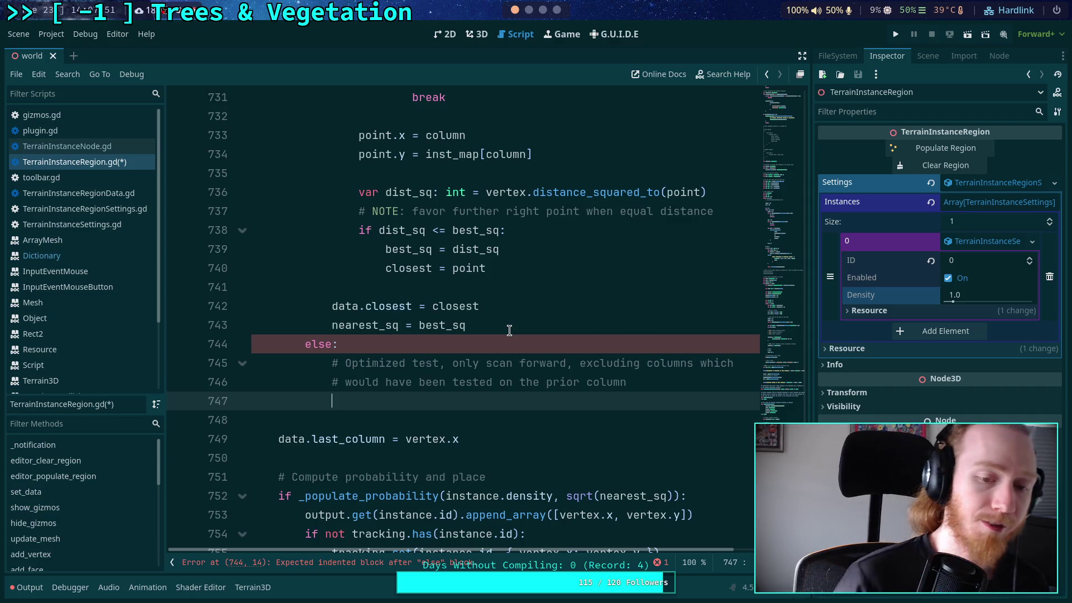
pyautogui.scroll(6, 456, 344)
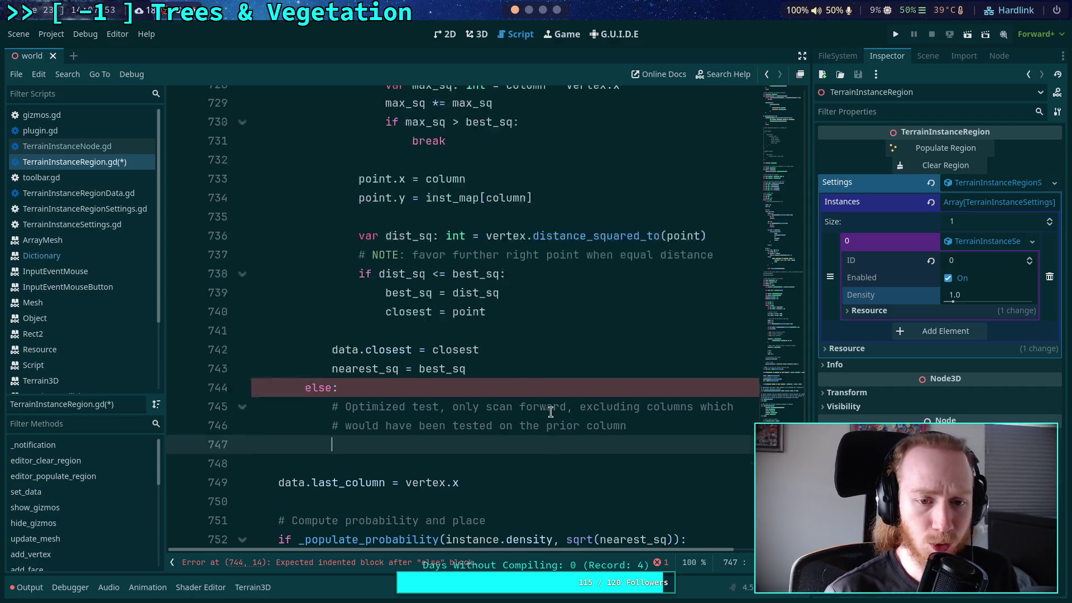
pyautogui.scroll(-2, 418, 311)
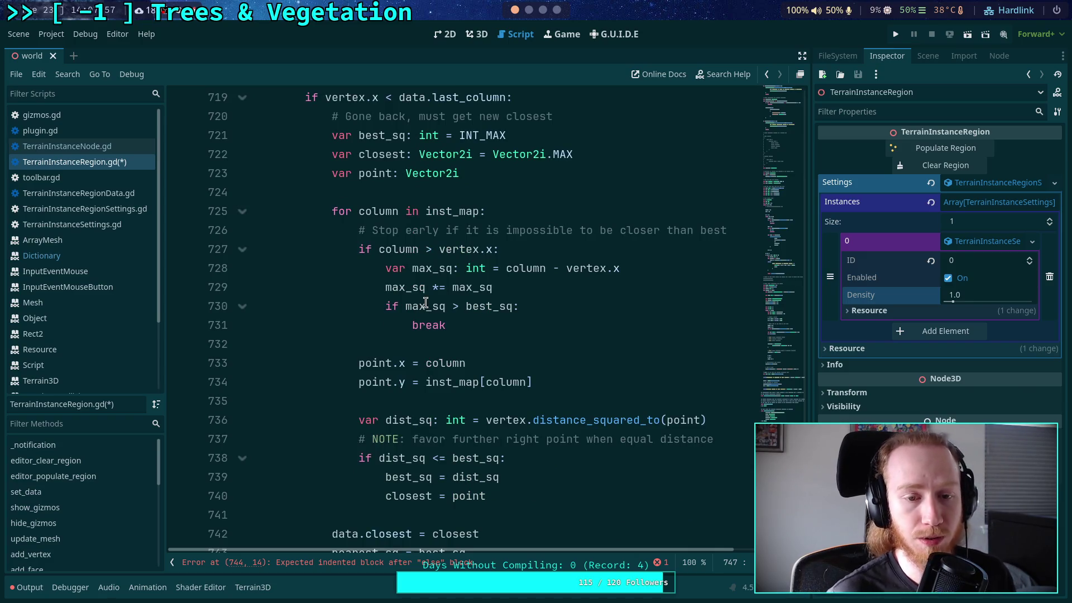
# - Write 'for column in inst_map:' with the comment '# Skip columns the last column would have tested'
pyautogui.moveTo(425, 303)
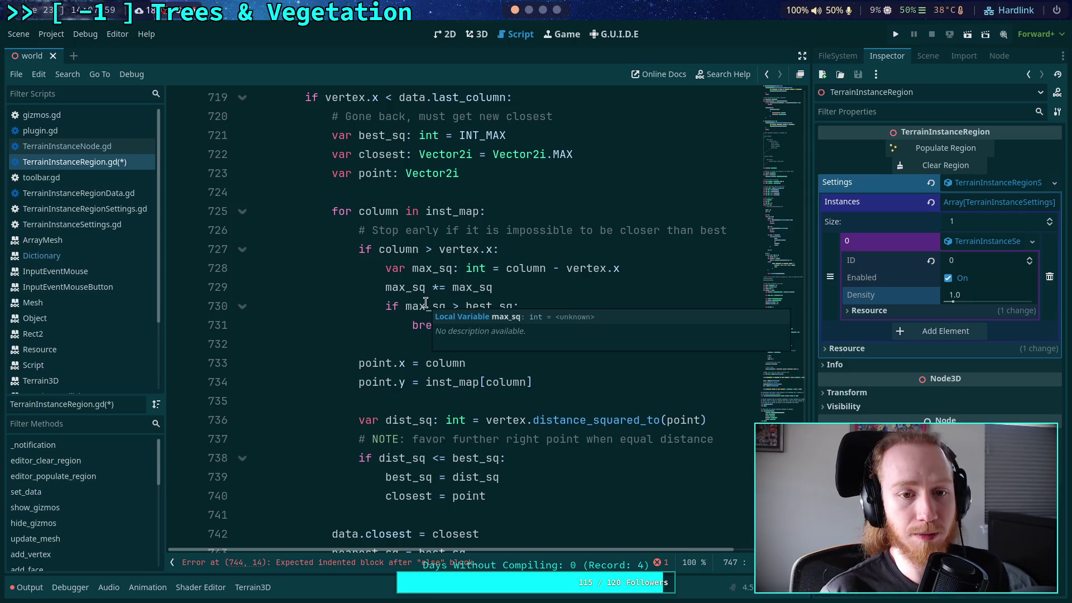
pyautogui.scroll(-3, 505, 336)
pyautogui.write('for col')
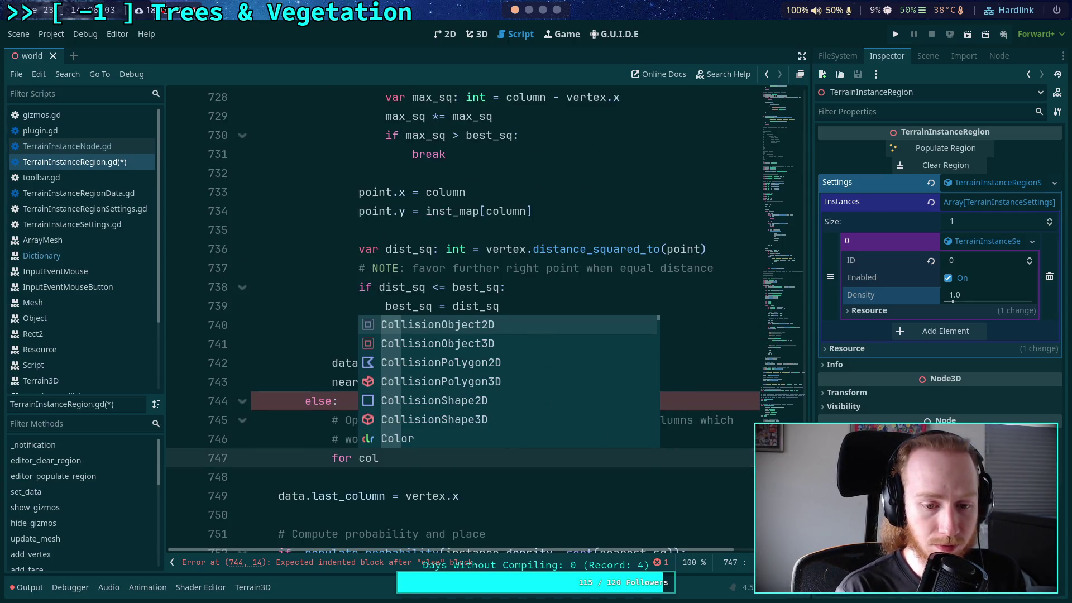
pyautogui.write('umn int')
pyautogui.press('BackSpace')
pyautogui.write('inst_map:')
pyautogui.press('Return')
pyautogui.scroll(-1, 508, 326)
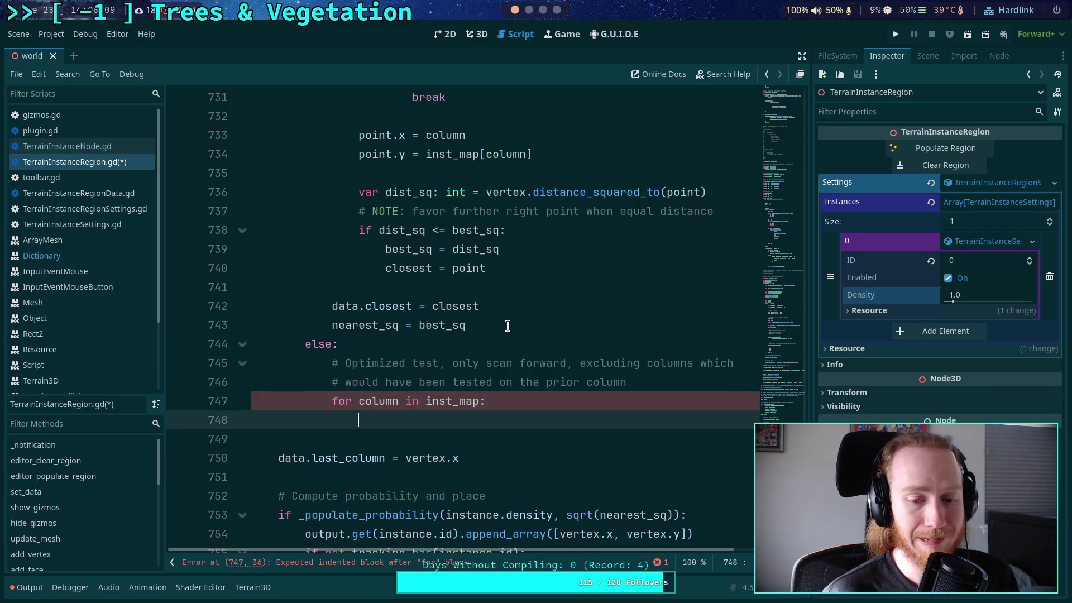
pyautogui.press('Return')
pyautogui.write('# ')
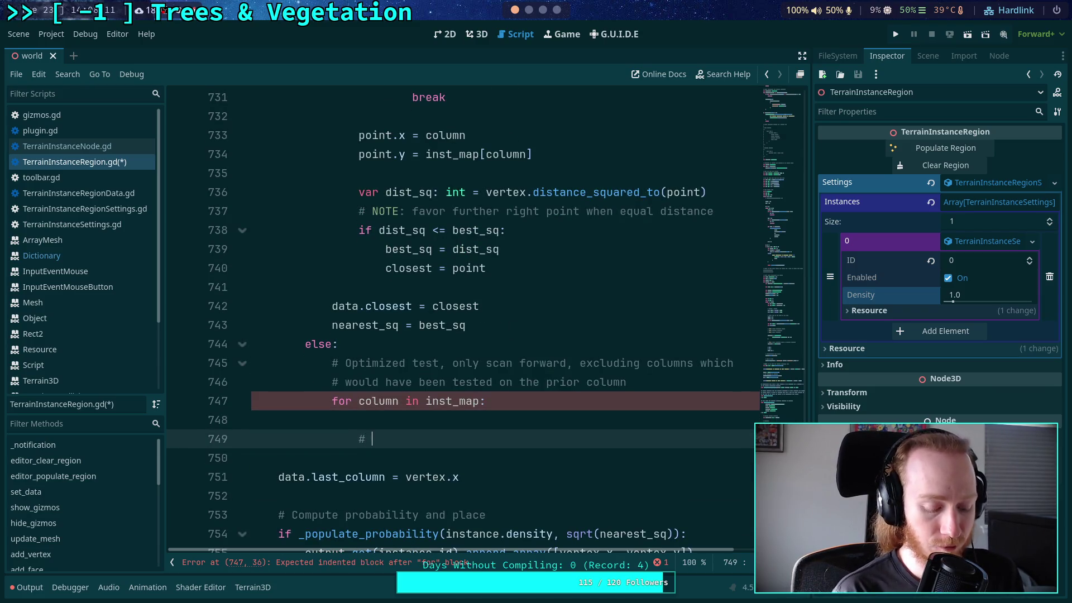
pyautogui.write('Skip column')
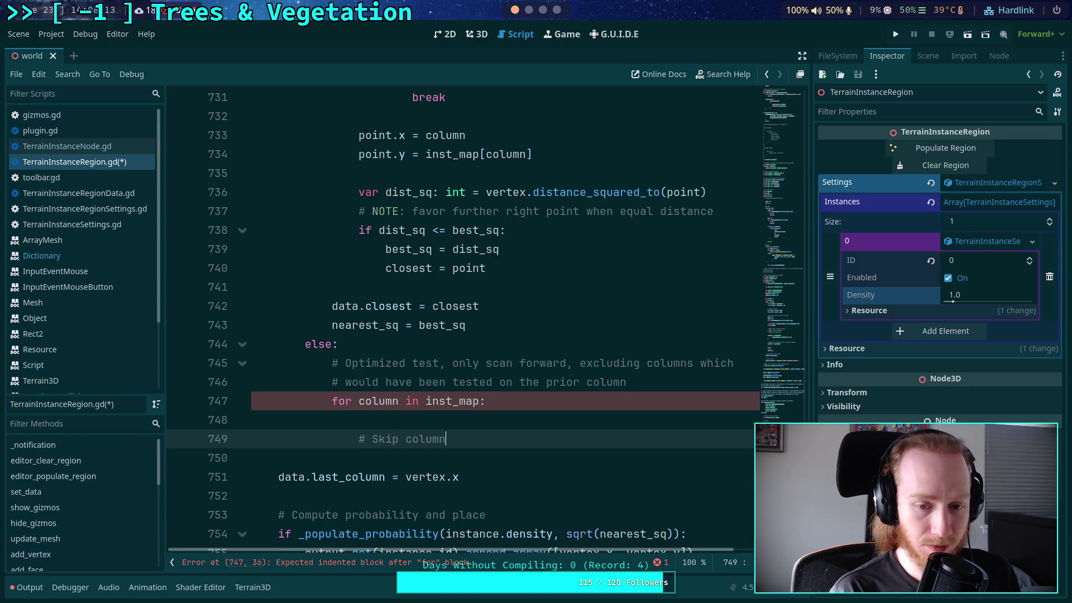
pyautogui.write('s the last ')
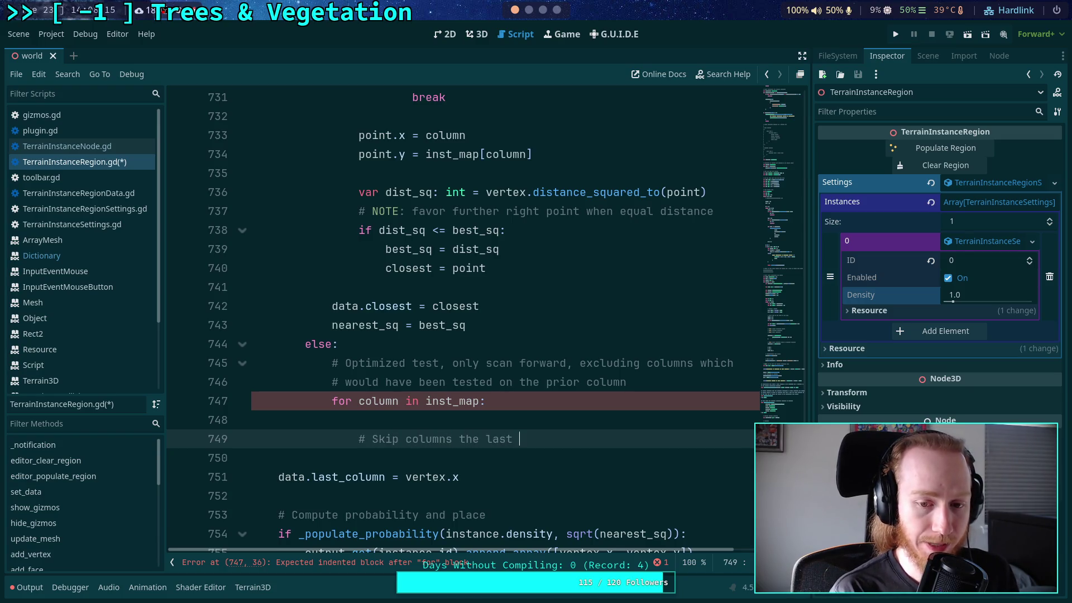
pyautogui.write('column w')
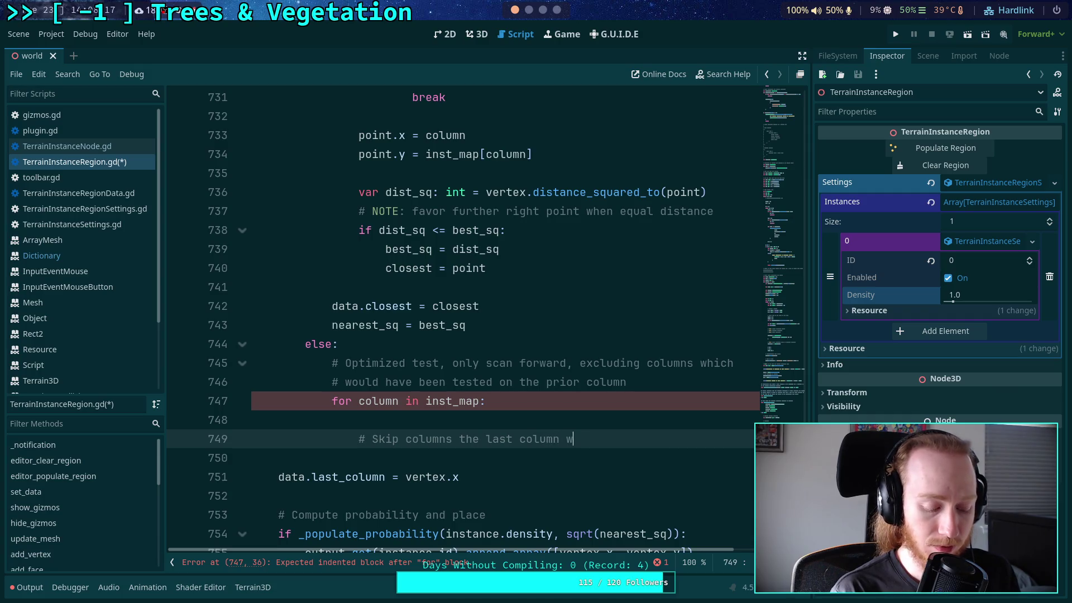
pyautogui.write('ould have tested')
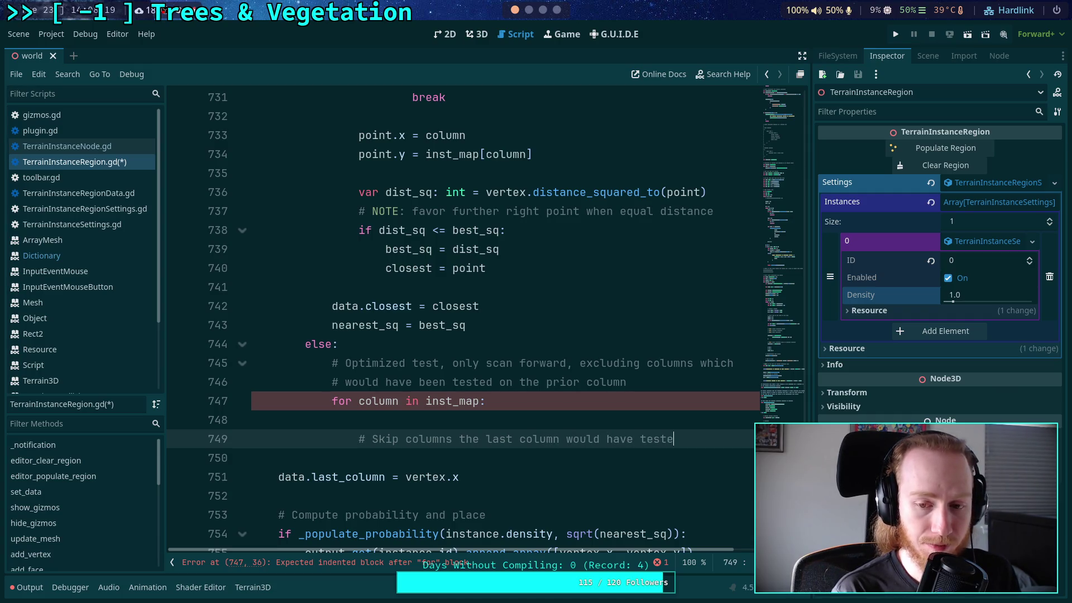
# - Open two blank lines between the else comment and the inst_map loop
pyautogui.press('Up')
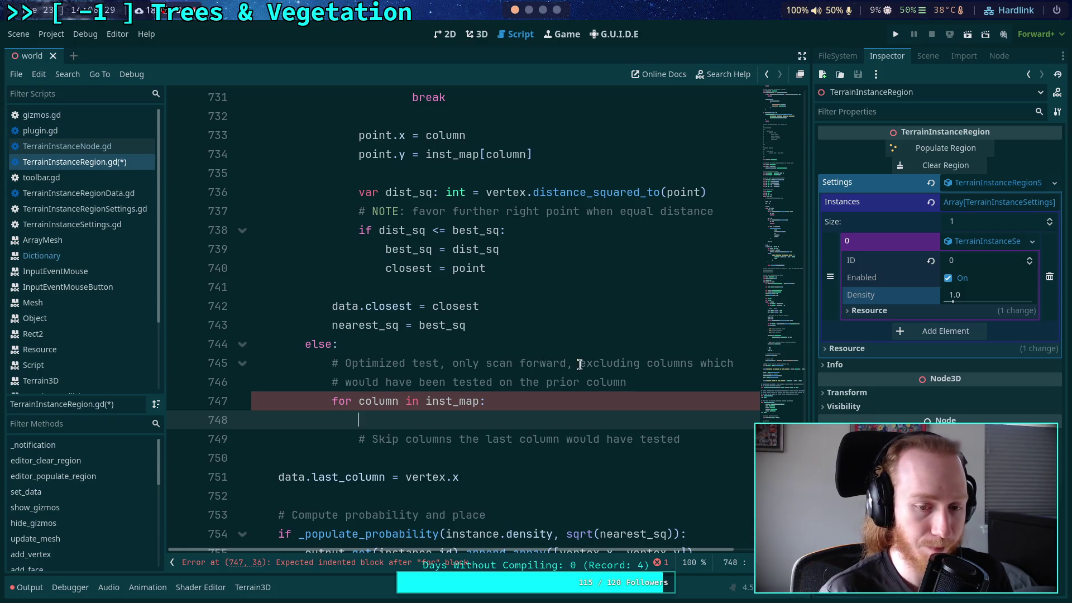
pyautogui.click(699, 369)
pyautogui.click(687, 380)
pyautogui.press('Return')
pyautogui.press('Return')
pyautogui.press('Up')
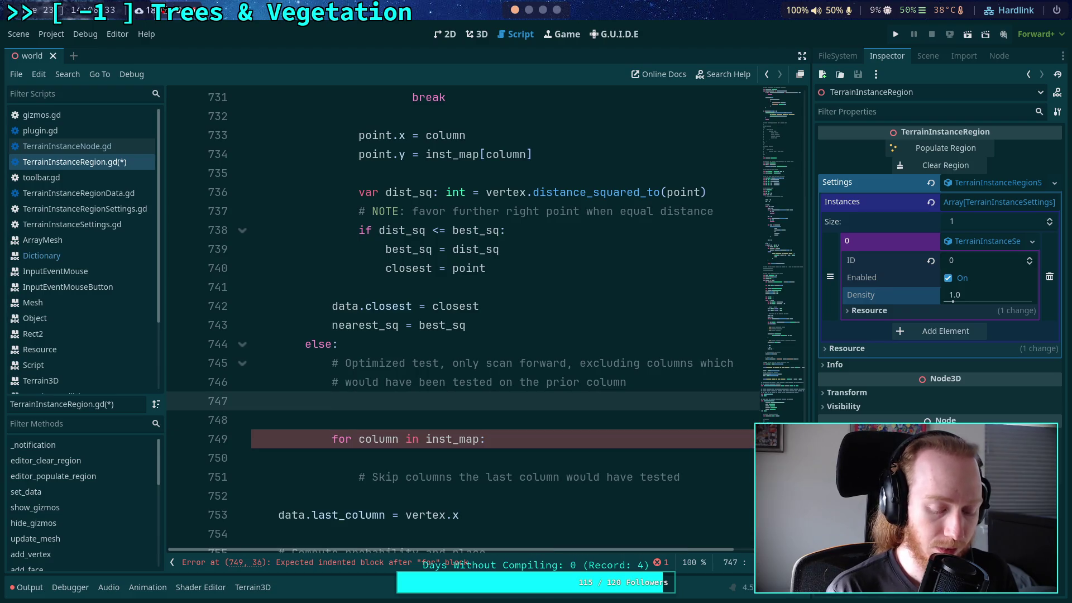
# - Begin 'var last_sq: int =' and cut the '# Data' comment block from above
pyautogui.write('var last_sq: int =')
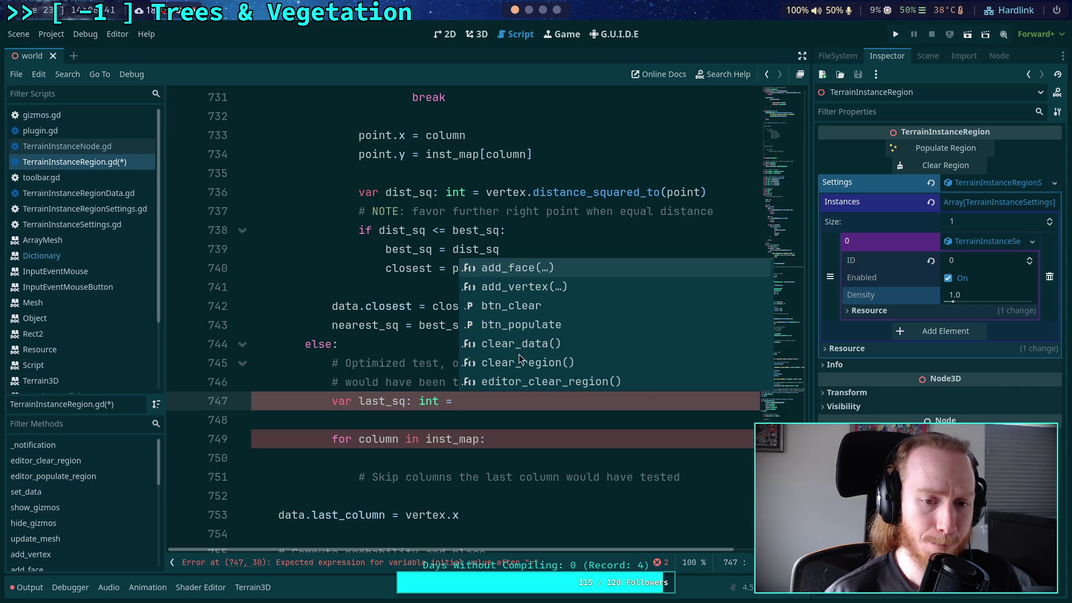
pyautogui.scroll(8, 373, 289)
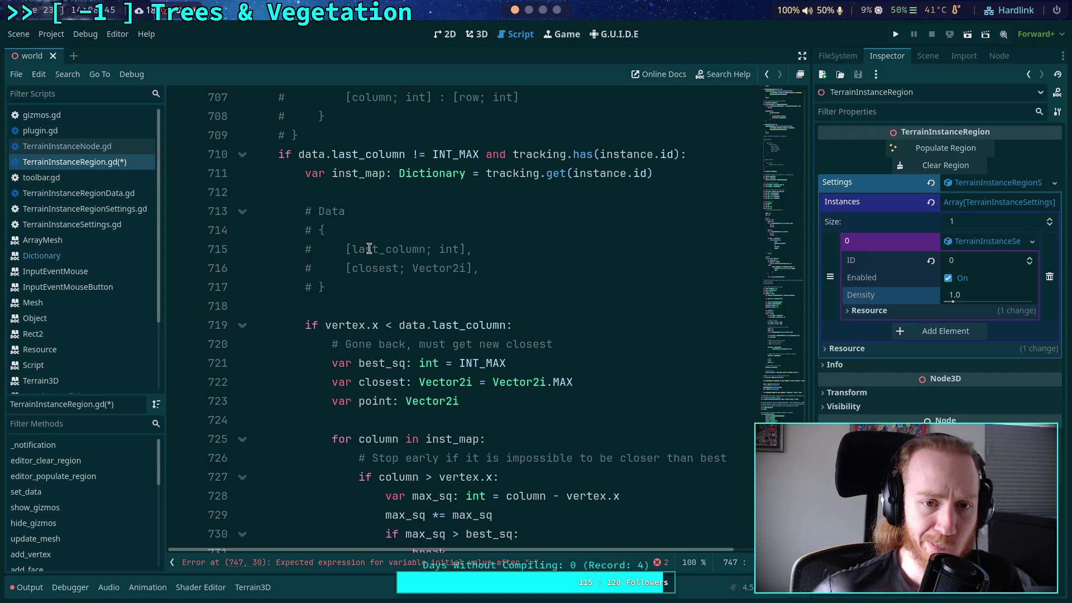
pyautogui.scroll(8, 369, 248)
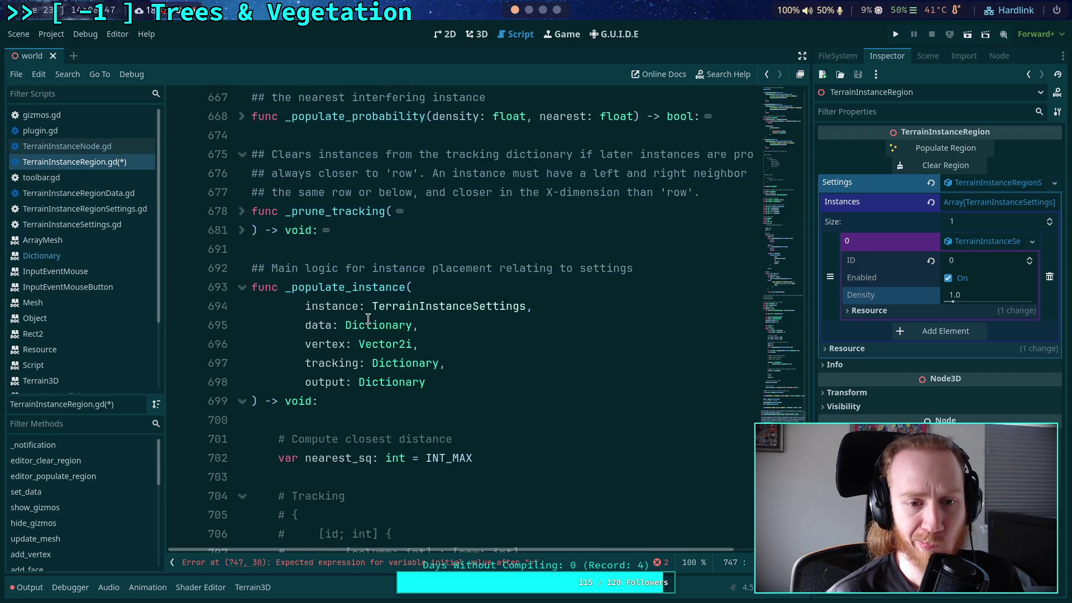
pyautogui.scroll(-7, 365, 313)
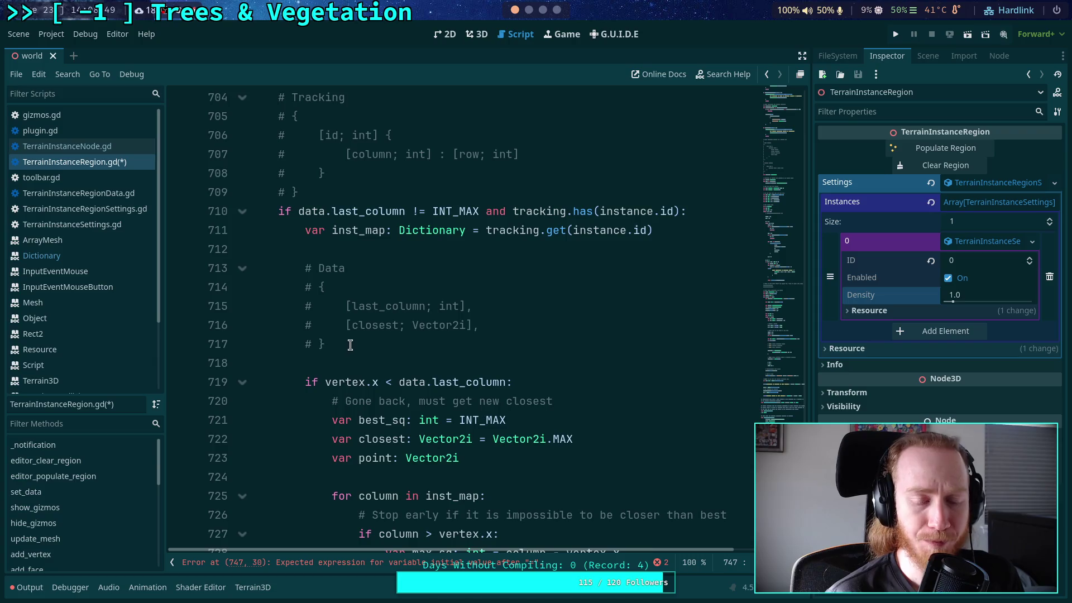
pyautogui.moveTo(351, 344); pyautogui.dragTo(303, 244)
pyautogui.hotkey('ctrl', 'c')
pyautogui.press('Delete')
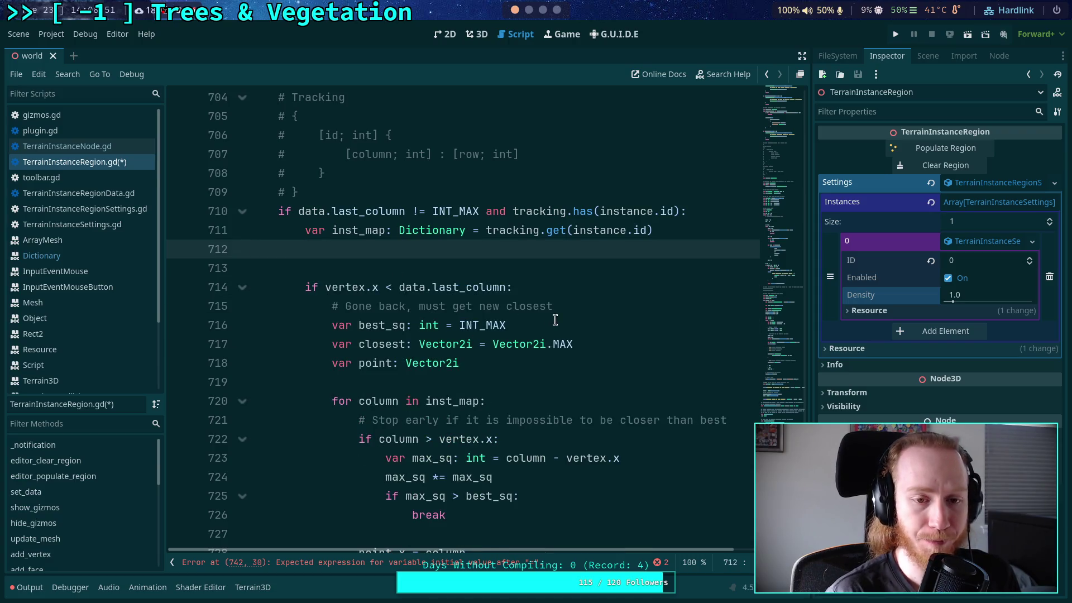
pyautogui.press('BackSpace')
# - Paste the Data block under the else comment, indent it, and continue last_sq with data.closest.distance_squared
pyautogui.scroll(-7, 555, 320)
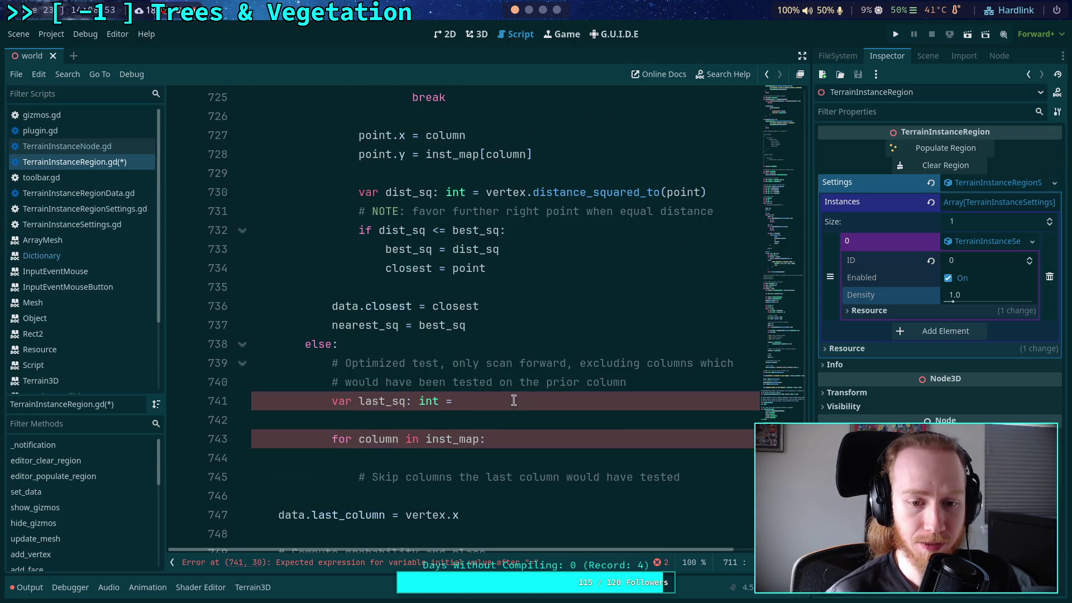
pyautogui.click(665, 385)
pyautogui.press('Return')
pyautogui.hotkey('ctrl', 'v')
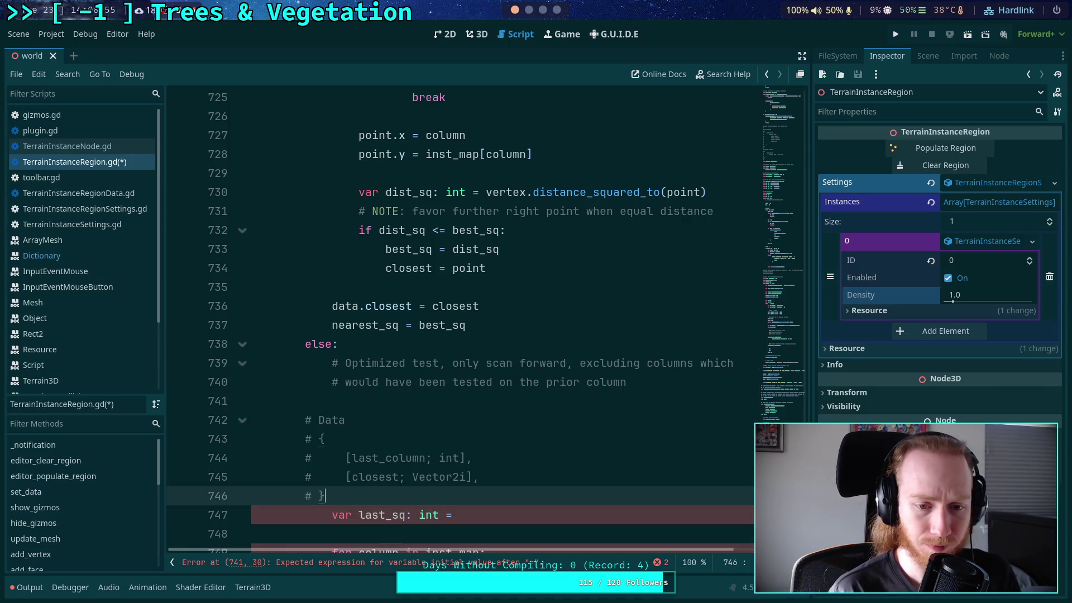
pyautogui.scroll(-2, 443, 389)
pyautogui.moveTo(324, 383); pyautogui.dragTo(246, 306)
pyautogui.press('Tab')
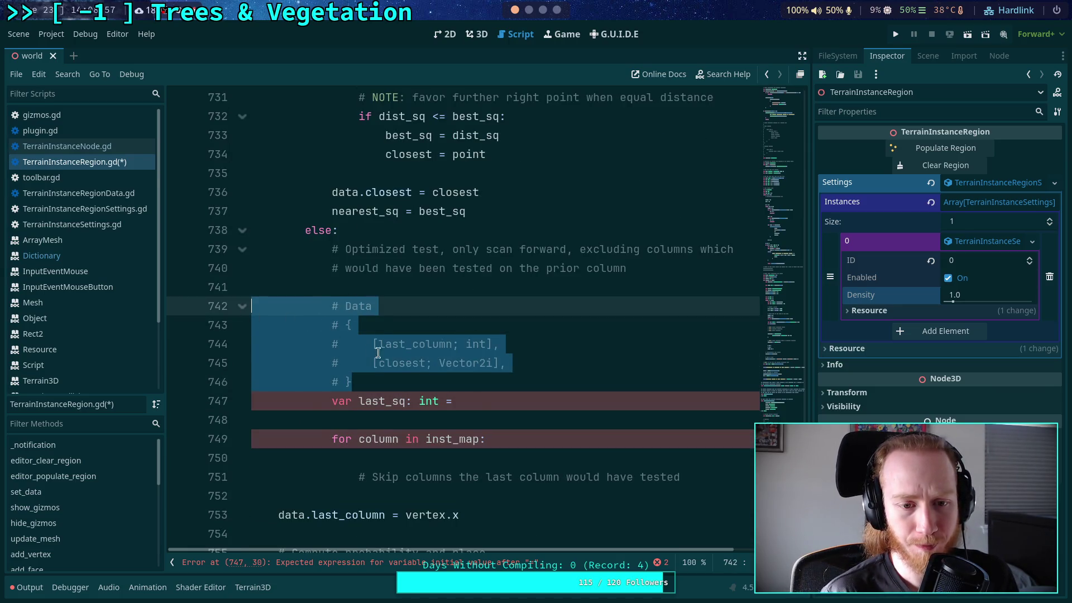
pyautogui.click(424, 387)
pyautogui.press('Return')
pyautogui.click(522, 416)
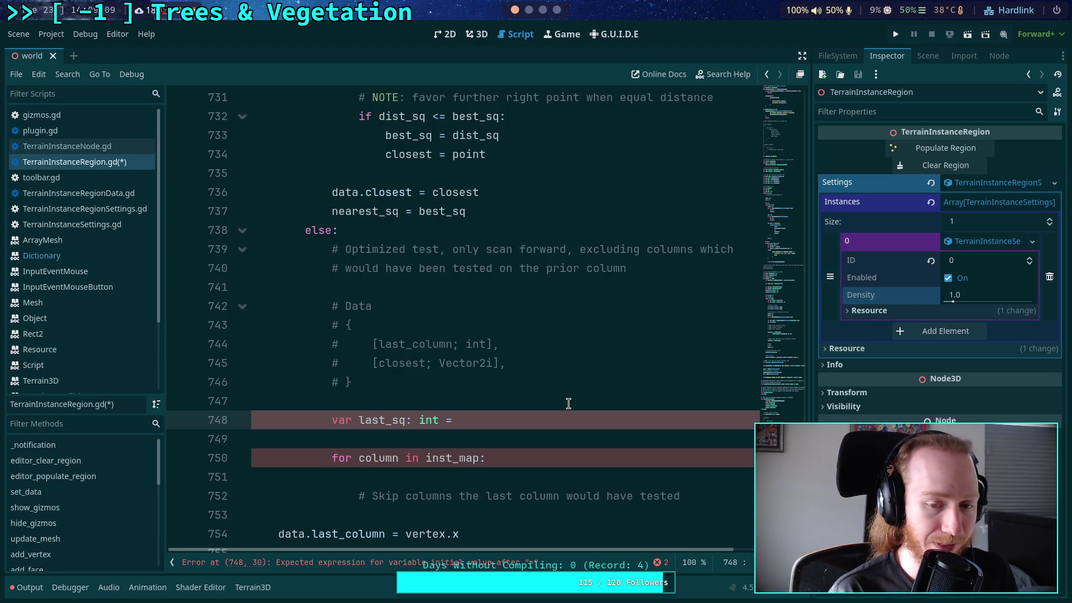
pyautogui.write('data.closest.')
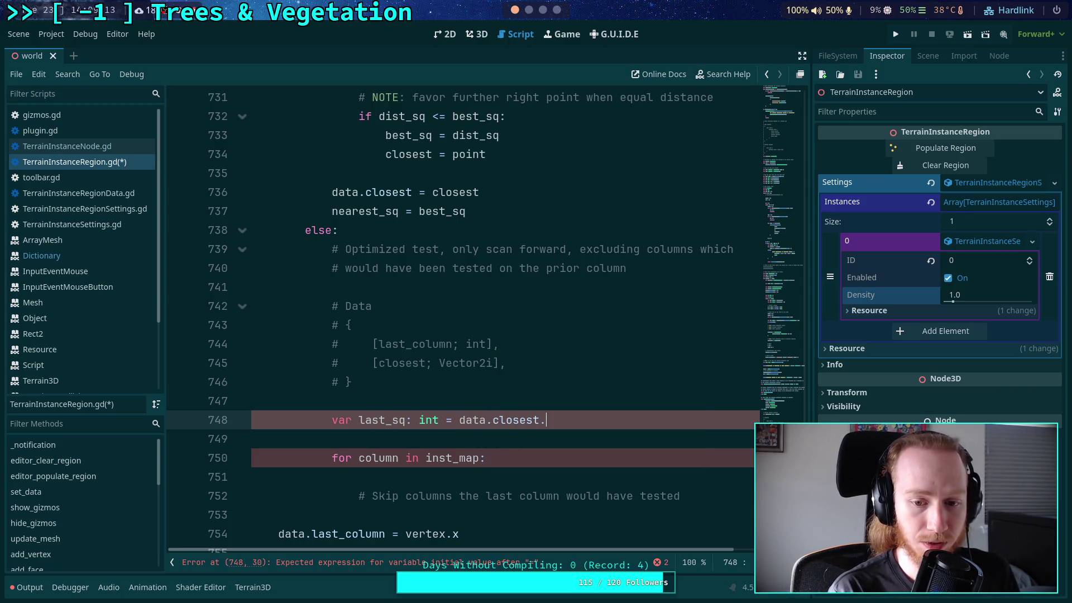
pyautogui.write('distance_')
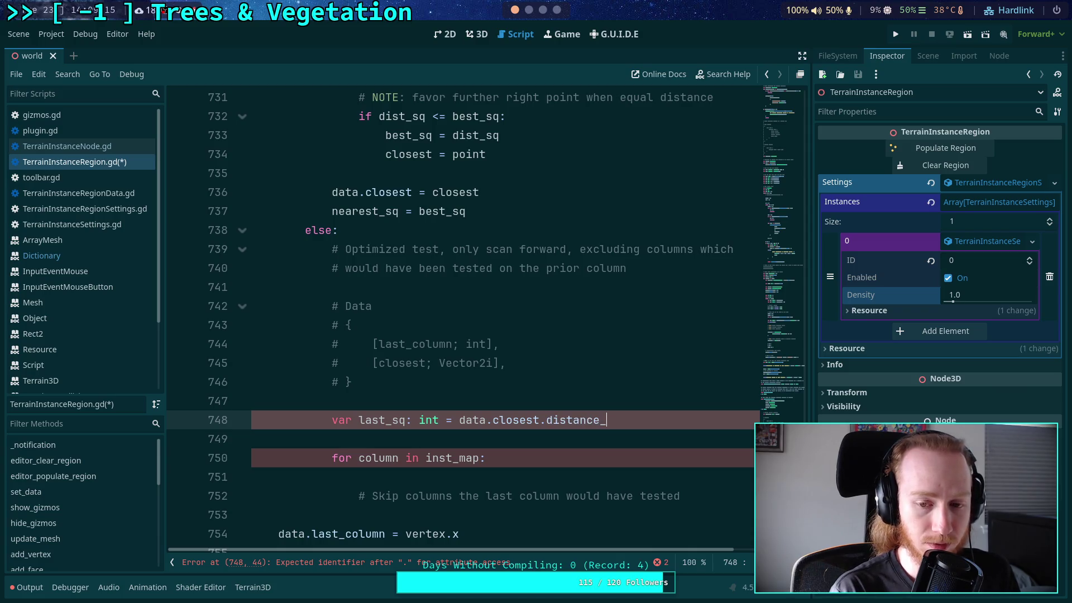
pyautogui.write('squared')
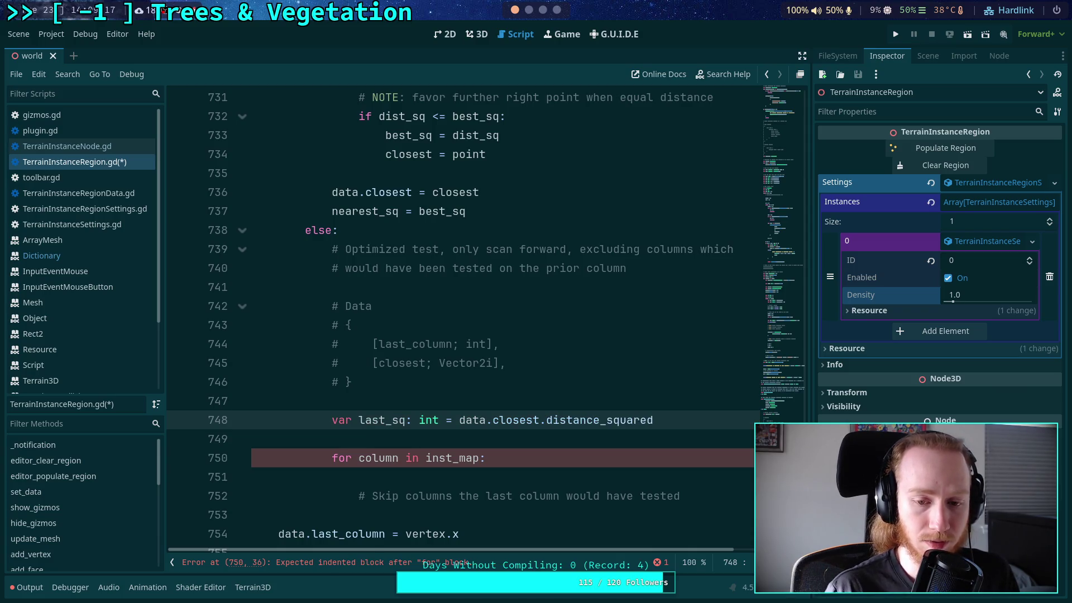
# - Replace the last_sq expression with a Vector2i(data.last_column) constructor
pyautogui.moveTo(459, 420); pyautogui.dragTo(691, 420)
pyautogui.press('BackSpace')
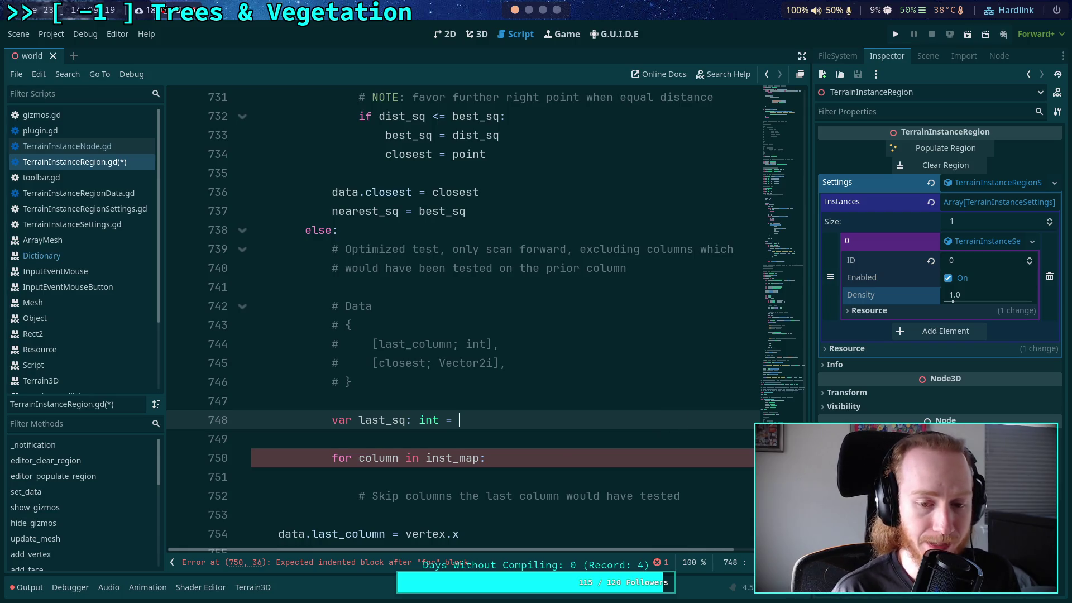
pyautogui.write('Vcet')
pyautogui.write('tor2i')
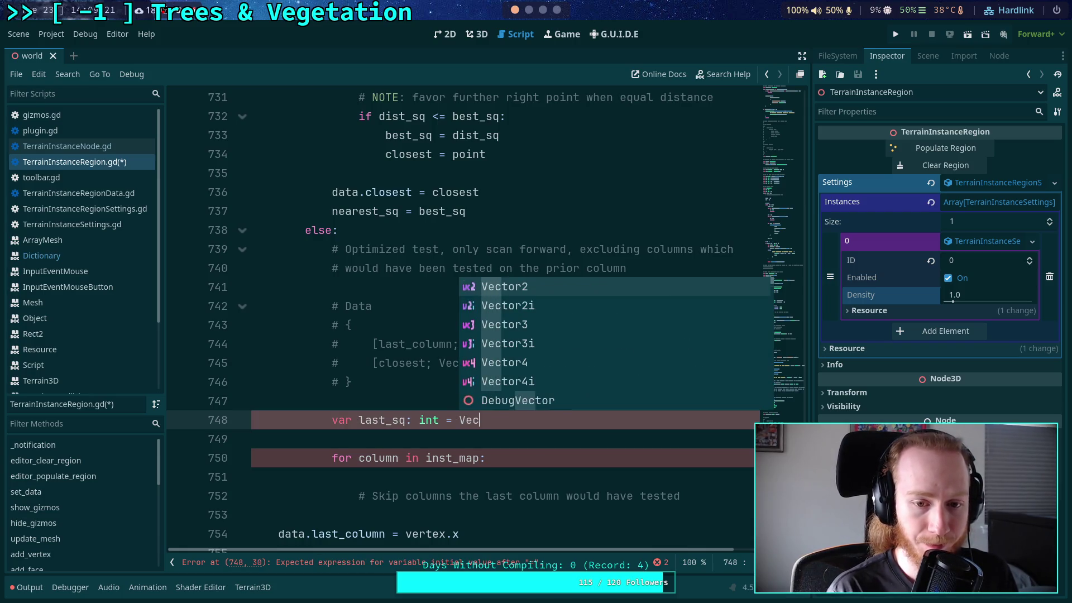
pyautogui.press('Return')
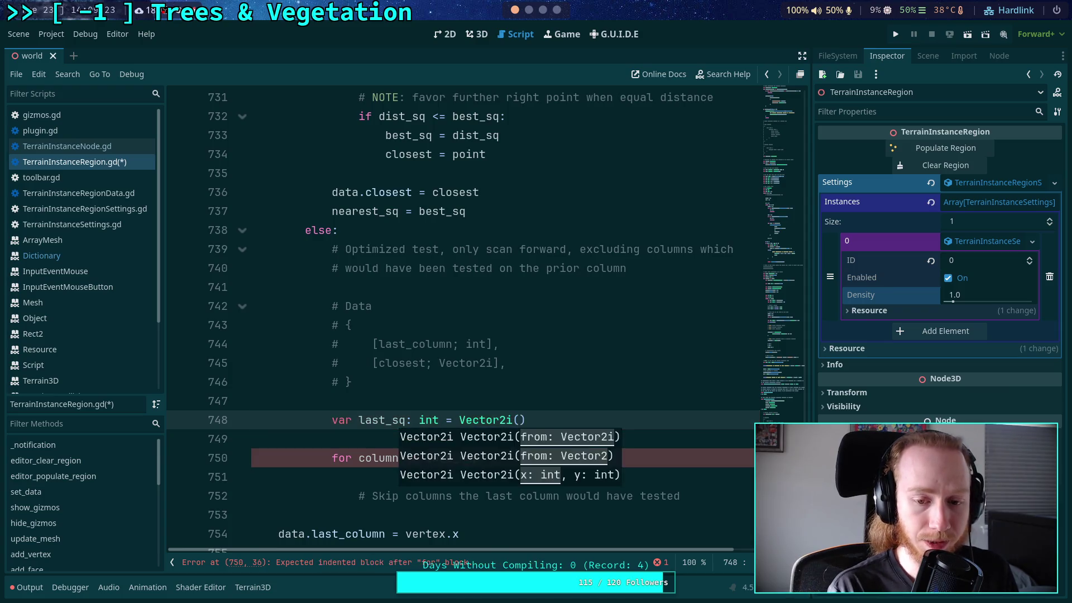
pyautogui.write('data.last_co')
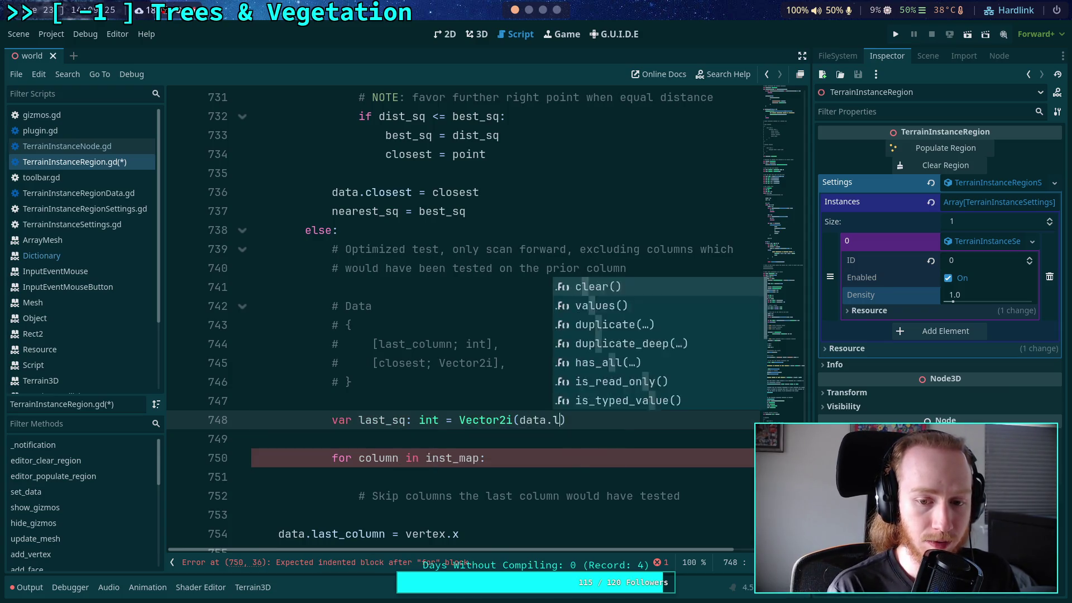
pyautogui.write('lumn')
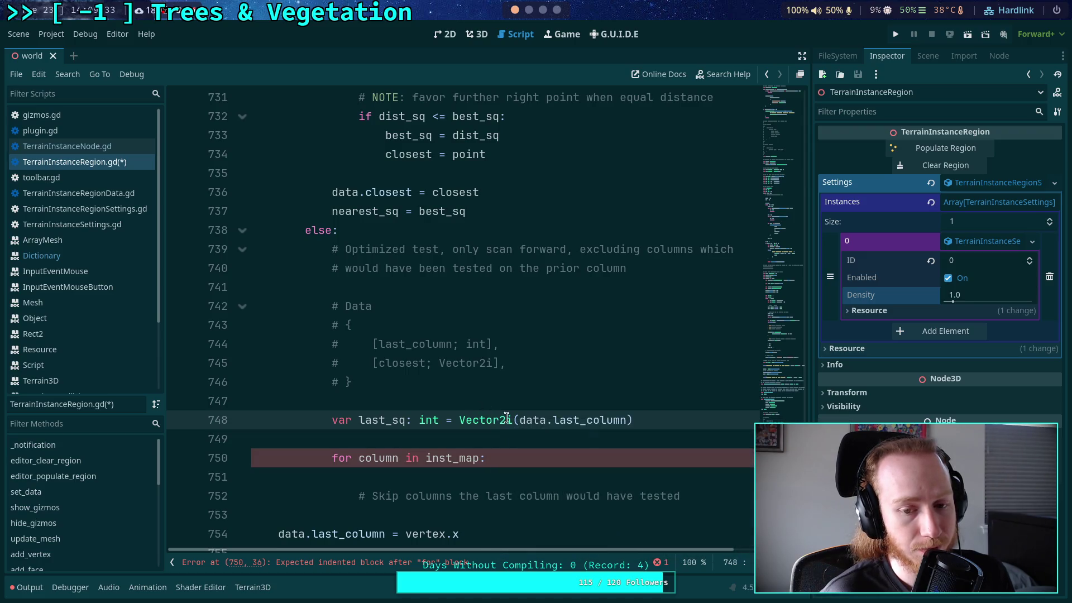
pyautogui.moveTo(462, 421)
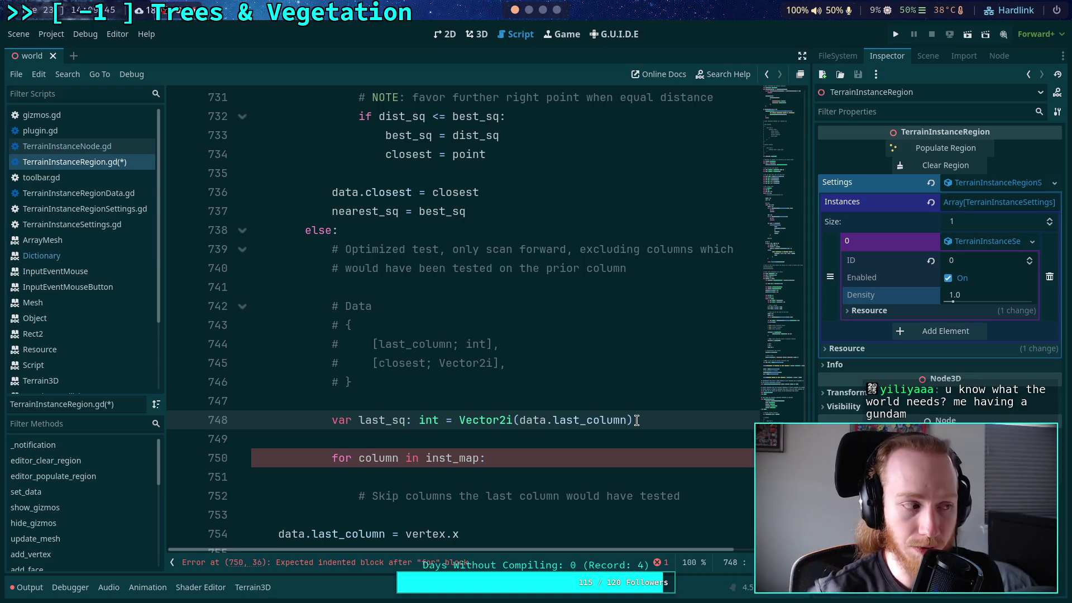
# - Add vertex.y as the second Vector2i argument and append .distance_squared_to(data.closest)
pyautogui.scroll(-1, 603, 416)
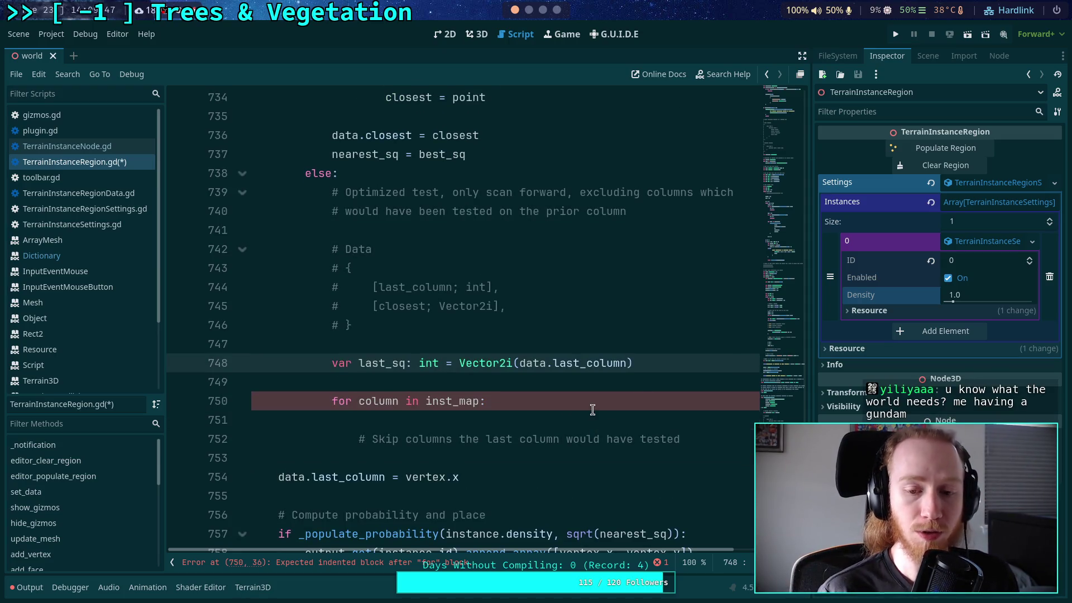
pyautogui.click(679, 363)
pyautogui.press('Left')
pyautogui.write(',')
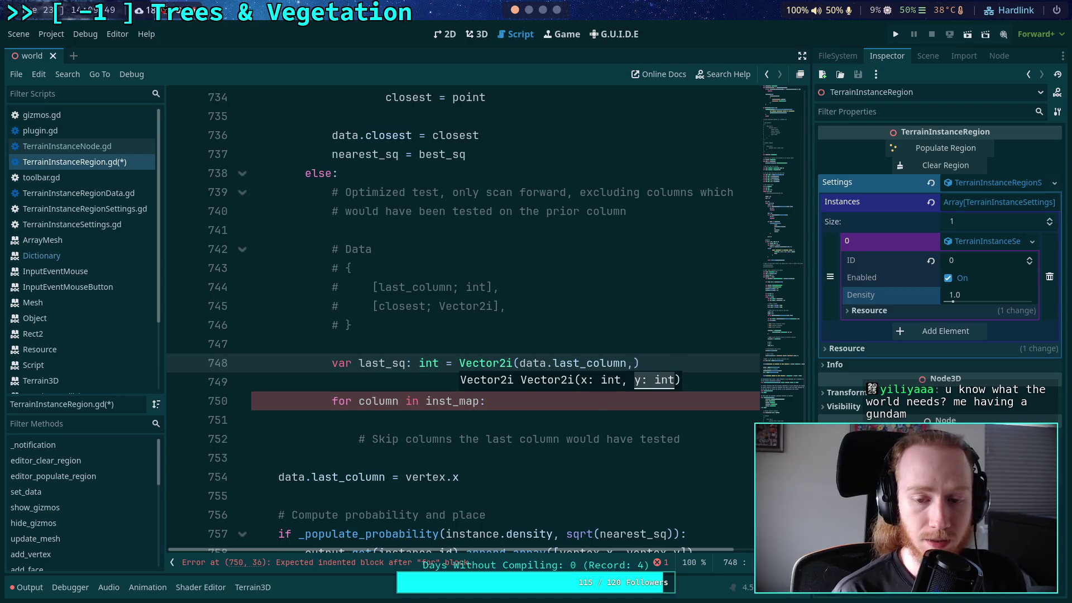
pyautogui.write(' vertex.y')
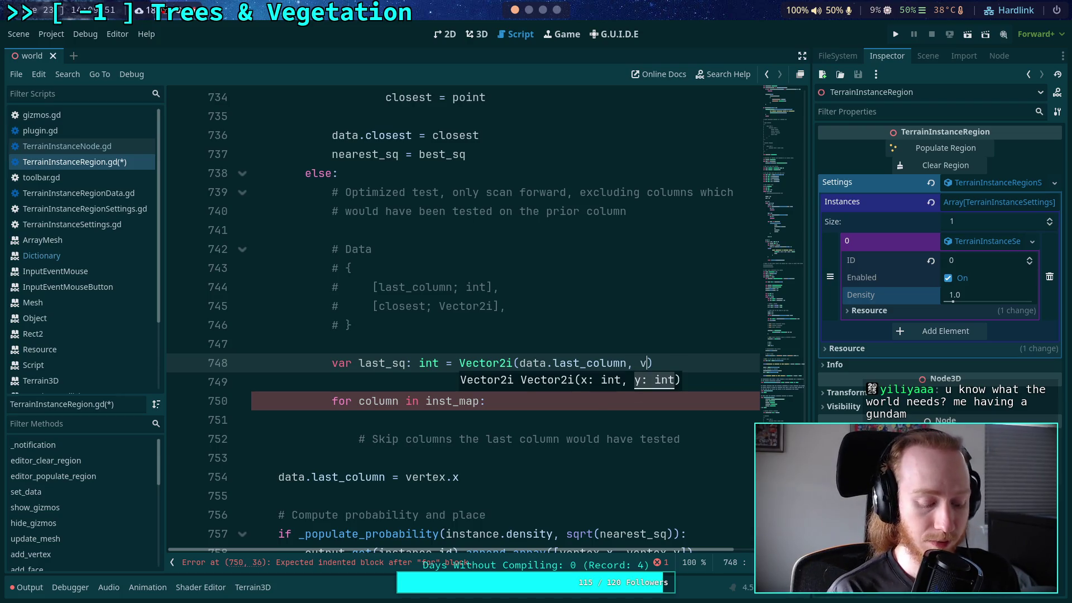
pyautogui.press('End')
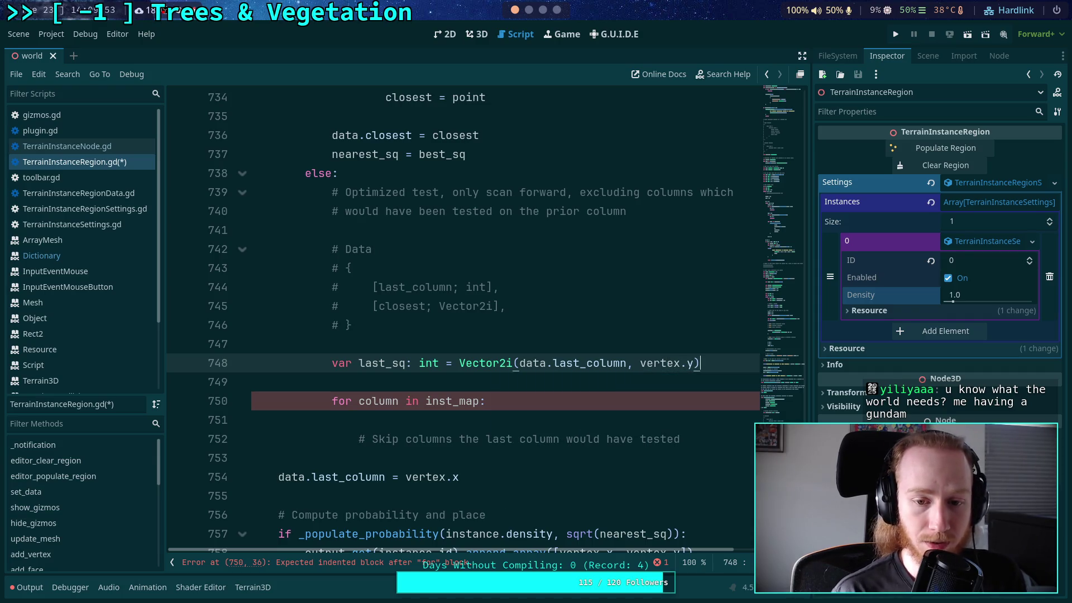
pyautogui.write('.dist')
pyautogui.press('Return')
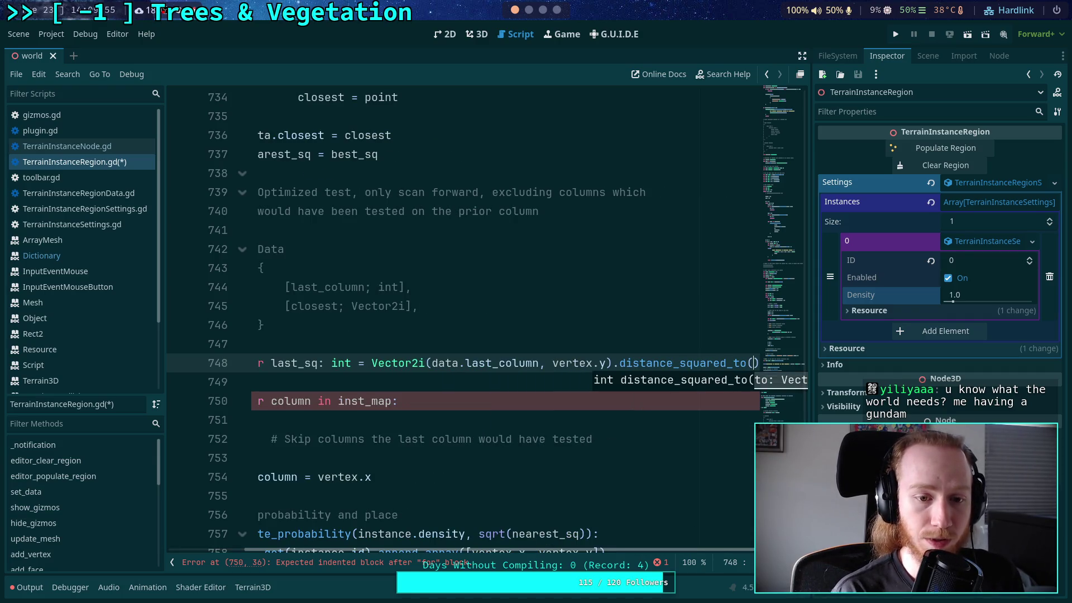
pyautogui.write('data.closest')
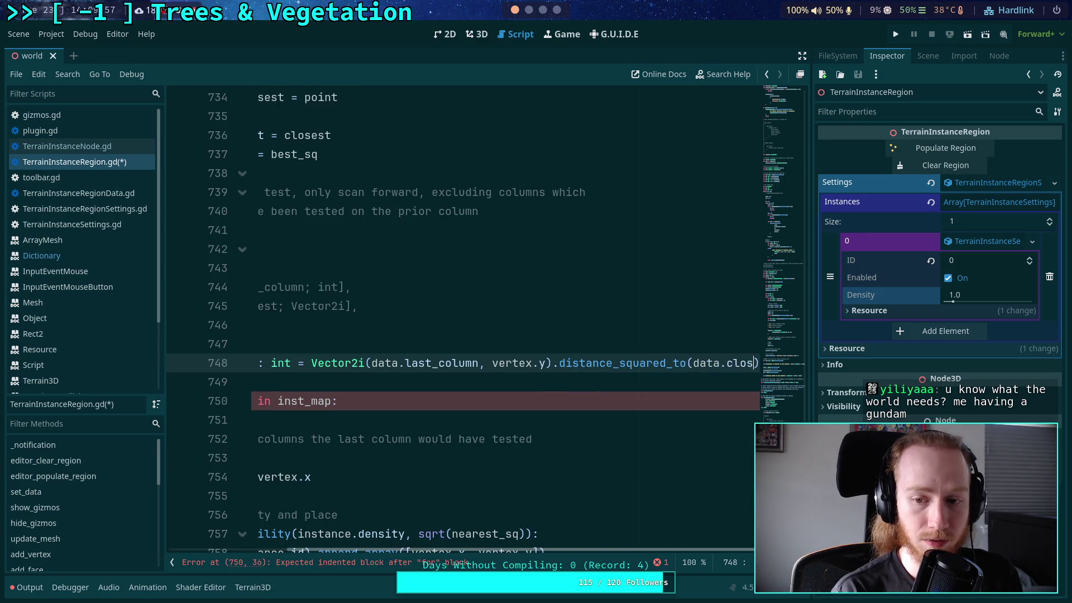
# - Remove the extra blank line after line 748 and move into the empty loop body line
pyautogui.moveTo(595, 548); pyautogui.dragTo(464, 549)
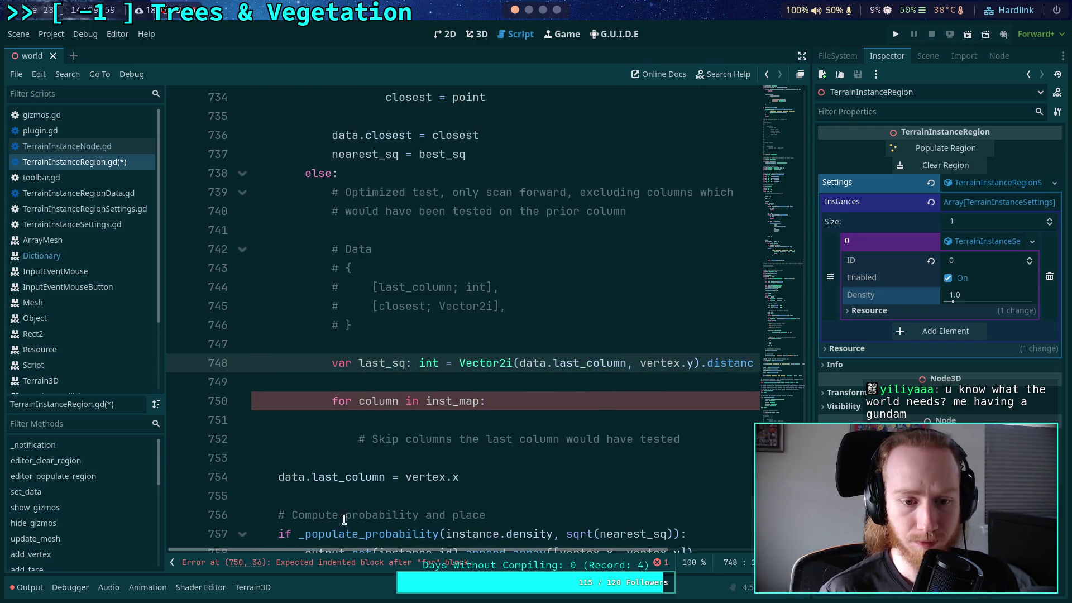
pyautogui.press('End')
pyautogui.press('Return')
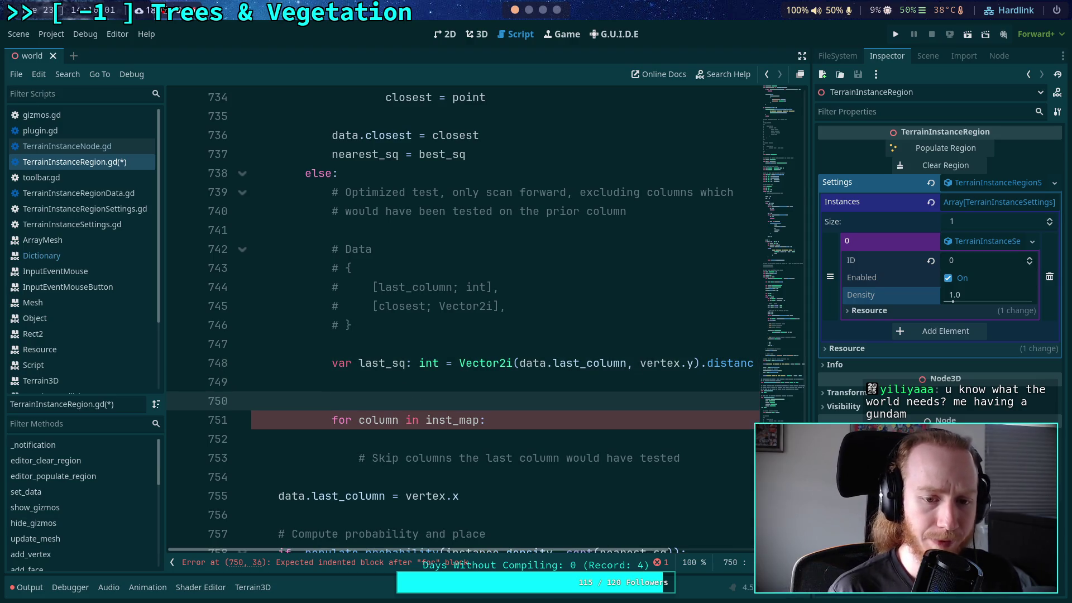
pyautogui.press('BackSpace')
pyautogui.press('BackSpace')
pyautogui.press('BackSpace')
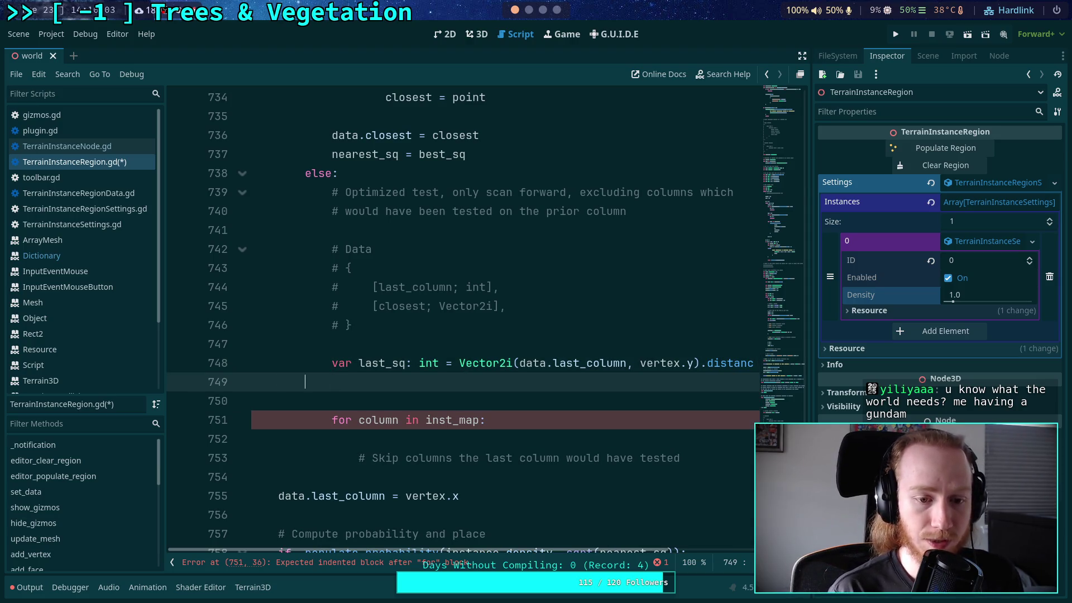
pyautogui.moveTo(527, 551); pyautogui.dragTo(486, 551)
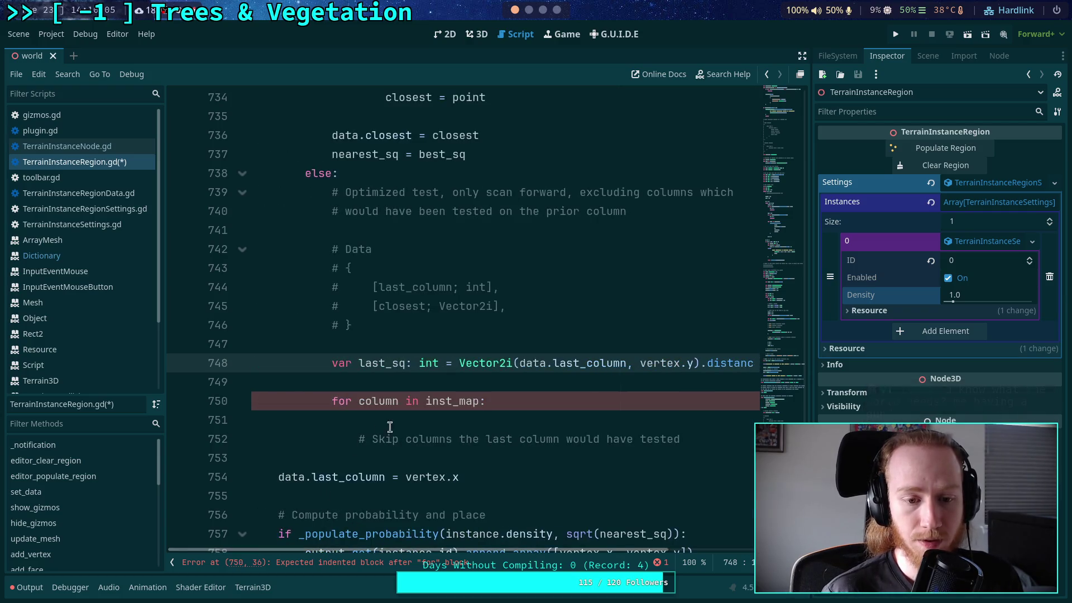
pyautogui.click(568, 421)
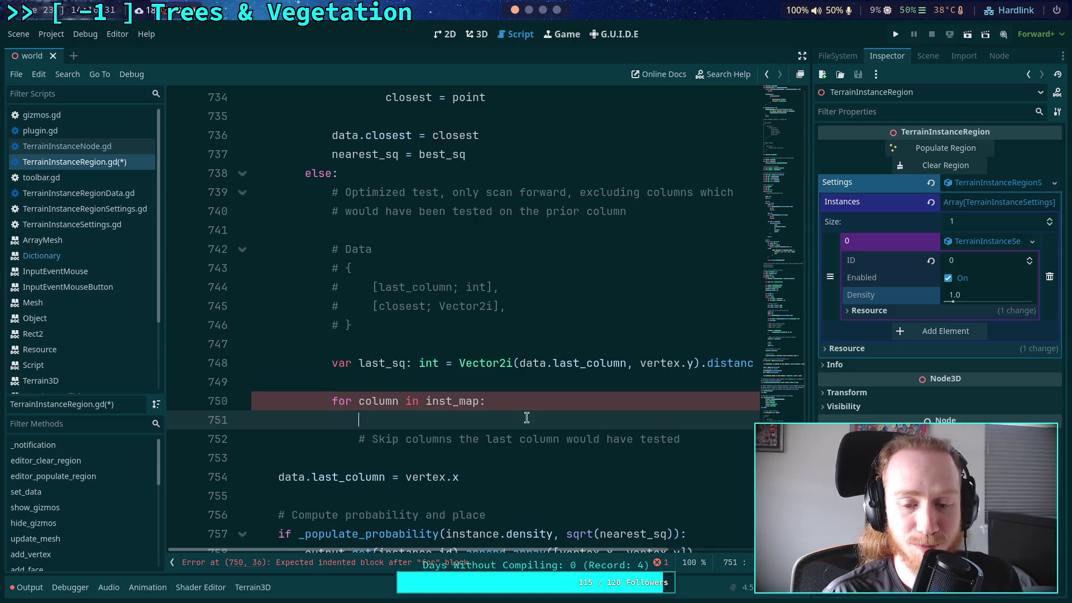
# - Move the skip-columns comment into the inst_map loop with a new line beneath it
pyautogui.scroll(2, 681, 422)
pyautogui.scroll(-2, 568, 423)
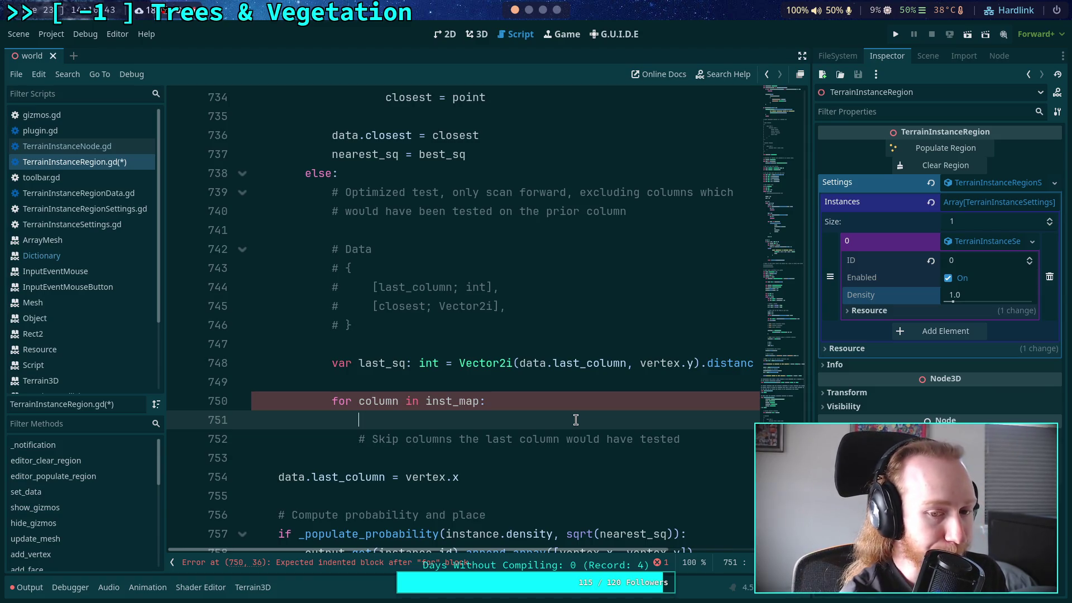
pyautogui.press('BackSpace')
pyautogui.press('BackSpace')
pyautogui.hotkey('ctrl', 'shift', 'k')
pyautogui.click(682, 420)
pyautogui.press('Return')
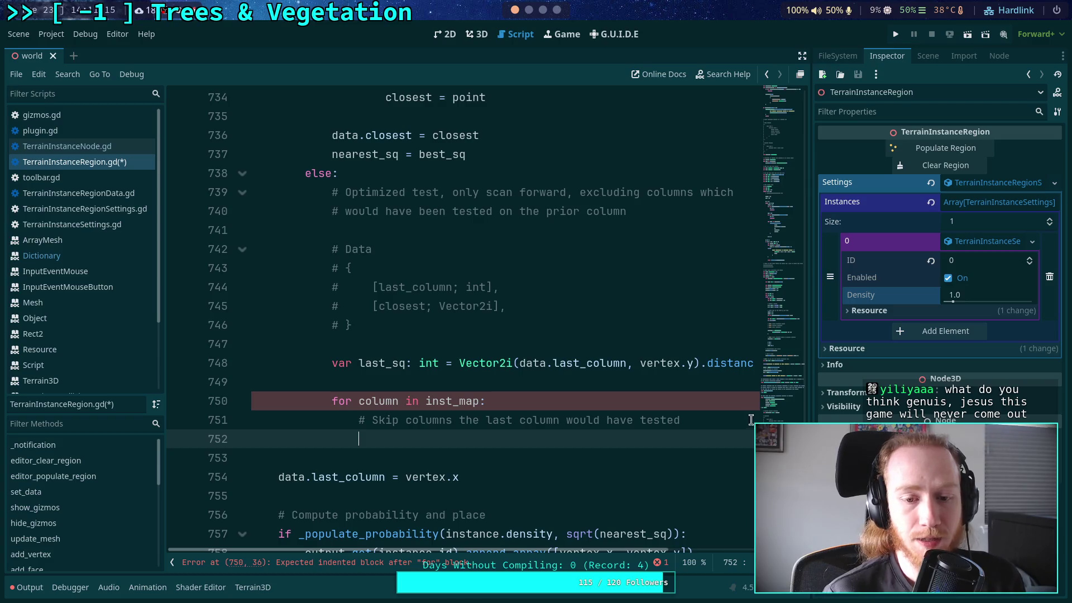
pyautogui.click(618, 375)
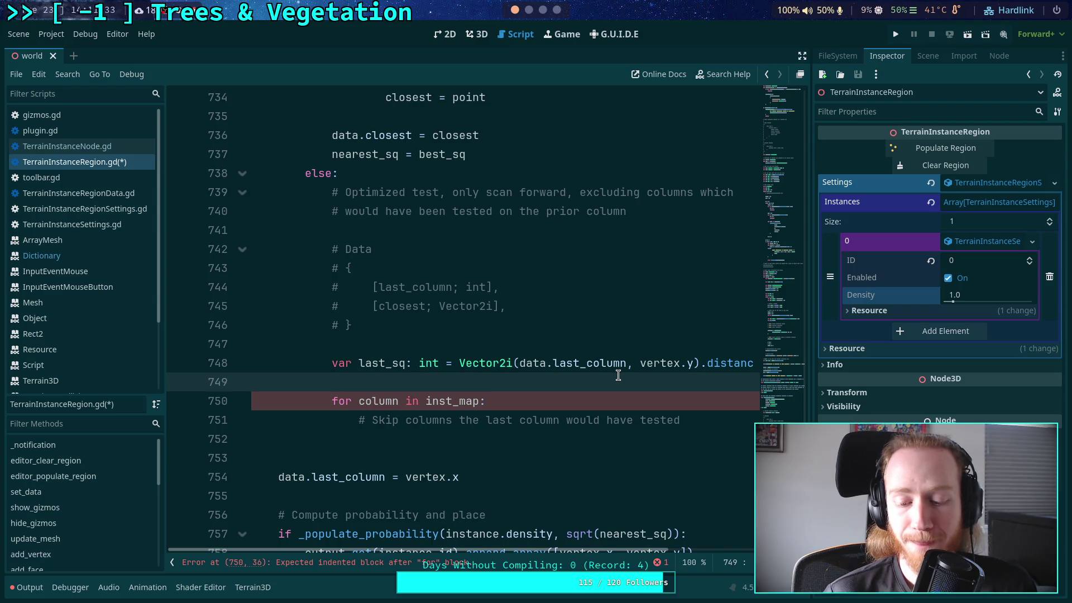
pyautogui.press('Down')
pyautogui.press('Down')
pyautogui.press('Down')
# - Write the guard 'if column <= data.last_column: continue' followed by a blank line
pyautogui.write('if colu')
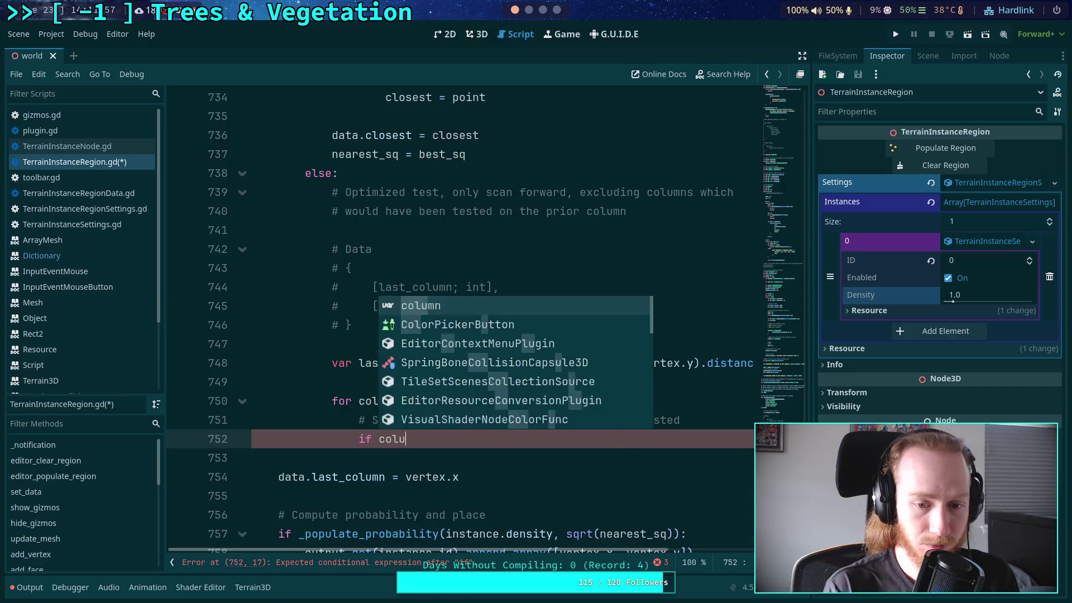
pyautogui.write('mn <')
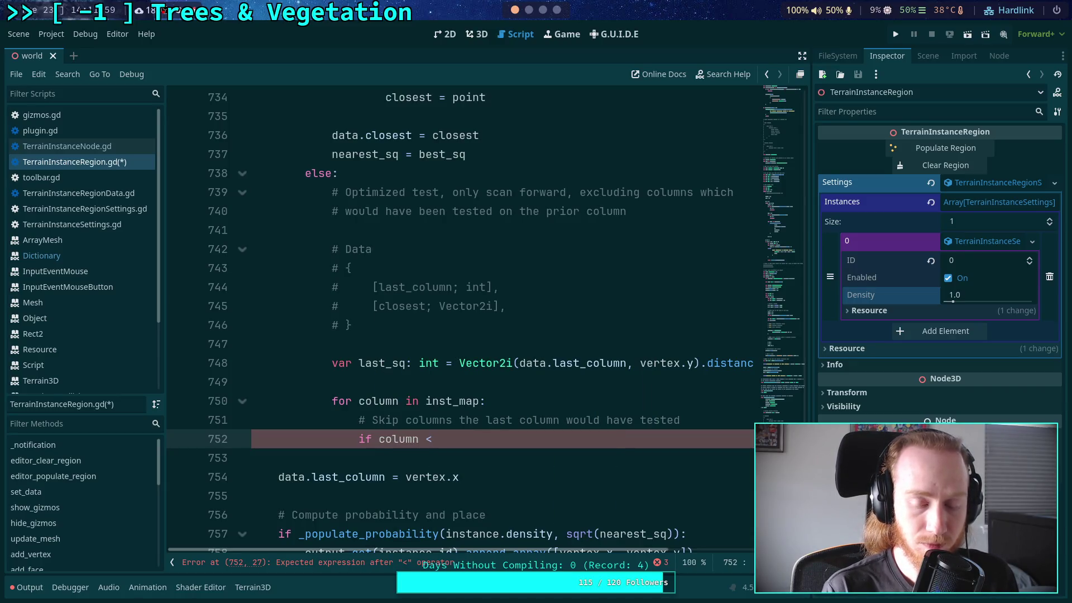
pyautogui.write('= data.')
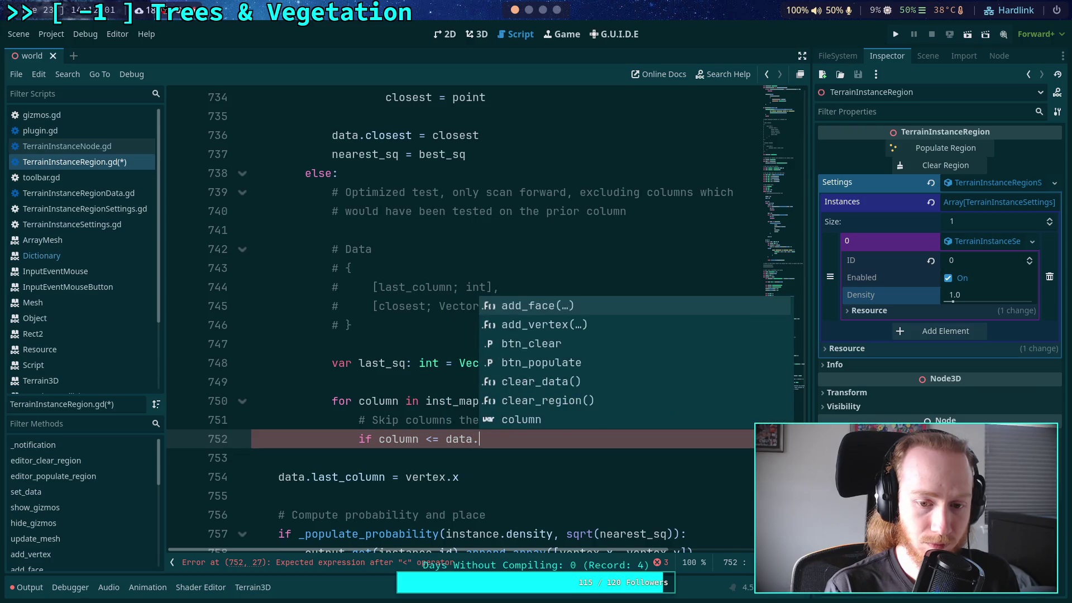
pyautogui.write('last_c')
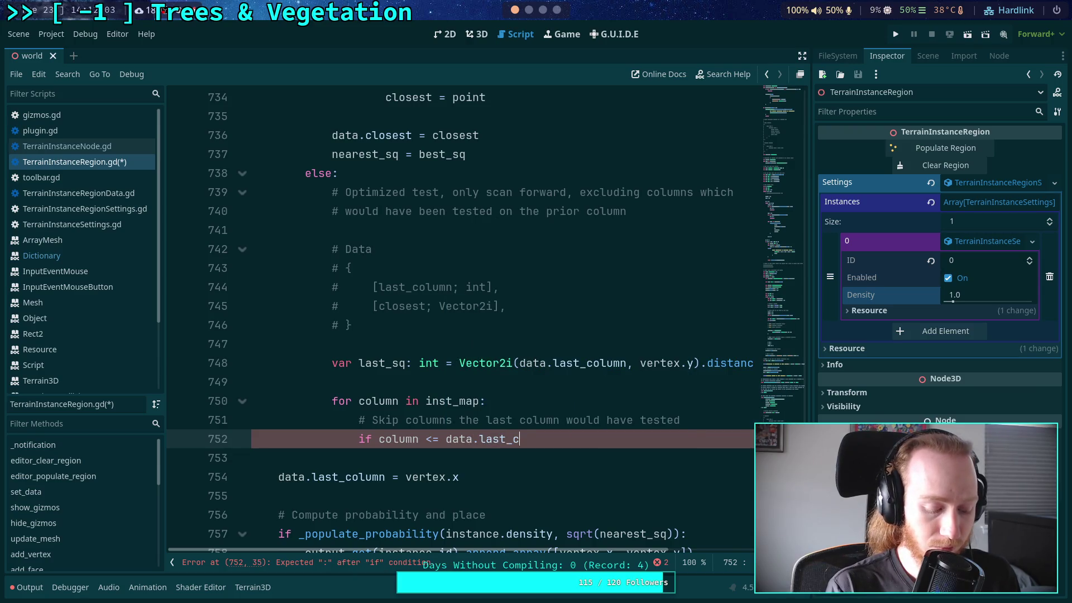
pyautogui.write('olumn:')
pyautogui.press('Return')
pyautogui.write('continue')
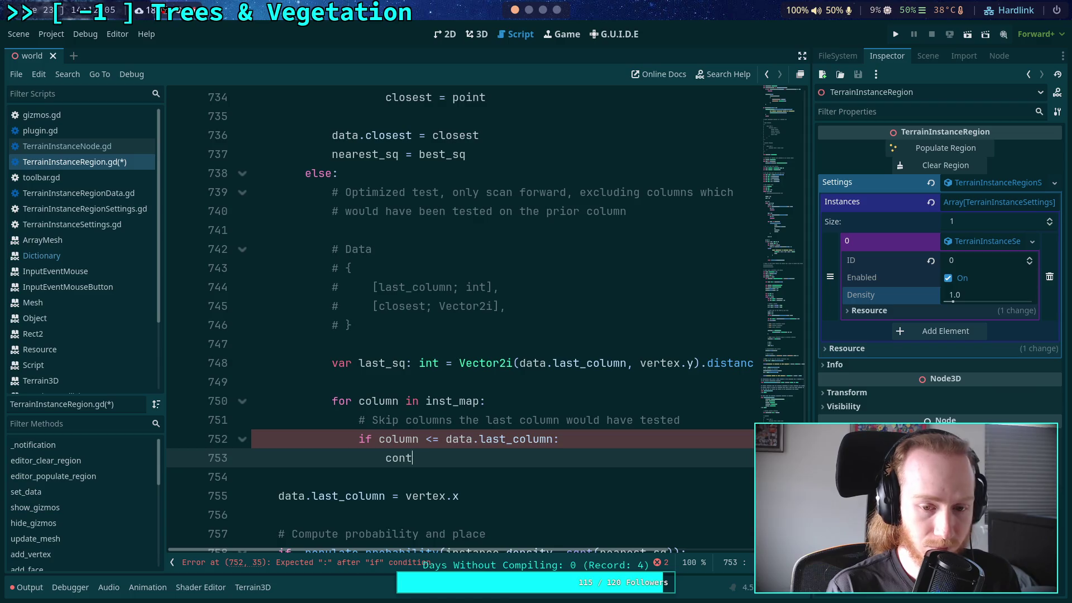
pyautogui.press('Return')
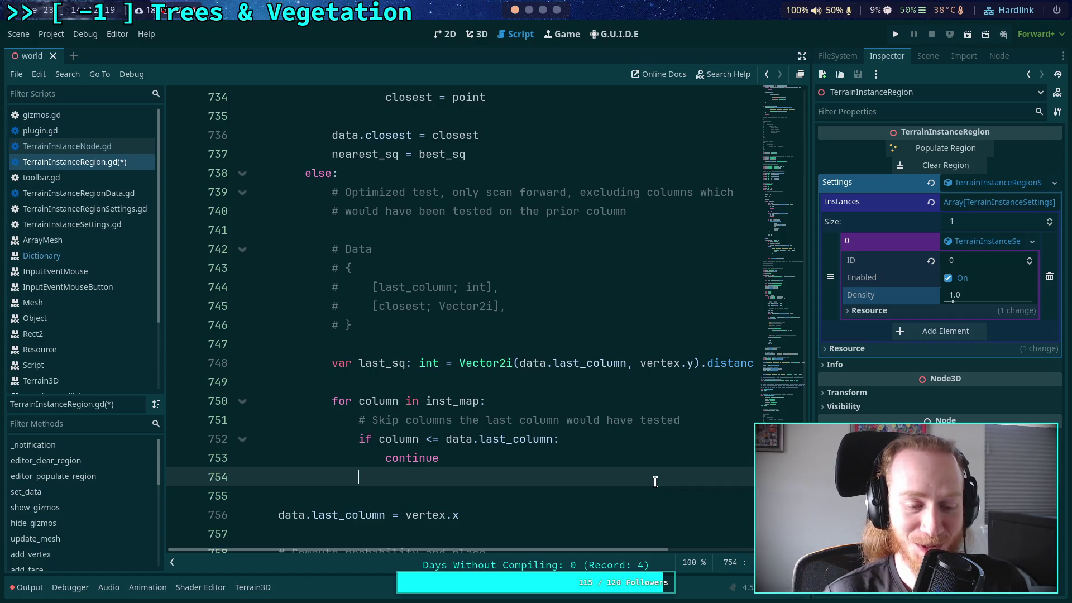
pyautogui.scroll(-1, 655, 481)
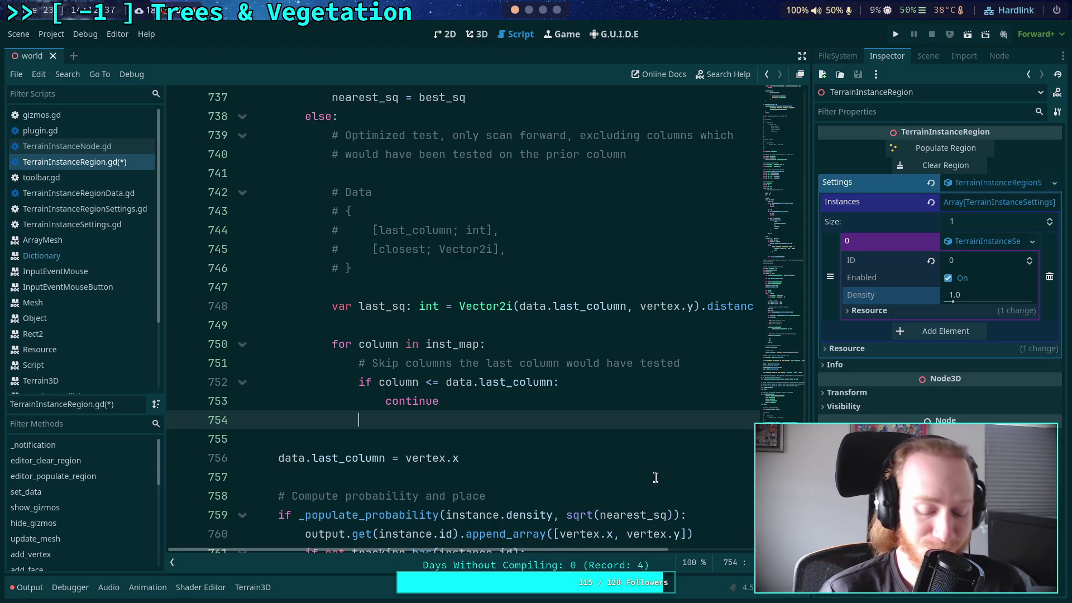
pyautogui.press('Return')
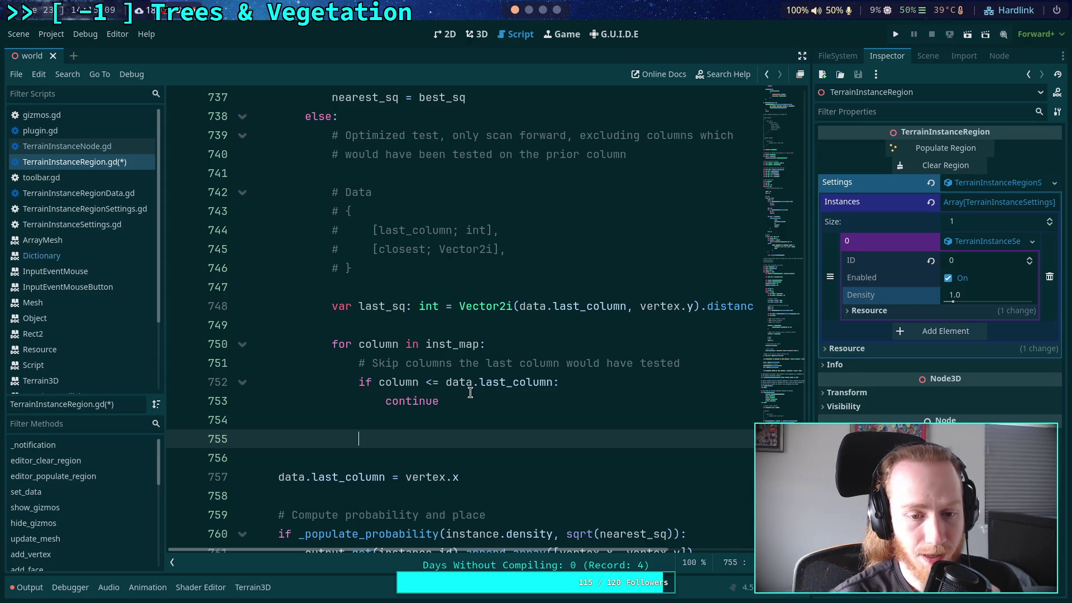
# - Add the comment '# Stop early if the best option is too far' on line 755
pyautogui.write('# ')
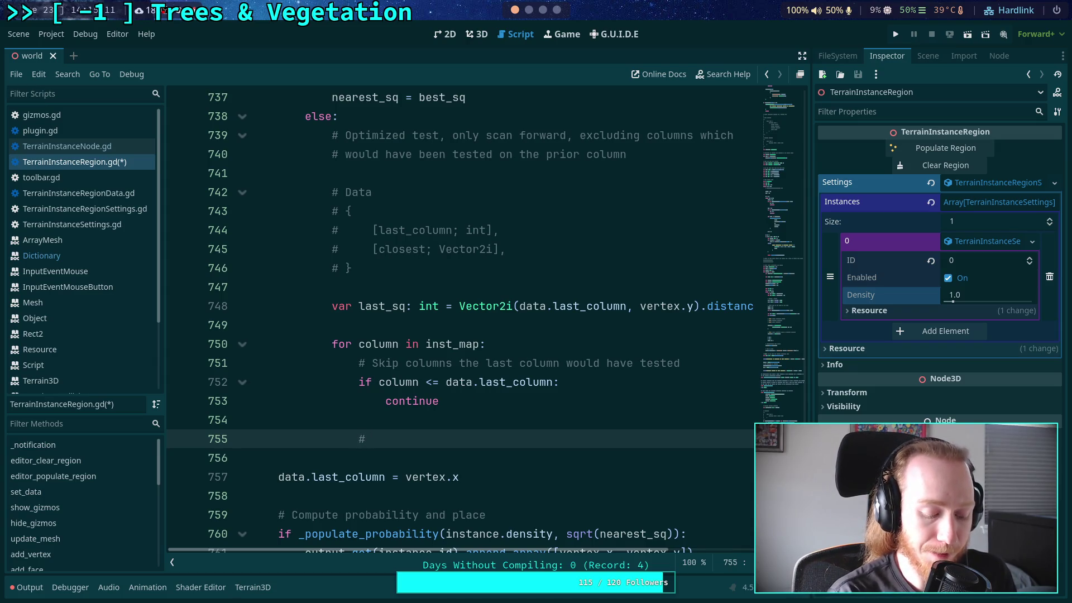
pyautogui.write('Stop ear')
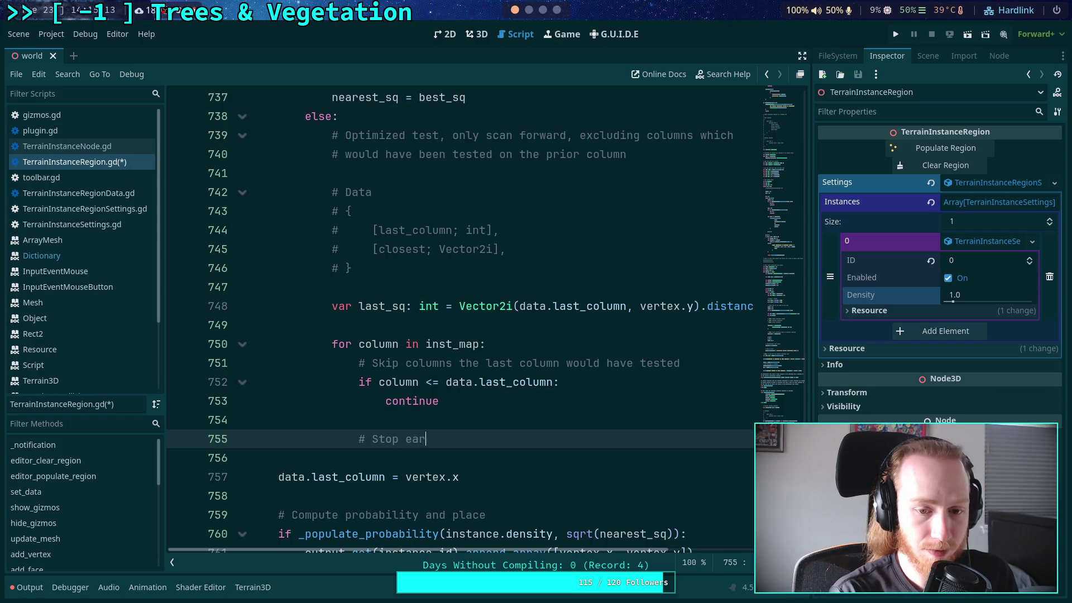
pyautogui.write('ly if t')
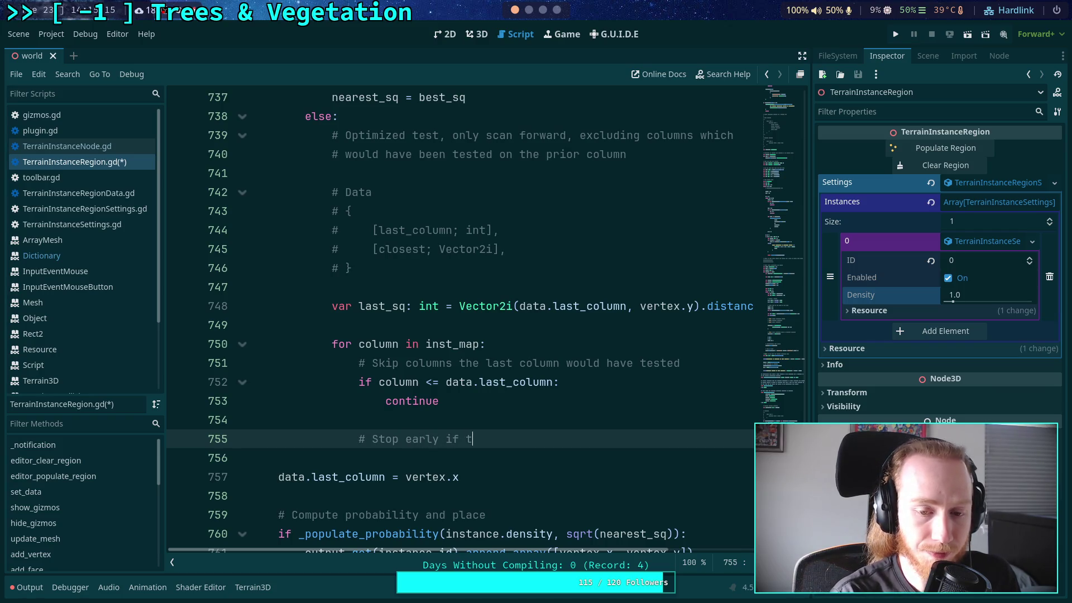
pyautogui.write('he best option')
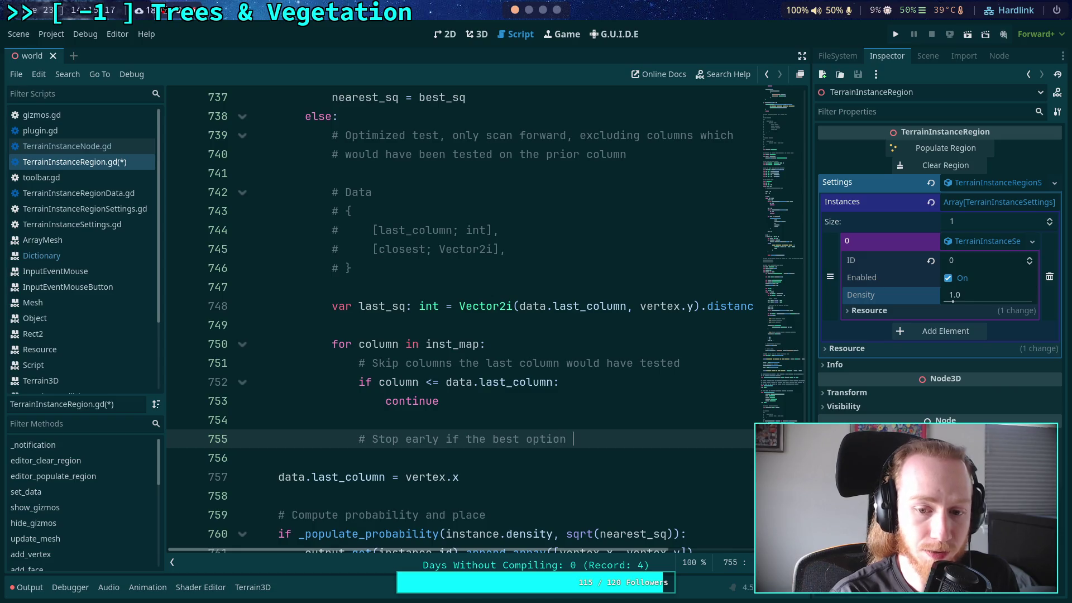
pyautogui.write(' is too ')
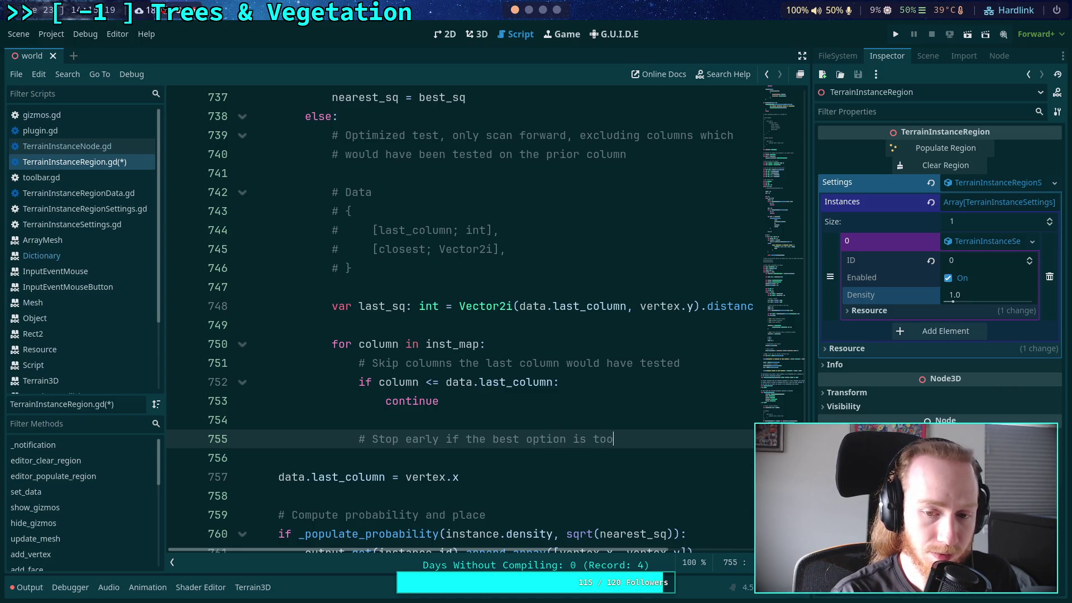
pyautogui.write('far')
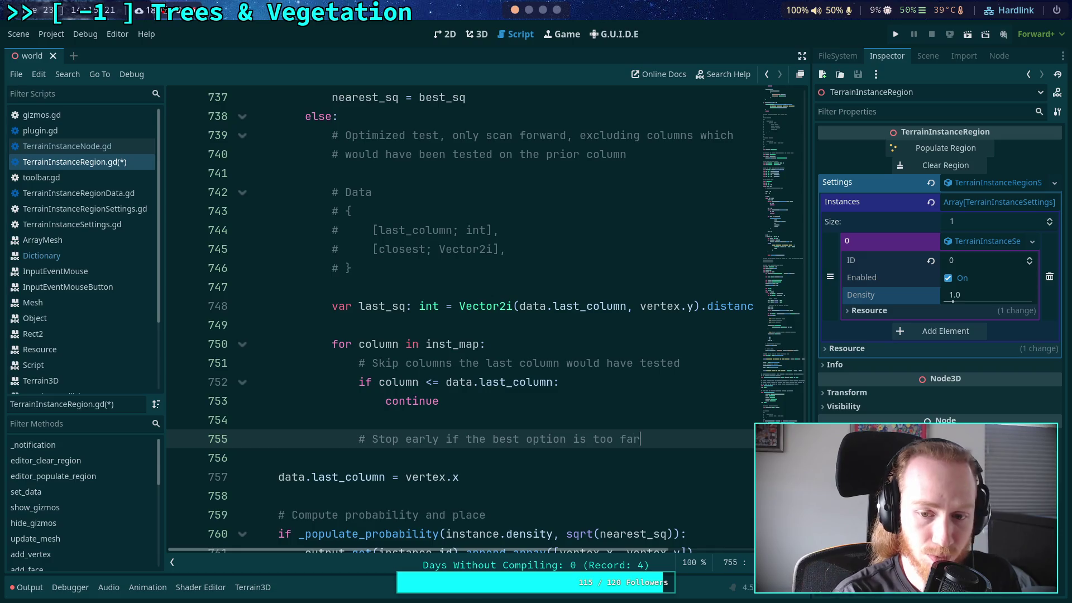
pyautogui.press('Return')
# - Below it write 'if column > vertex.x:' and move into its empty indented body
pyautogui.write('if ')
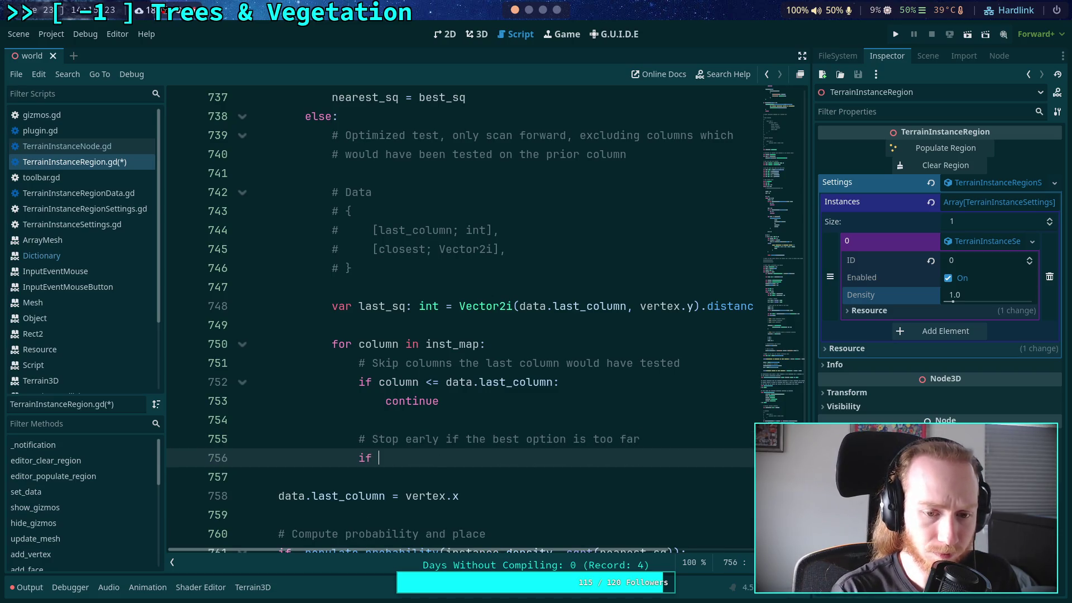
pyautogui.write('column > ve')
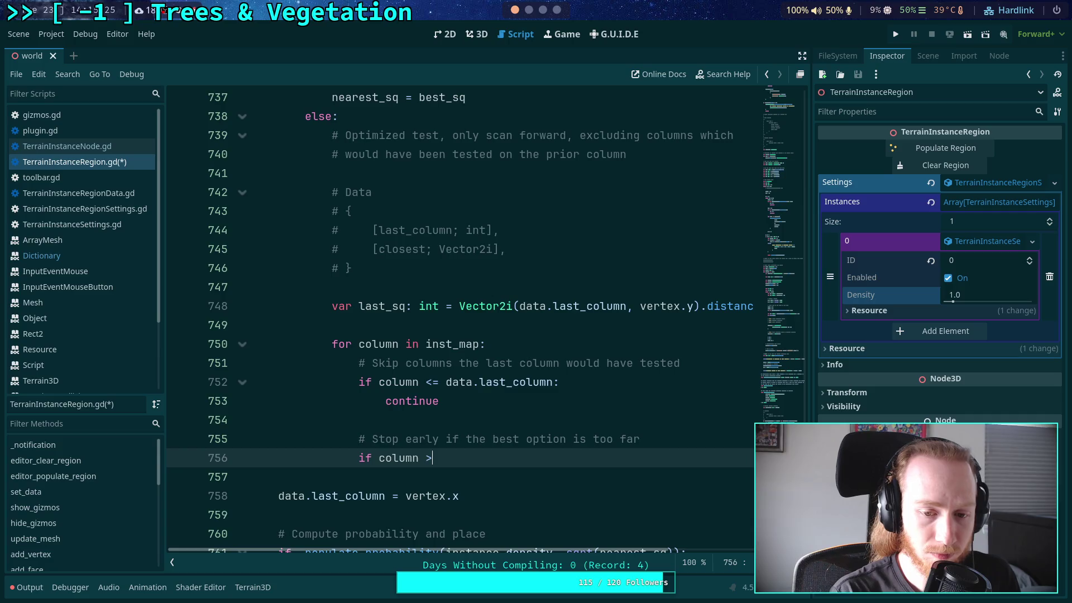
pyautogui.write('rtex.x')
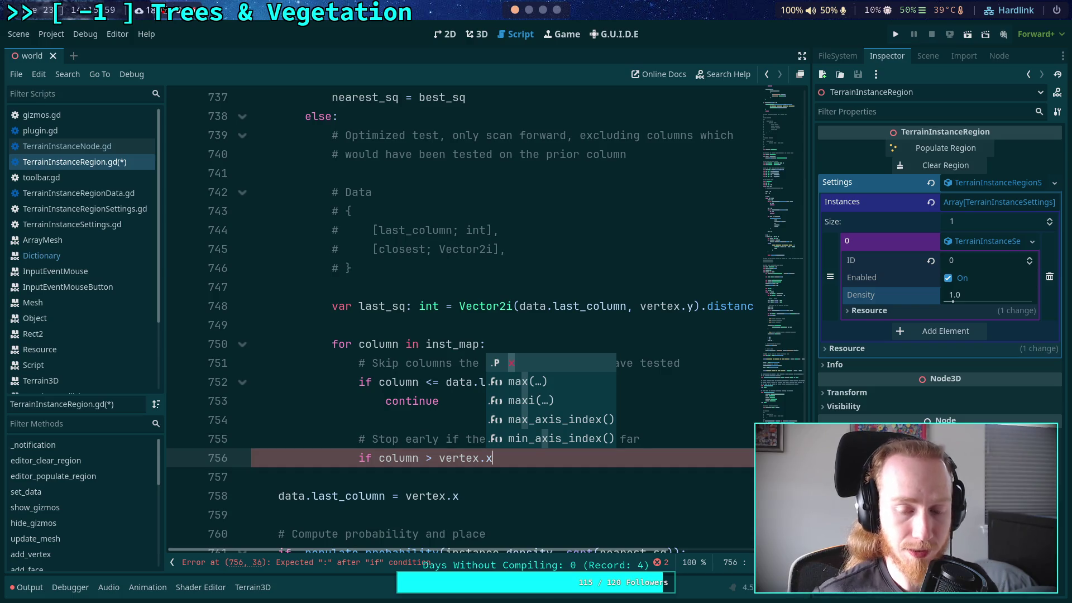
pyautogui.click(517, 473)
pyautogui.click(538, 459)
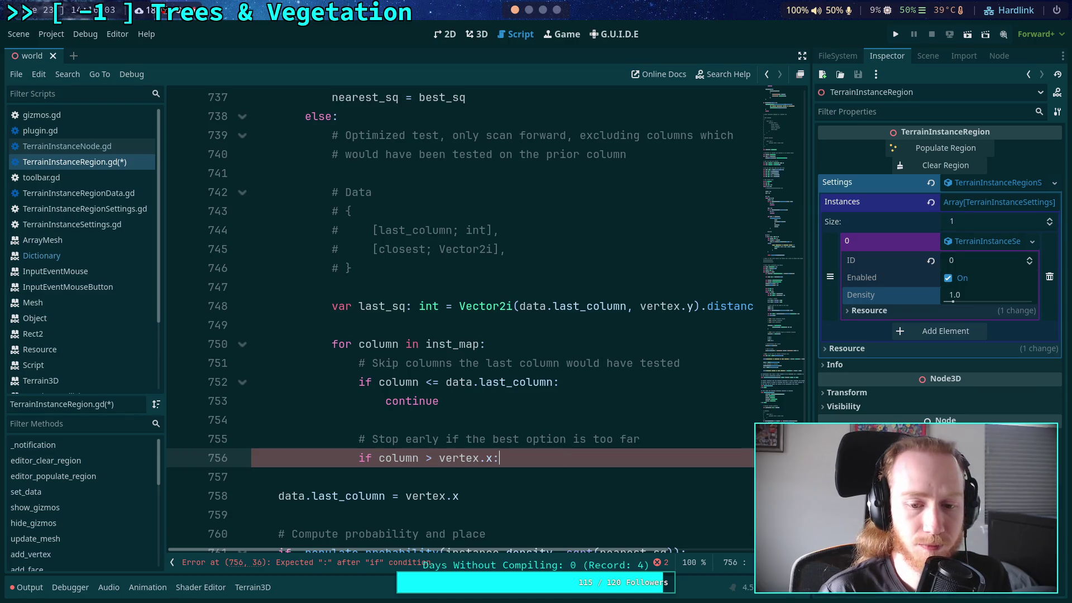
pyautogui.write(':')
pyautogui.press('Return')
pyautogui.moveTo(518, 456); pyautogui.dragTo(359, 458)
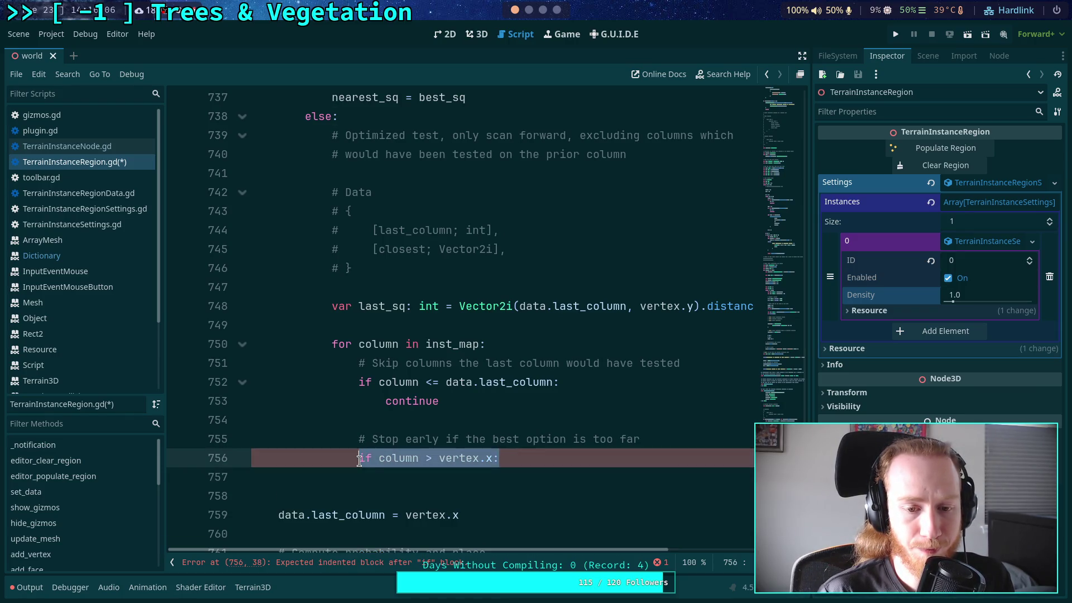
pyautogui.click(469, 478)
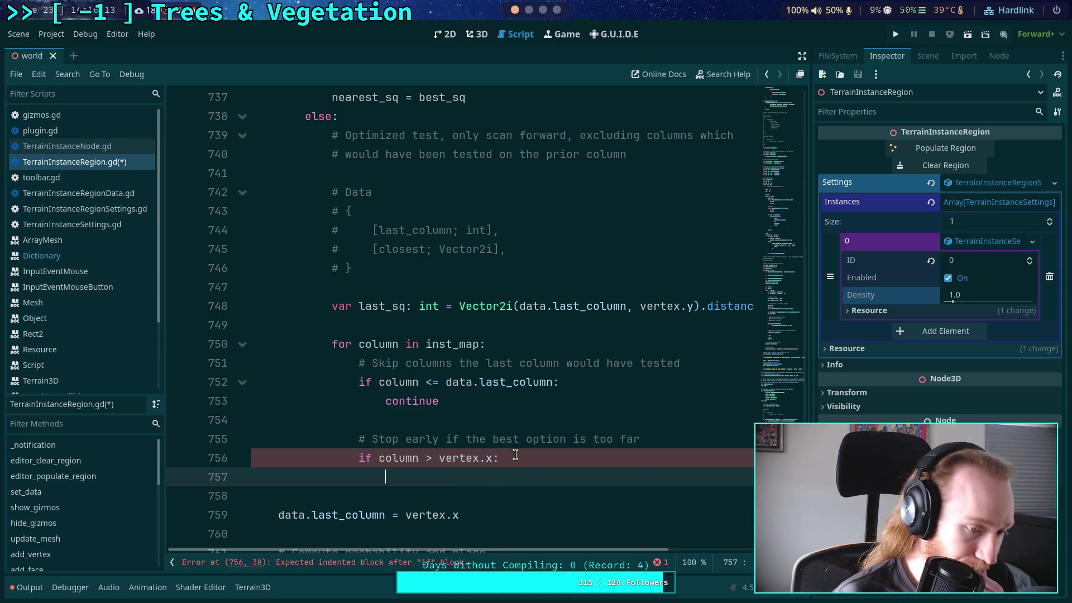
# - Check the line 756 condition against last_column and add an empty line under it
pyautogui.moveTo(513, 457); pyautogui.dragTo(356, 440)
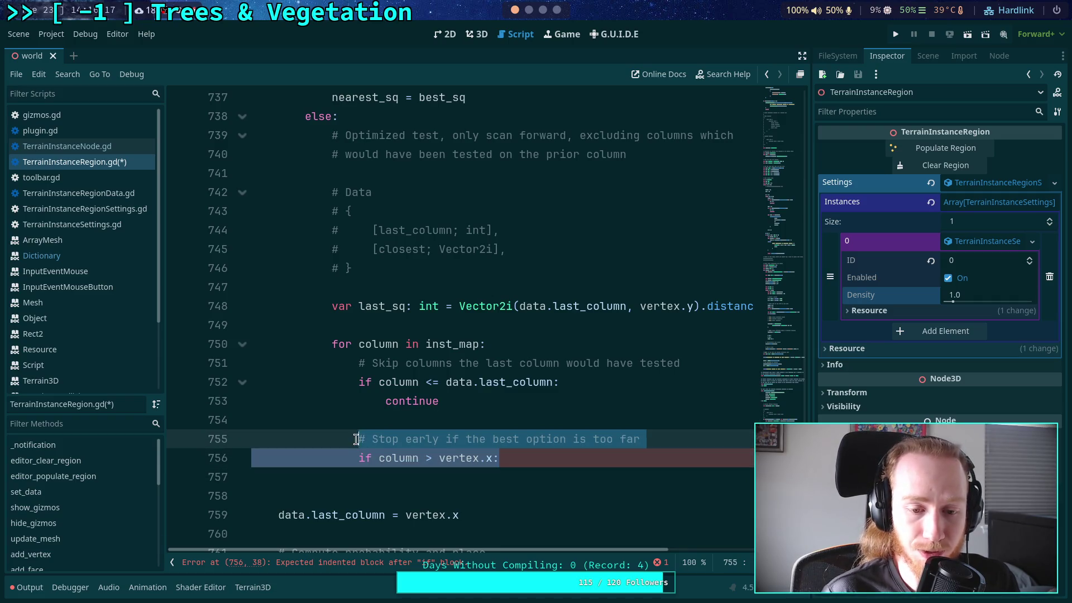
pyautogui.doubleClick(463, 450)
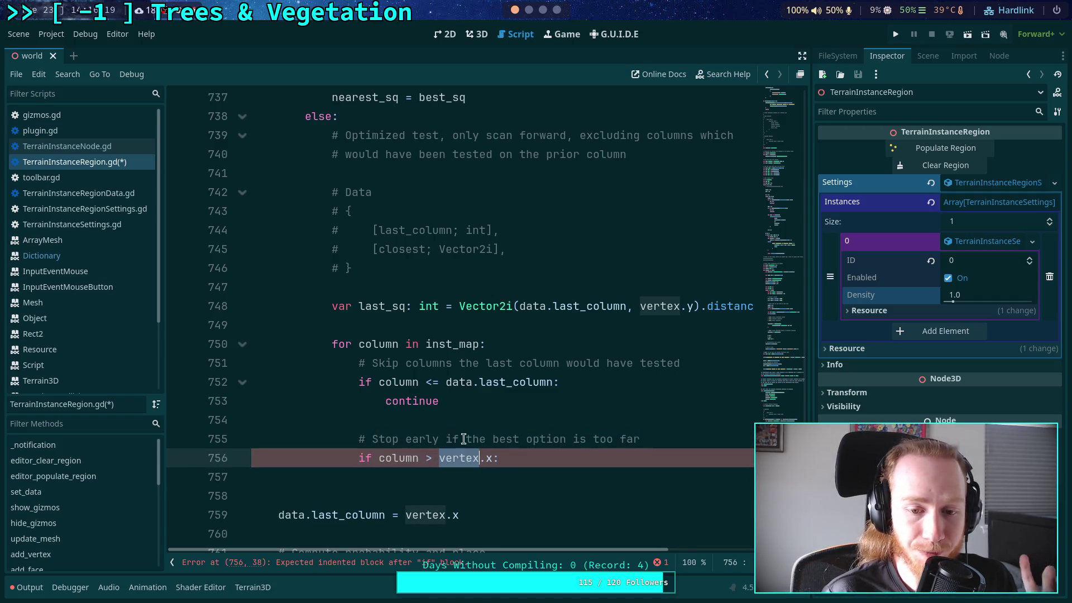
pyautogui.doubleClick(492, 382)
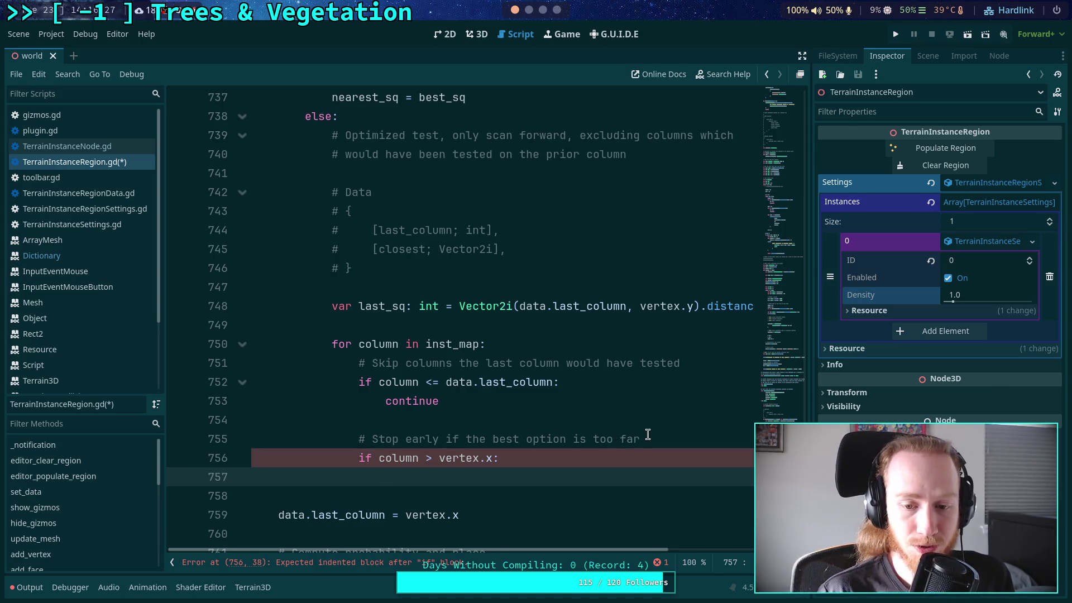
pyautogui.press('Return')
pyautogui.click(583, 478)
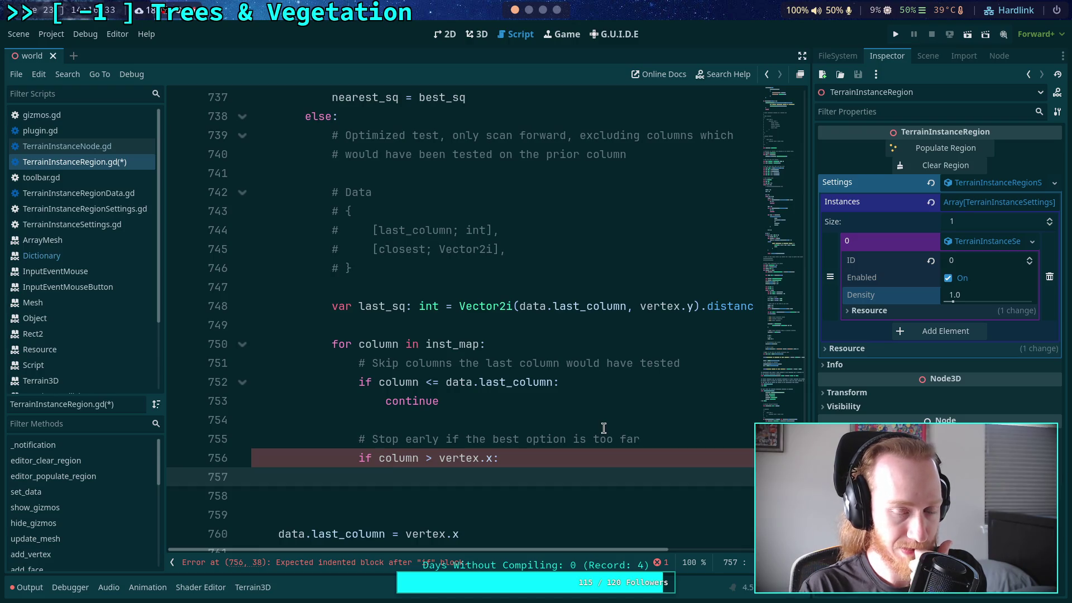
pyautogui.scroll(5, 604, 427)
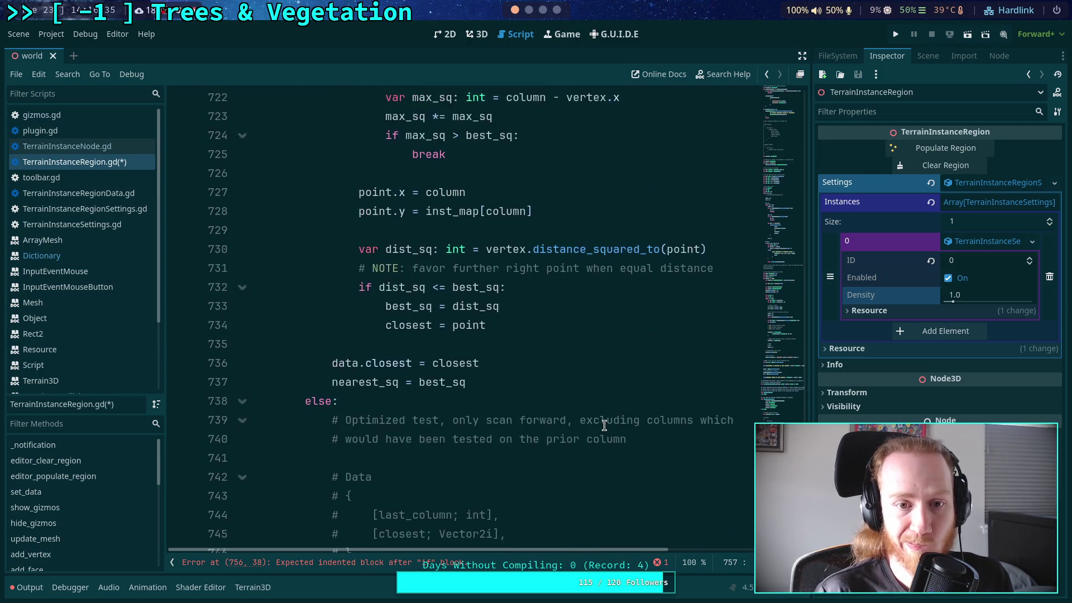
pyautogui.scroll(-7, 605, 413)
pyautogui.scroll(12, 607, 409)
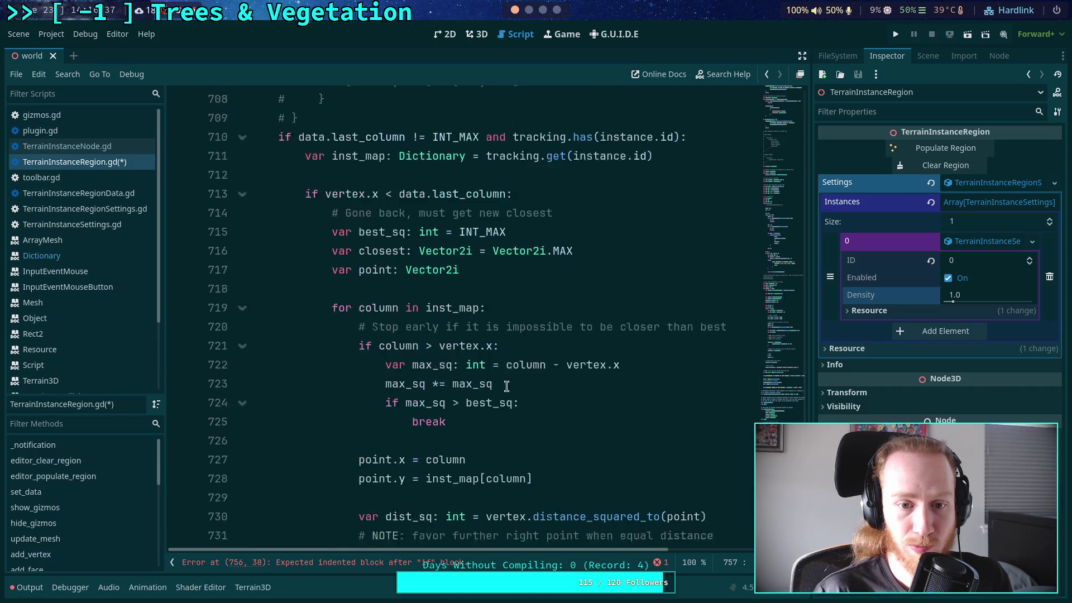
# - Copy the max_sq early-break lines, paste them under the condition, and fix their indentation
pyautogui.moveTo(379, 382); pyautogui.dragTo(480, 433)
pyautogui.hotkey('ctrl', 'c')
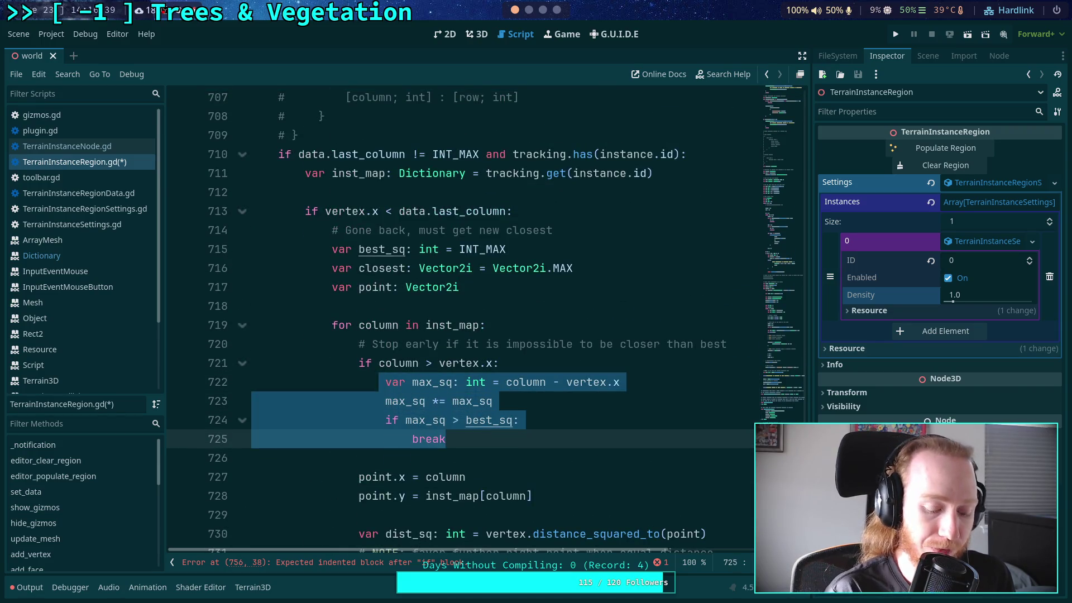
pyautogui.scroll(-10, 471, 397)
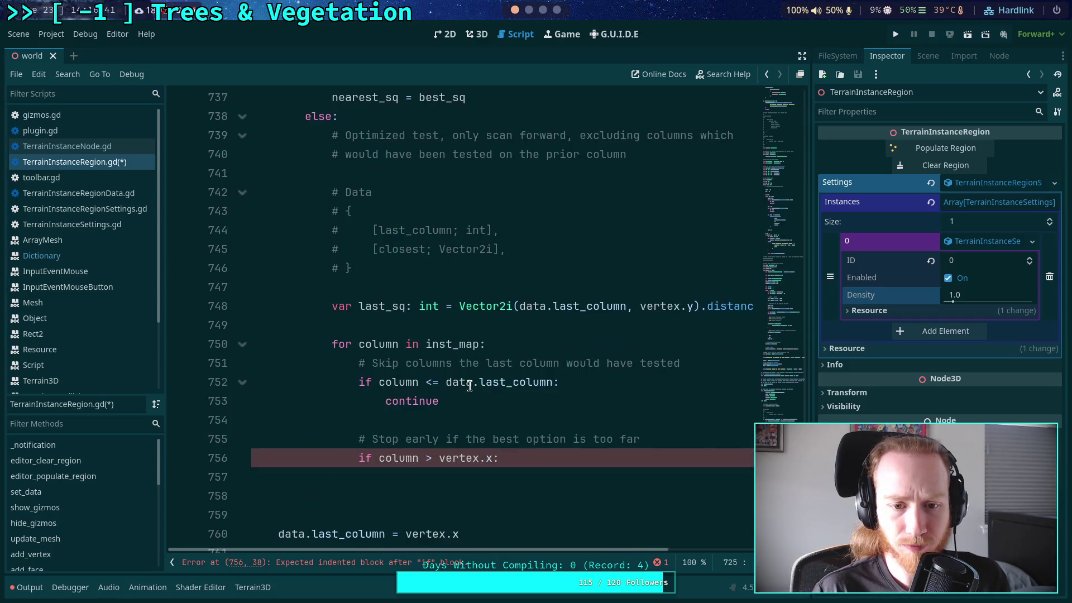
pyautogui.click(496, 475)
pyautogui.hotkey('ctrl', 'v')
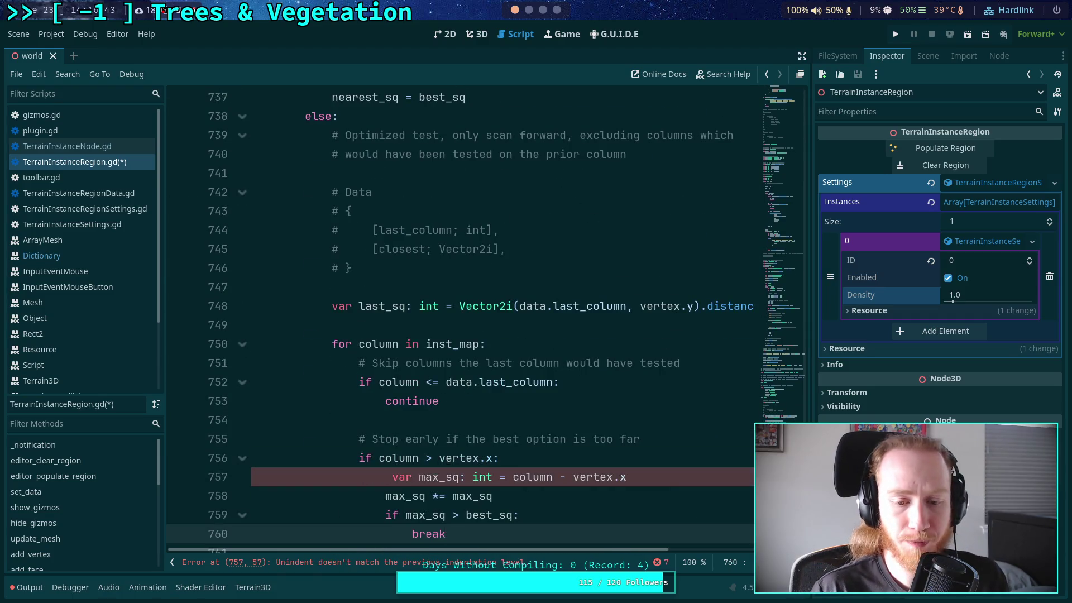
pyautogui.scroll(-1, 402, 441)
pyautogui.moveTo(406, 439); pyautogui.dragTo(414, 476)
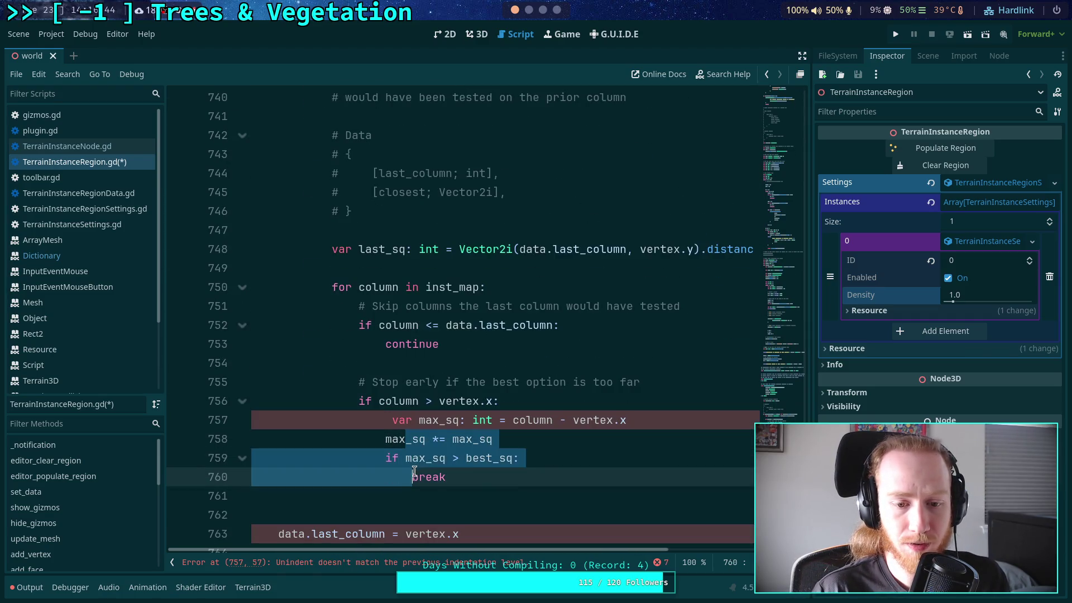
pyautogui.moveTo(405, 420); pyautogui.dragTo(405, 458)
pyautogui.click(393, 420)
pyautogui.press('BackSpace')
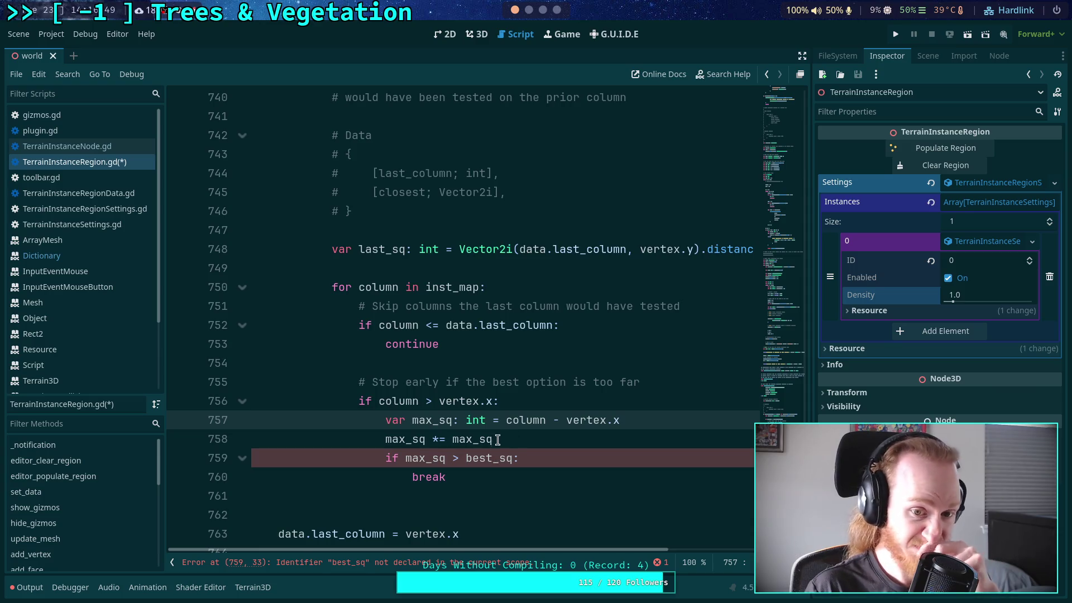
pyautogui.scroll(9, 498, 441)
pyautogui.scroll(2, 498, 407)
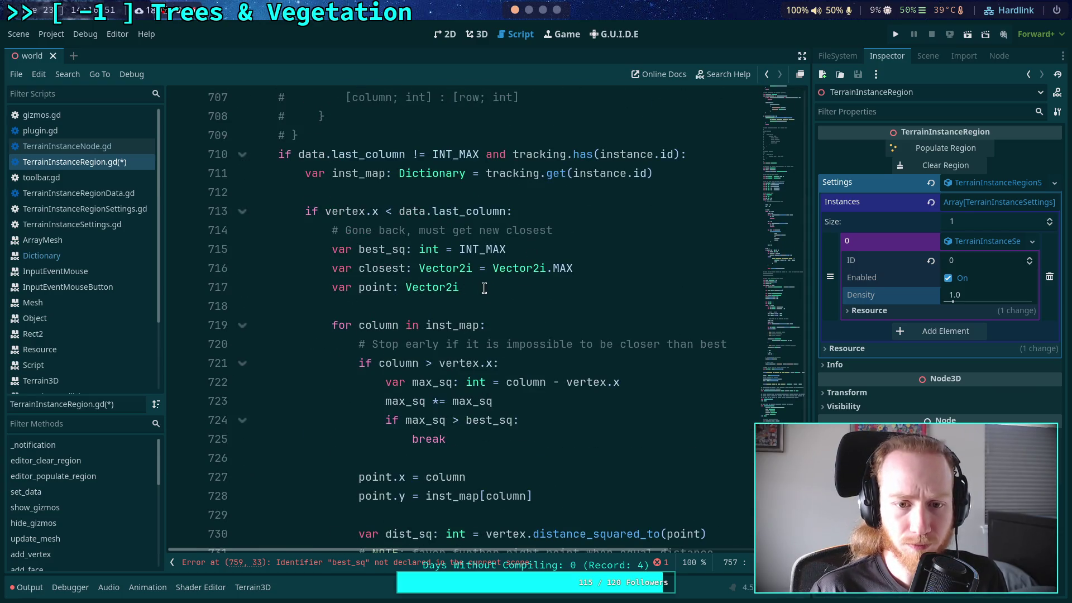
# - Copy the best_sq, closest and point declarations into the forward loop and remove the var last_sq line
pyautogui.moveTo(484, 288); pyautogui.dragTo(332, 249)
pyautogui.hotkey('ctrl', 'c')
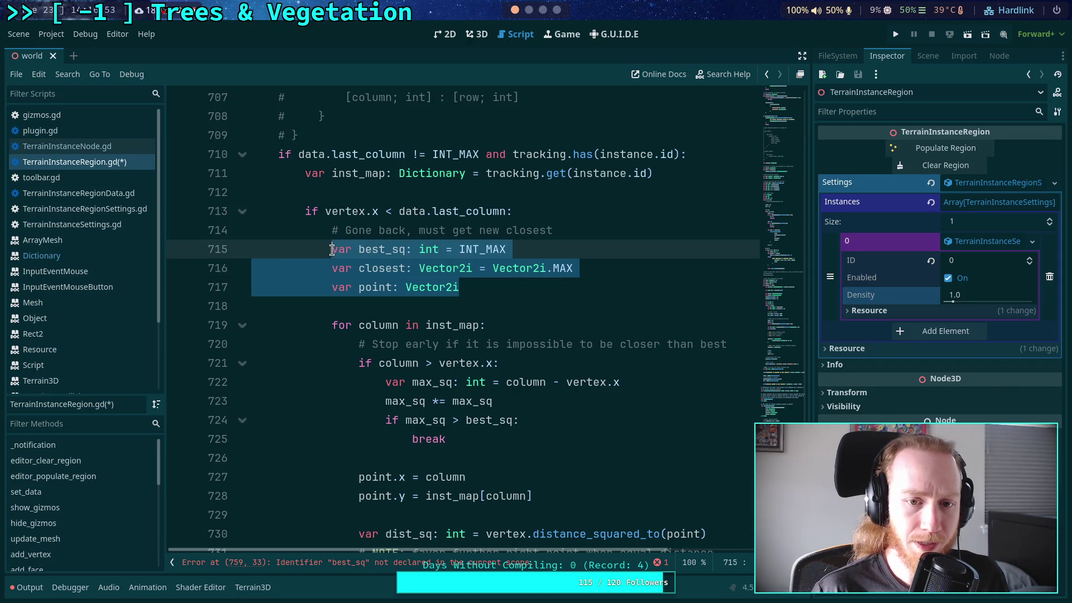
pyautogui.scroll(-10, 428, 323)
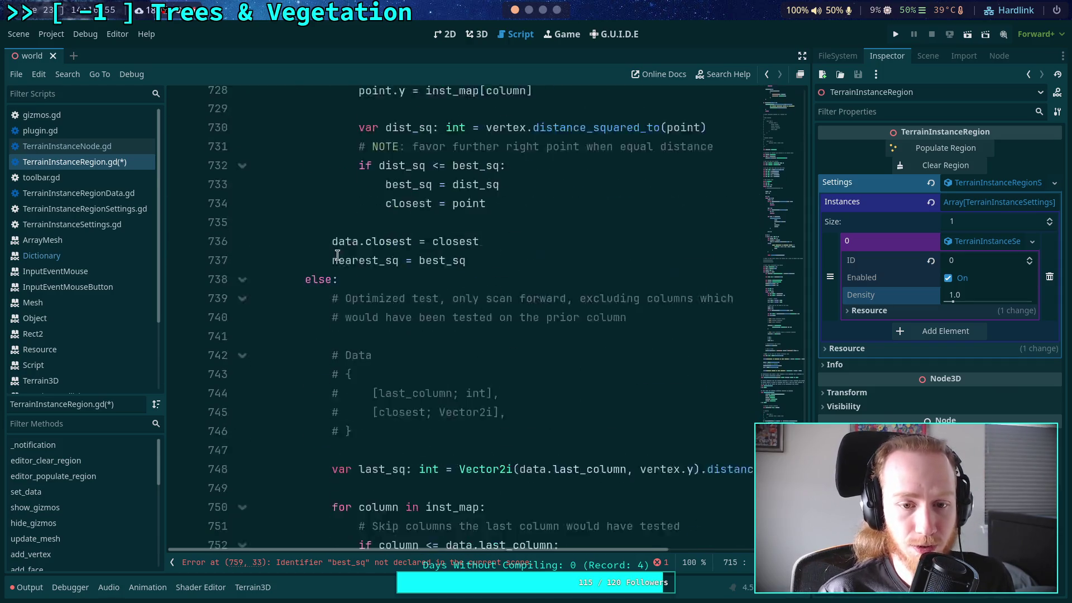
pyautogui.click(428, 324)
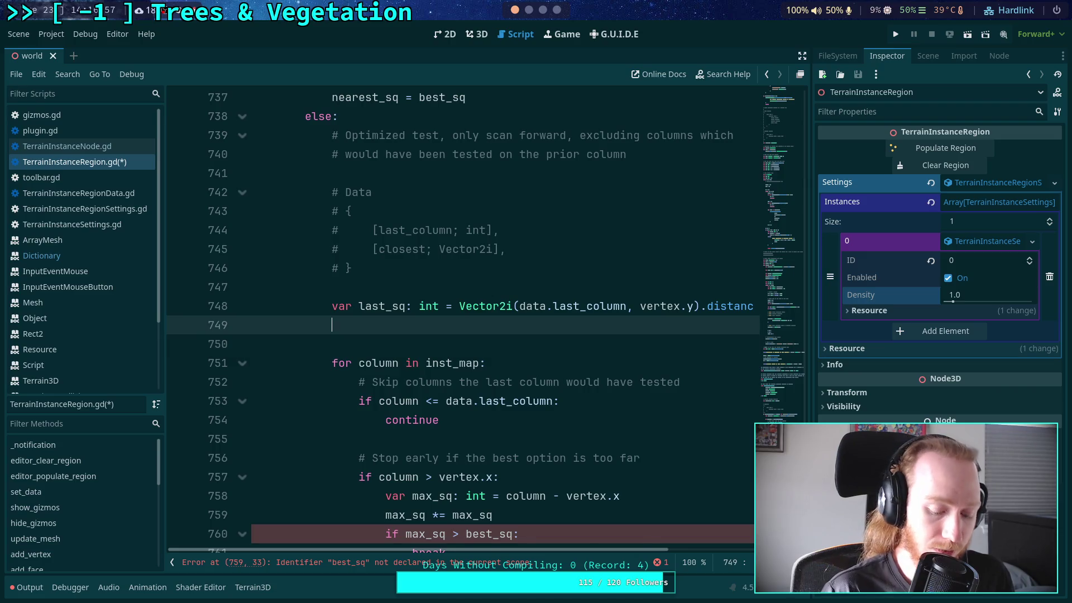
pyautogui.hotkey('ctrl', 'v')
pyautogui.scroll(-2, 444, 302)
pyautogui.press('Up')
pyautogui.press('Up')
pyautogui.press('Up')
pyautogui.press('Home')
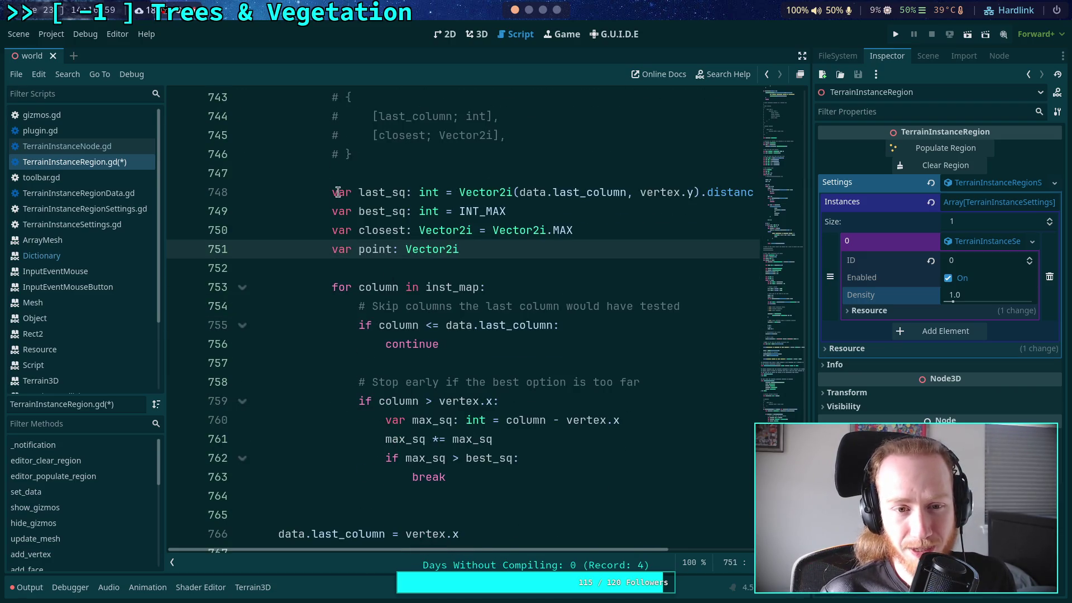
pyautogui.hotkey('shift', 'Down')
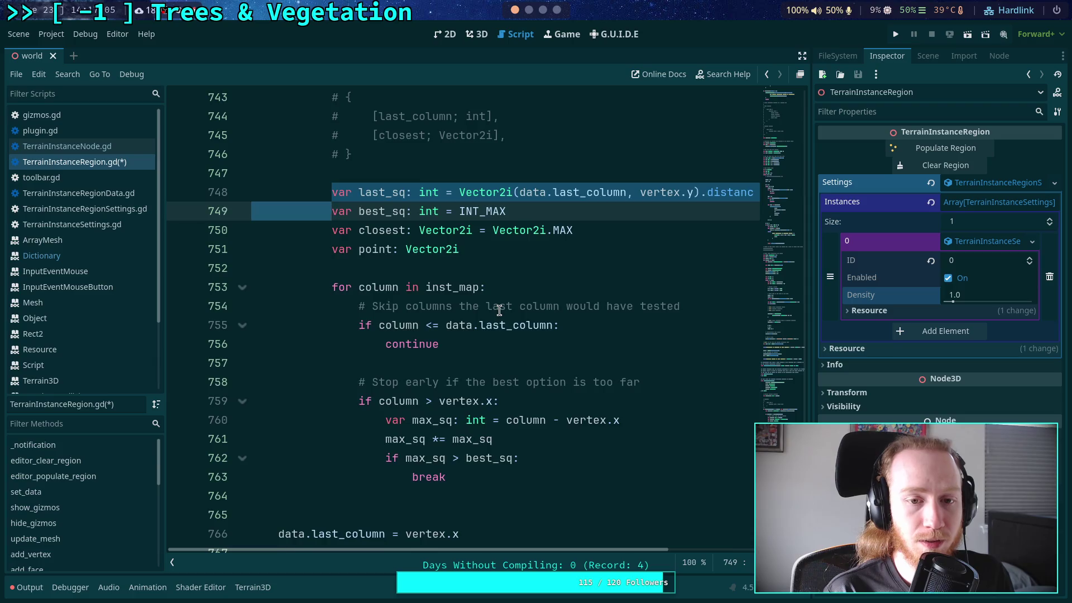
pyautogui.hotkey('ctrl', 'x')
# - Rewrite the distance calculation as vertex.distance_squared_to(data.closest)
pyautogui.scroll(5, 500, 310)
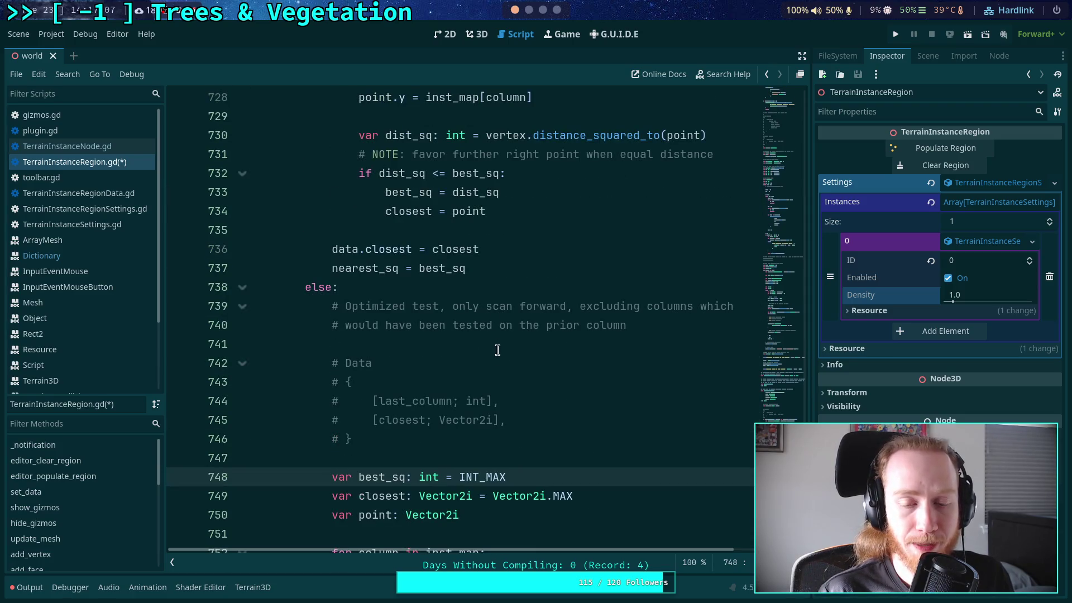
pyautogui.scroll(4, 482, 364)
pyautogui.scroll(2, 479, 360)
pyautogui.scroll(-9, 480, 354)
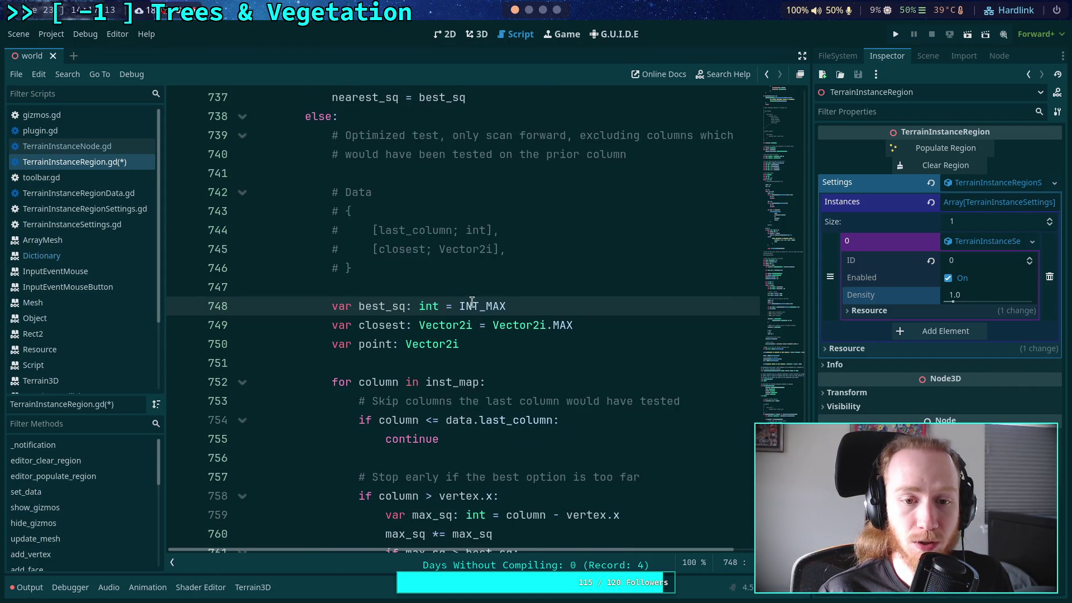
pyautogui.scroll(-2, 538, 318)
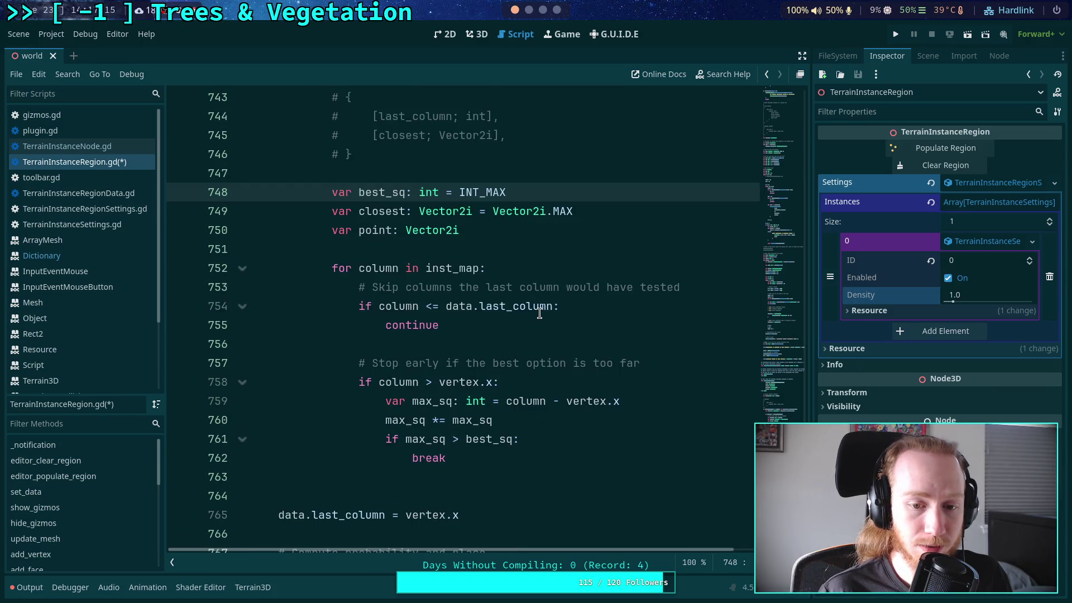
pyautogui.scroll(1, 539, 313)
pyautogui.moveTo(531, 250); pyautogui.dragTo(461, 250)
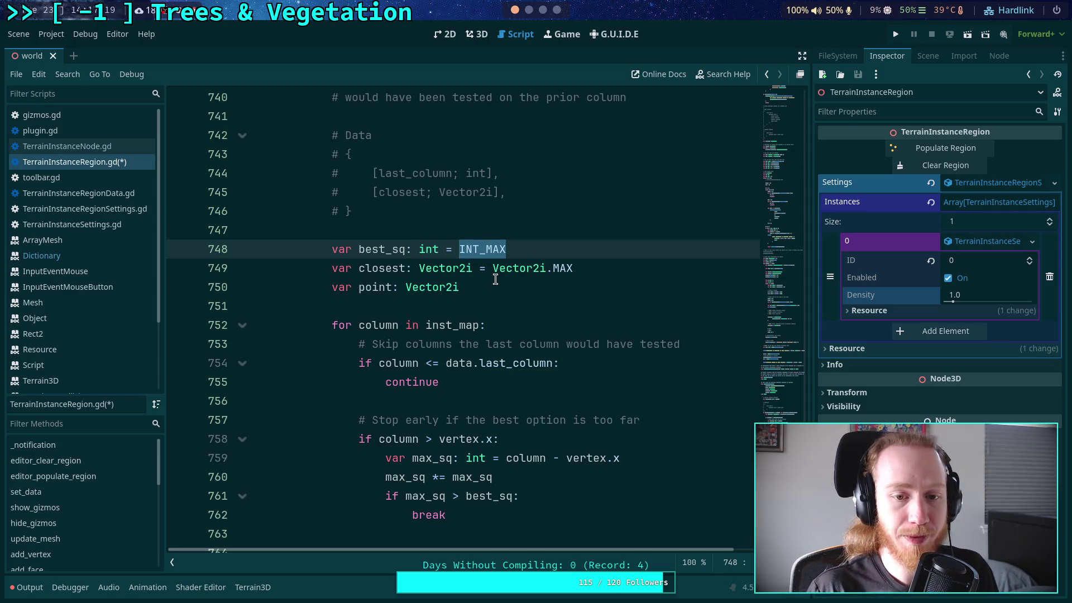
pyautogui.moveTo(556, 265)
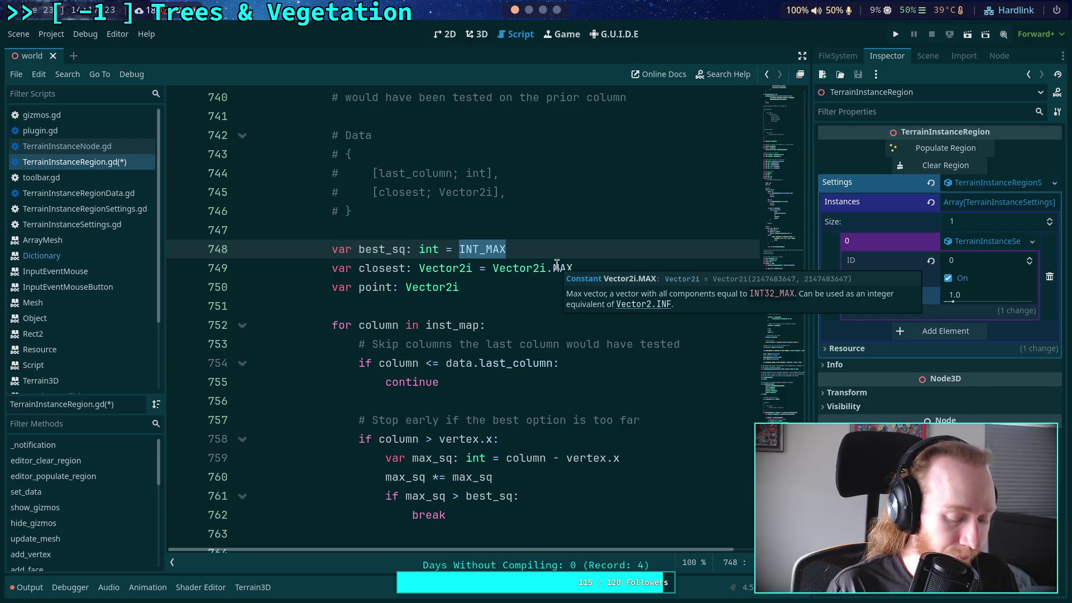
pyautogui.write('vertex.dist')
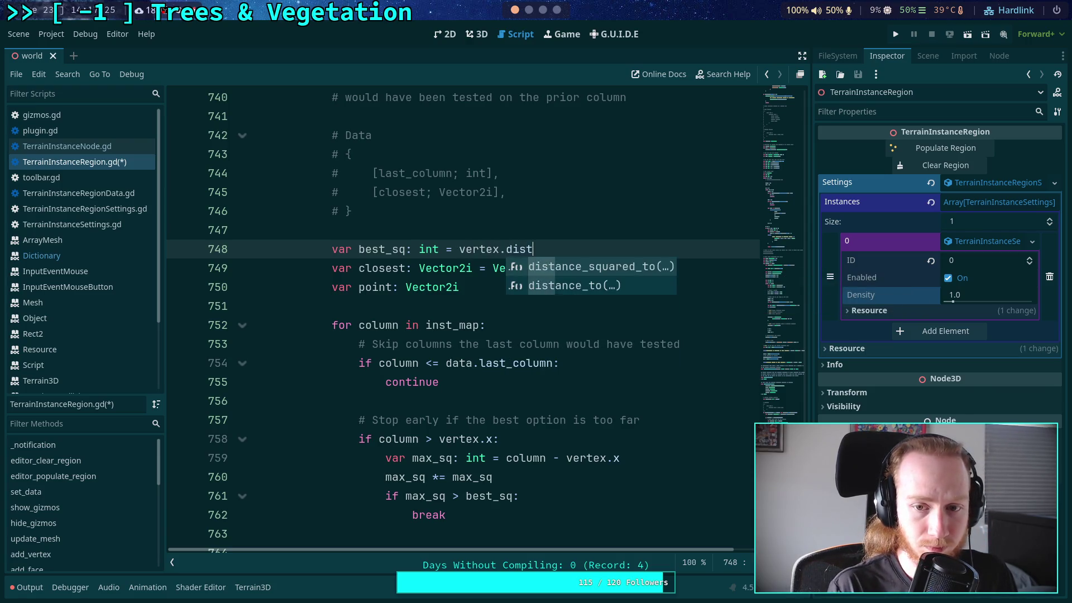
pyautogui.press('Return')
pyautogui.write('data.clos')
pyautogui.write('est')
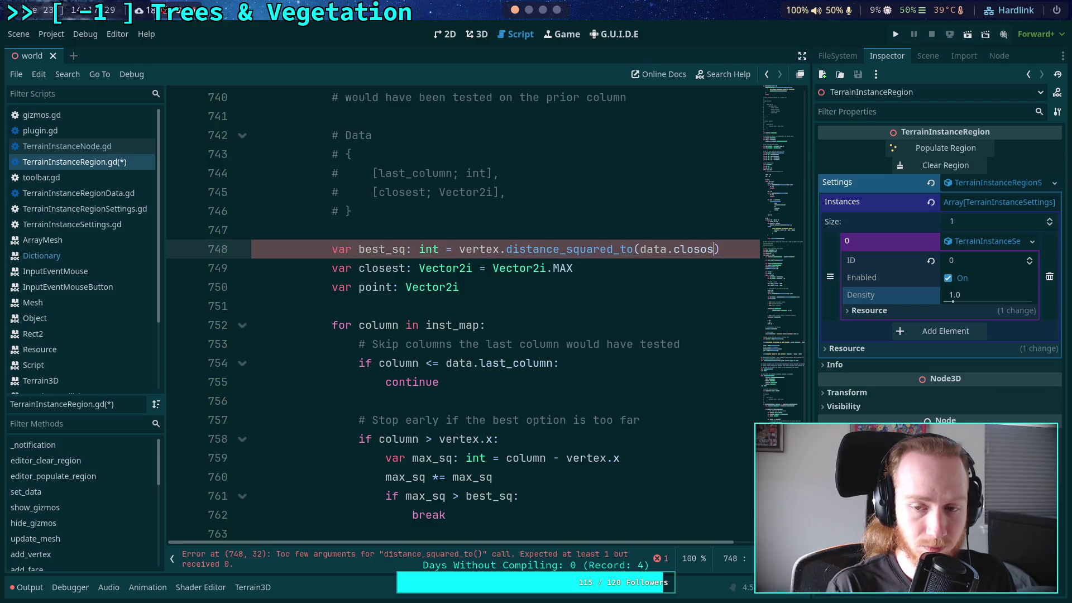
pyautogui.click(634, 311)
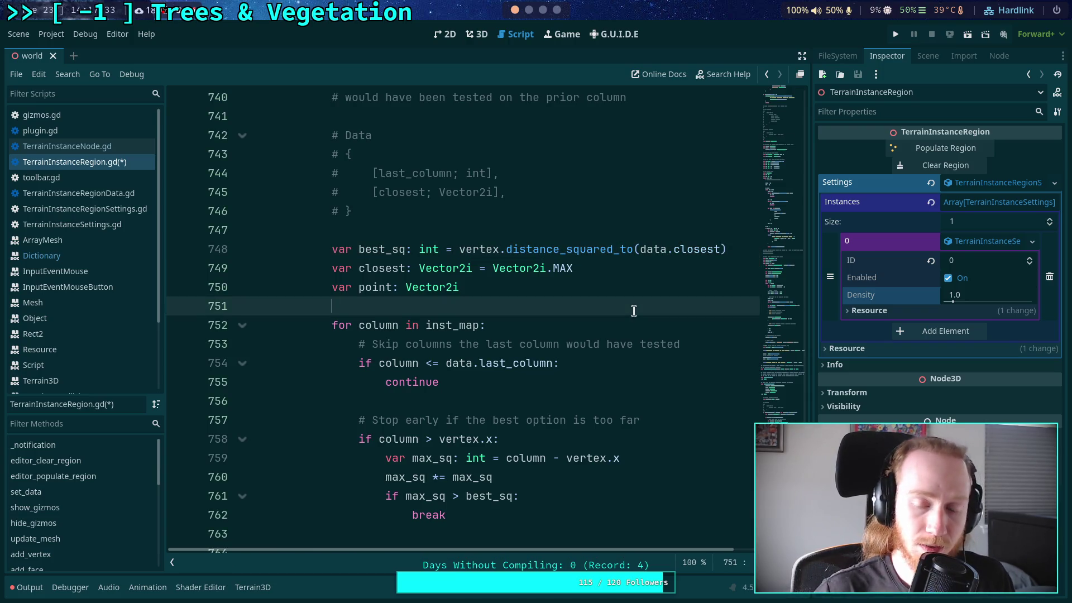
# - Delete the var closest declaration from the forward loop
pyautogui.moveTo(579, 266); pyautogui.dragTo(493, 268)
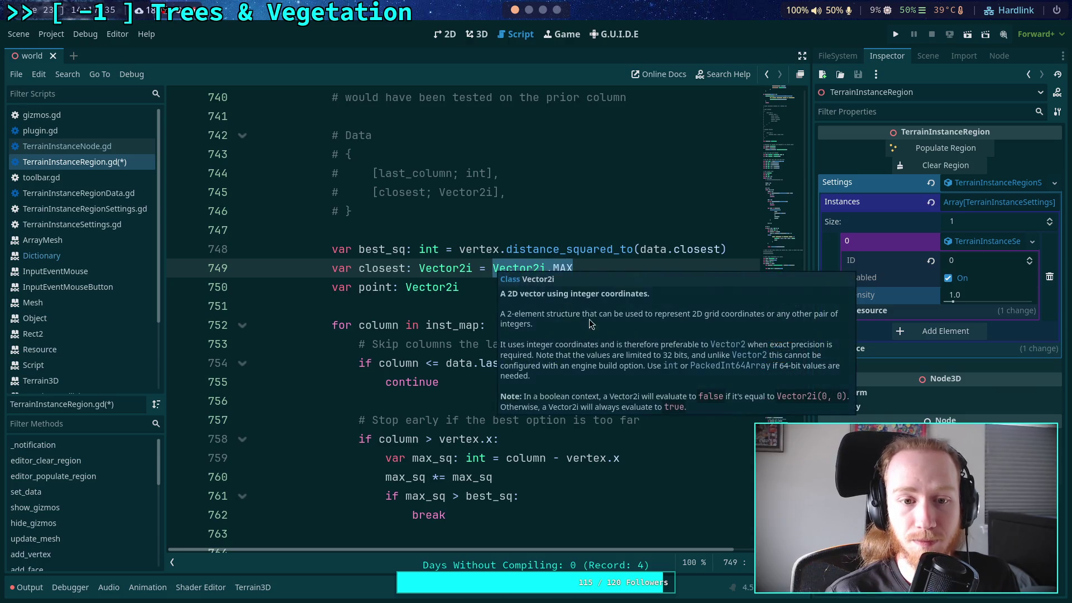
pyautogui.click(417, 321)
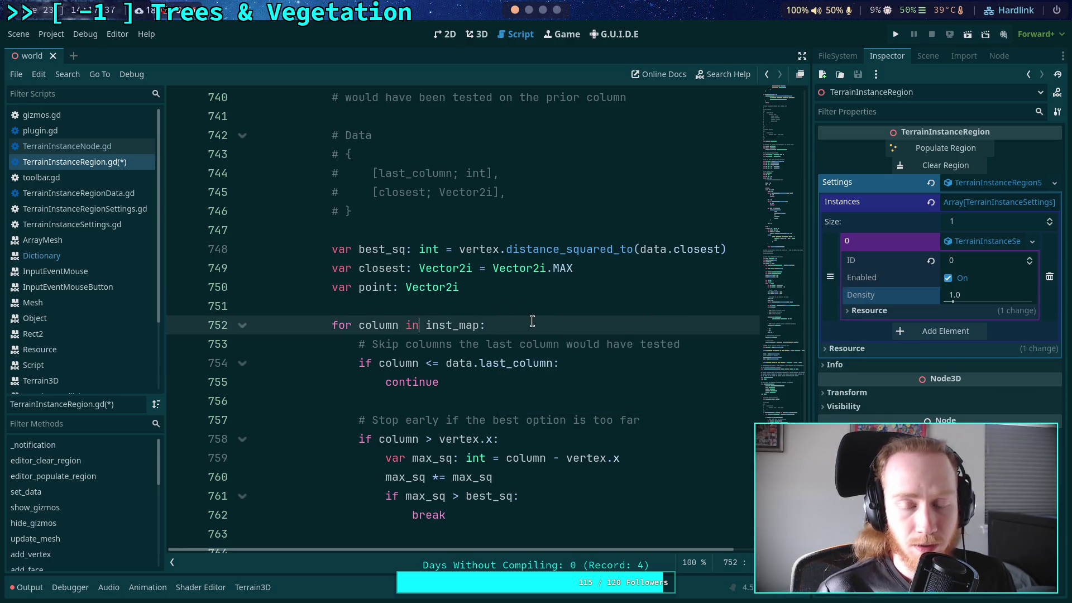
pyautogui.scroll(-1, 535, 315)
pyautogui.moveTo(590, 211); pyautogui.dragTo(182, 211)
pyautogui.press('BackSpace')
pyautogui.press('BackSpace')
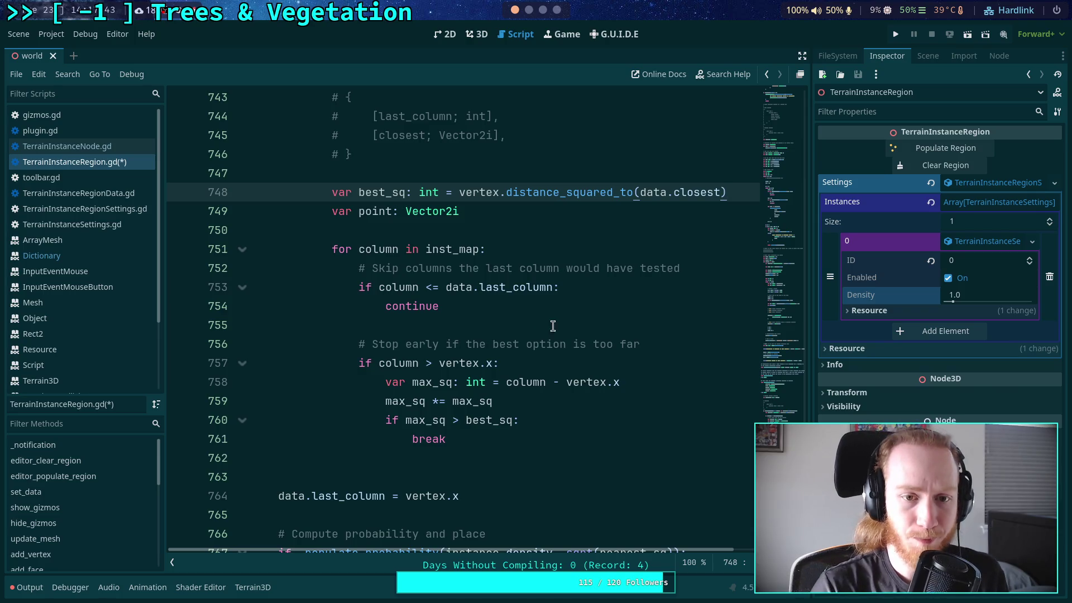
pyautogui.scroll(1, 558, 321)
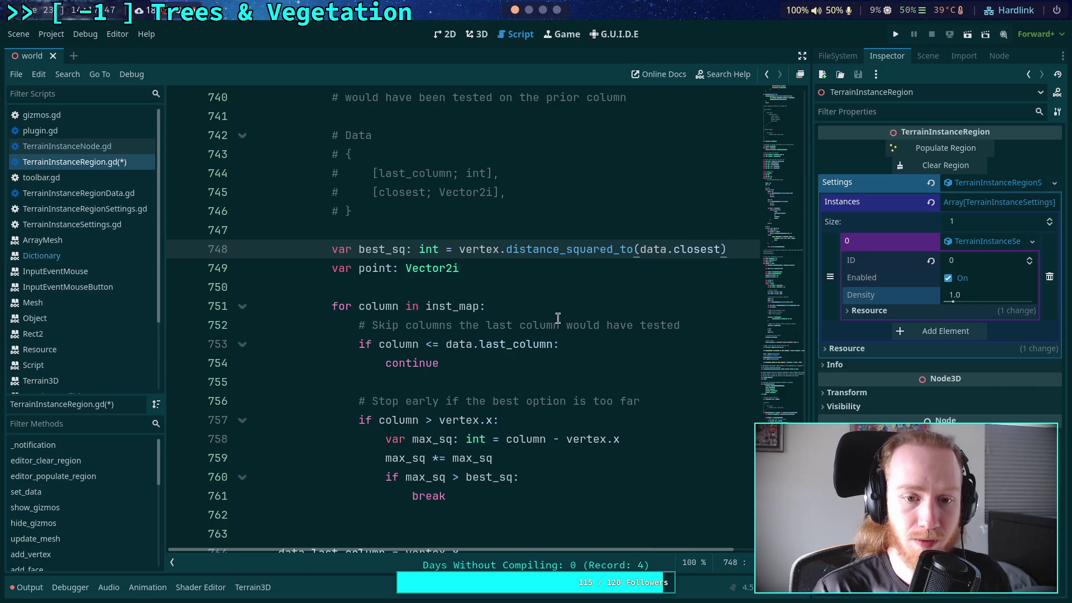
pyautogui.scroll(-1, 554, 411)
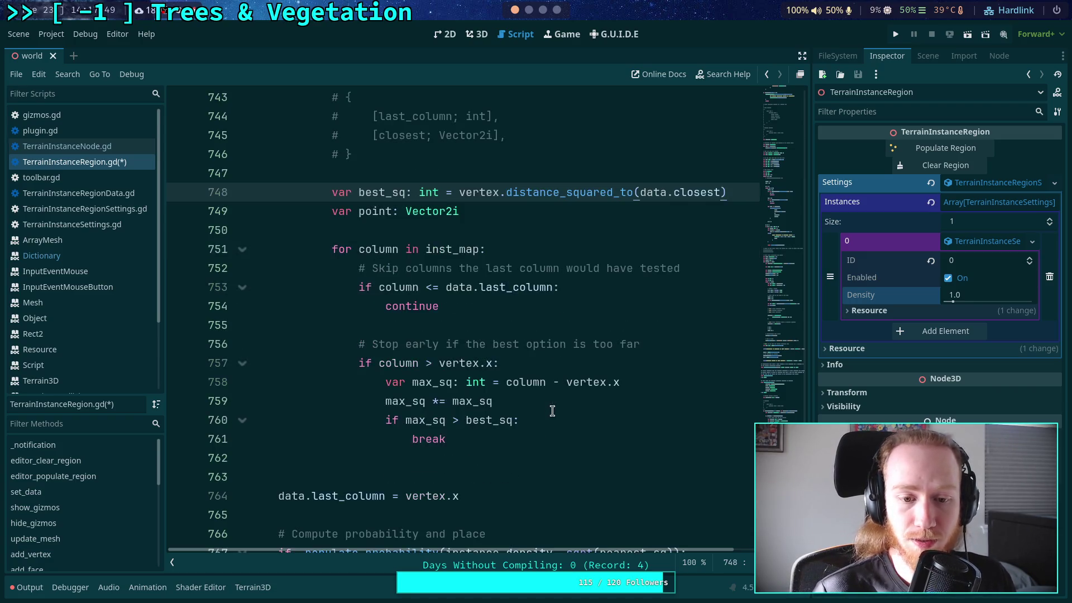
# - Add a blank line after the break in the max_sq early-exit check
pyautogui.click(423, 424)
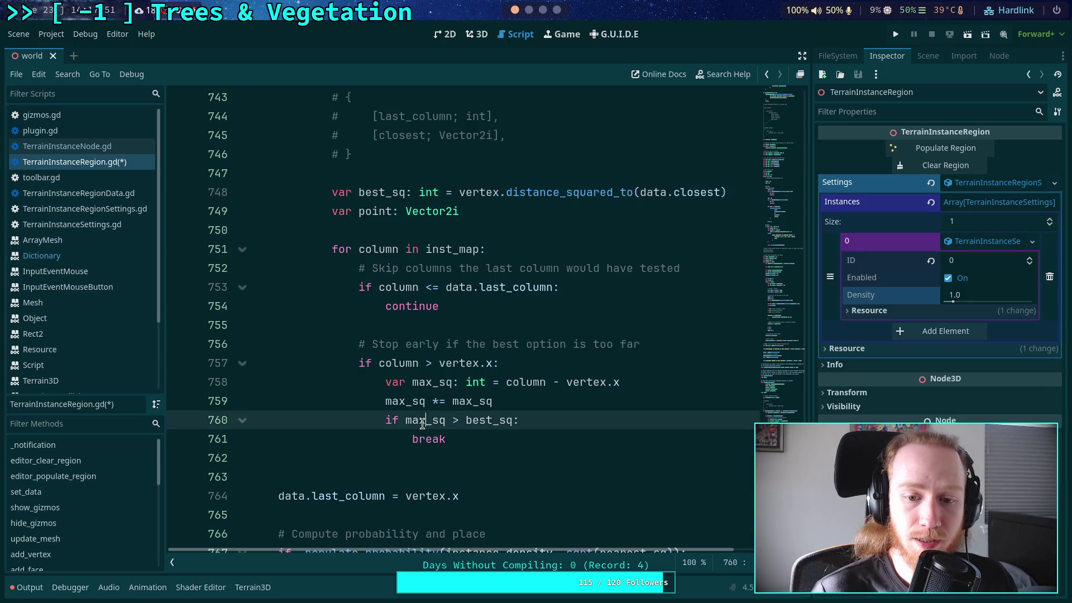
pyautogui.click(521, 386)
pyautogui.click(390, 402)
pyautogui.hotkey('shift', 'End')
pyautogui.doubleClick(488, 420)
pyautogui.click(538, 435)
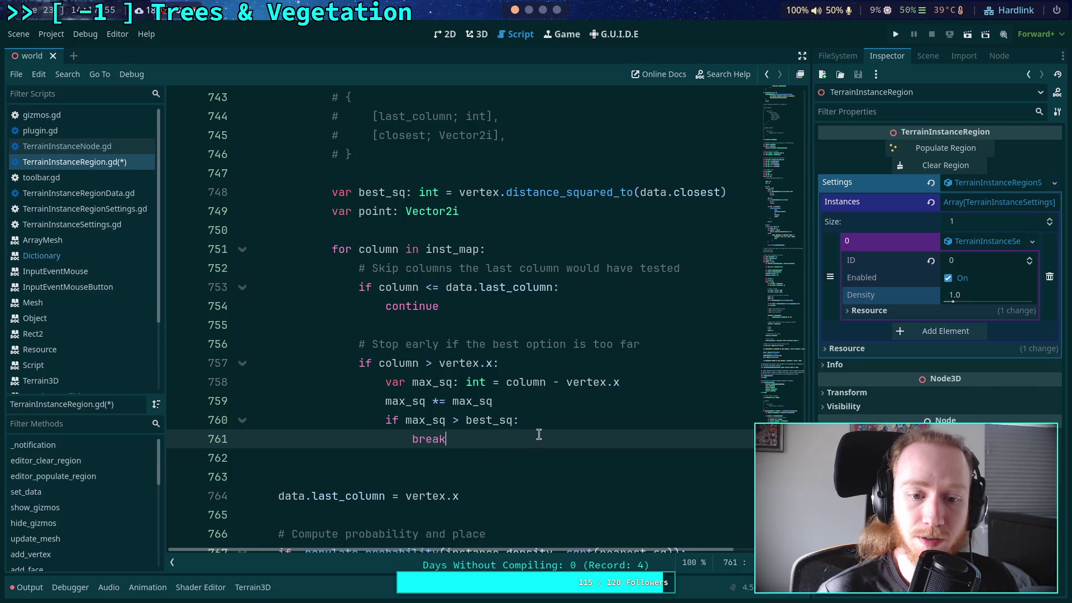
pyautogui.press('Return')
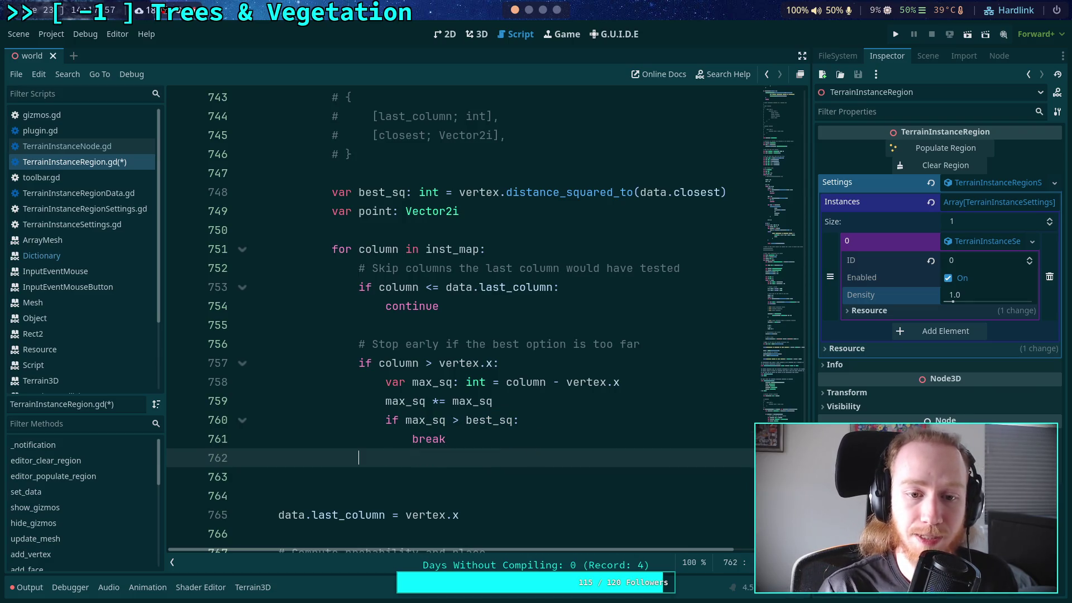
pyautogui.press('Return')
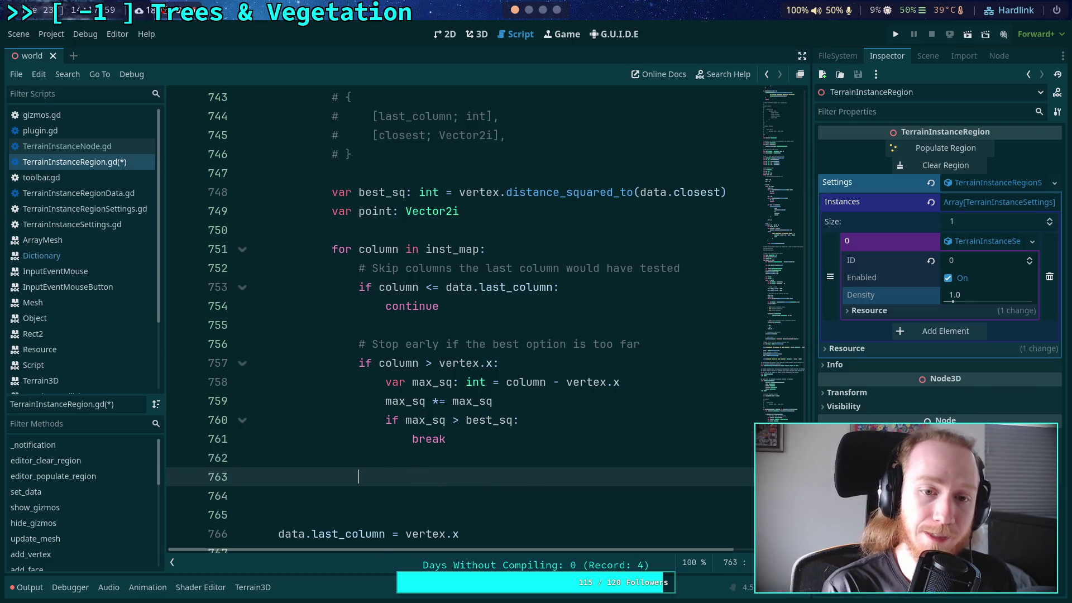
# - Begin var dist_sq: int = and paste the point.x and point.y assignments above it
pyautogui.write('var dist')
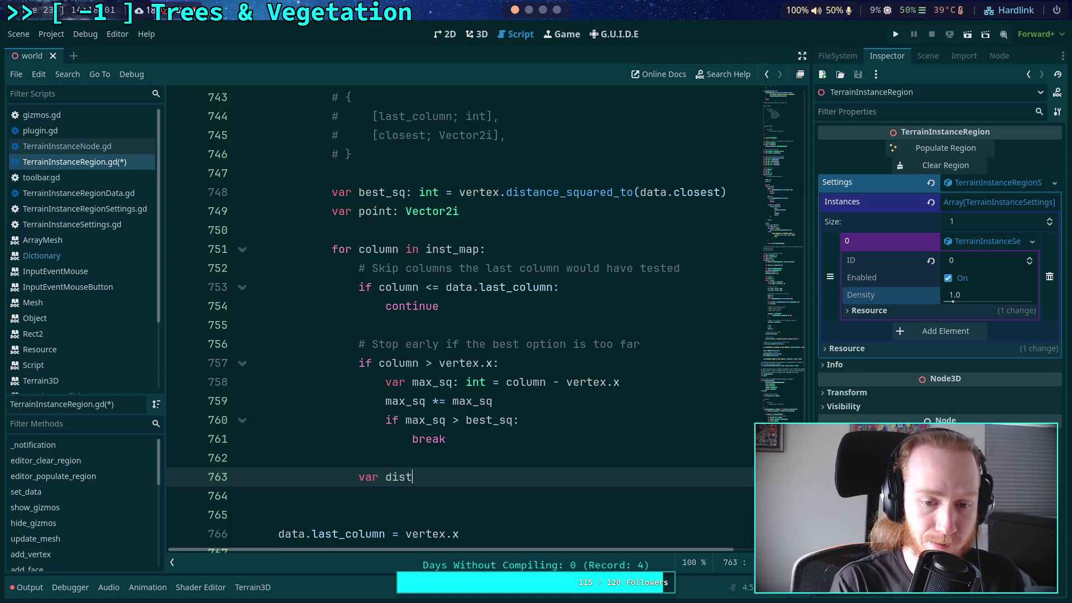
pyautogui.write('_sq: int =')
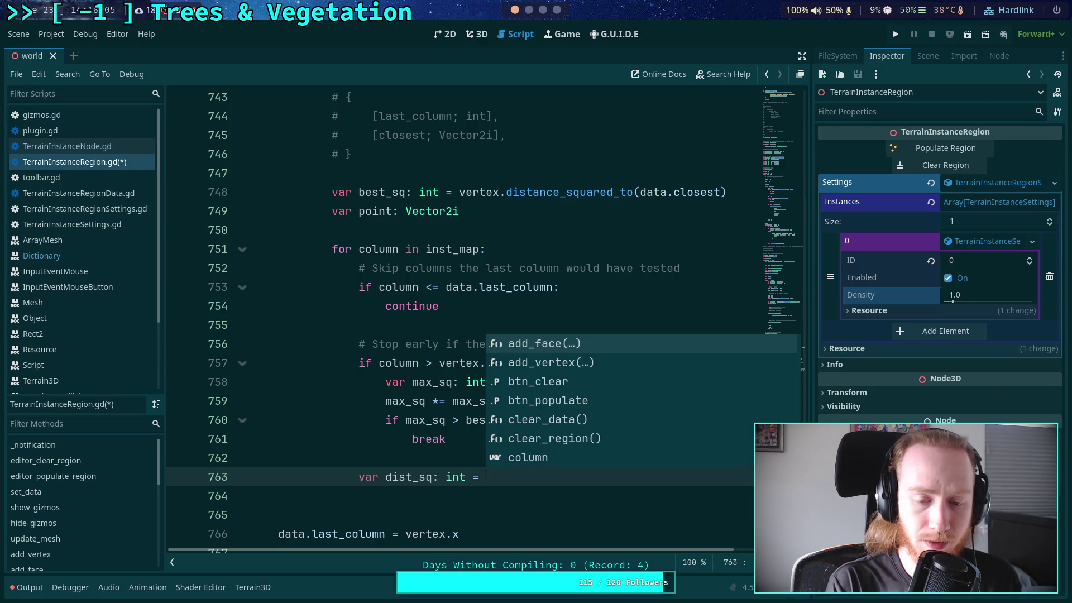
pyautogui.scroll(8, 411, 306)
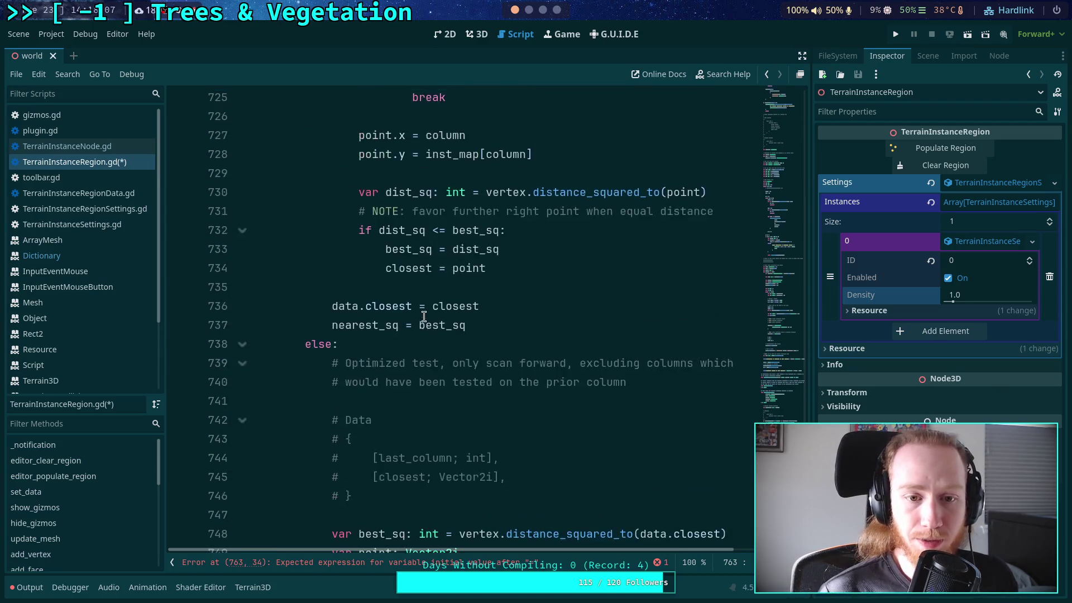
pyautogui.moveTo(533, 269); pyautogui.dragTo(358, 249)
pyautogui.hotkey('ctrl', 'c')
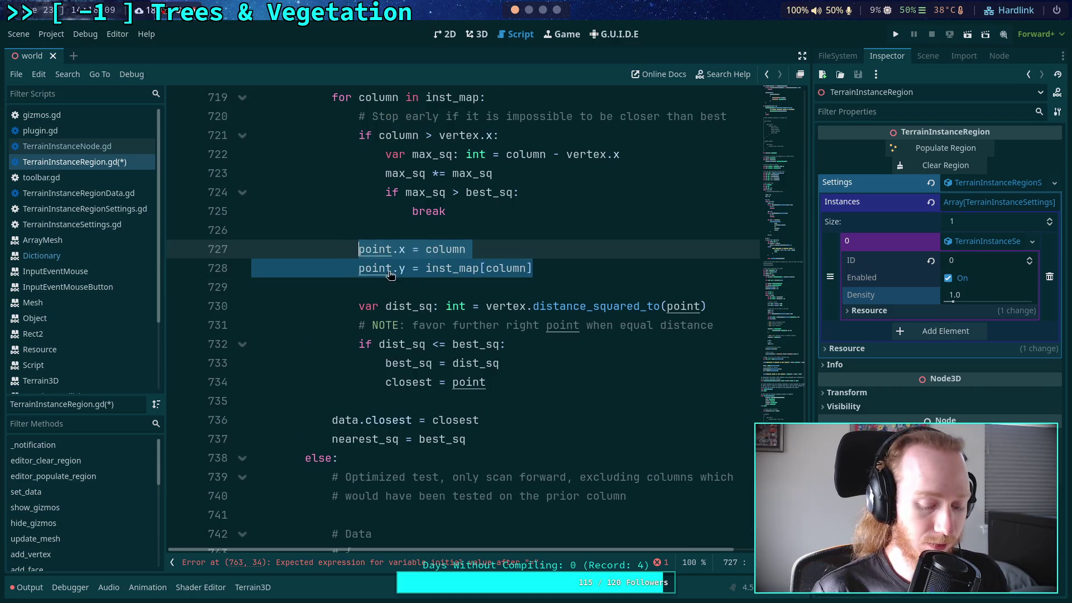
pyautogui.scroll(-10, 449, 382)
pyautogui.click(476, 337)
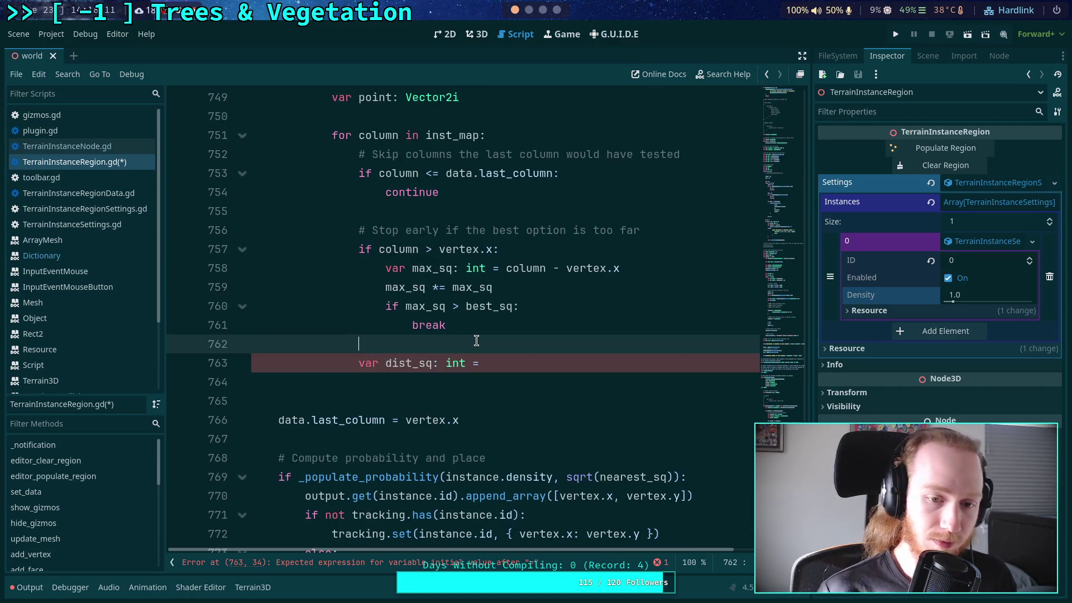
pyautogui.press('Return')
pyautogui.press('Return')
pyautogui.press('Up')
pyautogui.hotkey('ctrl', 'v')
pyautogui.scroll(9, 481, 344)
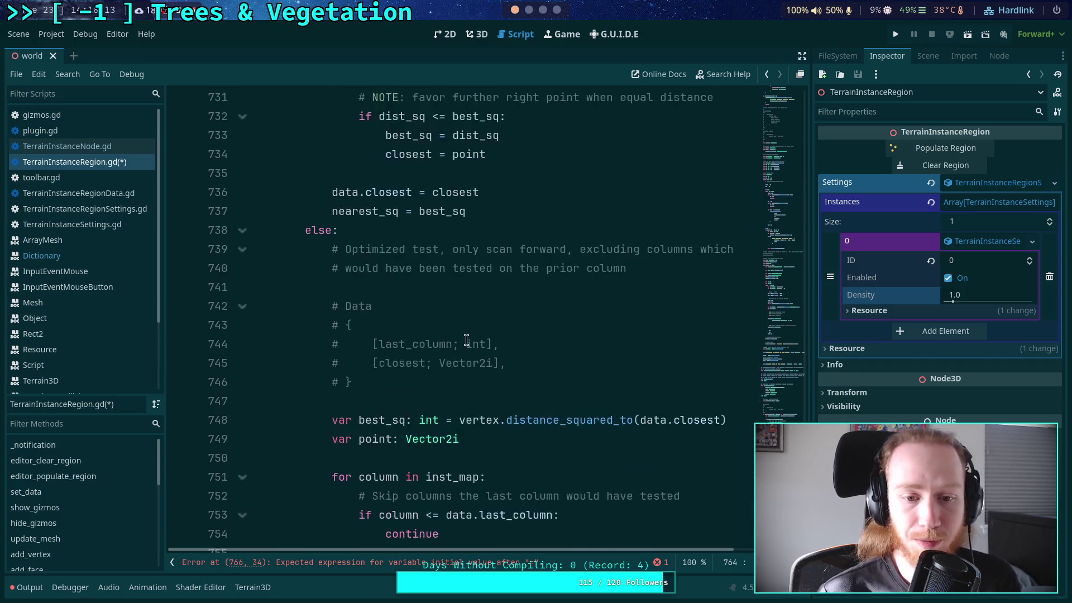
pyautogui.moveTo(495, 329); pyautogui.dragTo(385, 325)
pyautogui.scroll(-1, 558, 335)
pyautogui.scroll(-7, 575, 337)
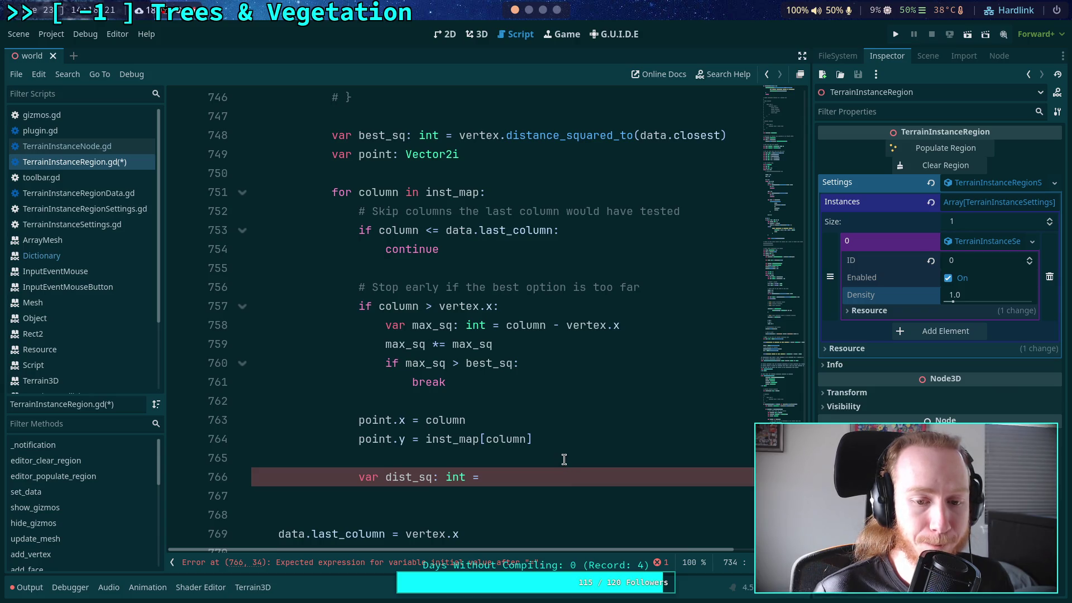
pyautogui.scroll(1, 553, 471)
pyautogui.scroll(-2, 570, 421)
# - Complete the line as var dist_sq: int = vertex.distance_squared_to(point)
pyautogui.click(579, 420)
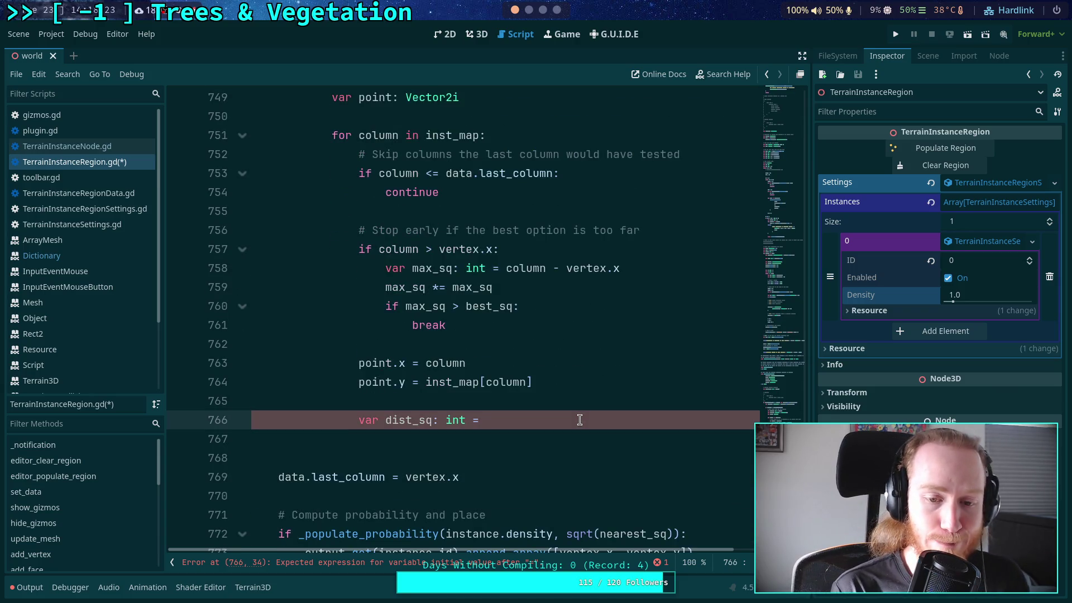
pyautogui.scroll(1, 580, 419)
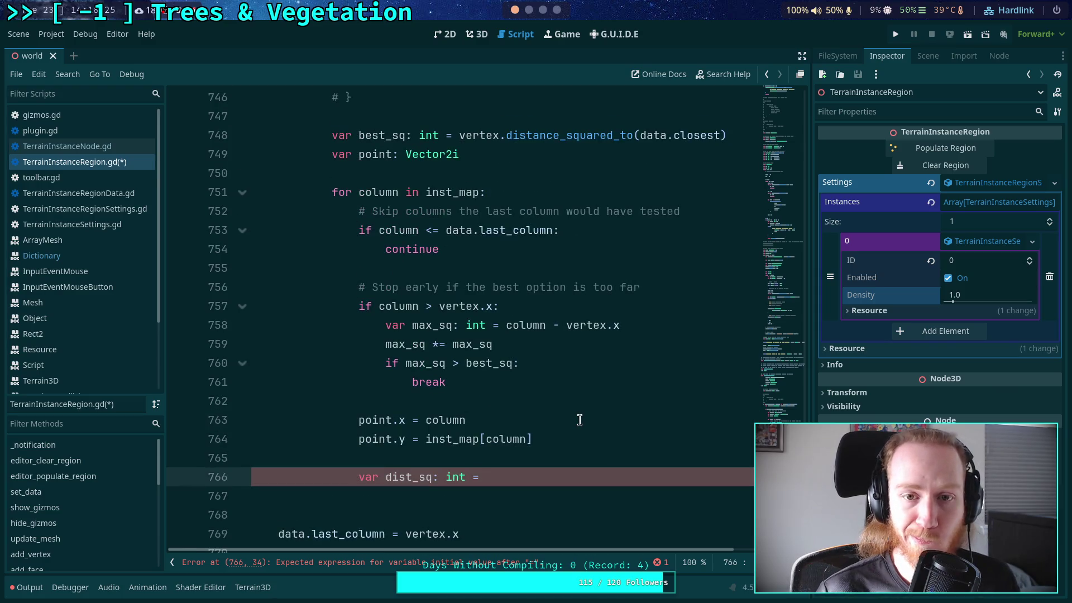
pyautogui.write('point.da')
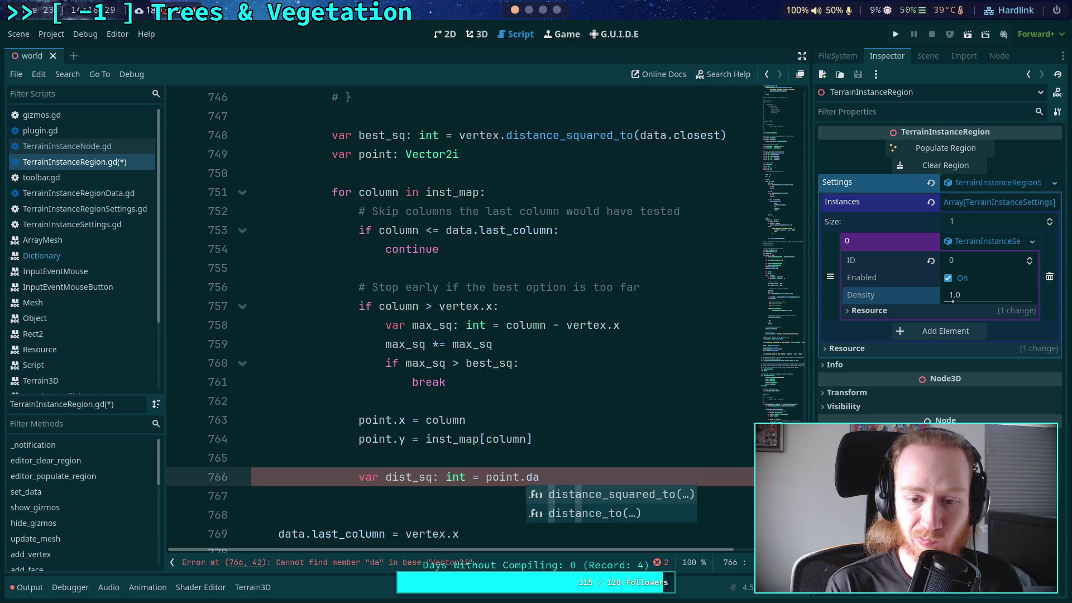
pyautogui.press('Return')
pyautogui.write('vertex')
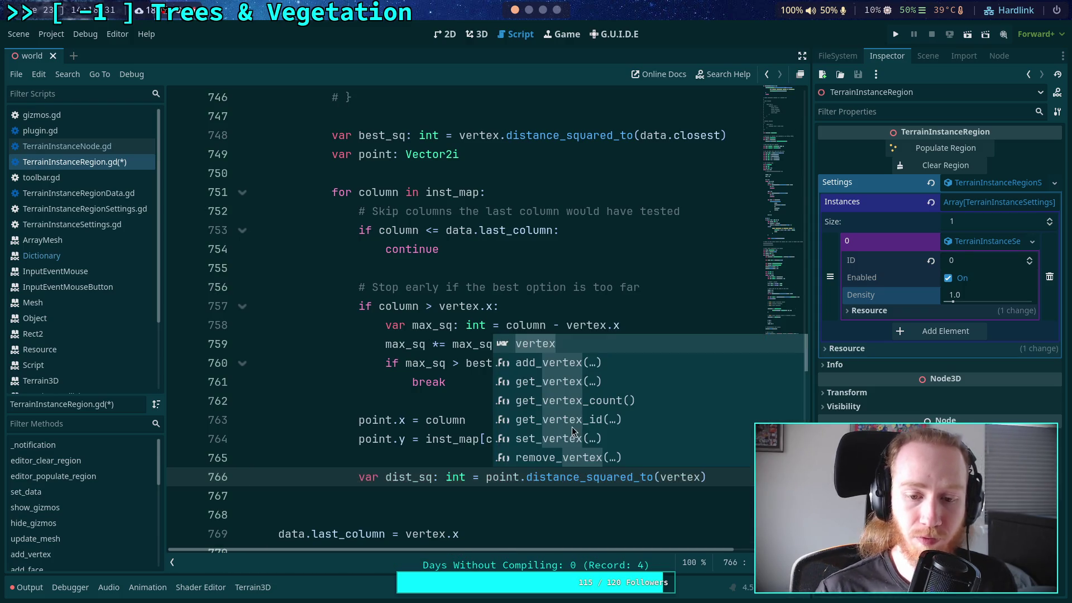
pyautogui.doubleClick(499, 477)
pyautogui.write('vertex')
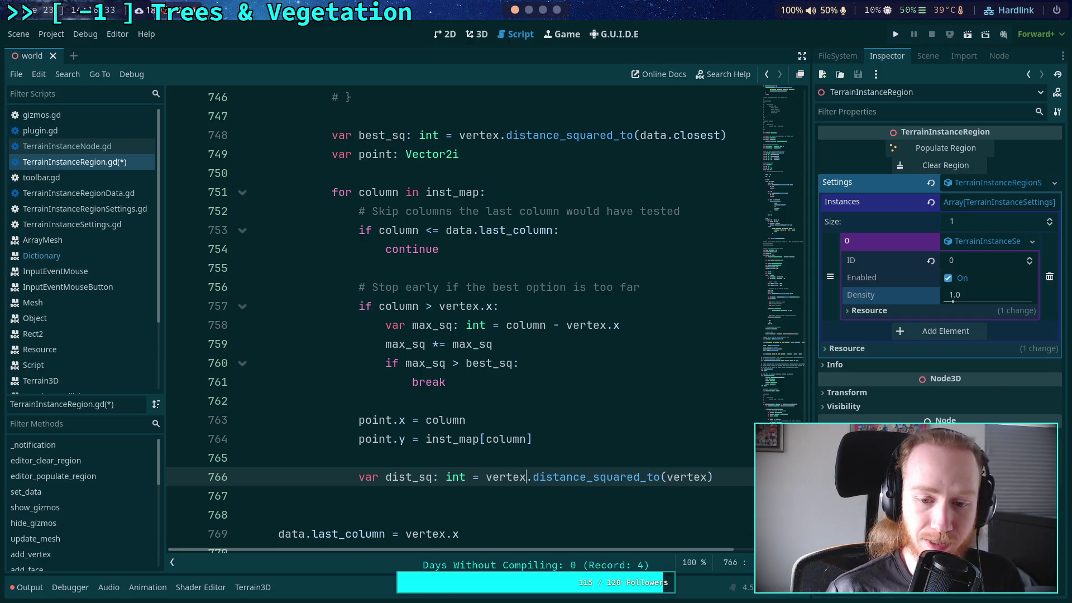
pyautogui.doubleClick(686, 477)
pyautogui.write('point')
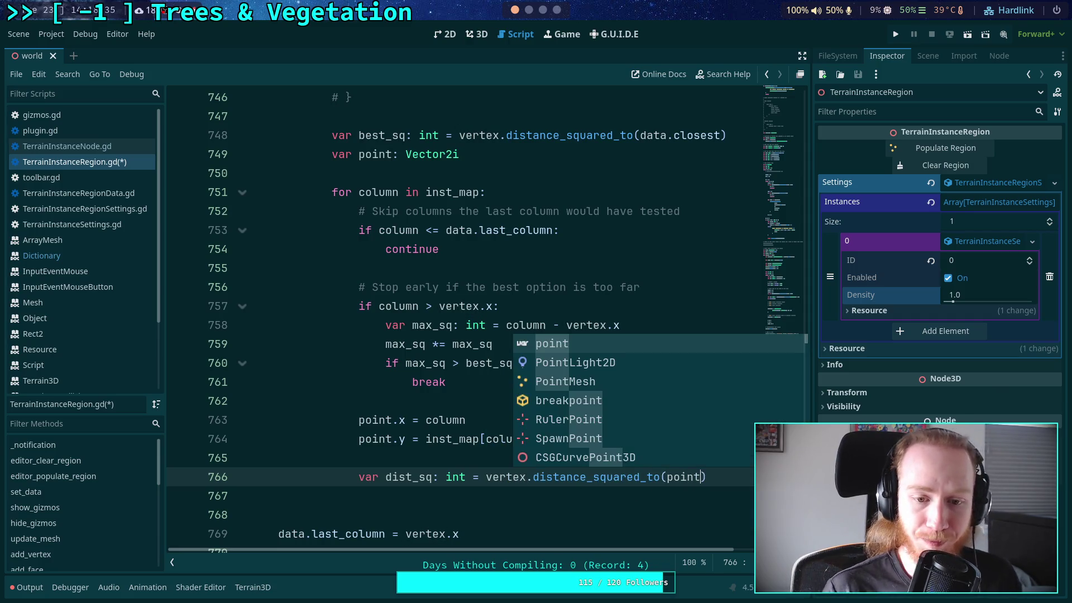
pyautogui.click(424, 443)
pyautogui.click(744, 481)
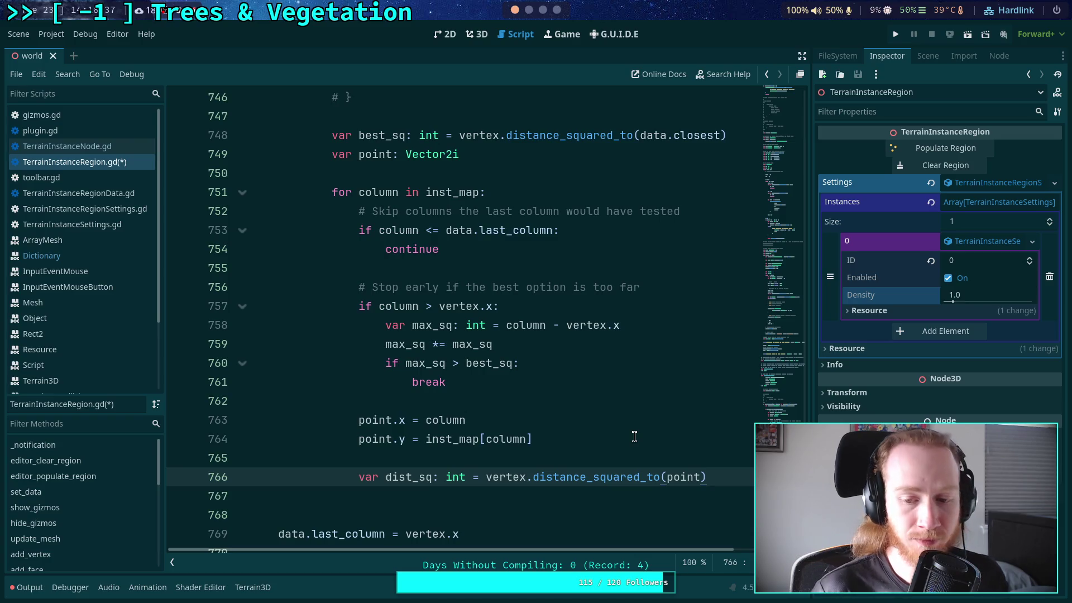
# - Add if dist_sq < best_sq: with a data.closest assignment started in its body
pyautogui.press('Return')
pyautogui.write('if ')
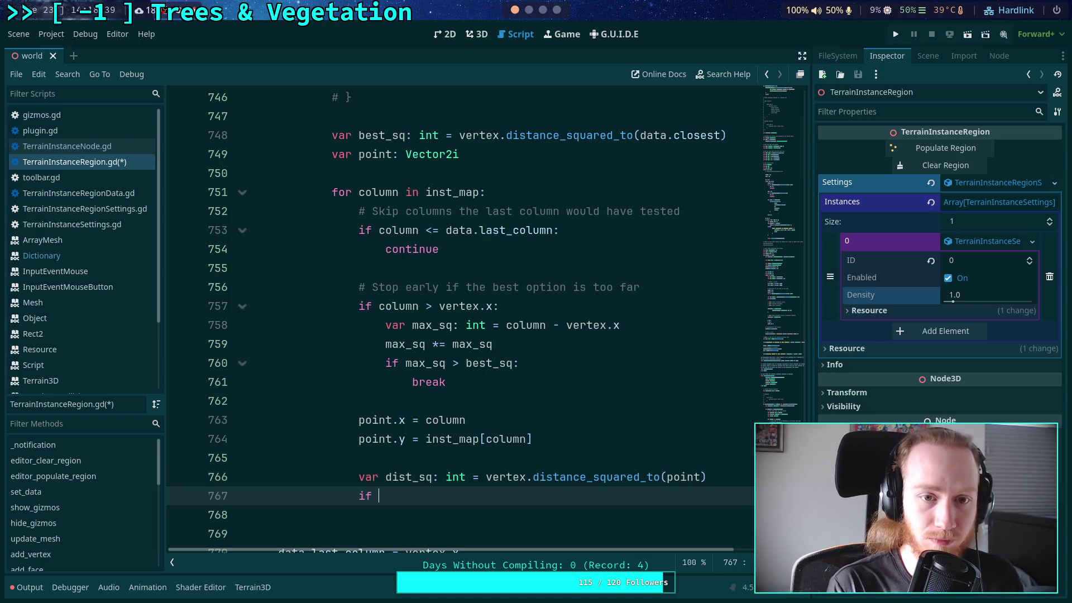
pyautogui.write('dist_sq < best_sq:')
pyautogui.press('Return')
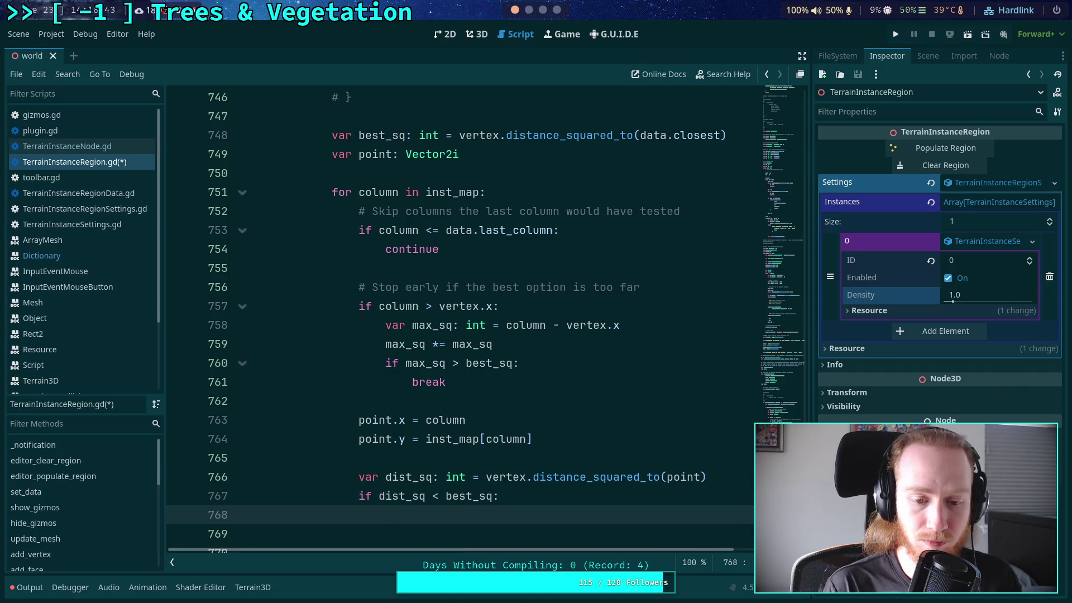
pyautogui.write('data.')
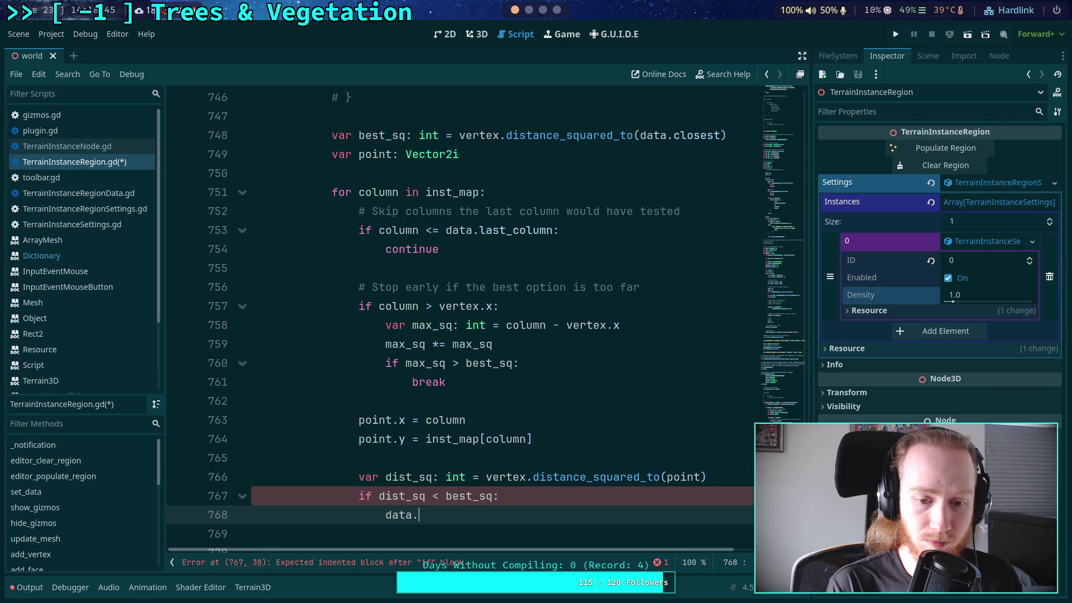
pyautogui.write('closest =')
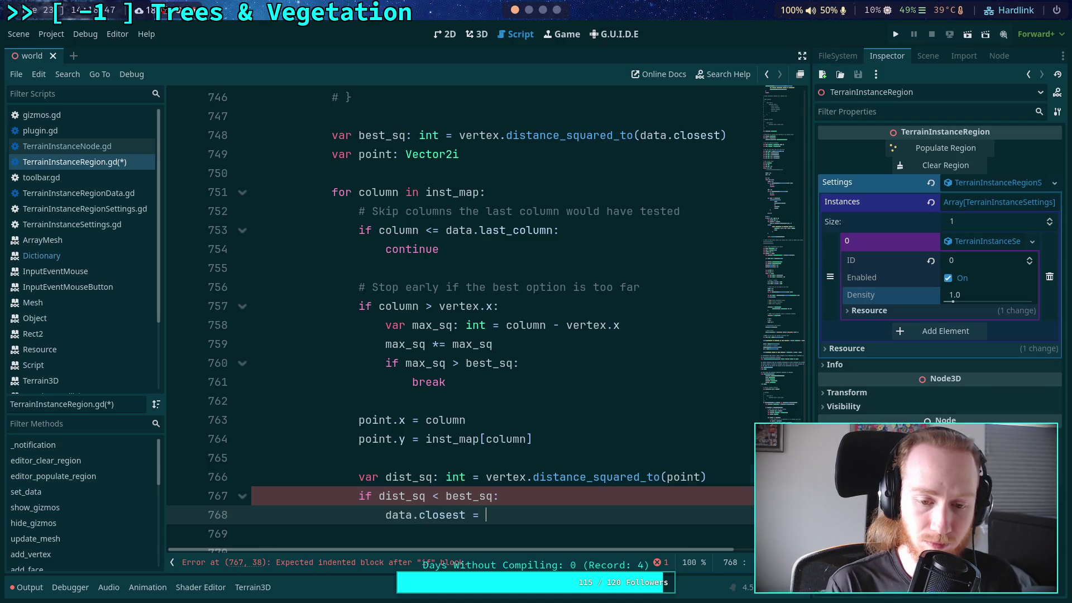
pyautogui.click(373, 398)
pyautogui.scroll(1, 416, 388)
pyautogui.click(578, 173)
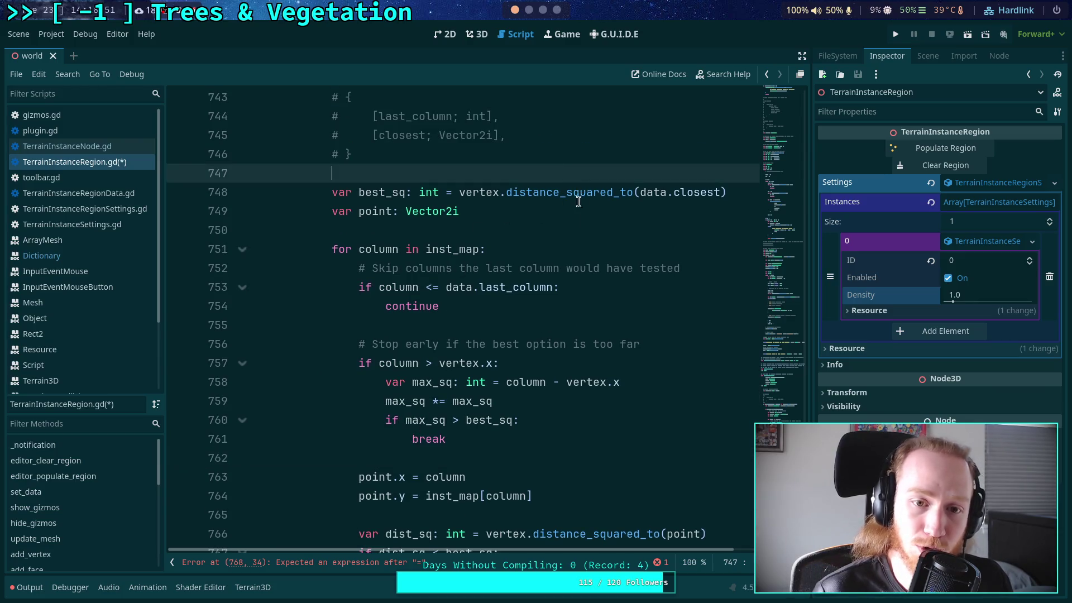
# - Declare a closest-point variable initialized to Vector2i.MAX before the loop
pyautogui.scroll(4, 599, 263)
pyautogui.scroll(4, 599, 262)
pyautogui.scroll(-7, 598, 263)
pyautogui.press('Return')
pyautogui.write('ar clo')
pyautogui.press('BackSpace')
pyautogui.write('est:')
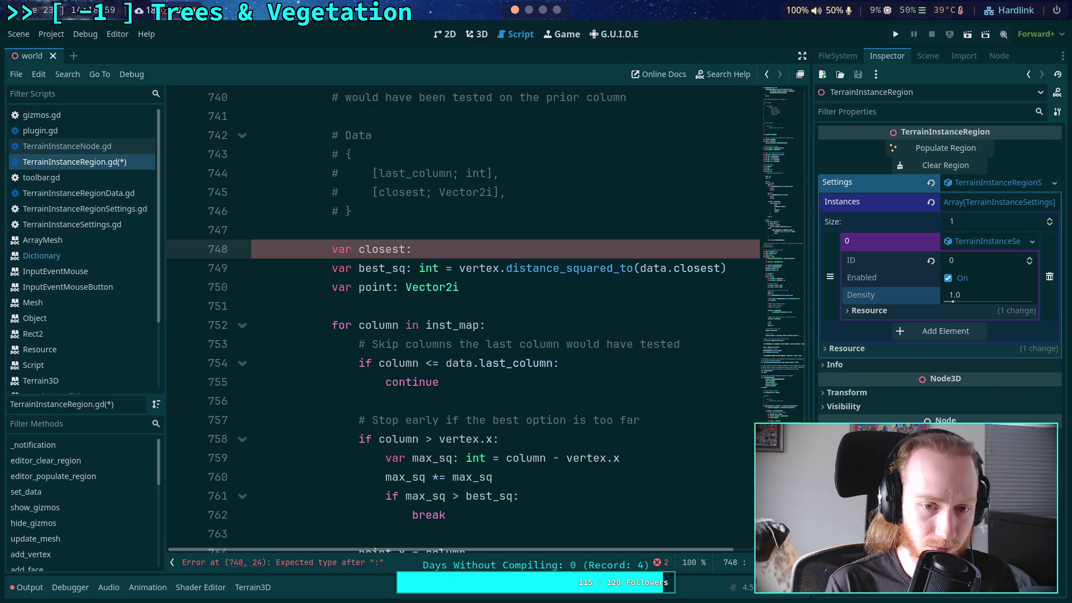
pyautogui.press('BackSpace')
pyautogui.press('BackSpace')
pyautogui.press('BackSpace')
pyautogui.press('BackSpace')
pyautogui.press('BackSpace')
pyautogui.press('BackSpace')
pyautogui.press('BackSpace')
pyautogui.press('BackSpace')
pyautogui.write('new_')
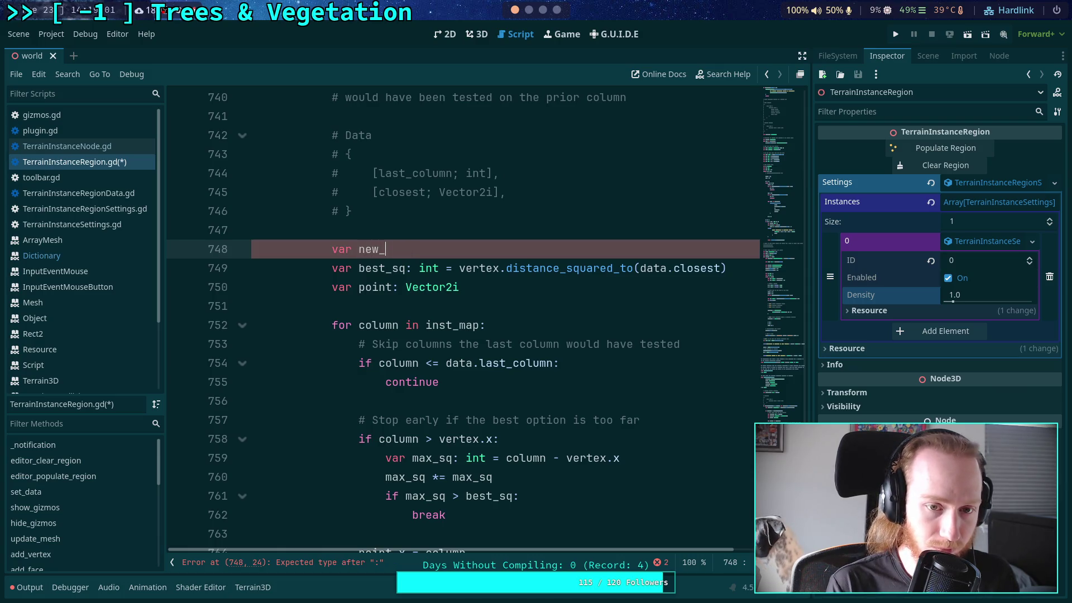
pyautogui.write('closest: Vector2i =')
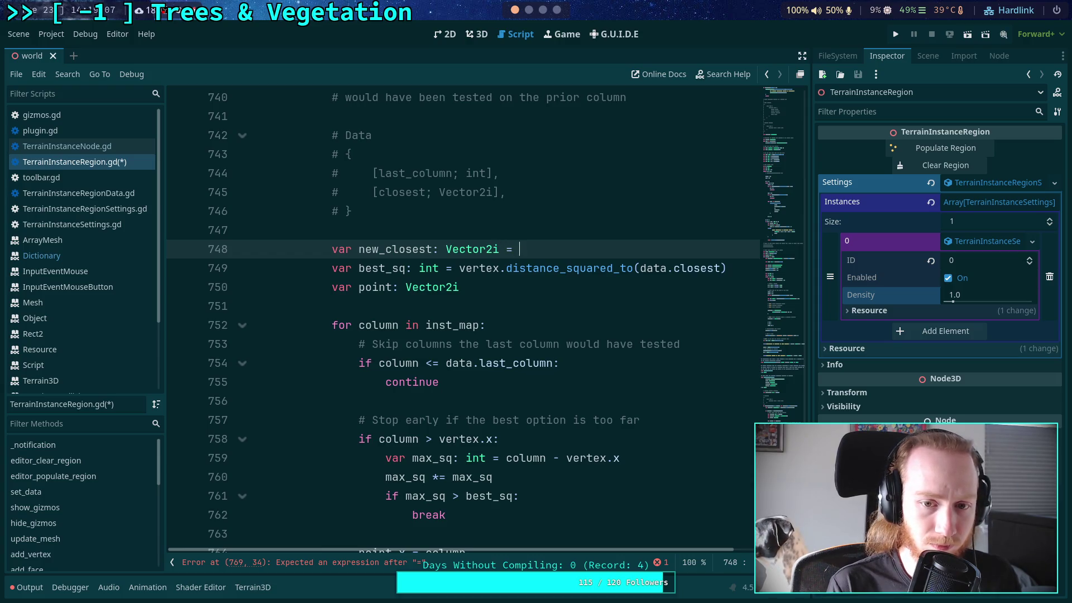
pyautogui.press('BackSpace')
pyautogui.press('BackSpace')
pyautogui.press('BackSpace')
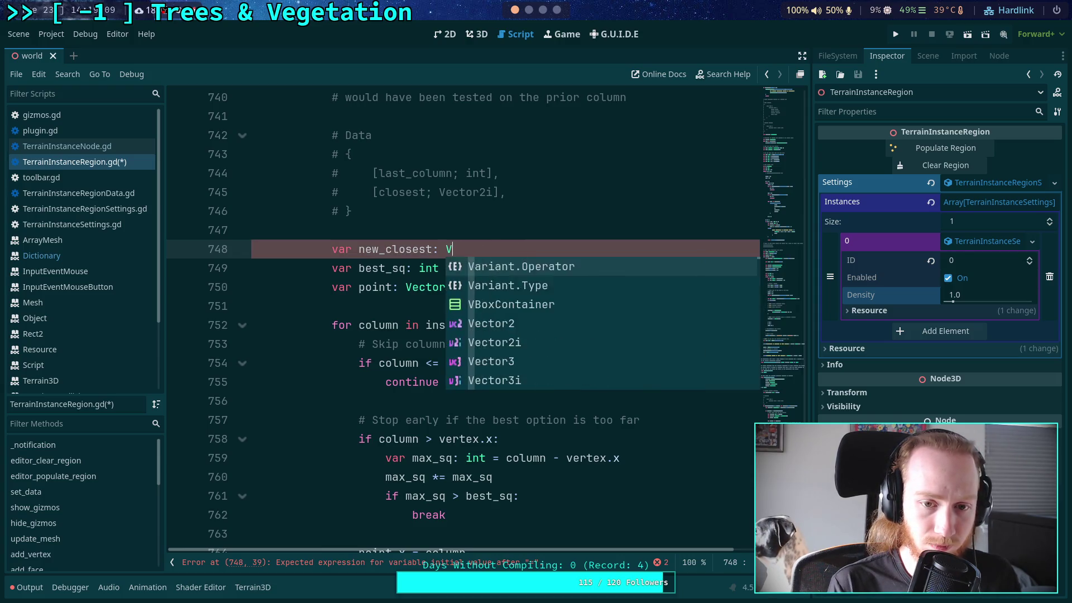
pyautogui.press('BackSpace')
pyautogui.press('BackSpace')
pyautogui.press('BackSpace')
pyautogui.write('Vector2i.MAX')
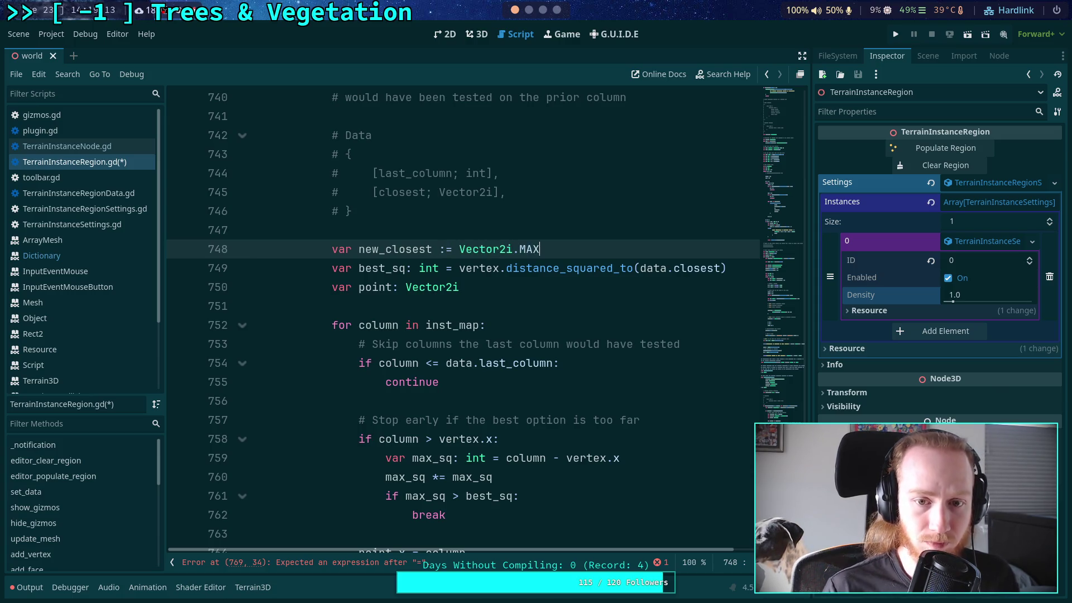
# - Make the closer-point branch assign point to the local variable instead of data.closest
pyautogui.scroll(-5, 486, 368)
pyautogui.scroll(1, 486, 368)
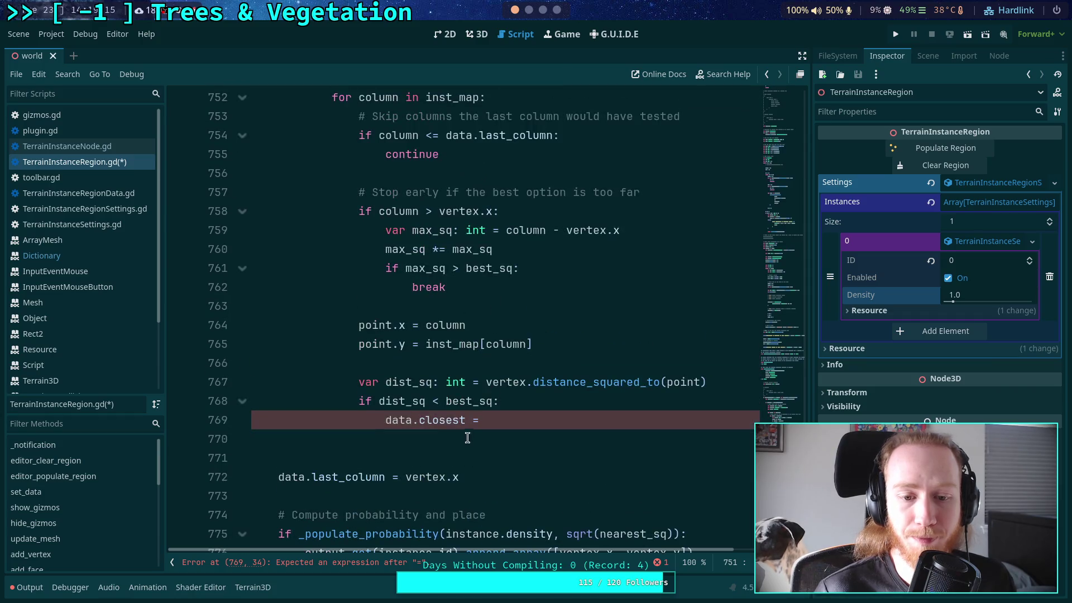
pyautogui.moveTo(419, 420); pyautogui.dragTo(385, 420)
pyautogui.press('BackSpace')
pyautogui.scroll(1, 536, 447)
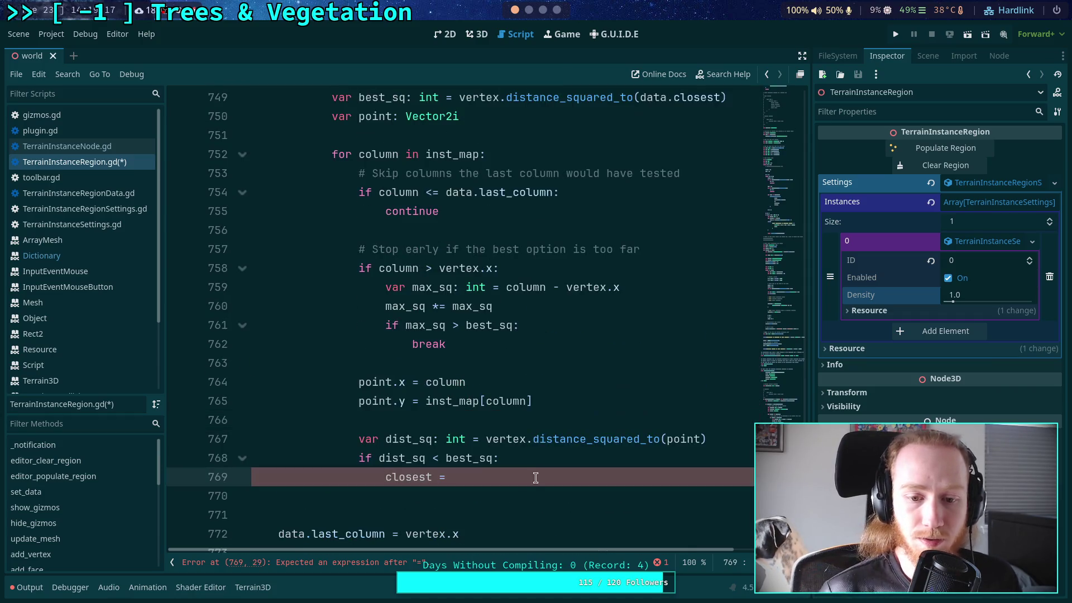
pyautogui.click(504, 471)
pyautogui.scroll(1, 536, 463)
pyautogui.scroll(-1, 537, 451)
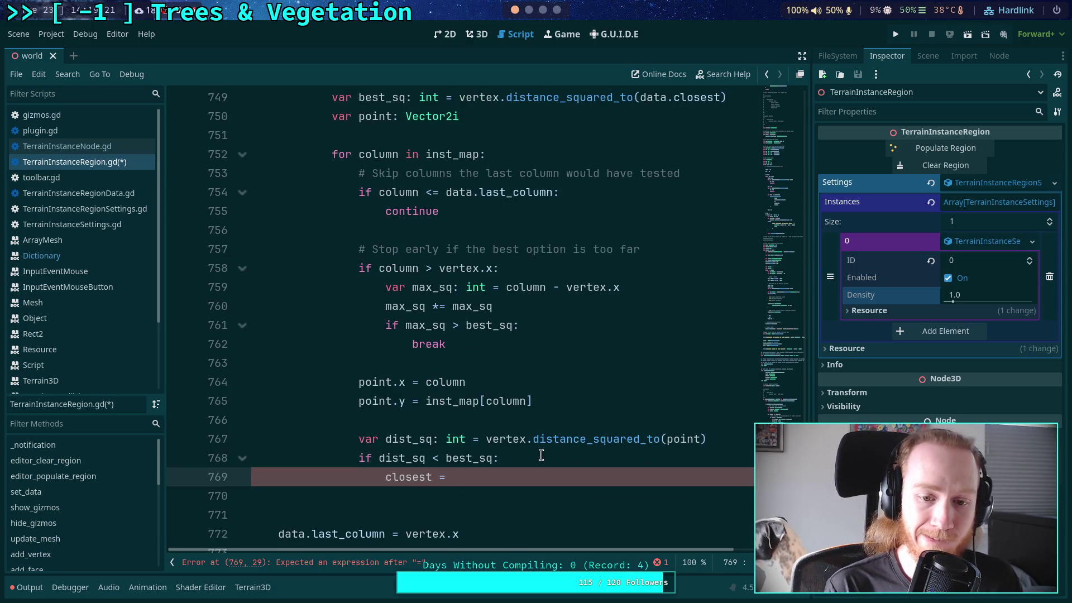
pyautogui.write('point')
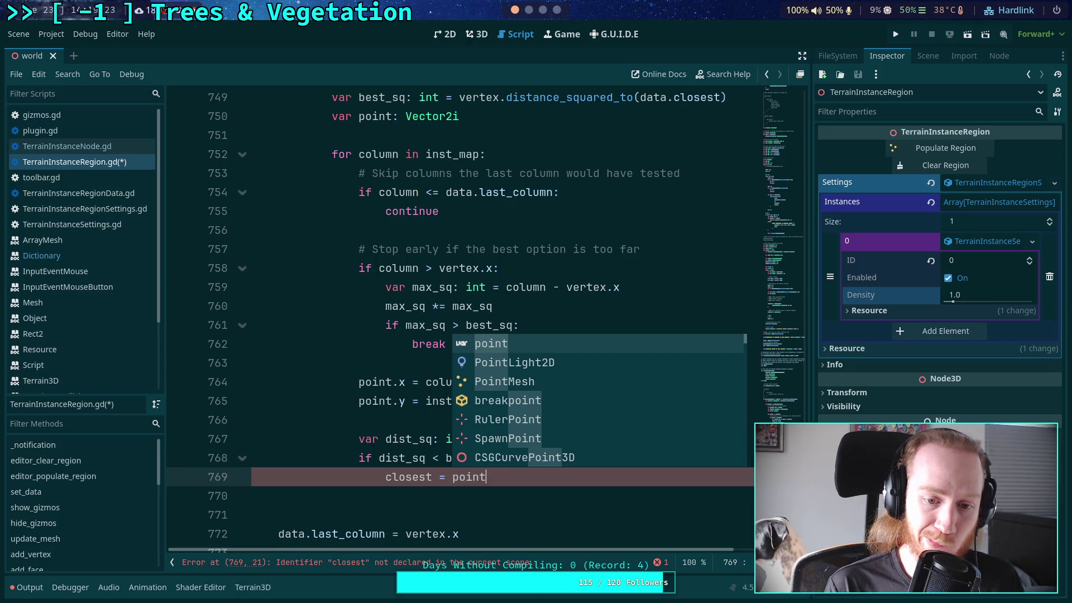
pyautogui.press('Escape')
pyautogui.press('Return')
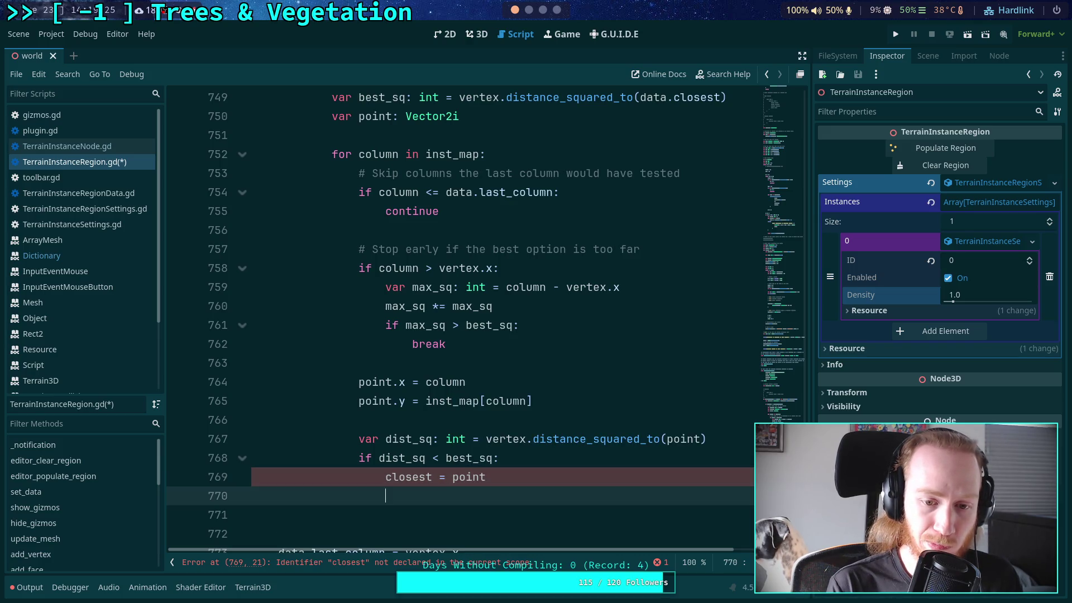
# - Rename the assignment target to new_closest and add best_sq = dist_sq to the branch
pyautogui.press('Up')
pyautogui.write('new_')
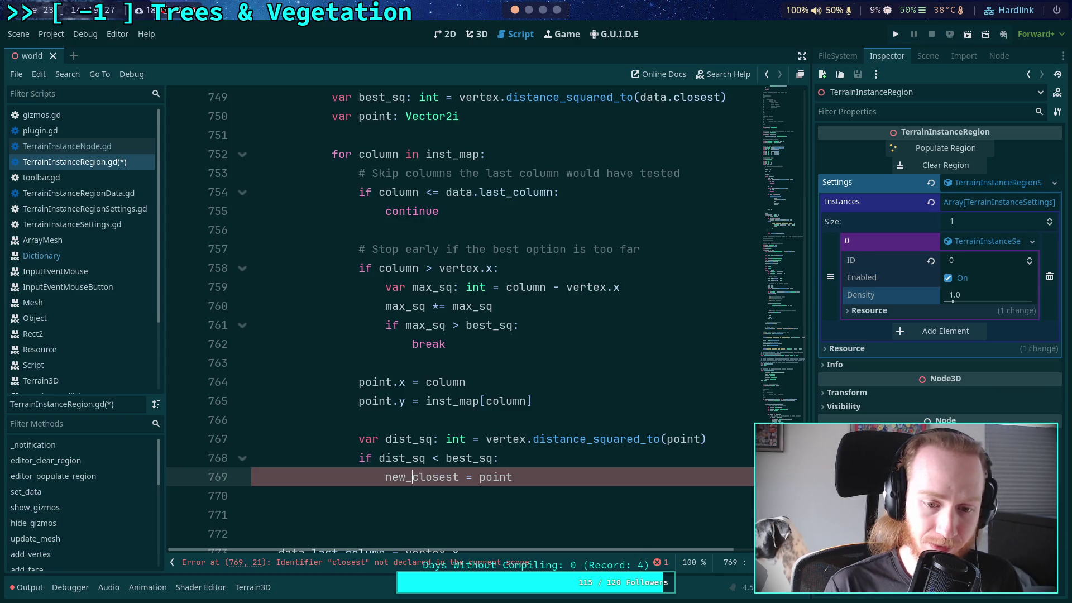
pyautogui.press('Down')
pyautogui.write('best_')
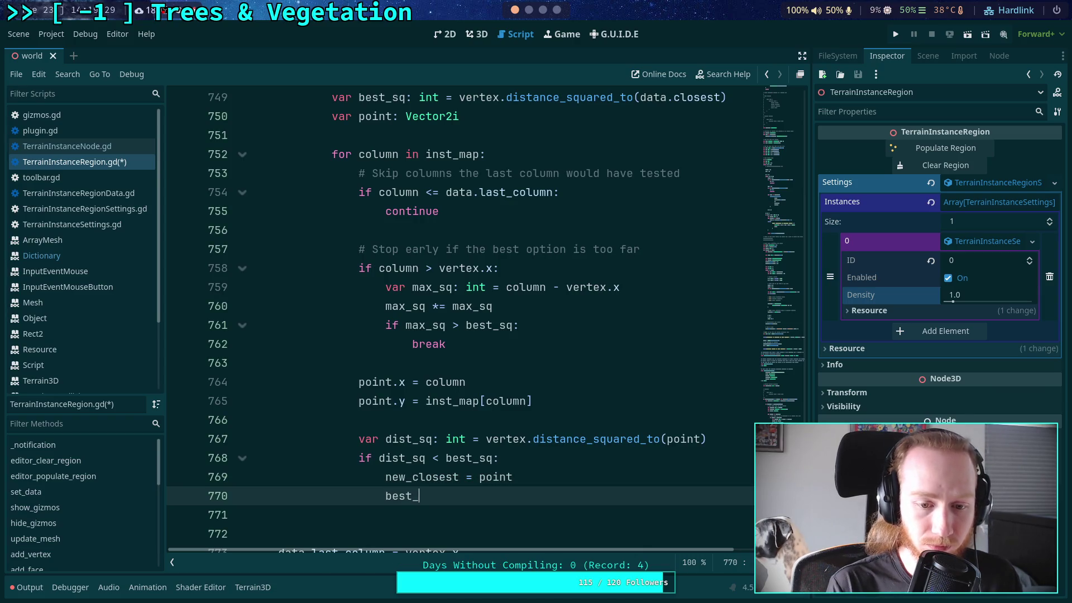
pyautogui.write('sq = dist_sq')
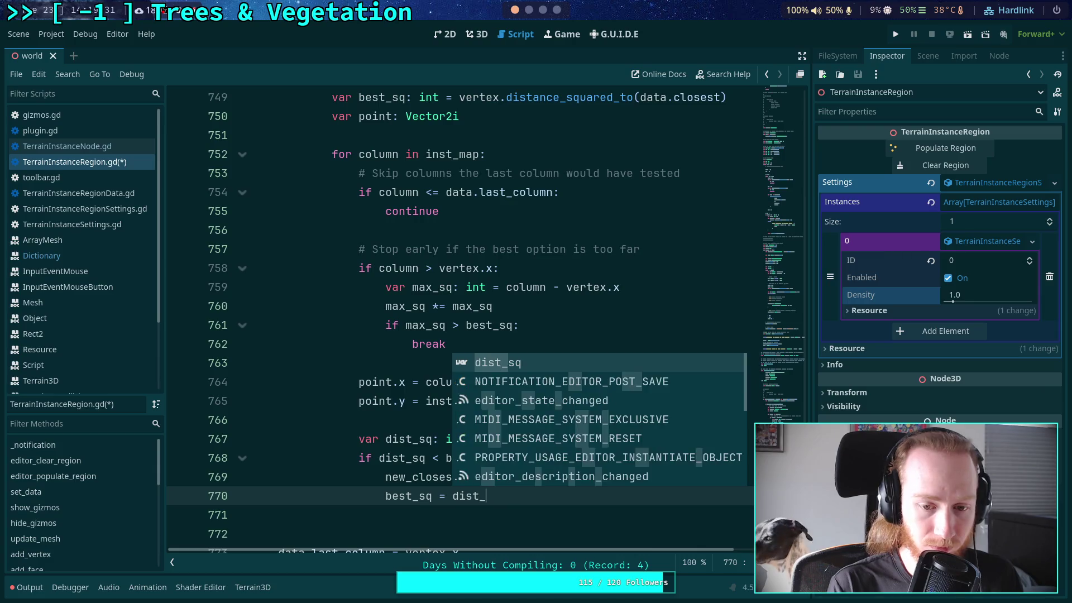
pyautogui.press('Return')
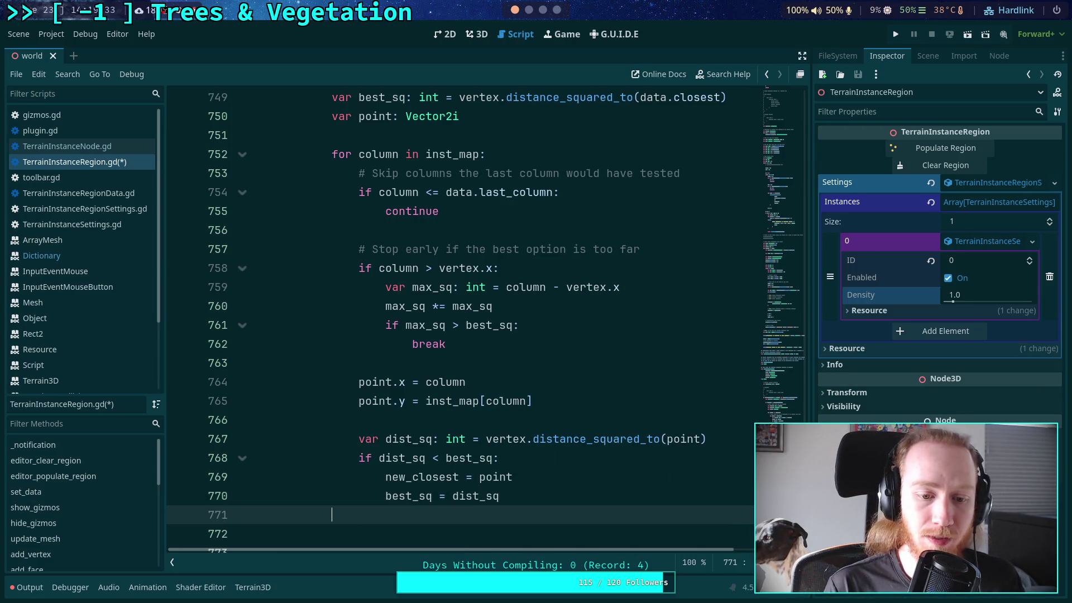
pyautogui.press('Return')
# - Write if new_closest != Vector2i.MAX: with data.closest = new_closest beneath it
pyautogui.write('if new')
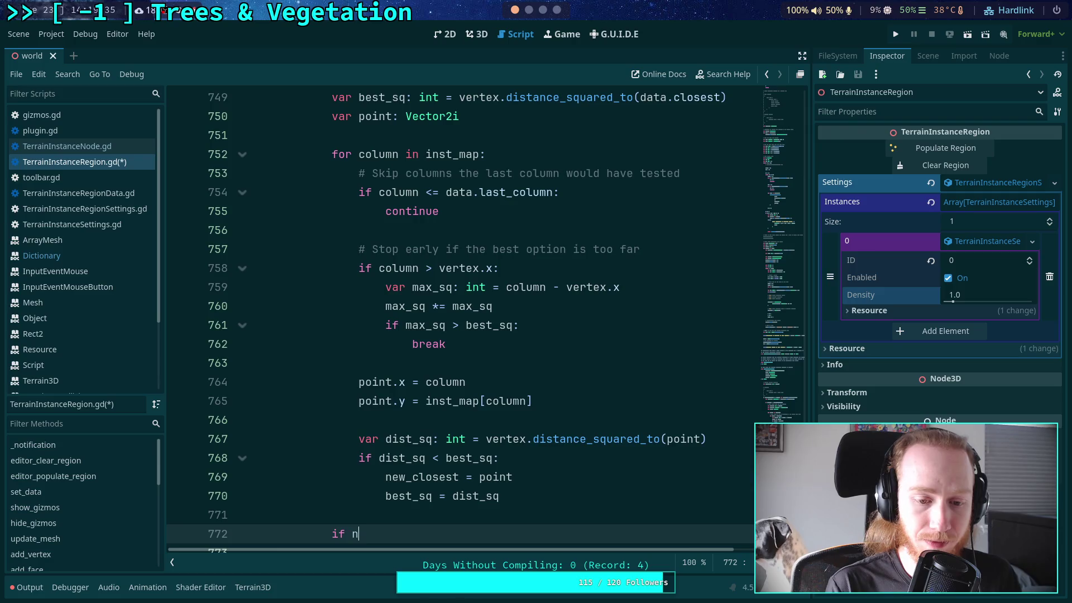
pyautogui.press('Return')
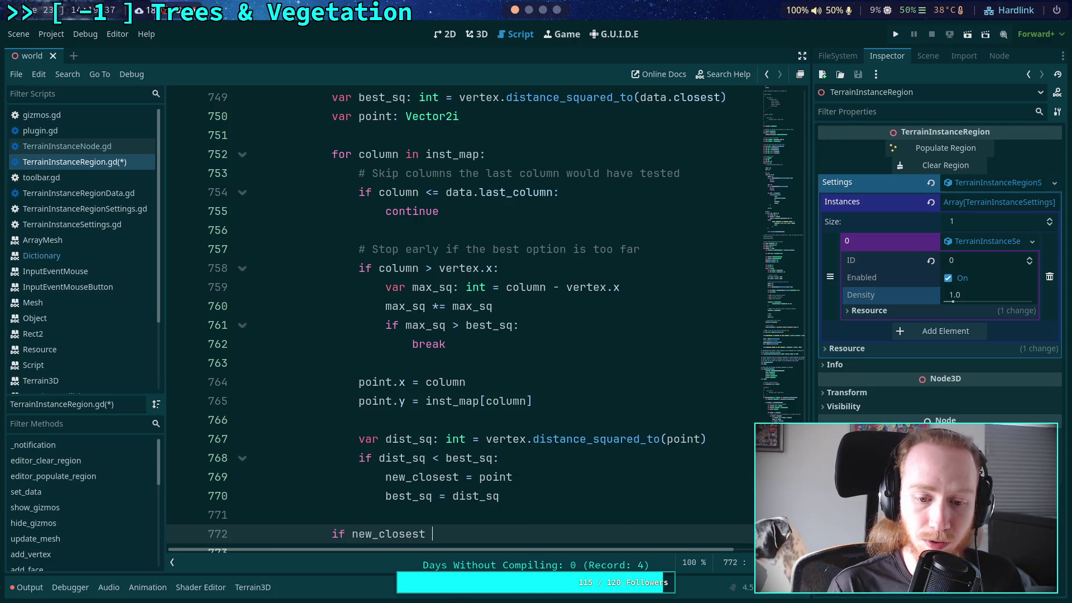
pyautogui.write('!= Vector2')
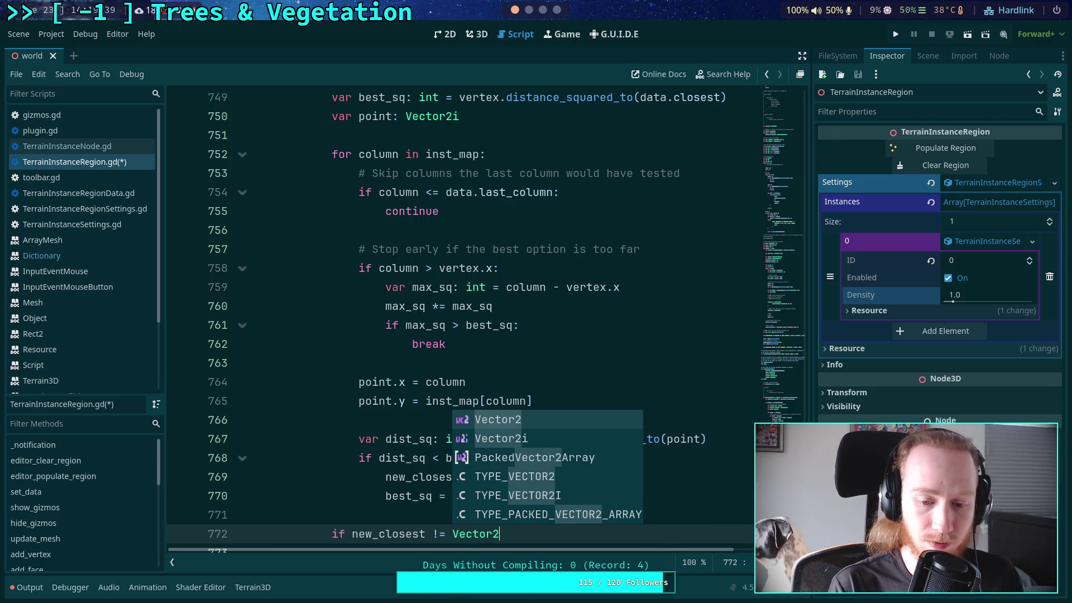
pyautogui.write('i.MAX')
pyautogui.press('Return')
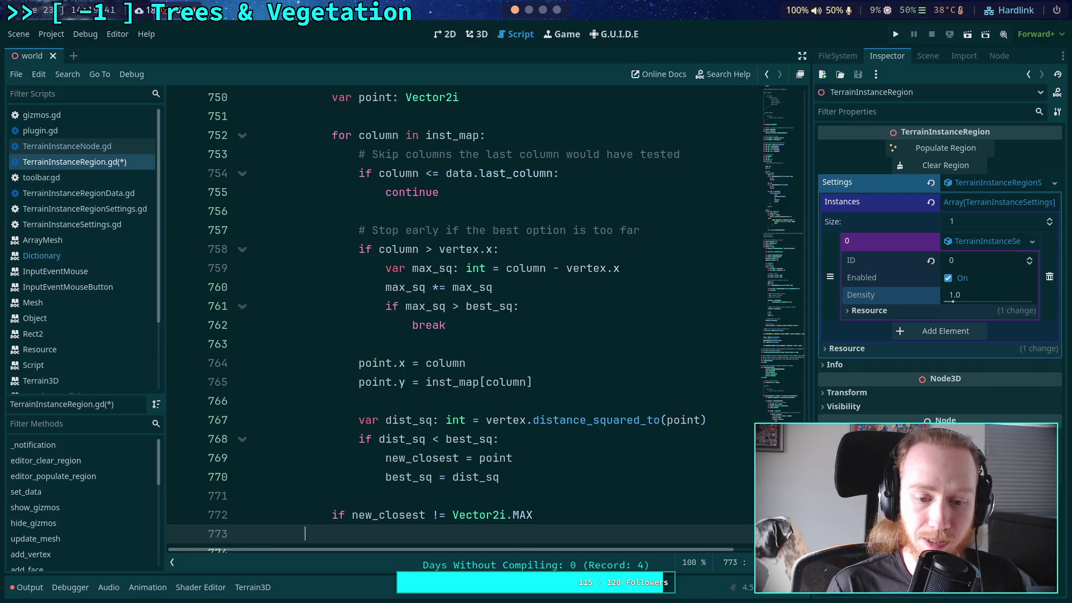
pyautogui.press('BackSpace')
pyautogui.write(':')
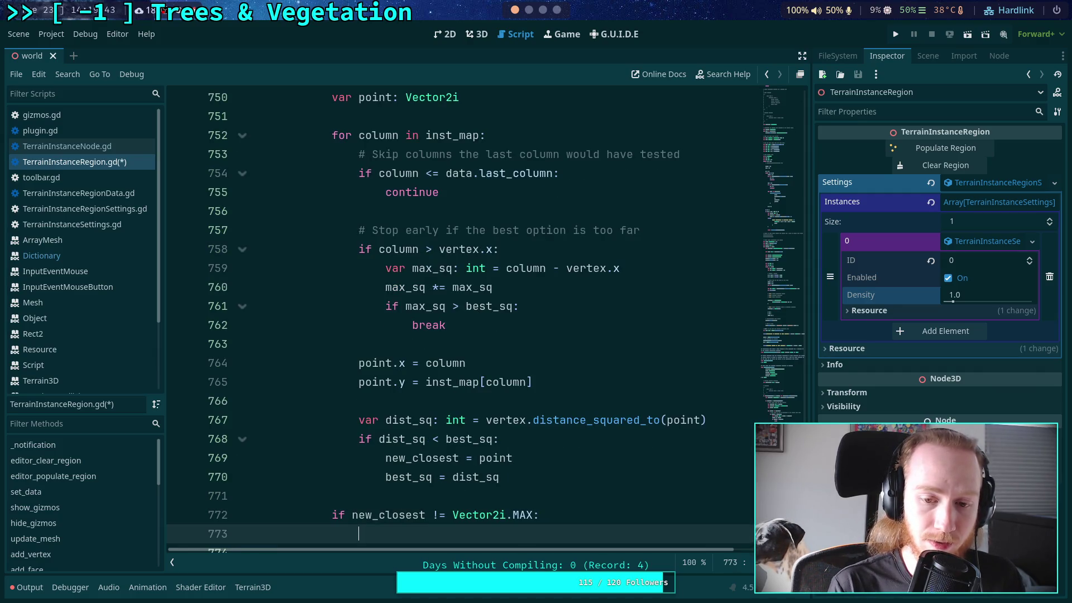
pyautogui.write('data.la')
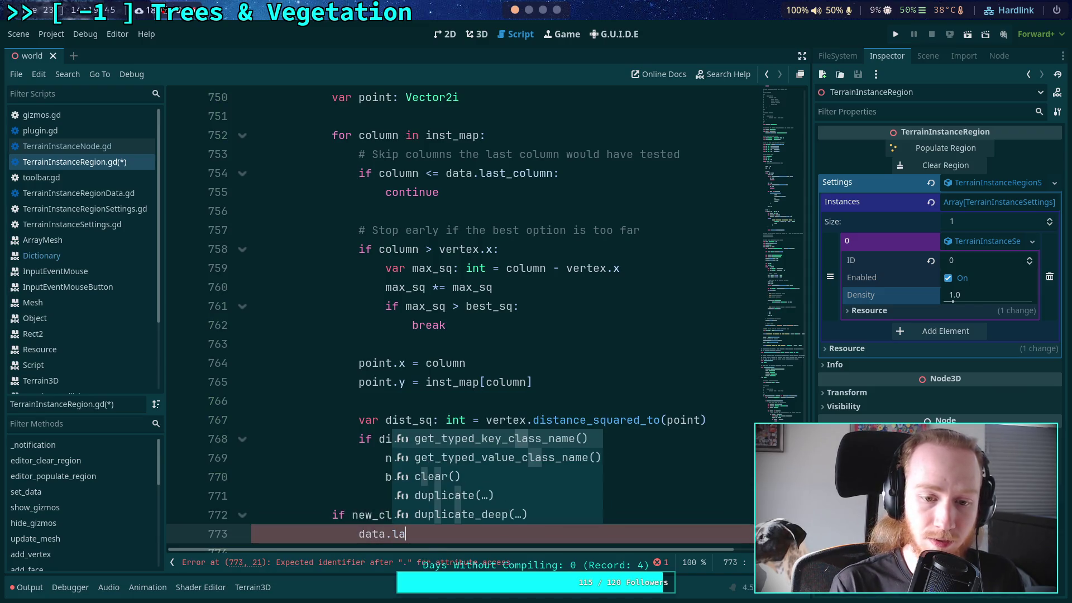
pyautogui.press('BackSpace')
pyautogui.press('BackSpace')
pyautogui.write('c')
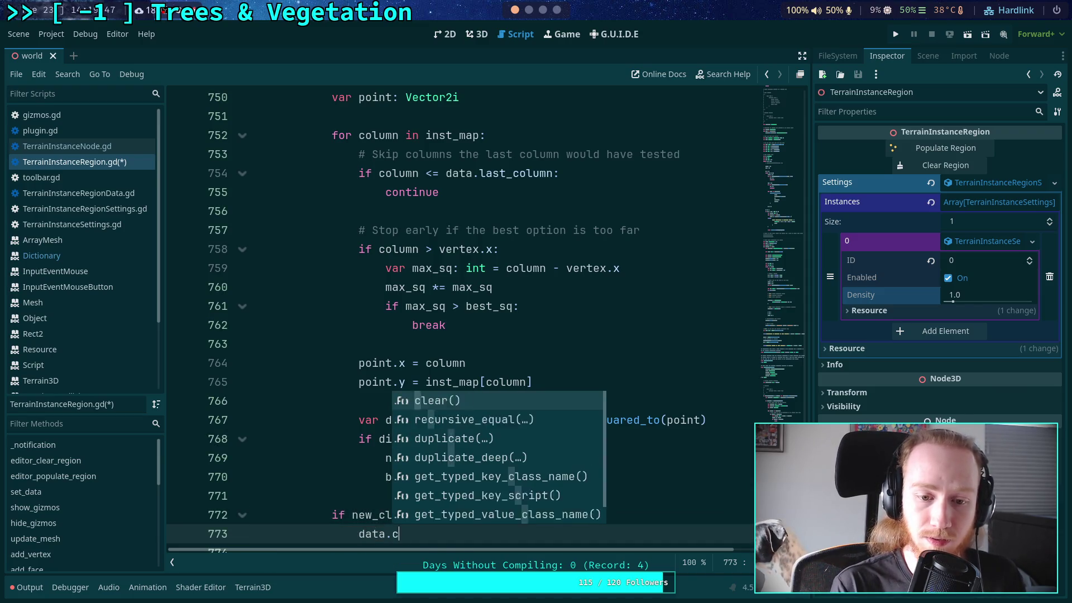
pyautogui.write('losest')
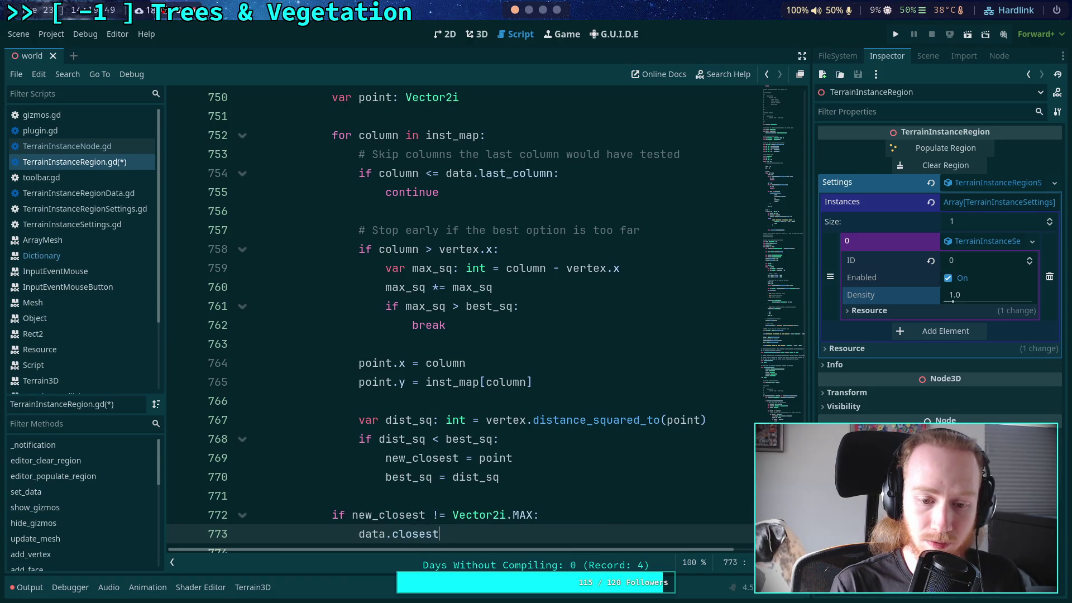
pyautogui.write(' = new_closest')
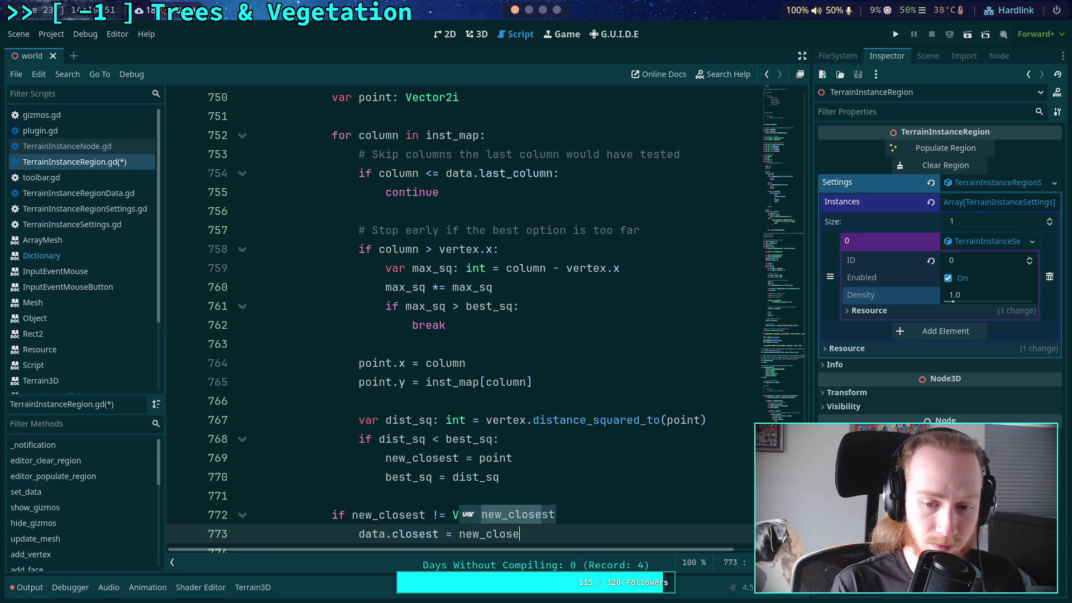
# - Add nearest_sq = best_sq inside that if block
pyautogui.scroll(-2, 503, 441)
pyautogui.press('Return')
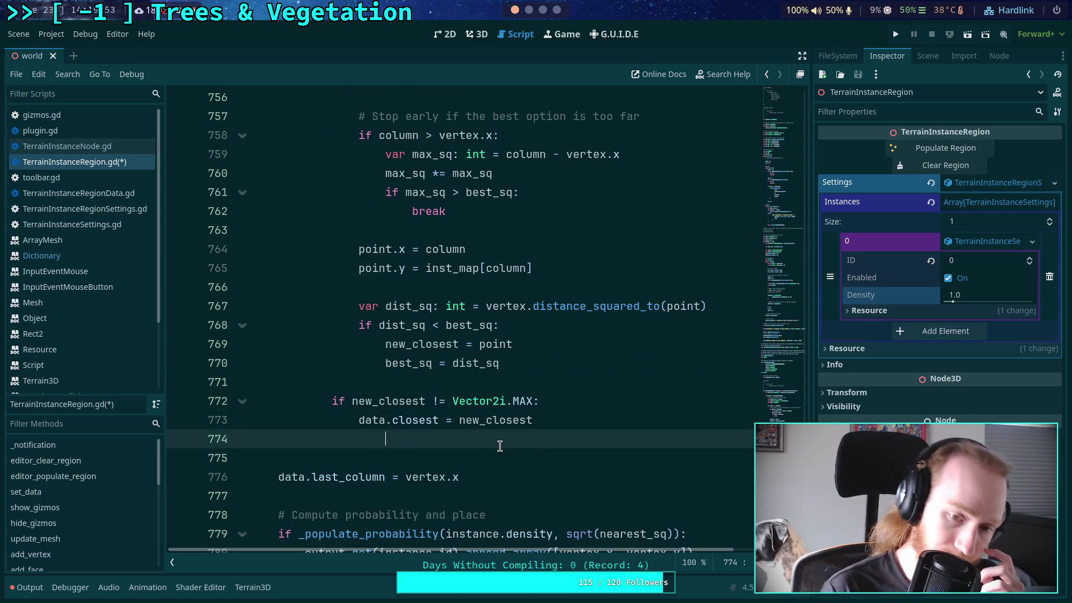
pyautogui.press('BackSpace')
pyautogui.press('BackSpace')
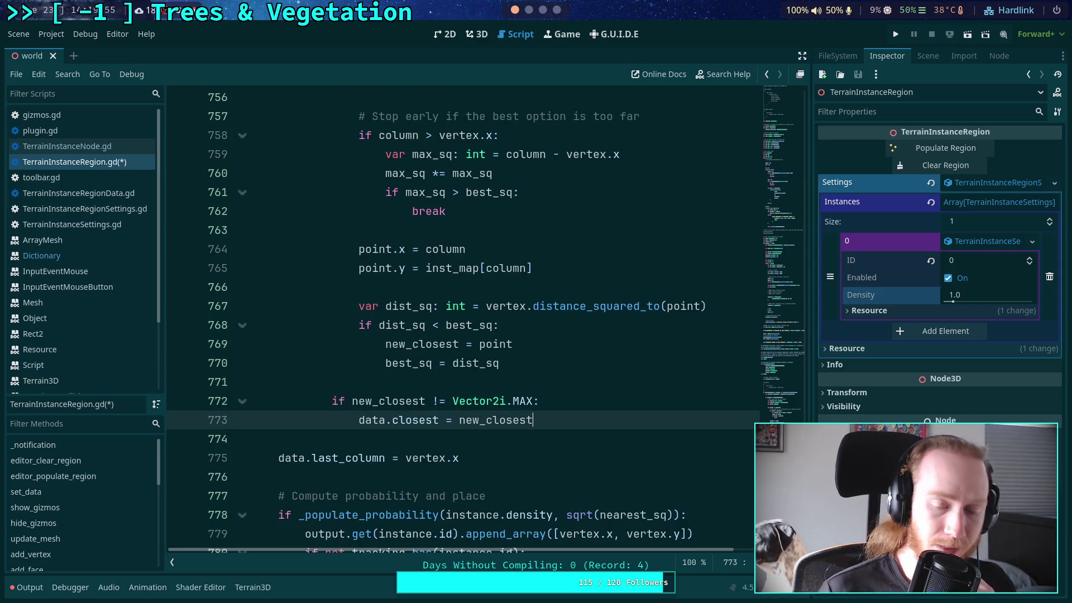
pyautogui.scroll(4, 593, 428)
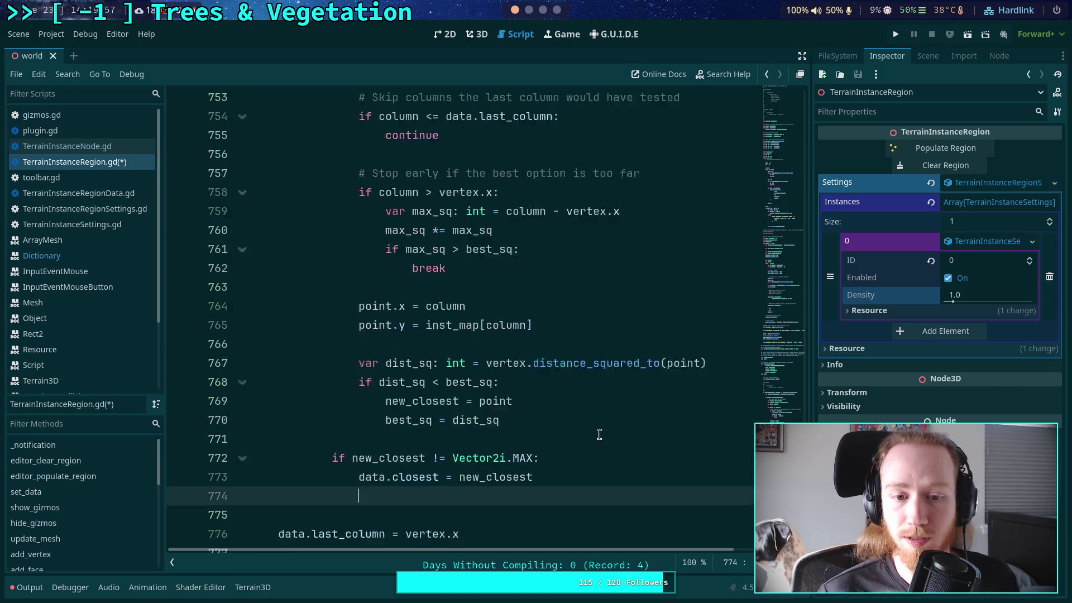
pyautogui.scroll(-5, 594, 430)
pyautogui.scroll(-3, 595, 433)
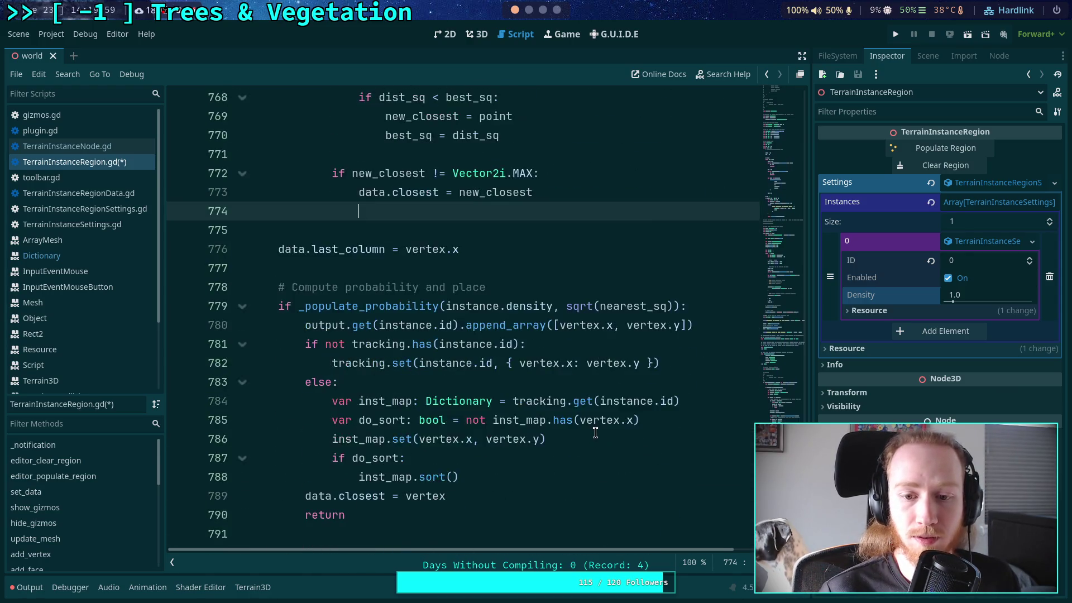
pyautogui.scroll(2, 595, 433)
pyautogui.write('nearest_sq ')
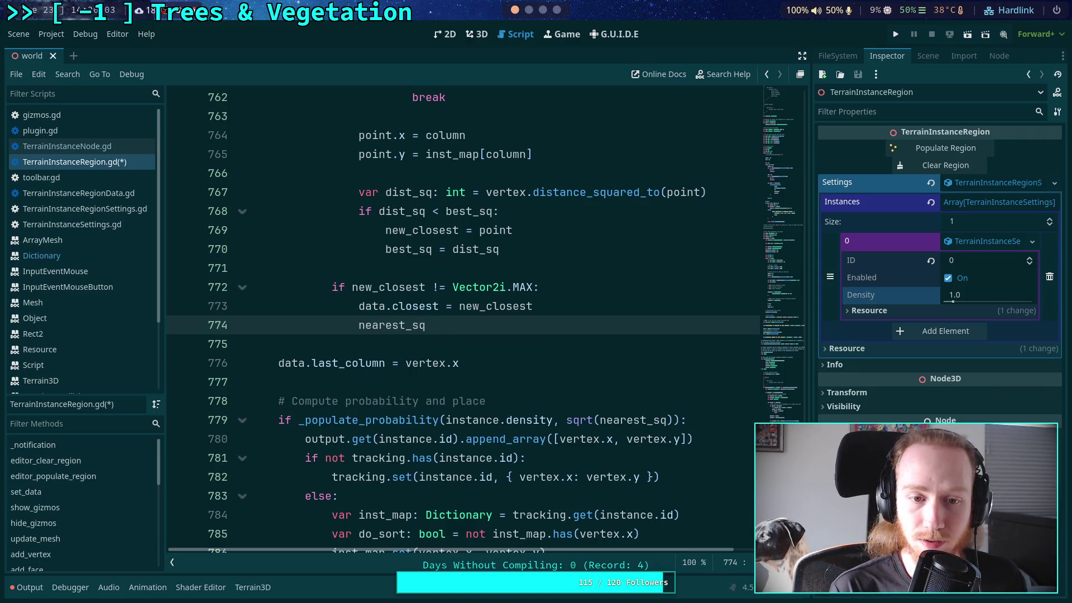
pyautogui.write('= best_sq')
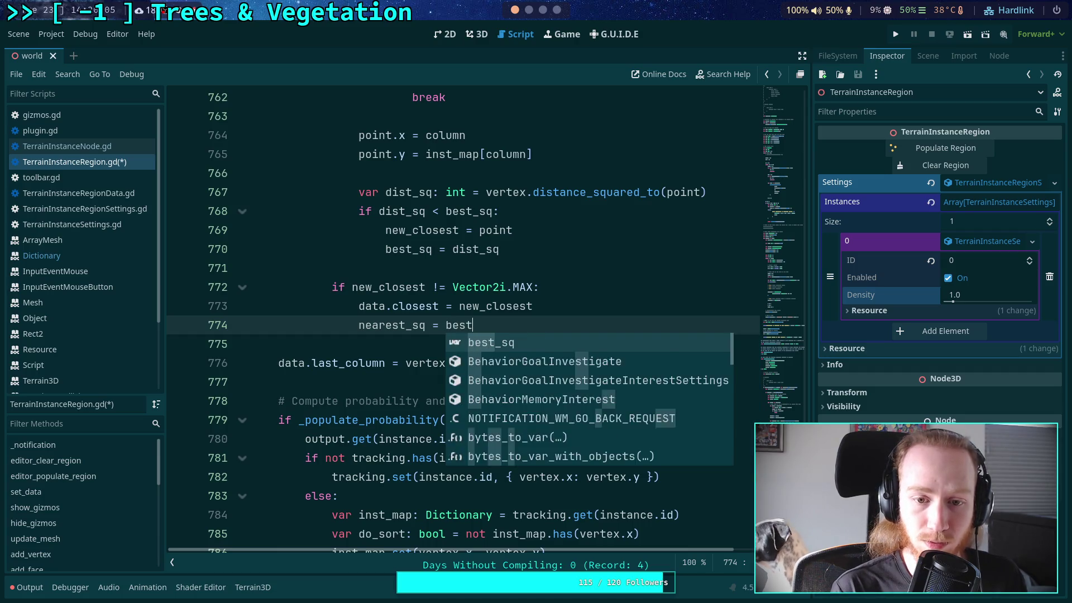
pyautogui.scroll(1, 427, 356)
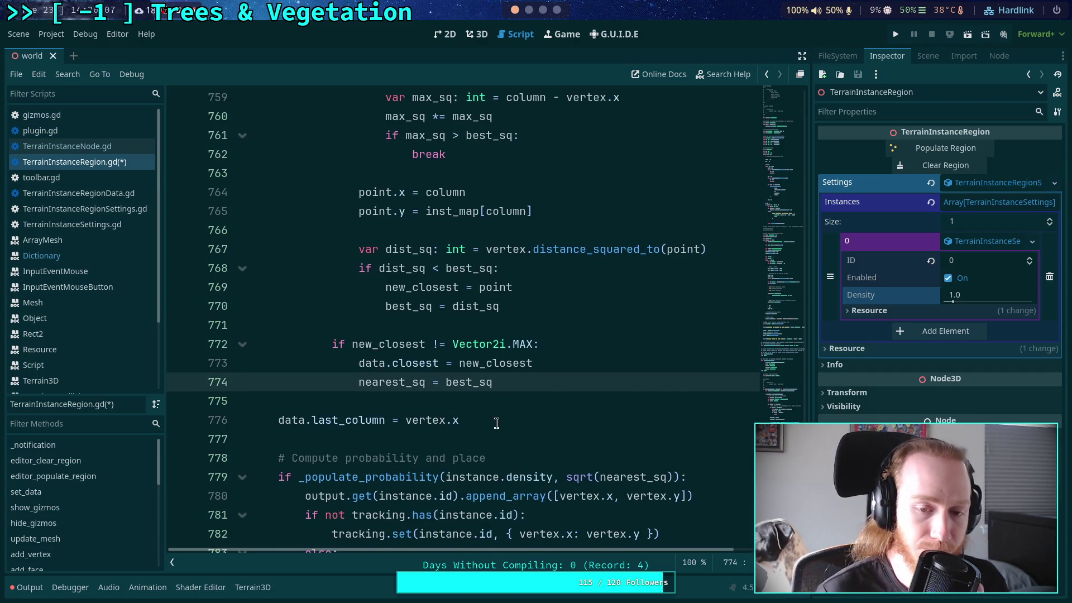
pyautogui.scroll(1, 427, 356)
pyautogui.doubleClick(427, 360)
pyautogui.scroll(11, 427, 360)
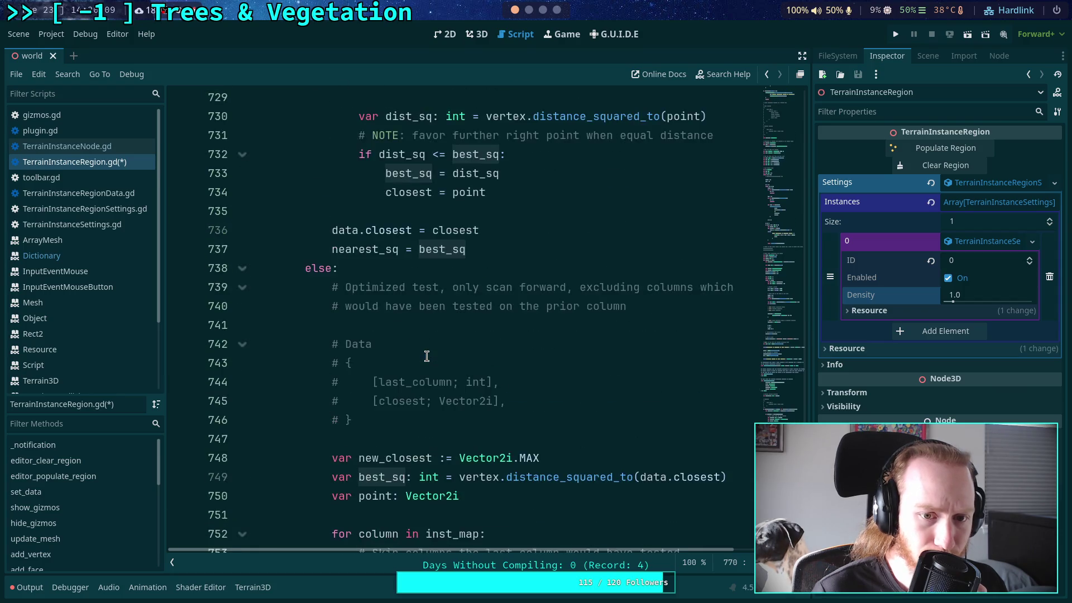
pyautogui.scroll(-12, 429, 367)
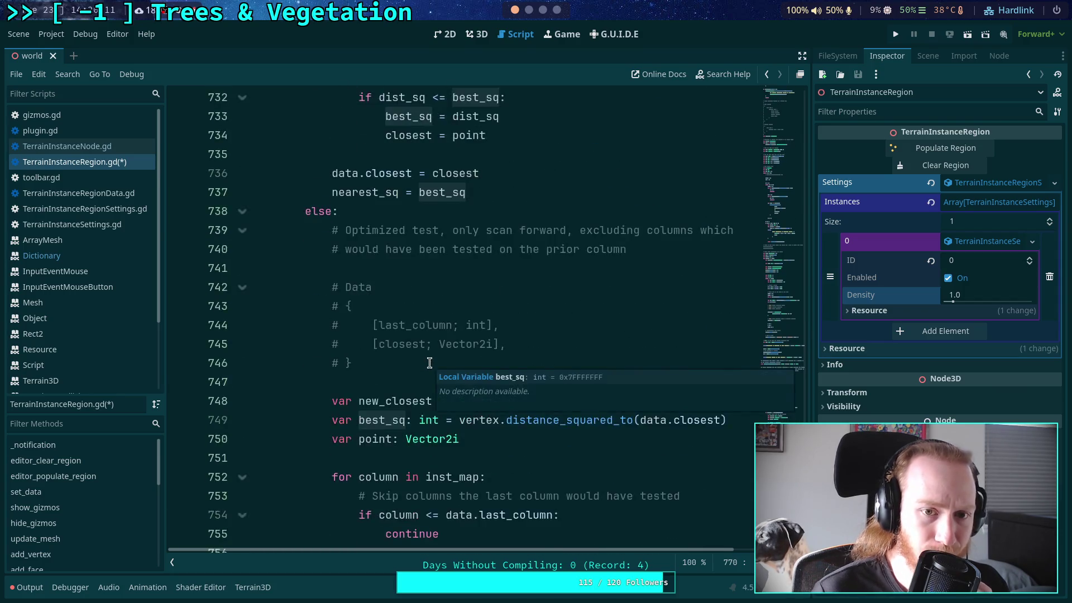
pyautogui.doubleClick(390, 384)
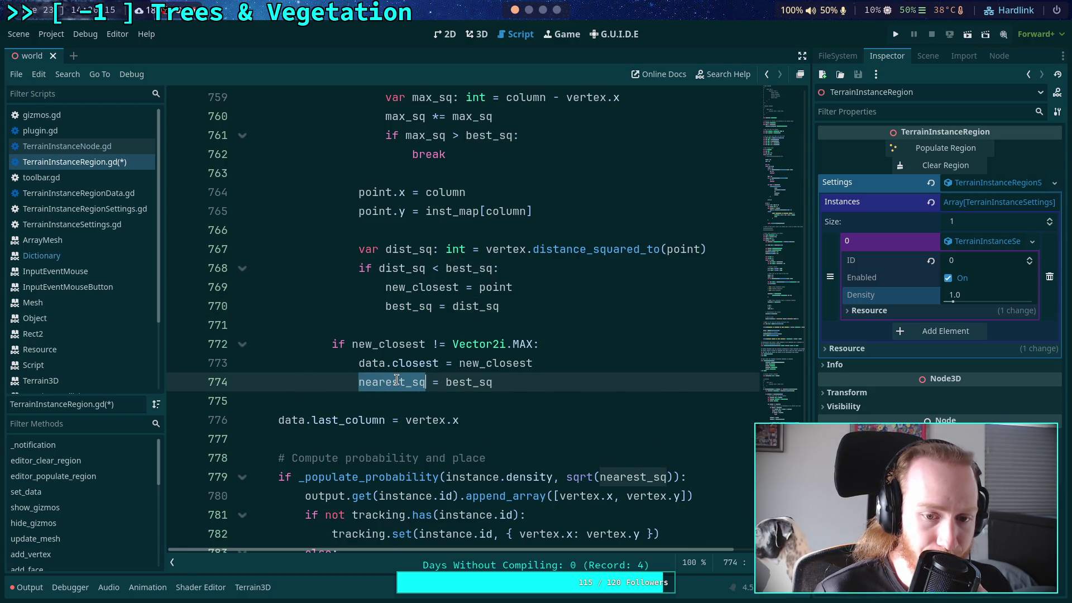
pyautogui.click(366, 399)
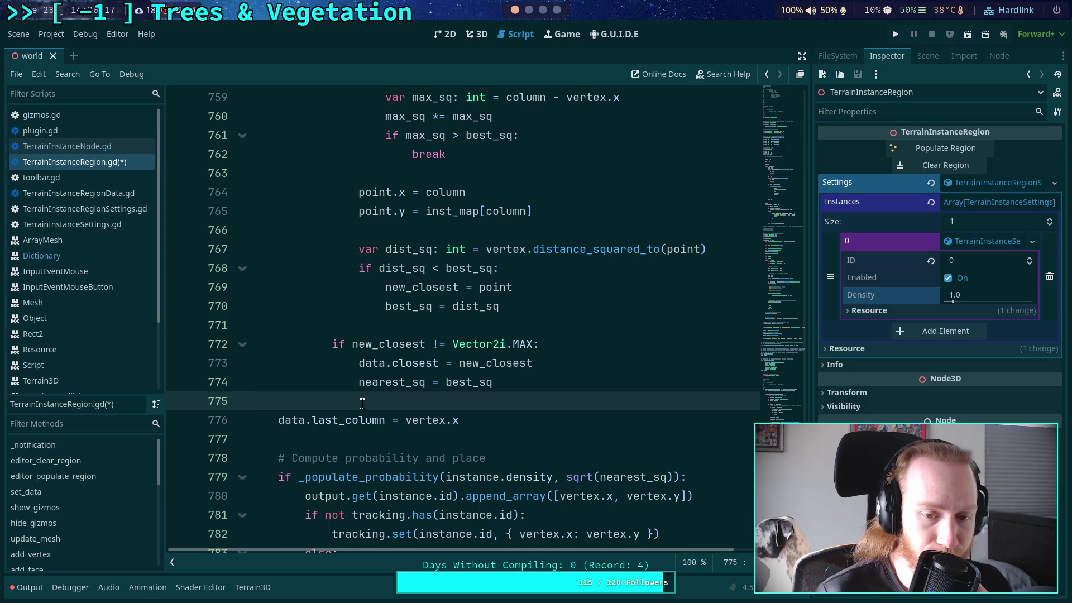
pyautogui.scroll(-2, 363, 403)
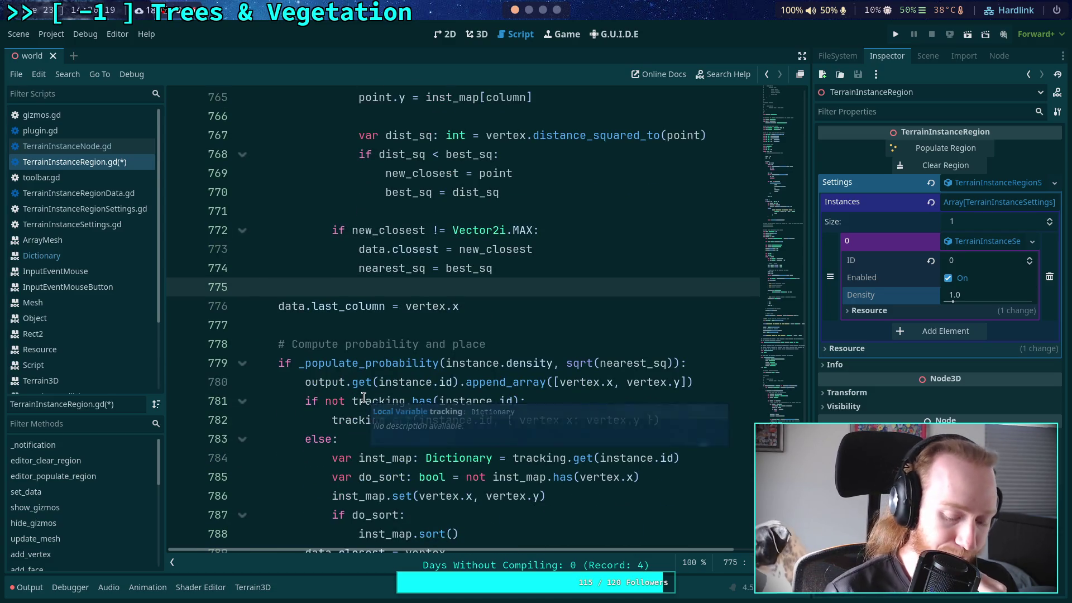
pyautogui.hotkey('ctrl', 's')
pyautogui.click(384, 320)
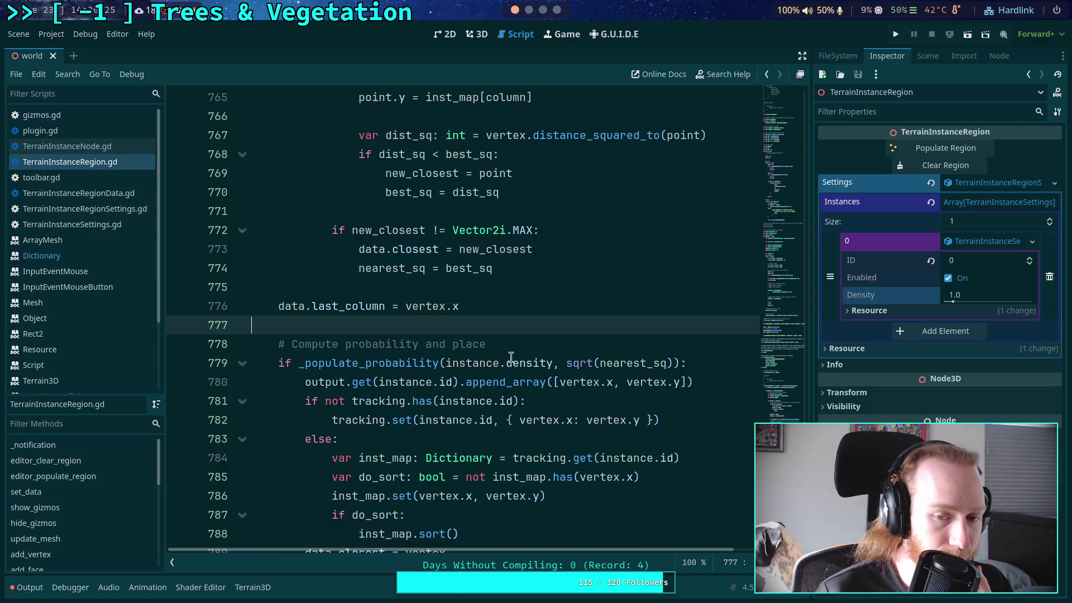
pyautogui.scroll(17, 508, 323)
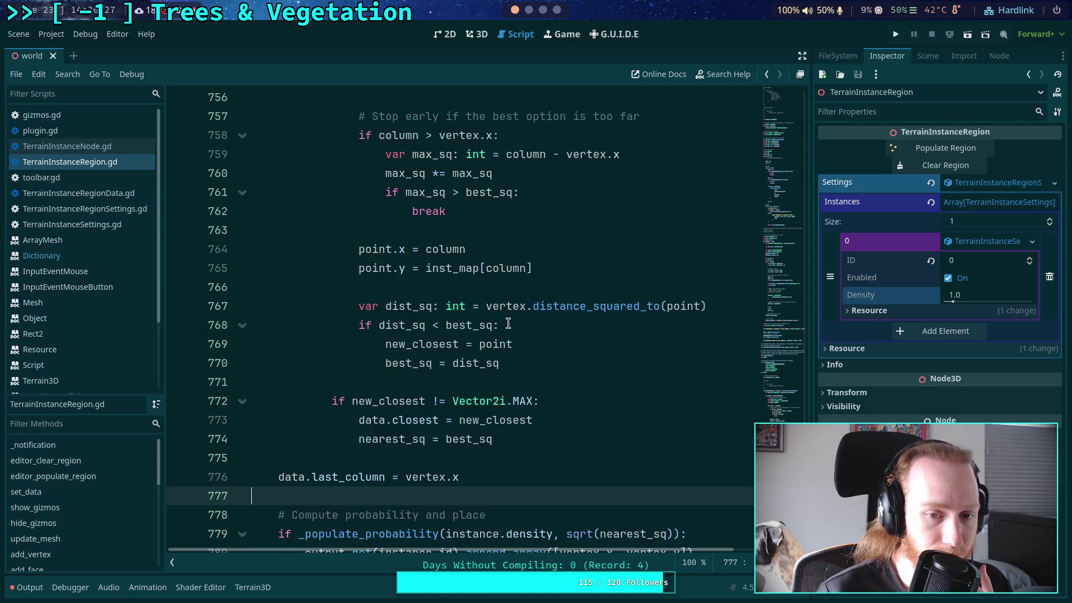
pyautogui.scroll(5, 508, 322)
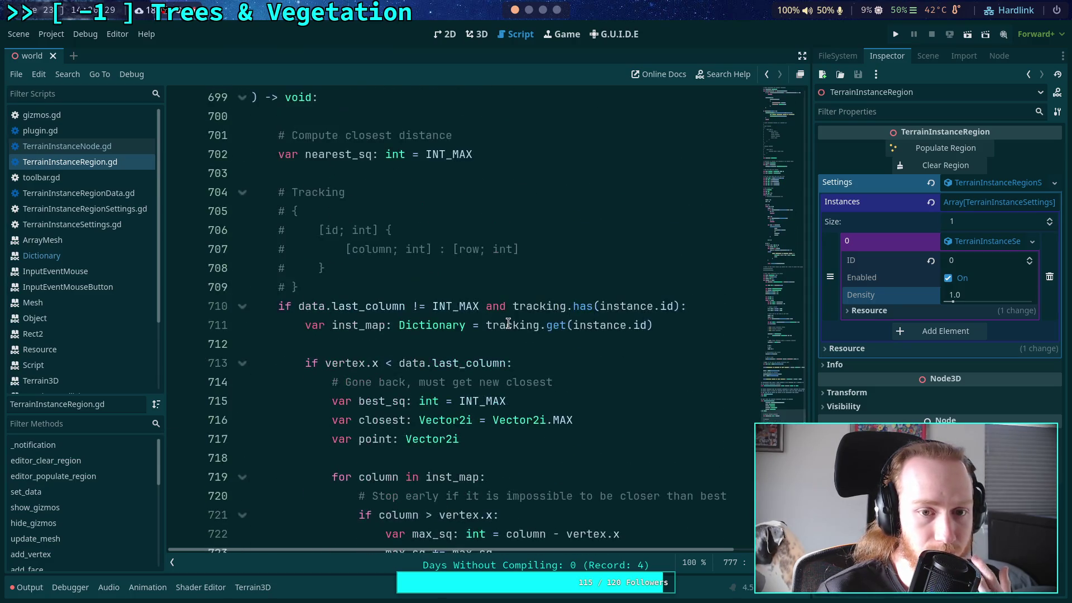
pyautogui.scroll(-6, 508, 322)
pyautogui.scroll(-4, 508, 323)
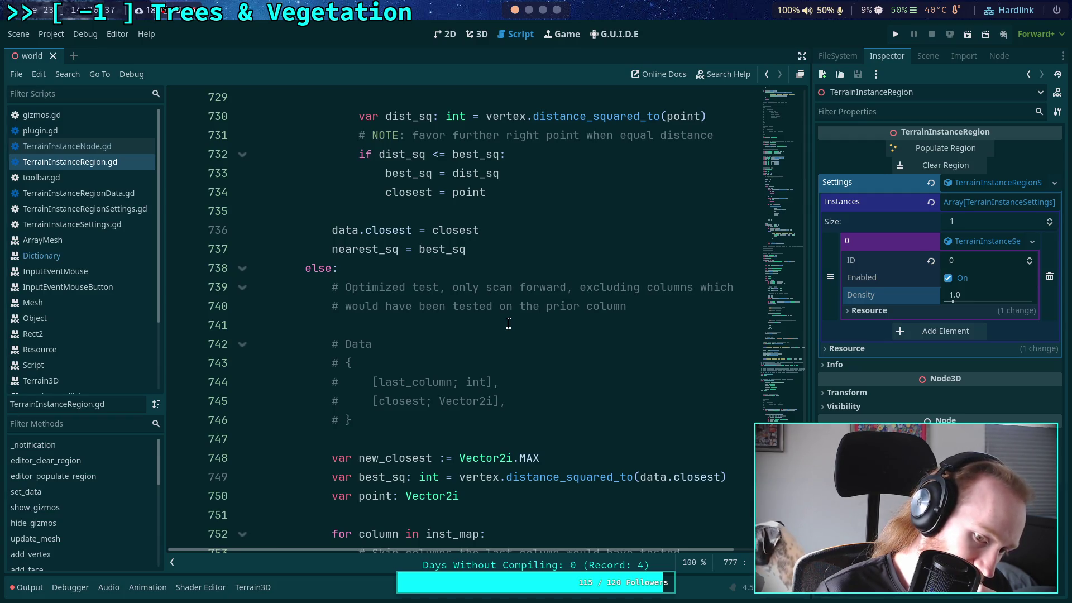
pyautogui.scroll(-12, 508, 322)
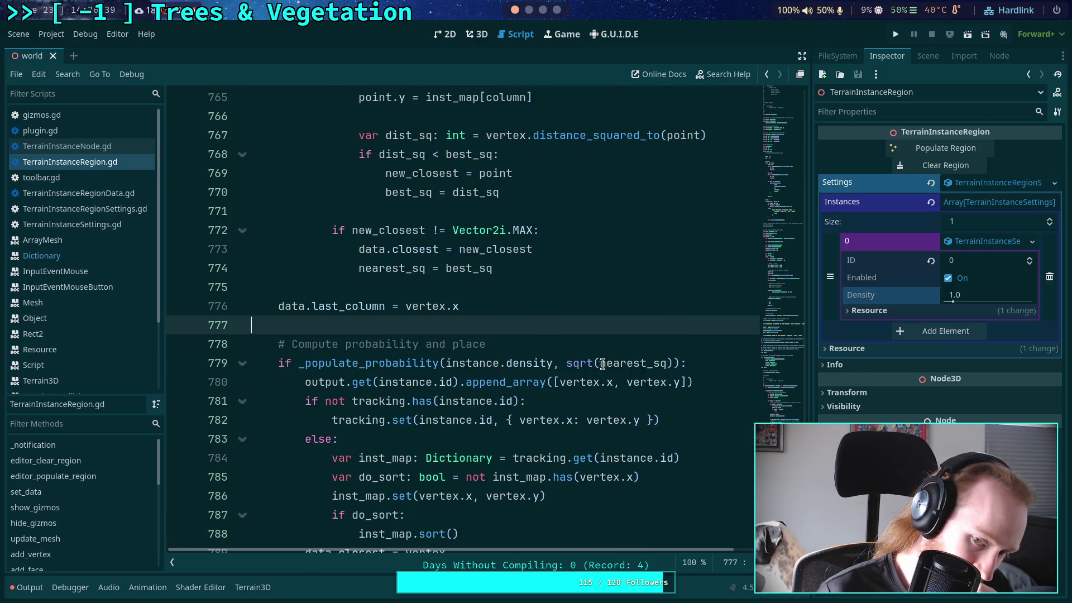
pyautogui.moveTo(574, 363)
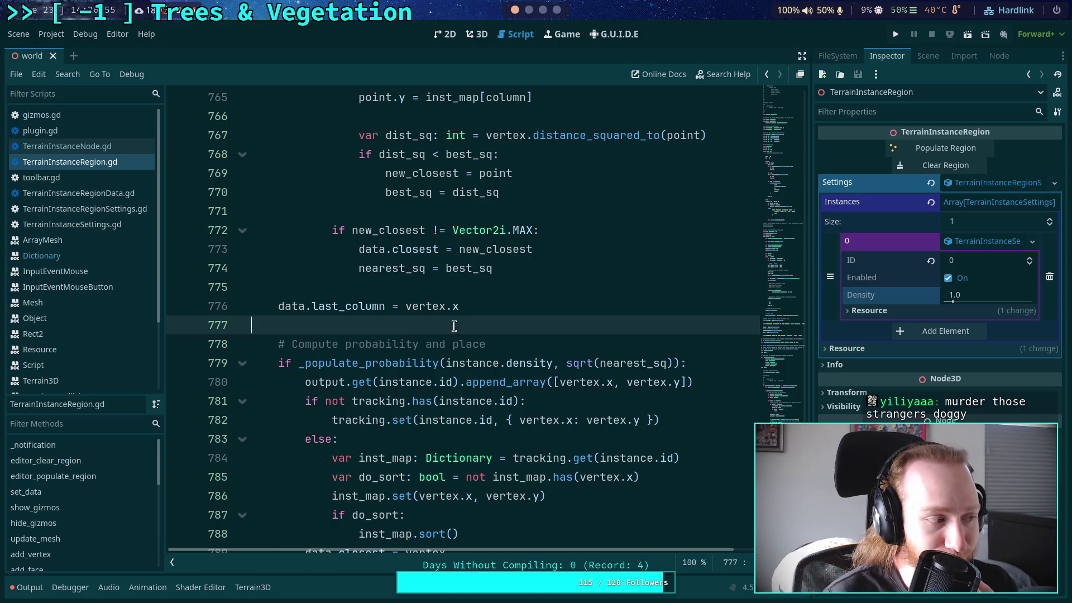
pyautogui.scroll(-1, 453, 323)
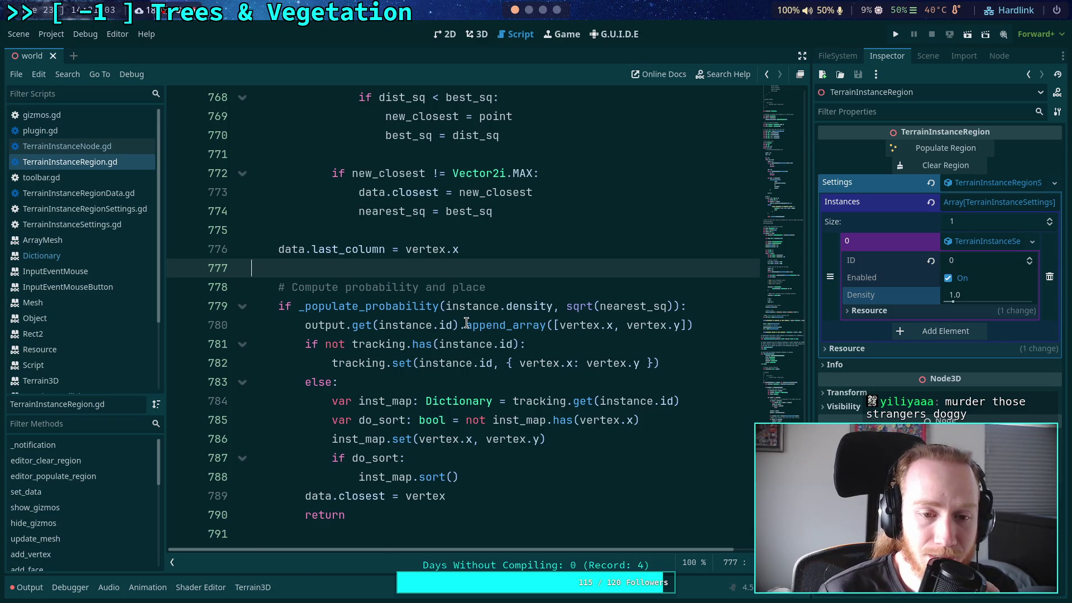
pyautogui.scroll(12, 467, 323)
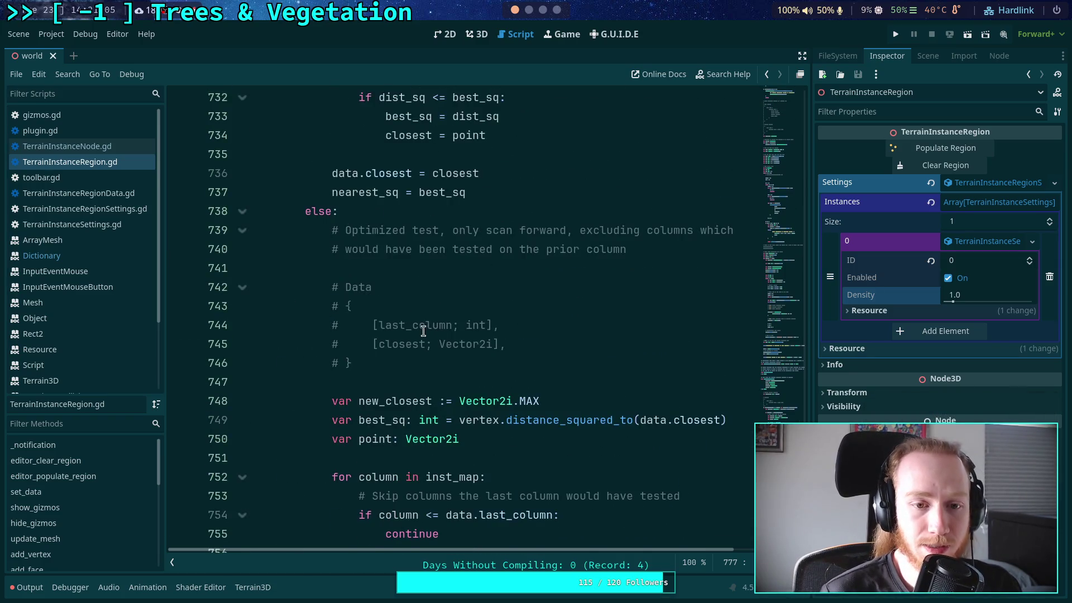
pyautogui.scroll(2, 423, 332)
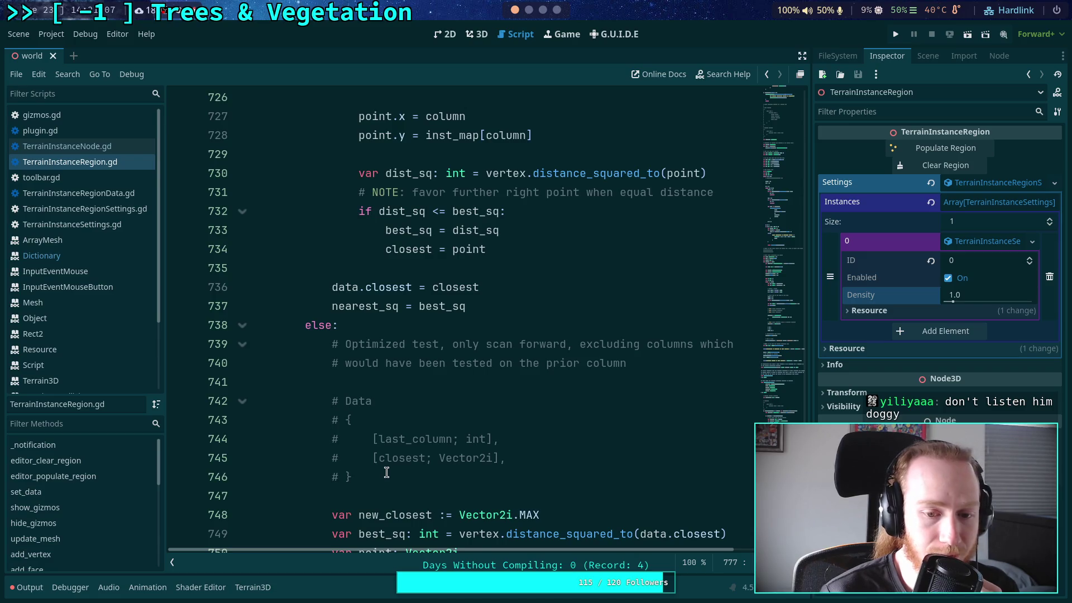
pyautogui.scroll(-6, 388, 447)
pyautogui.scroll(4, 391, 419)
pyautogui.scroll(-4, 359, 378)
pyautogui.scroll(3, 363, 357)
pyautogui.click(354, 307)
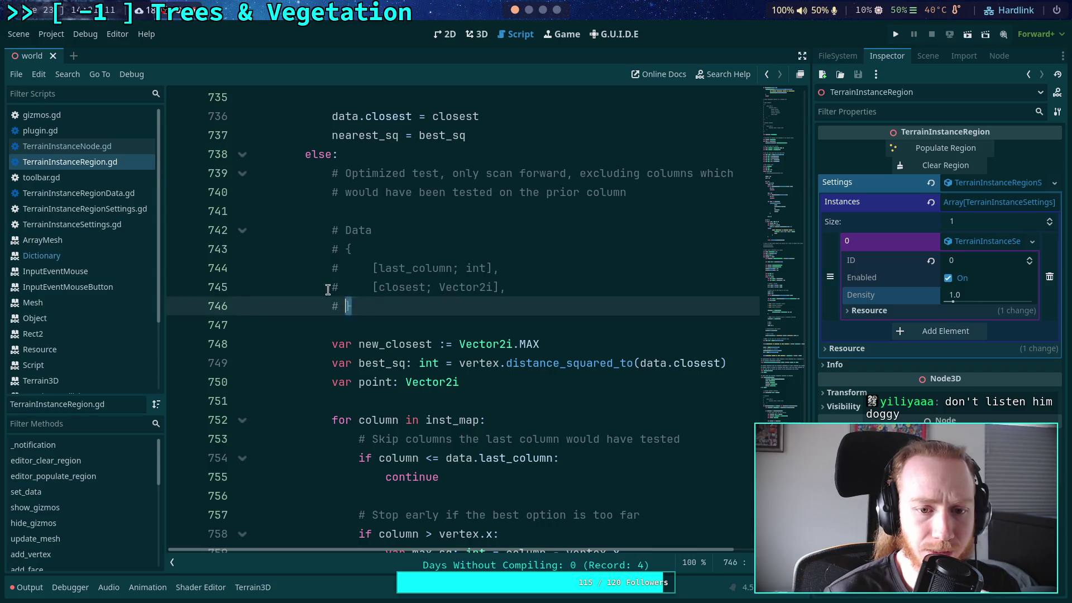
# - Delete the commented # Data block
pyautogui.hotkey('shift', 'Up')
pyautogui.hotkey('shift', 'Up')
pyautogui.hotkey('shift', 'Up')
pyautogui.press('BackSpace')
pyautogui.scroll(4, 452, 356)
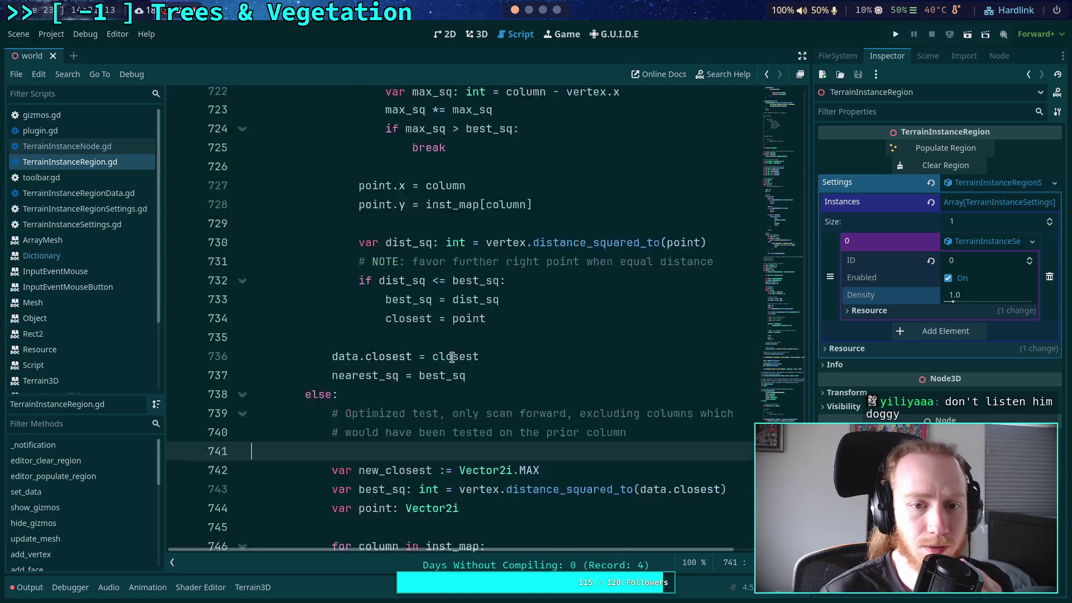
pyautogui.scroll(7, 451, 356)
pyautogui.scroll(-2, 452, 352)
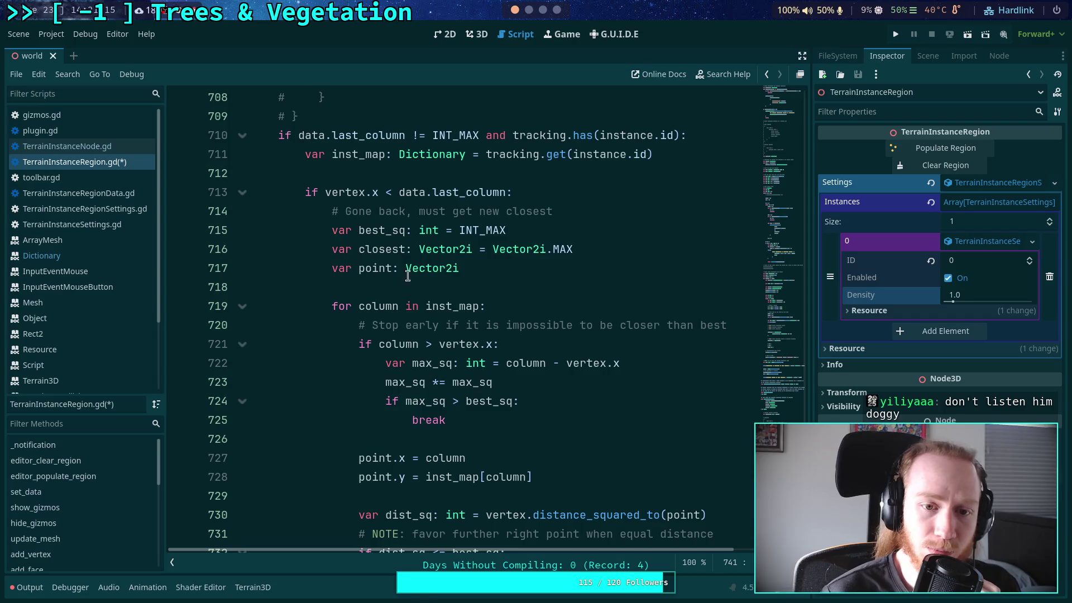
pyautogui.scroll(-2, 406, 241)
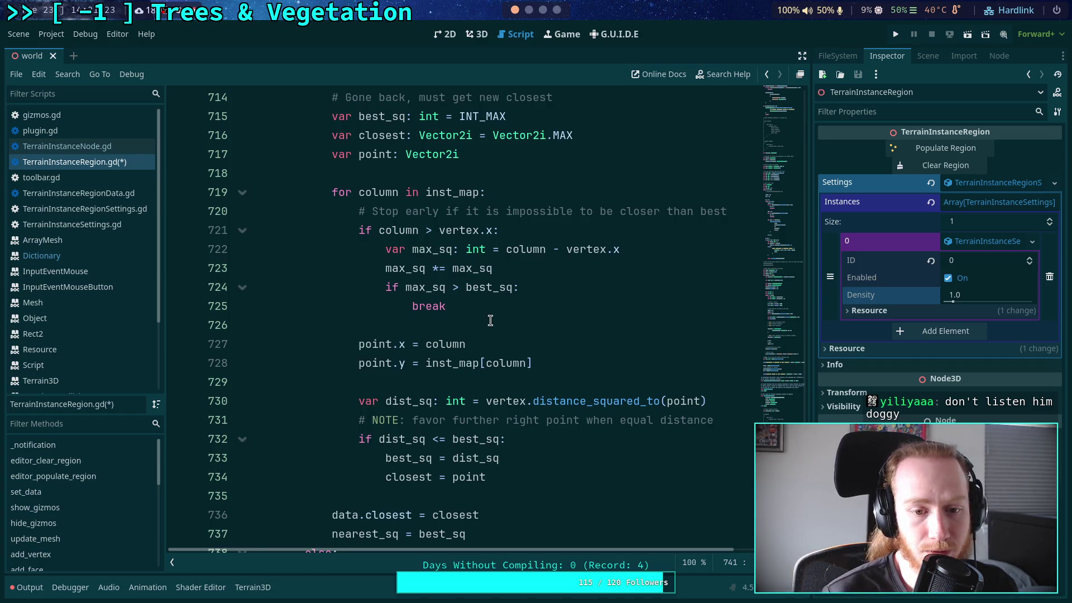
pyautogui.scroll(-1, 483, 311)
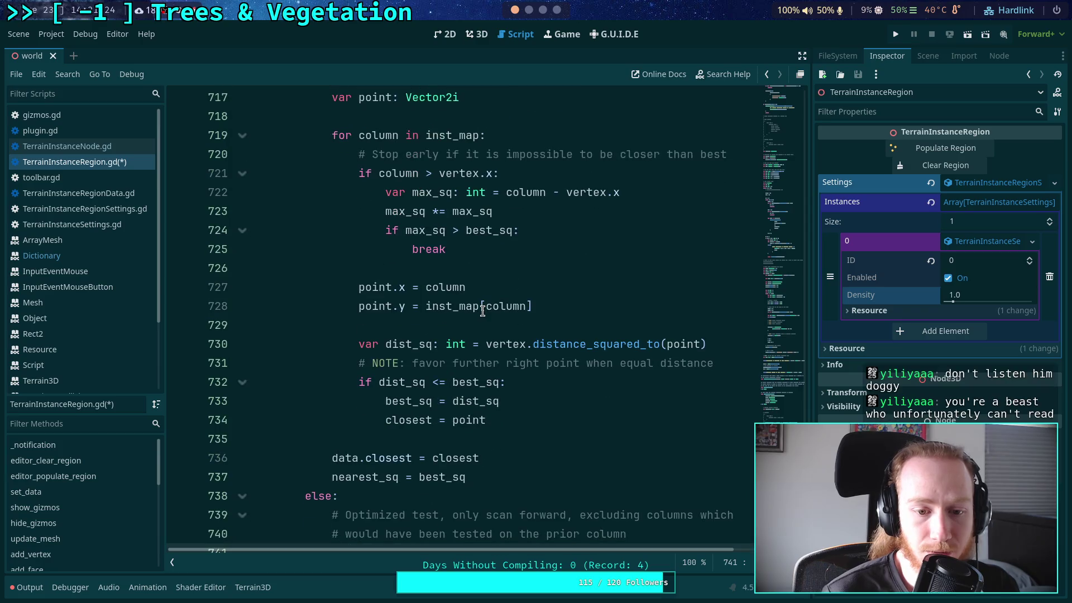
# - Paste the equal-distance NOTE comment above the forward-scan if dist_sq check
pyautogui.click(600, 360)
pyautogui.scroll(-12, 600, 363)
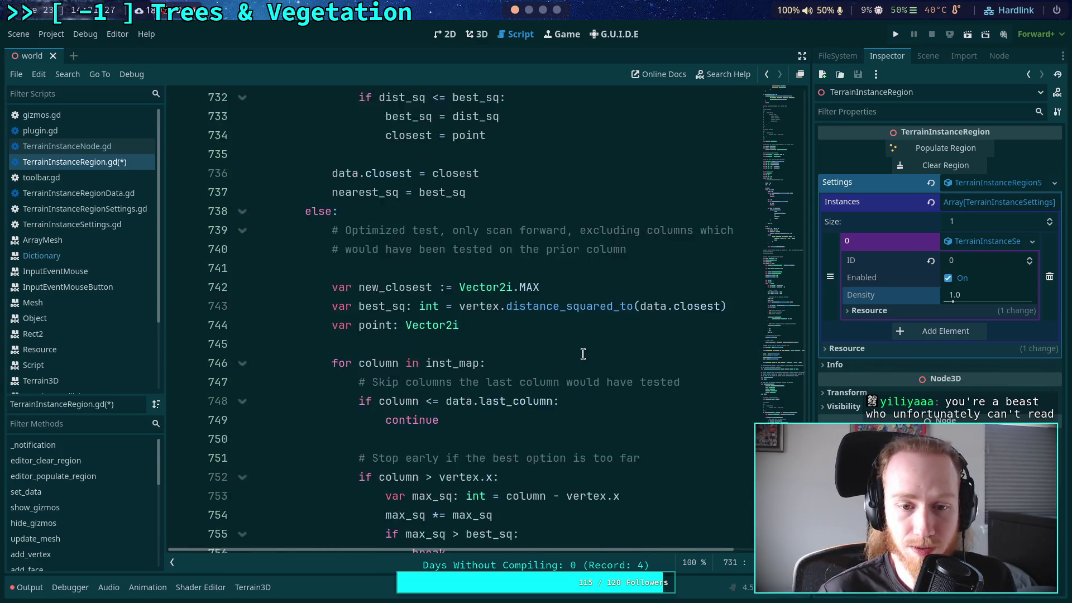
pyautogui.click(606, 251)
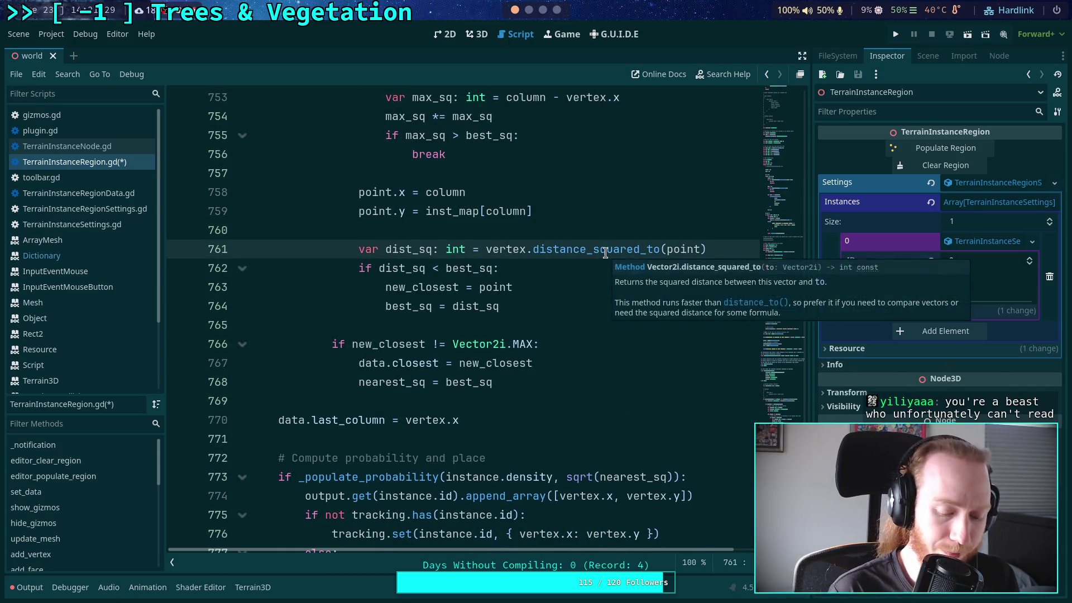
pyautogui.write('# NOTE: favor further right point when equal distance')
pyautogui.hotkey('alt', 'Down')
pyautogui.click(439, 287)
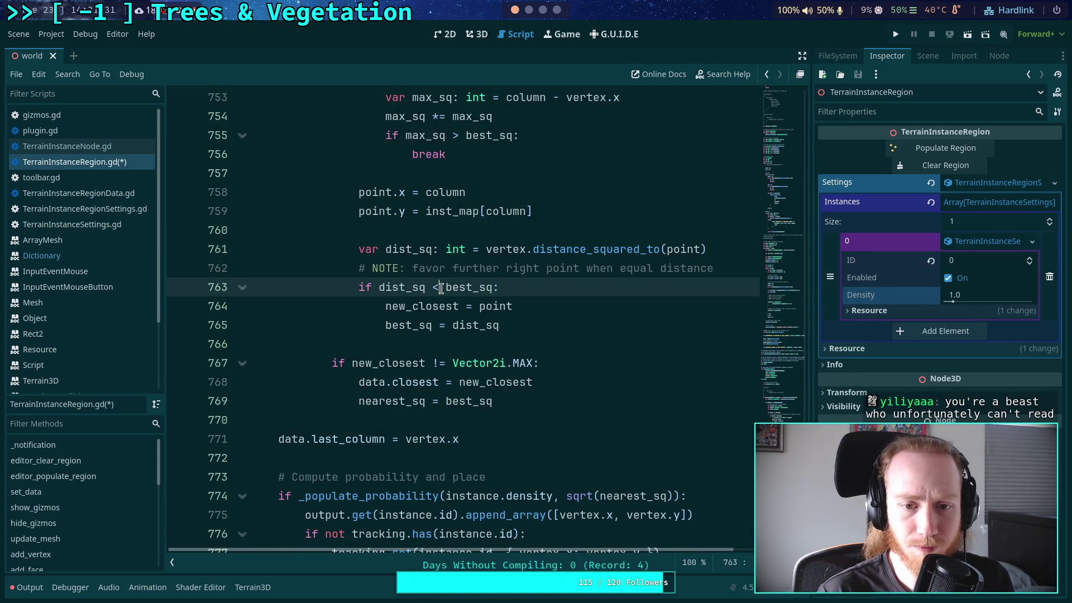
# - Change the forward-scan check to 'if dist_sq <= best_sq:' and save the script
pyautogui.write('=')
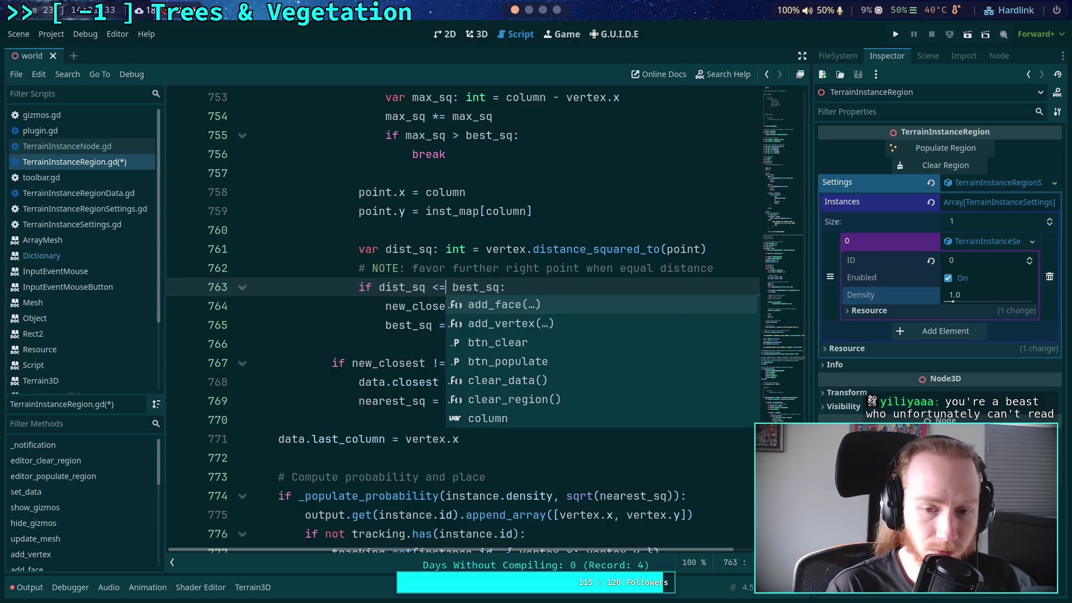
pyautogui.click(494, 230)
pyautogui.hotkey('ctrl', 's')
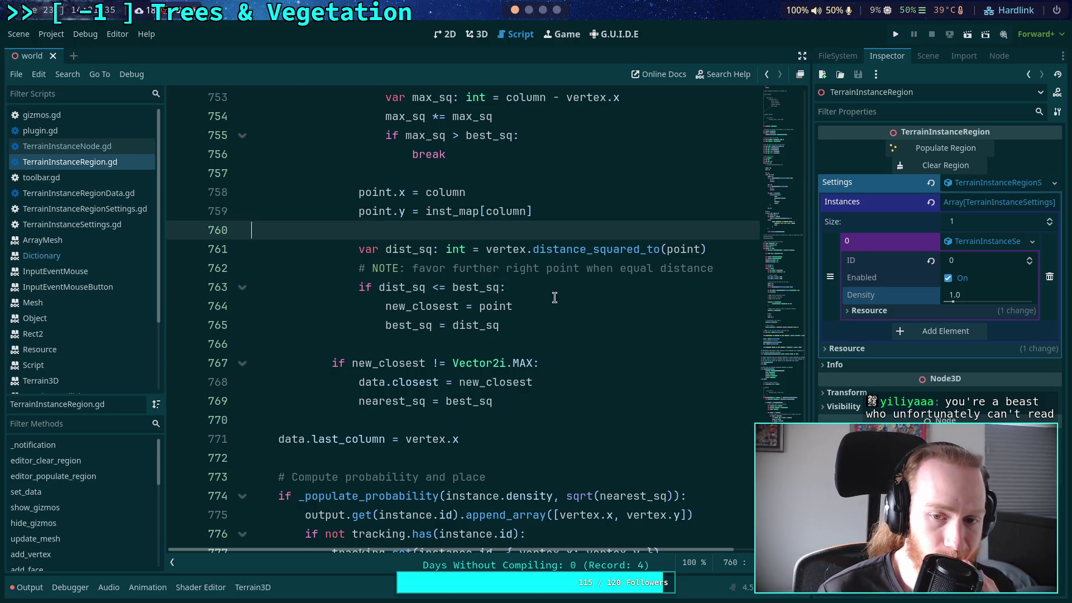
pyautogui.scroll(1, 555, 297)
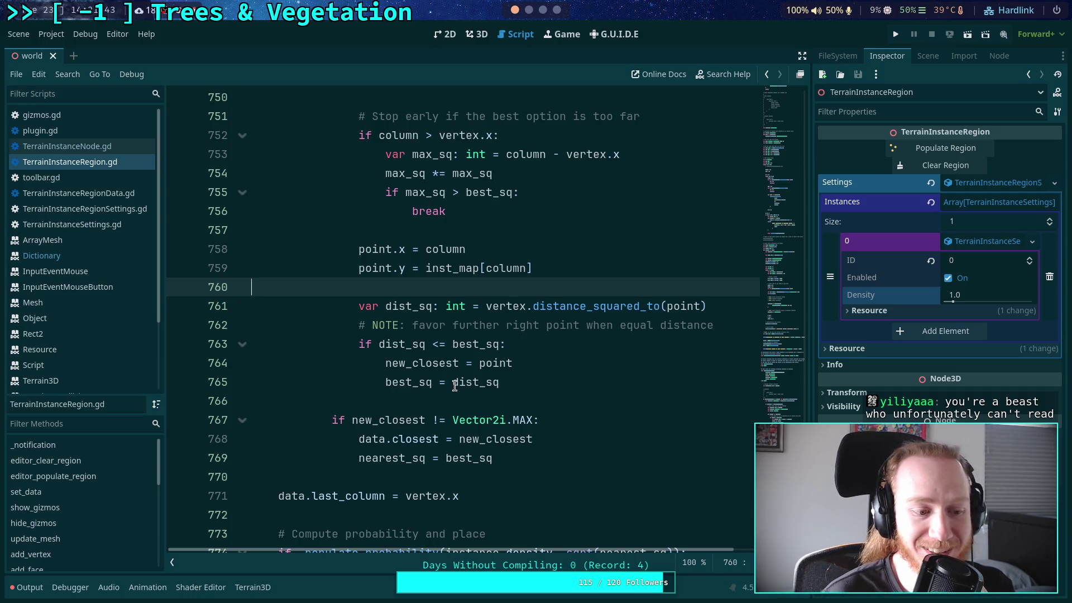
# - Insert a blank line after the distance calculation line and save again
pyautogui.moveTo(455, 385)
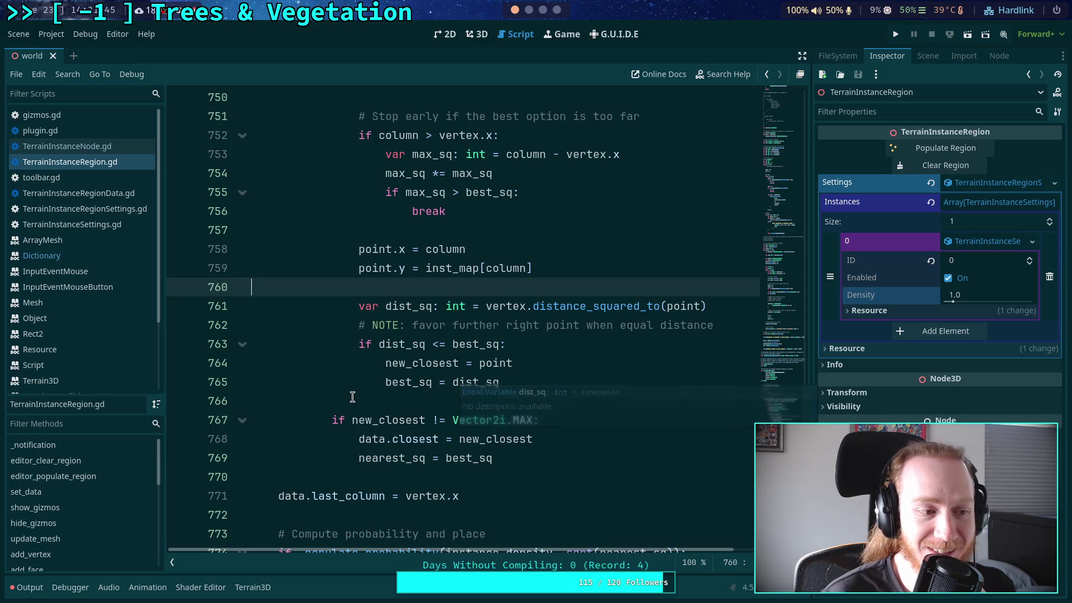
pyautogui.click(410, 403)
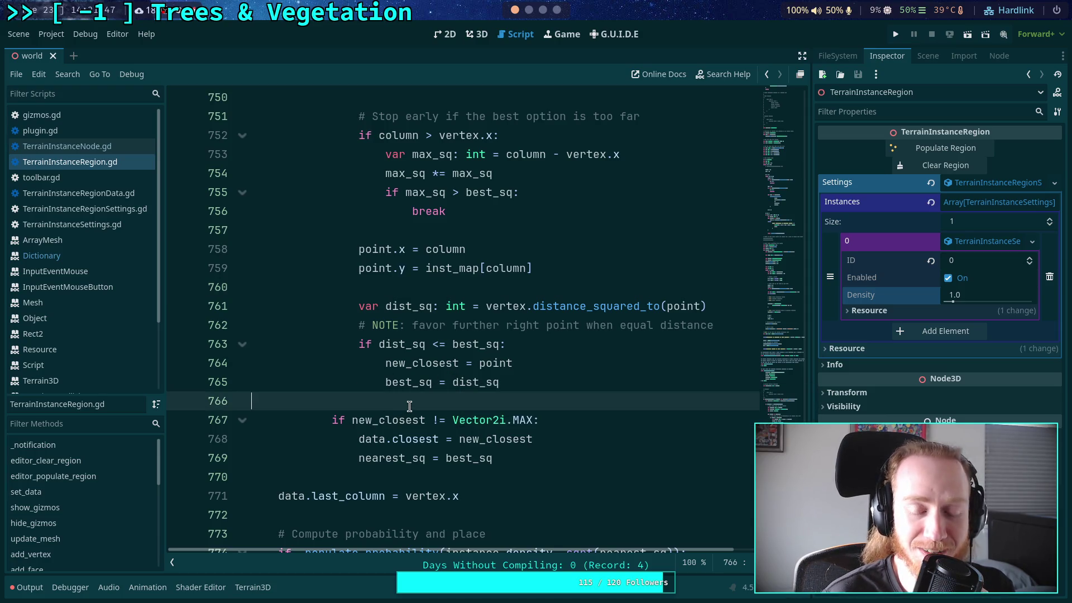
pyautogui.click(708, 307)
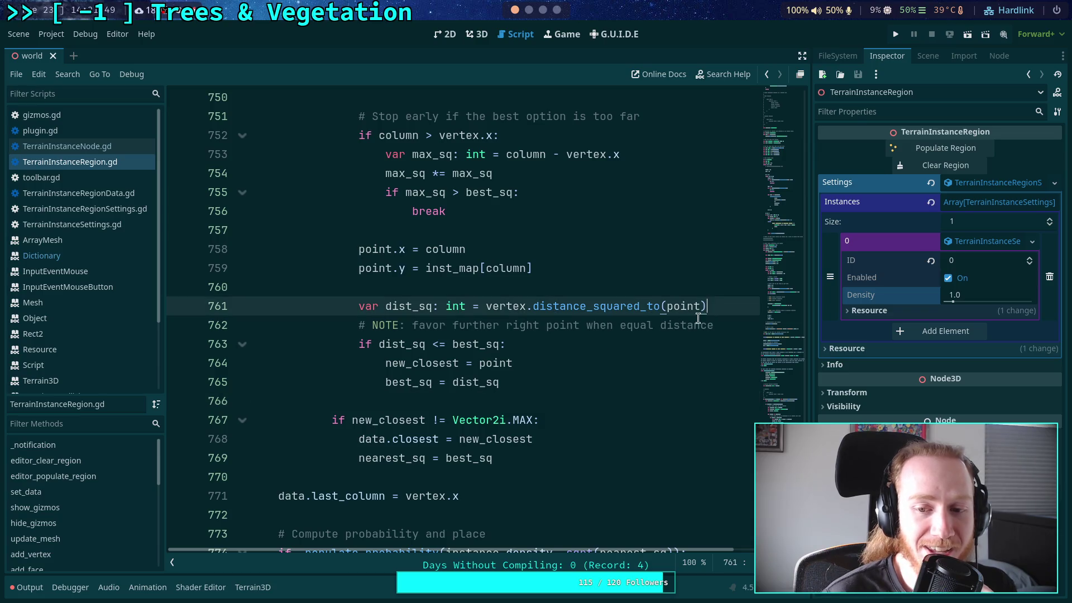
pyautogui.press('Return')
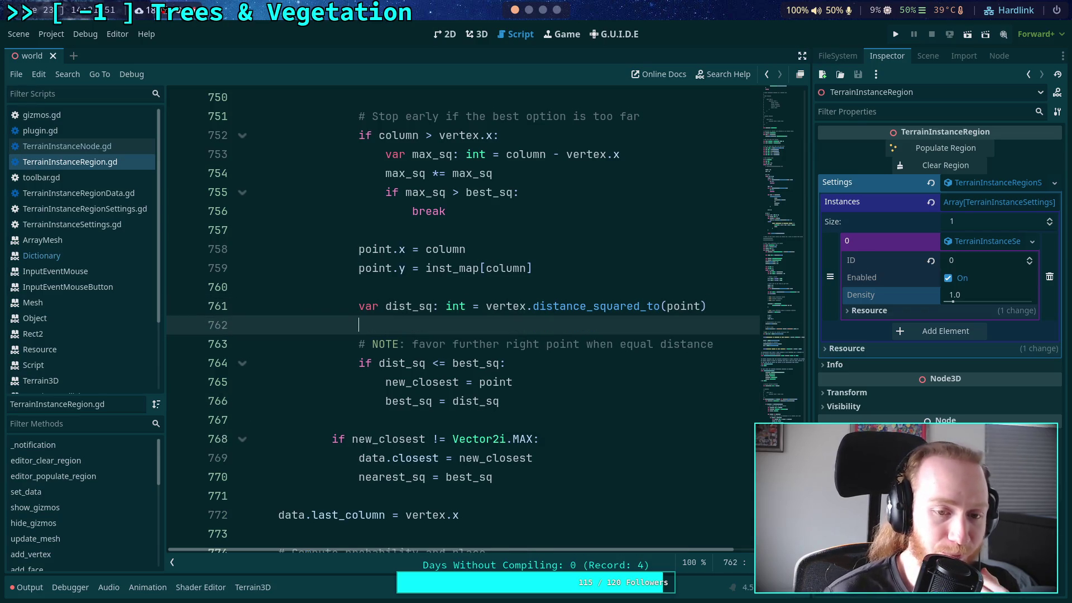
pyautogui.hotkey('ctrl', 's')
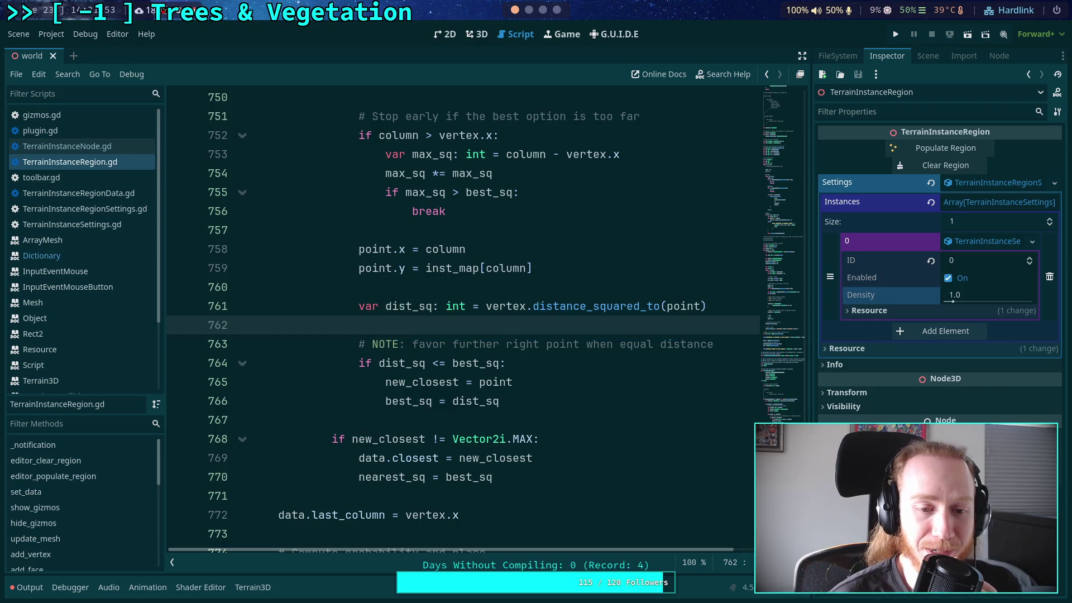
pyautogui.click(471, 417)
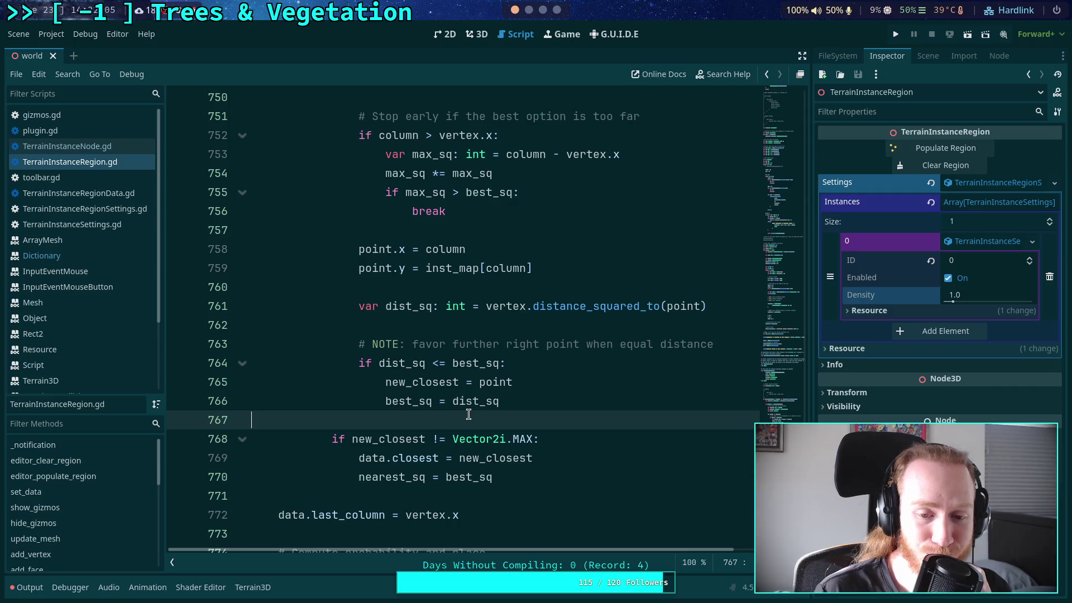
pyautogui.scroll(-3, 467, 415)
pyautogui.click(386, 329)
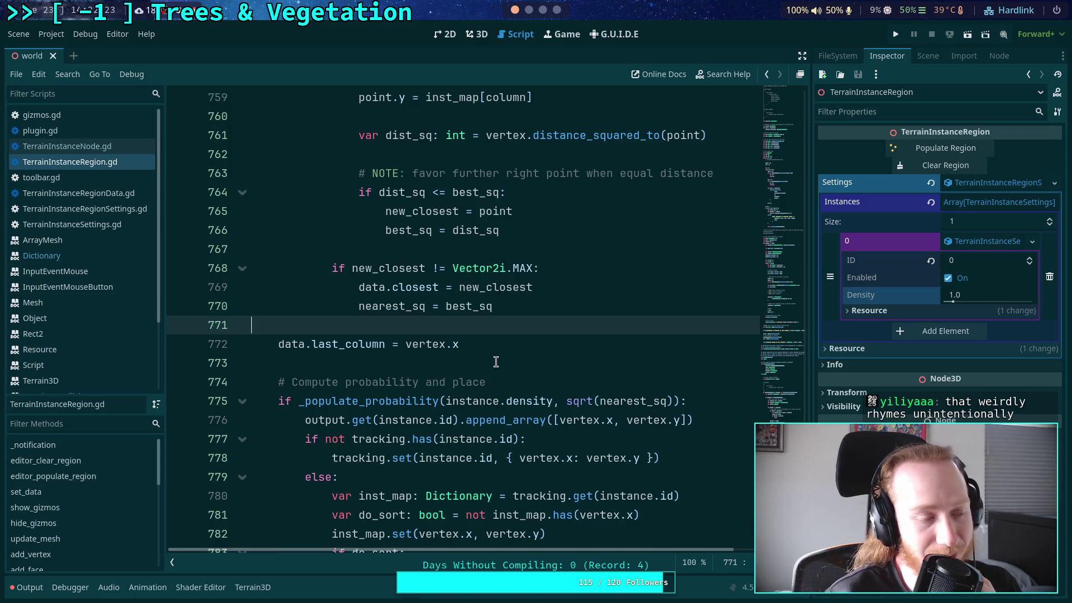
pyautogui.click(444, 362)
pyautogui.scroll(3, 475, 355)
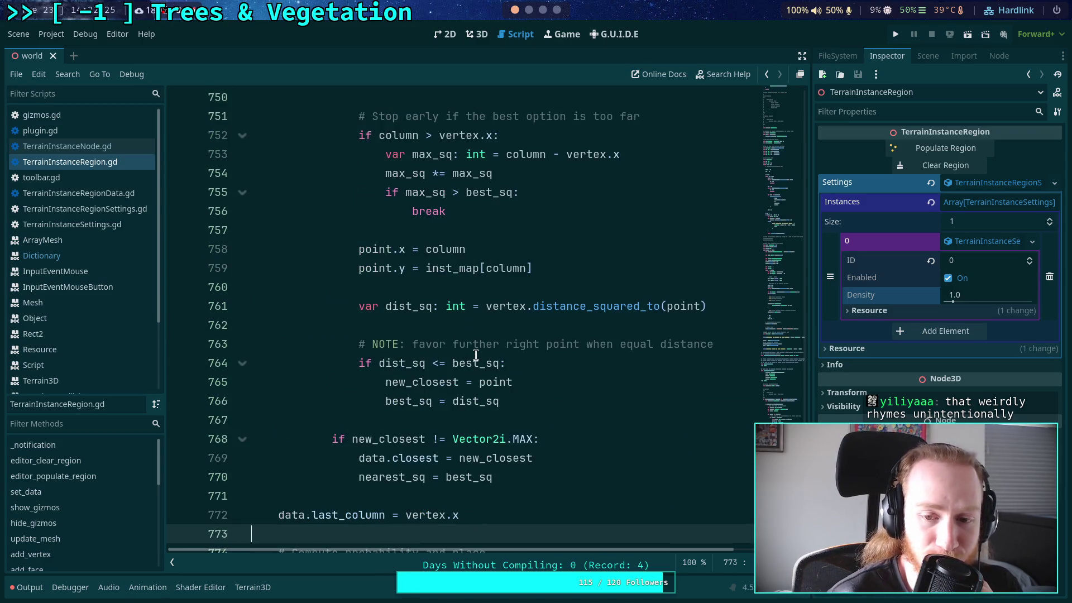
pyautogui.scroll(-1, 476, 355)
pyautogui.click(529, 419)
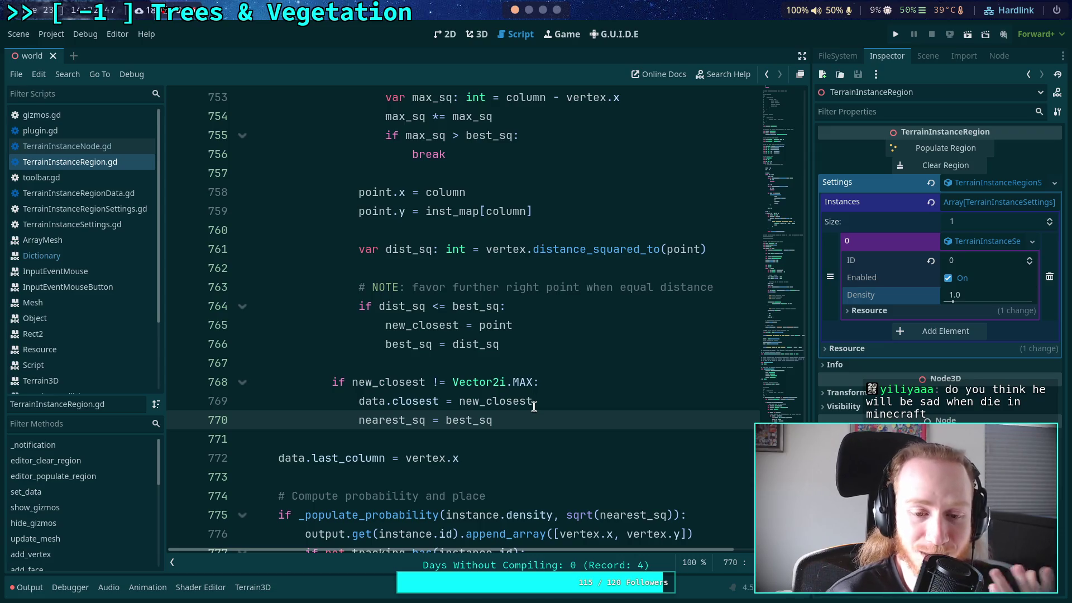
pyautogui.click(496, 365)
pyautogui.scroll(6, 480, 363)
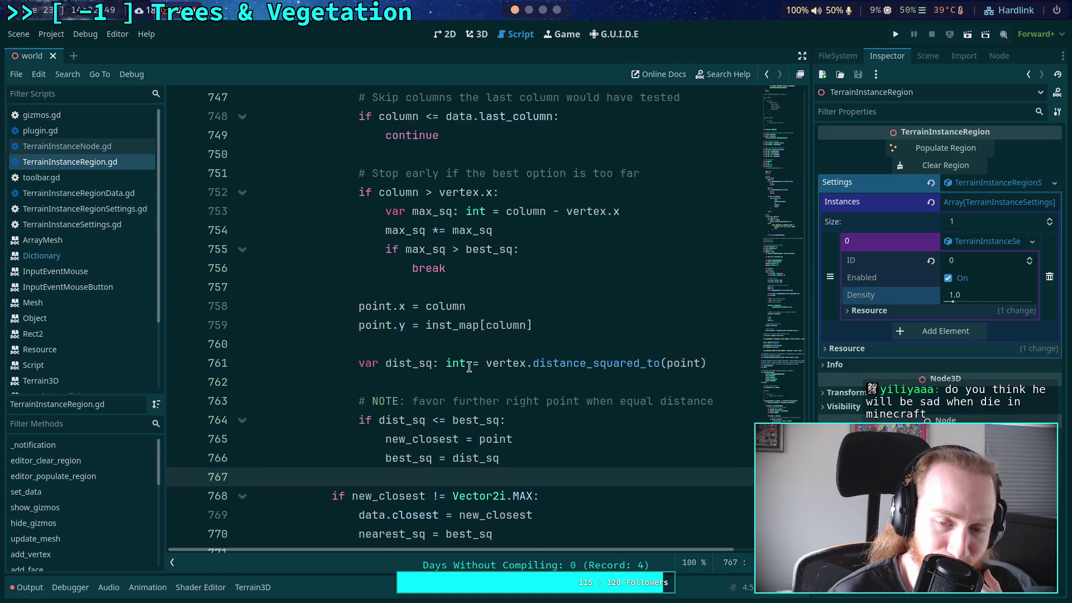
pyautogui.click(399, 229)
pyautogui.click(411, 212)
pyautogui.press('BackSpace')
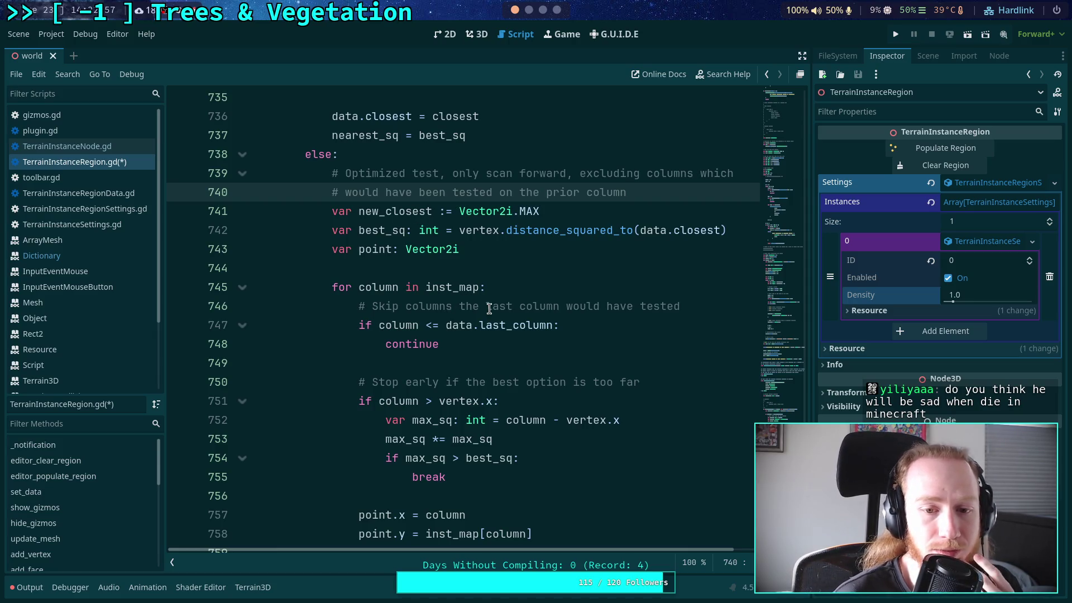
pyautogui.moveTo(459, 306); pyautogui.dragTo(688, 302)
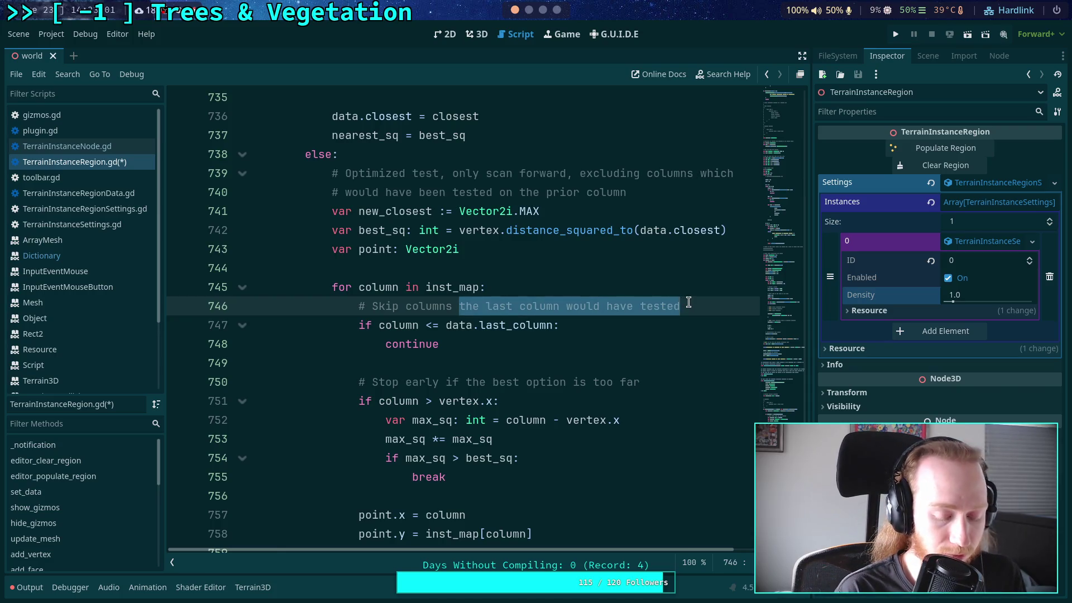
pyautogui.write('prior')
pyautogui.write(' to last ')
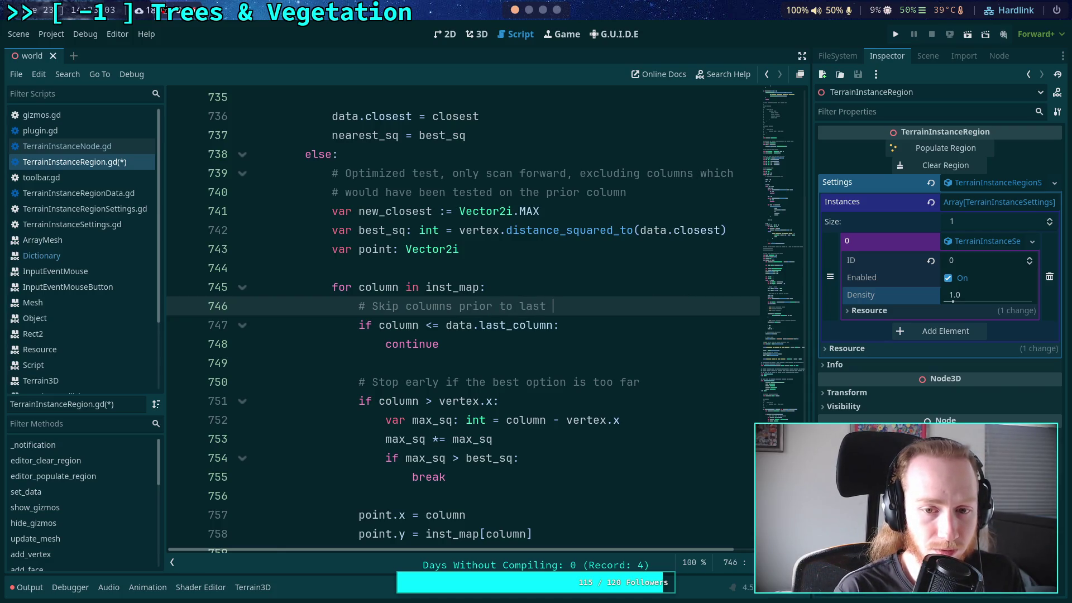
pyautogui.write('column, ')
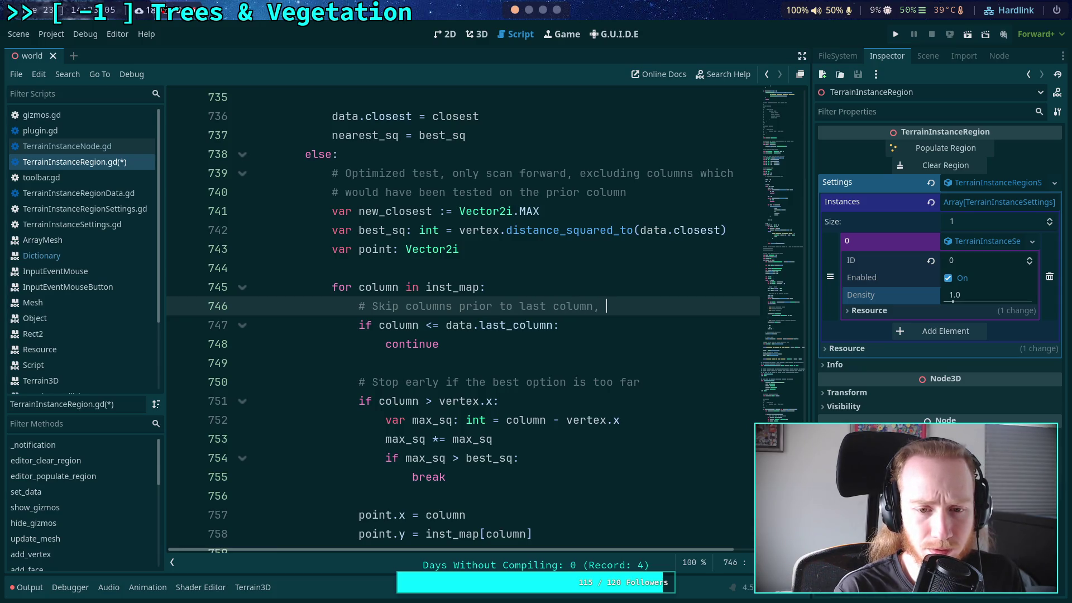
pyautogui.write('they wo')
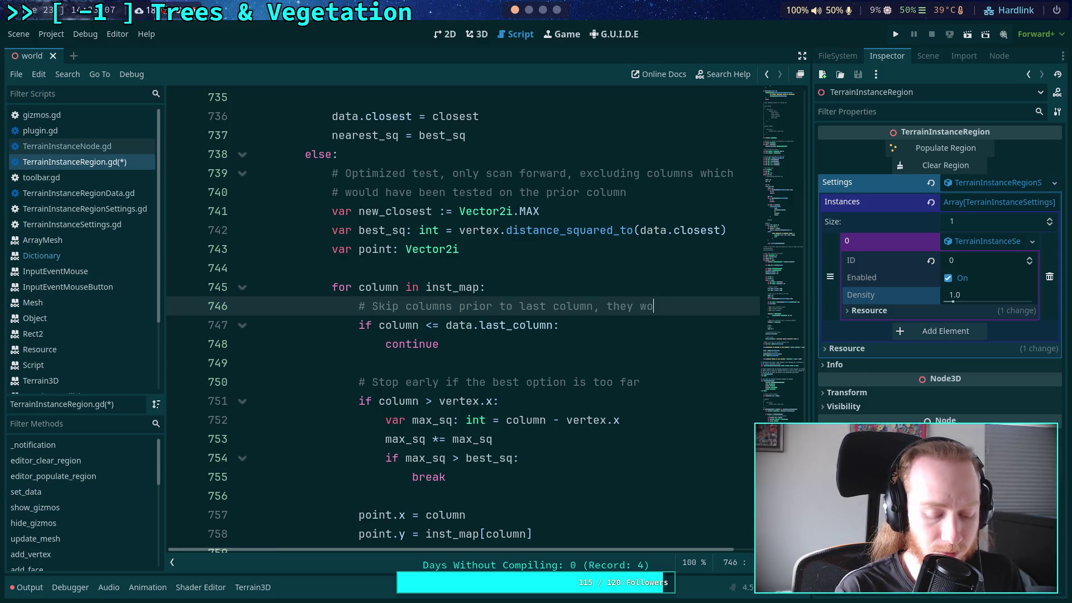
pyautogui.write('uld have been')
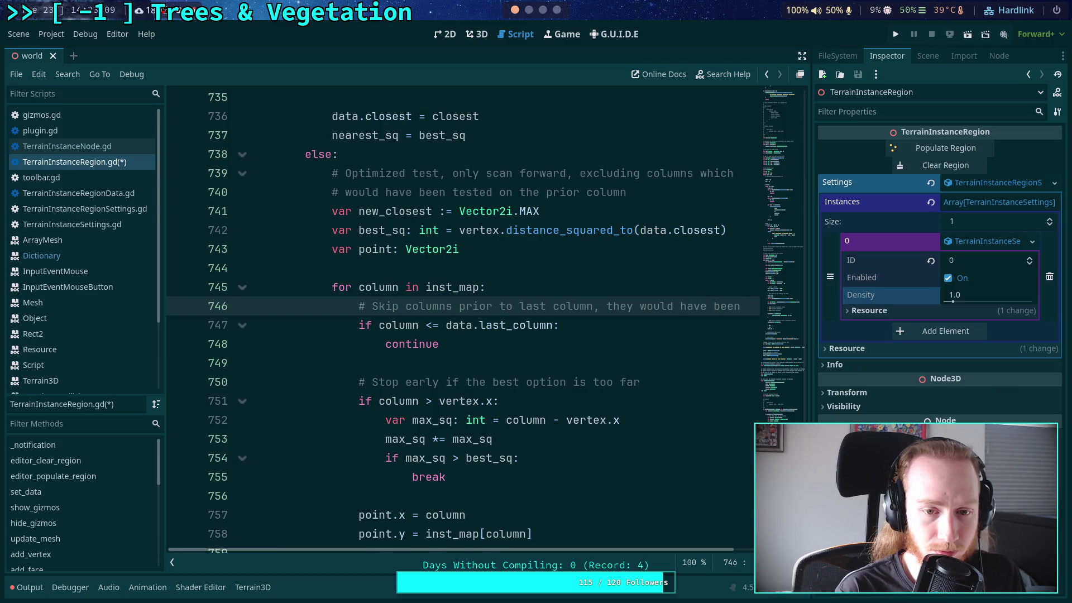
pyautogui.press('Return')
pyautogui.write('# tested al')
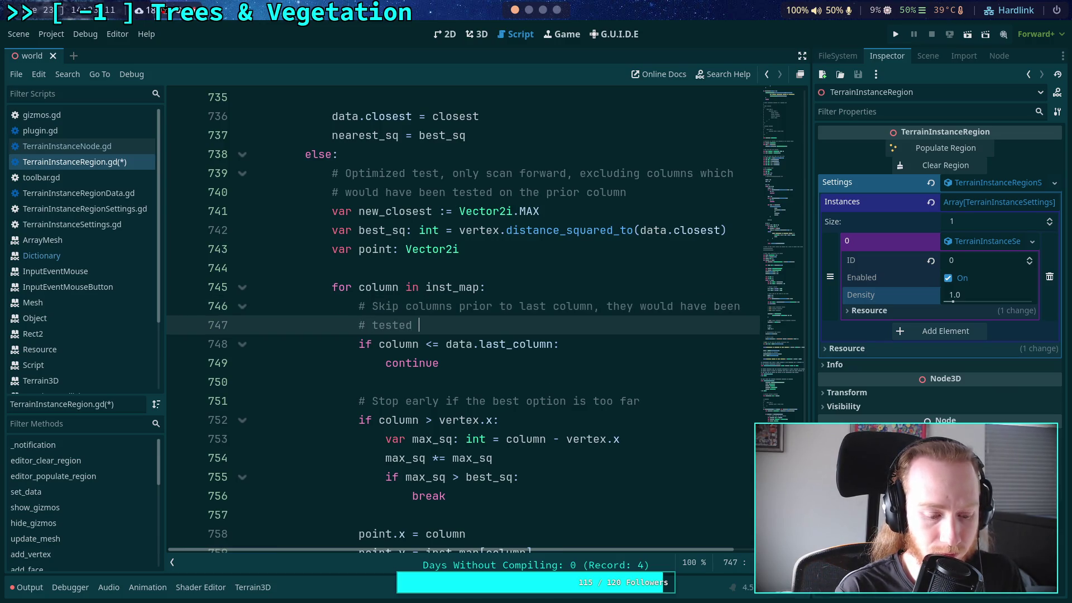
pyautogui.write('read')
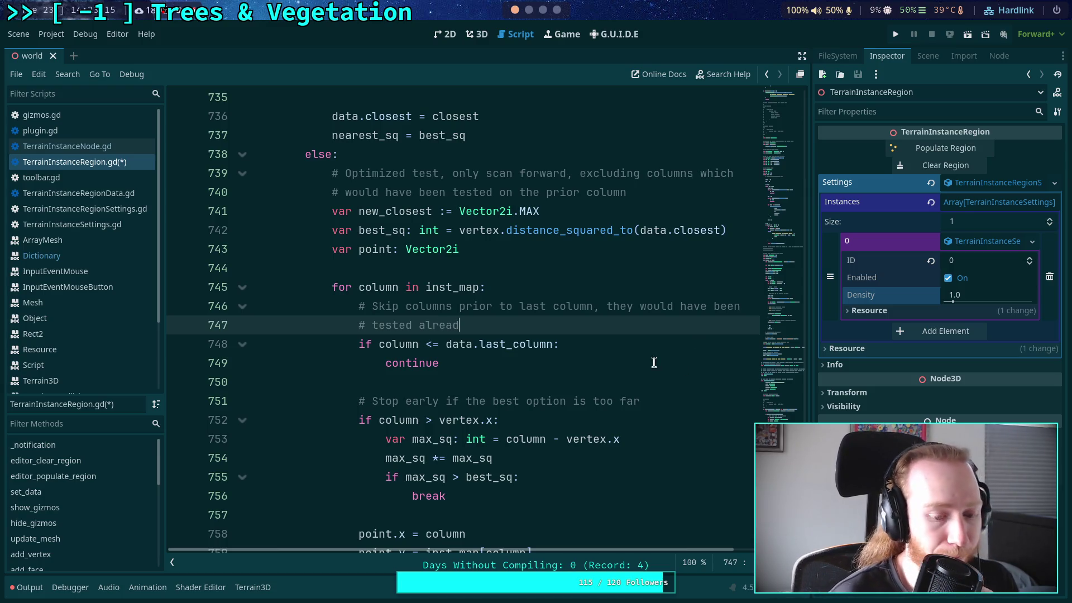
pyautogui.scroll(-2, 464, 318)
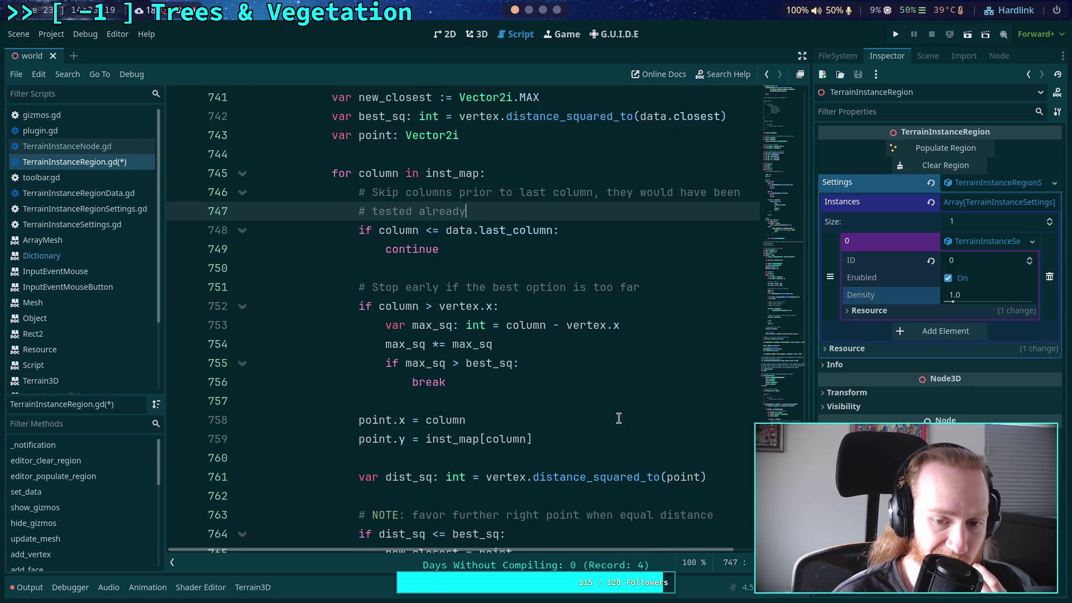
pyautogui.scroll(-3, 558, 407)
pyautogui.scroll(5, 479, 383)
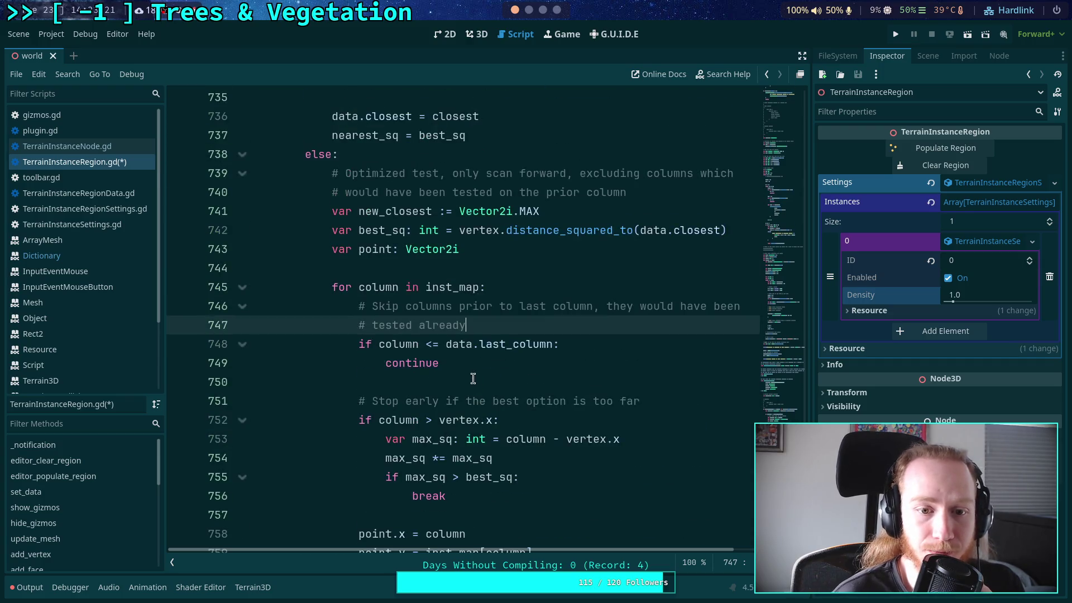
pyautogui.scroll(3, 471, 379)
pyautogui.scroll(4, 481, 374)
pyautogui.scroll(-6, 481, 386)
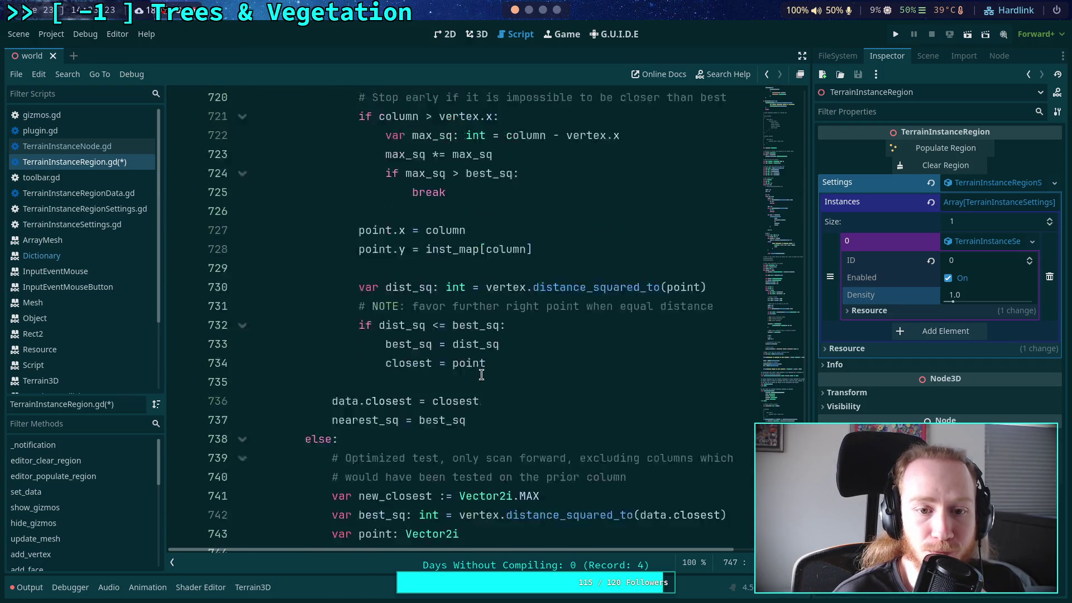
# - Save TerrainInstanceRegion.gd and the scene
pyautogui.moveTo(463, 427); pyautogui.dragTo(360, 364)
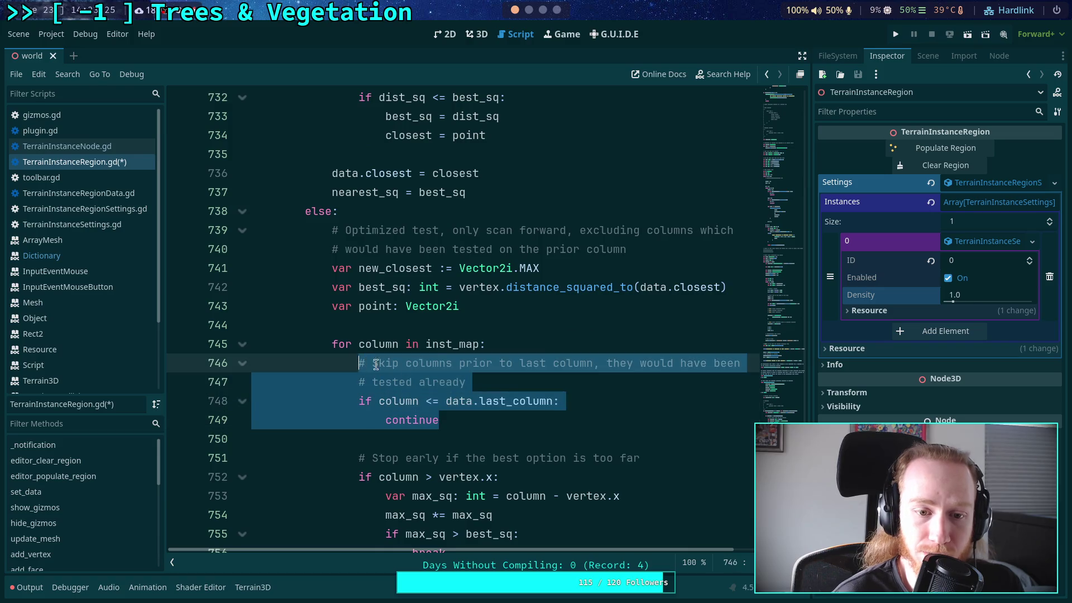
pyautogui.click(507, 406)
pyautogui.scroll(-8, 545, 391)
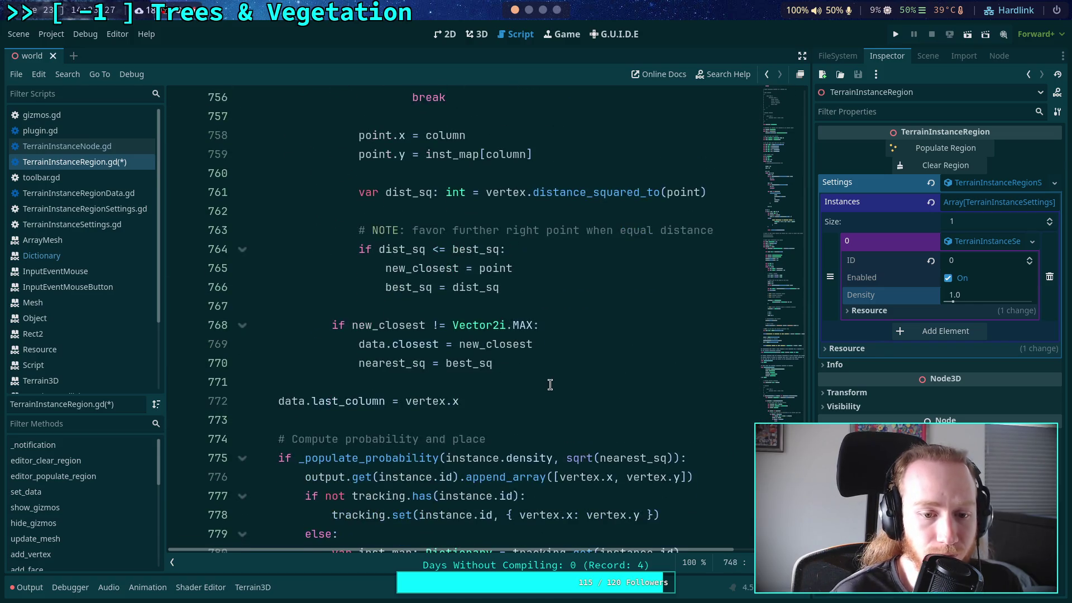
pyautogui.click(557, 390)
pyautogui.hotkey('ctrl', 's')
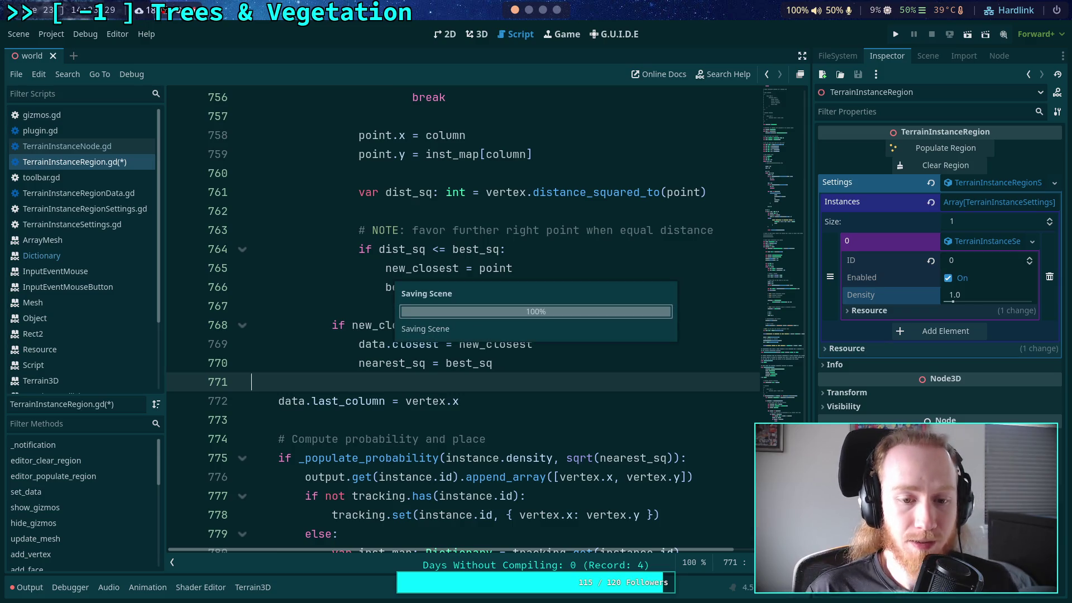
# - Show the Output panel and scroll through the log
pyautogui.click(27, 586)
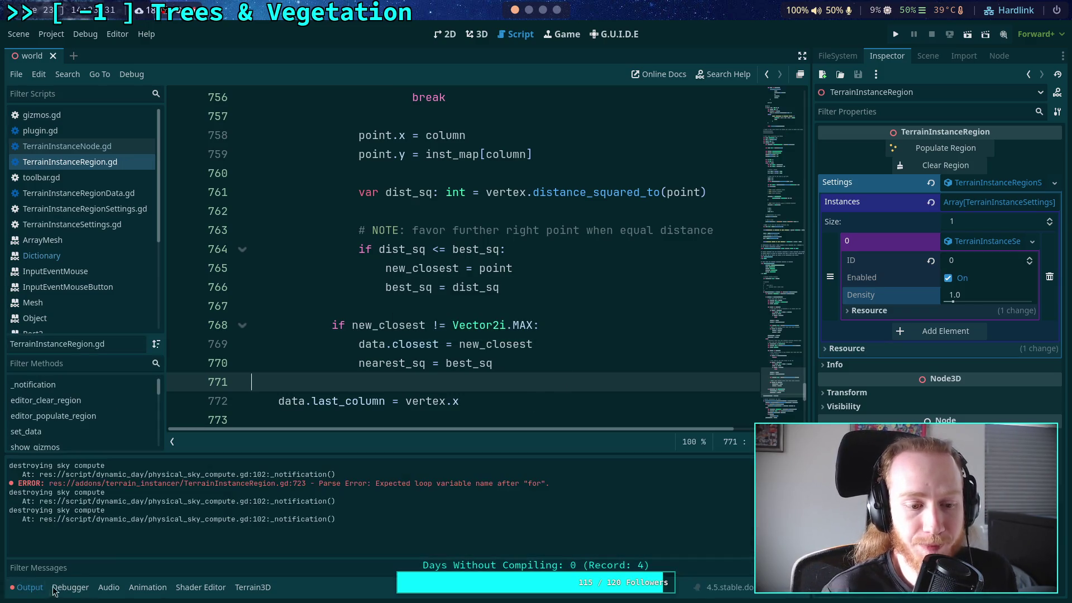
pyautogui.scroll(-6, 499, 386)
pyautogui.scroll(2, 493, 352)
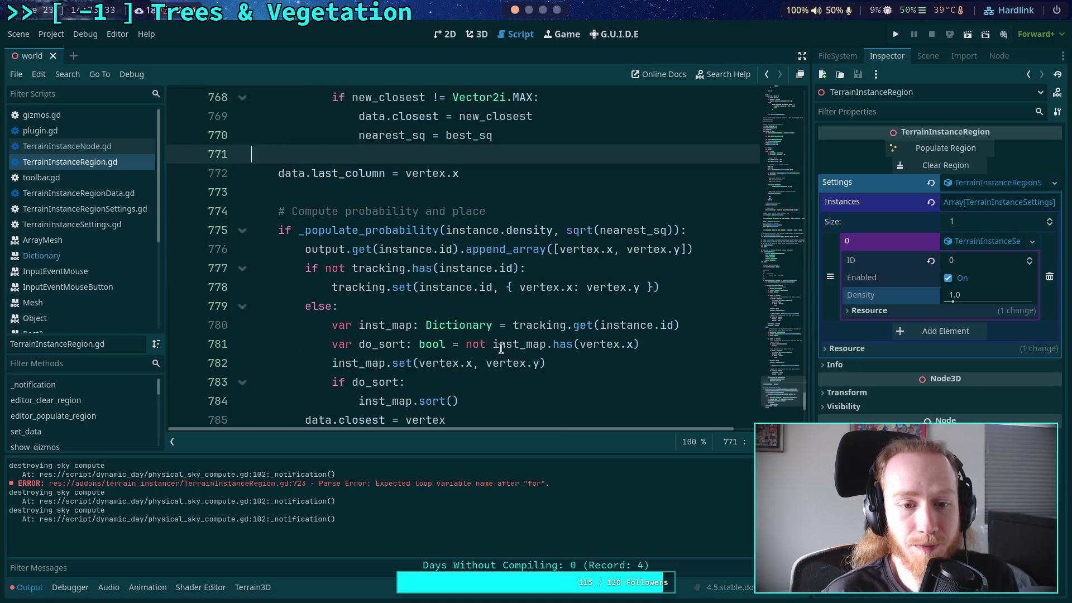
pyautogui.scroll(-1, 566, 353)
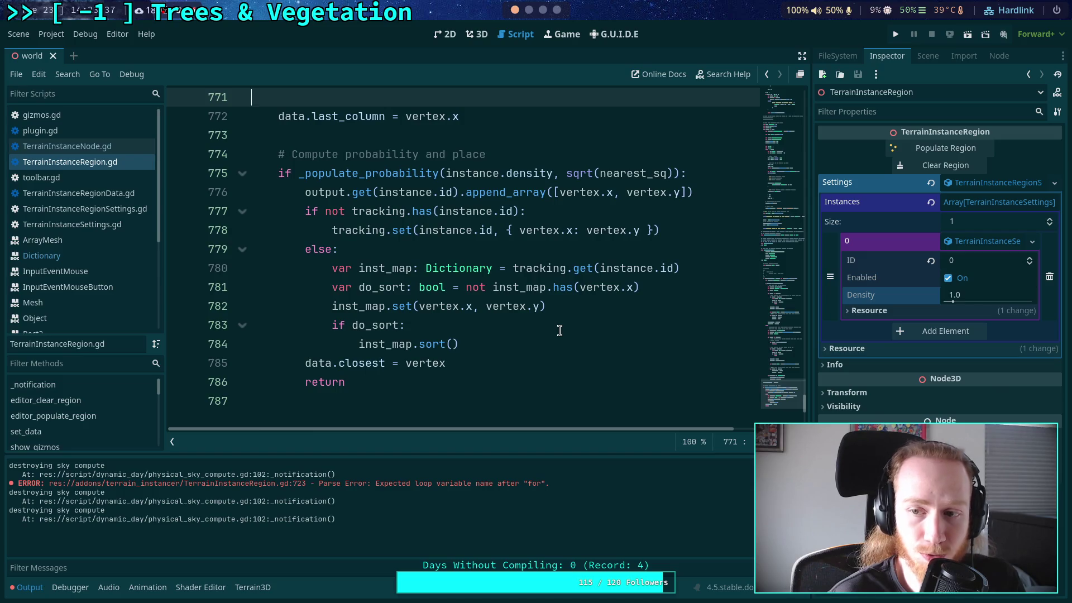
pyautogui.scroll(11, 560, 330)
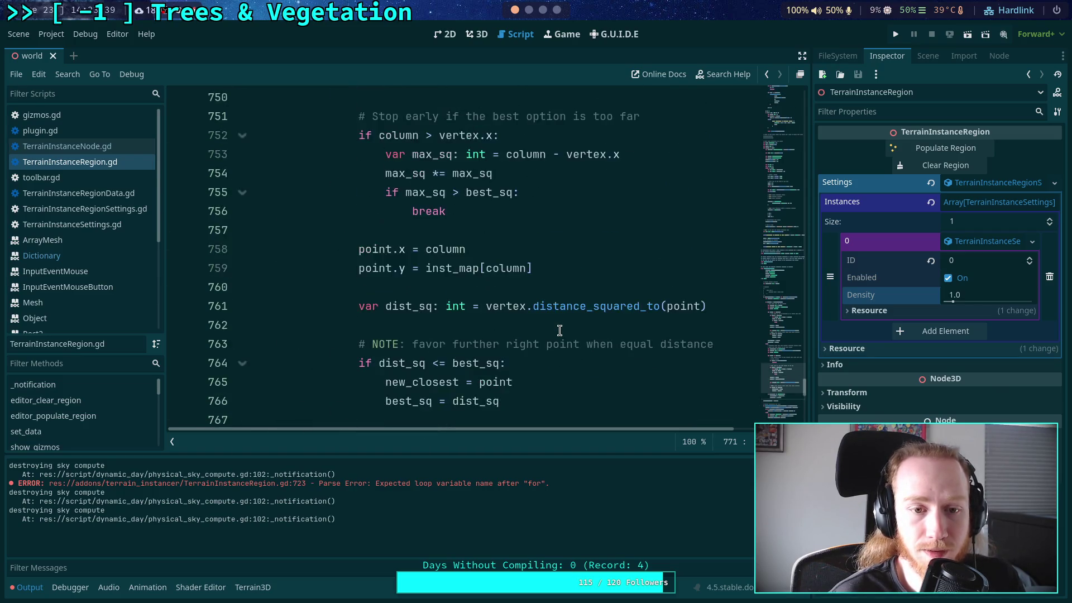
pyautogui.scroll(-10, 560, 330)
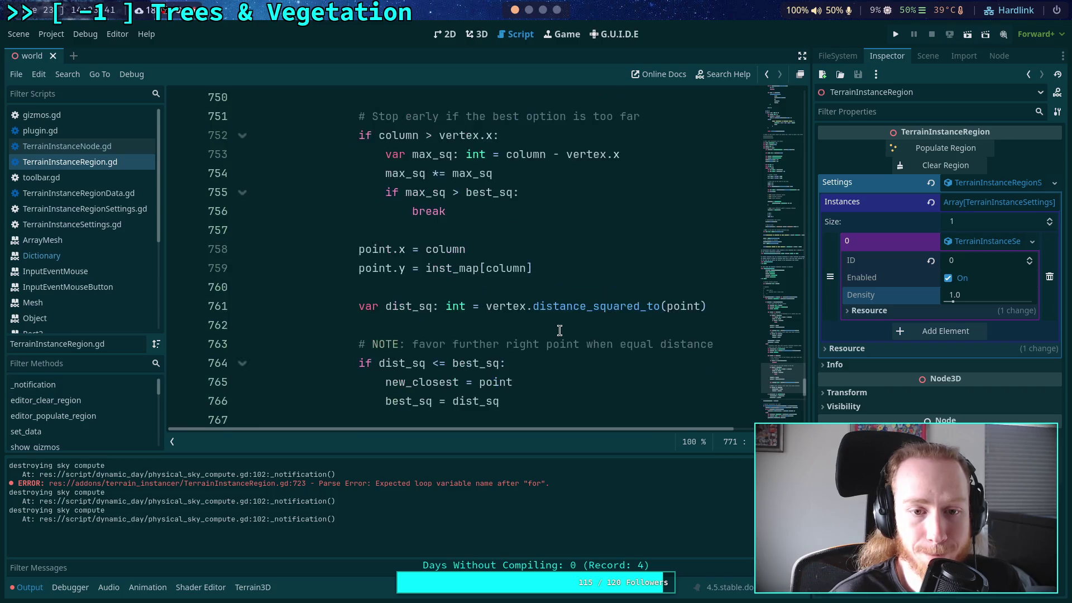
pyautogui.scroll(-3, 559, 330)
pyautogui.scroll(2, 561, 330)
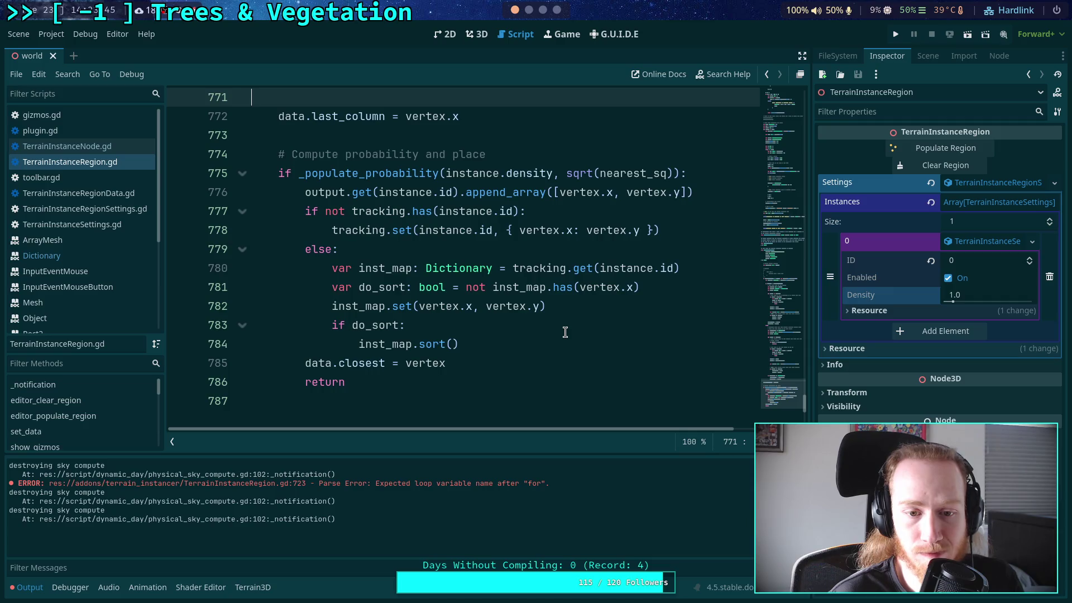
pyautogui.scroll(20, 565, 333)
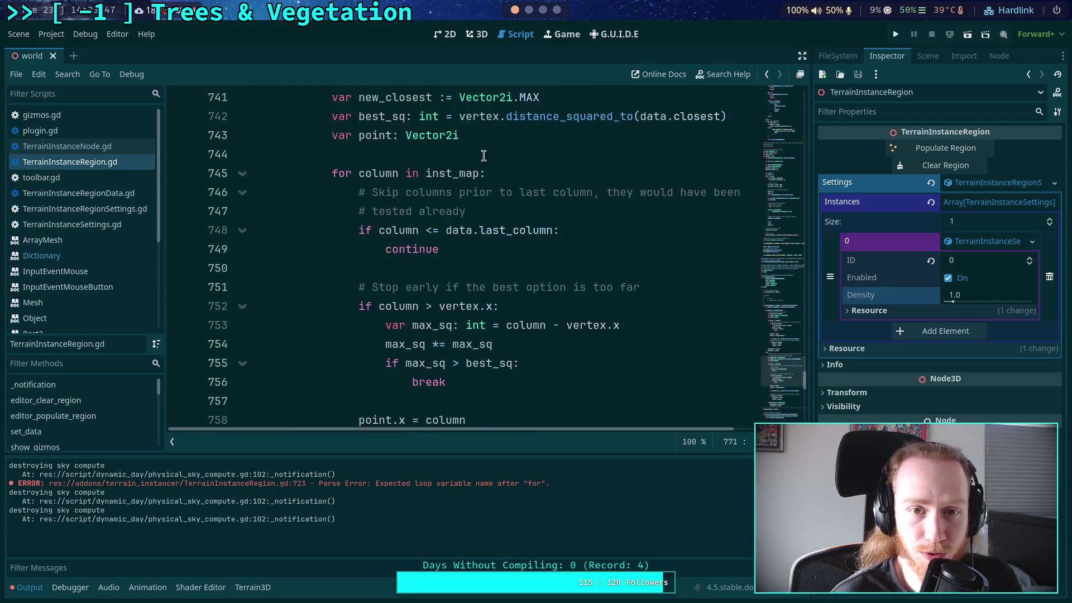
pyautogui.scroll(3, 476, 235)
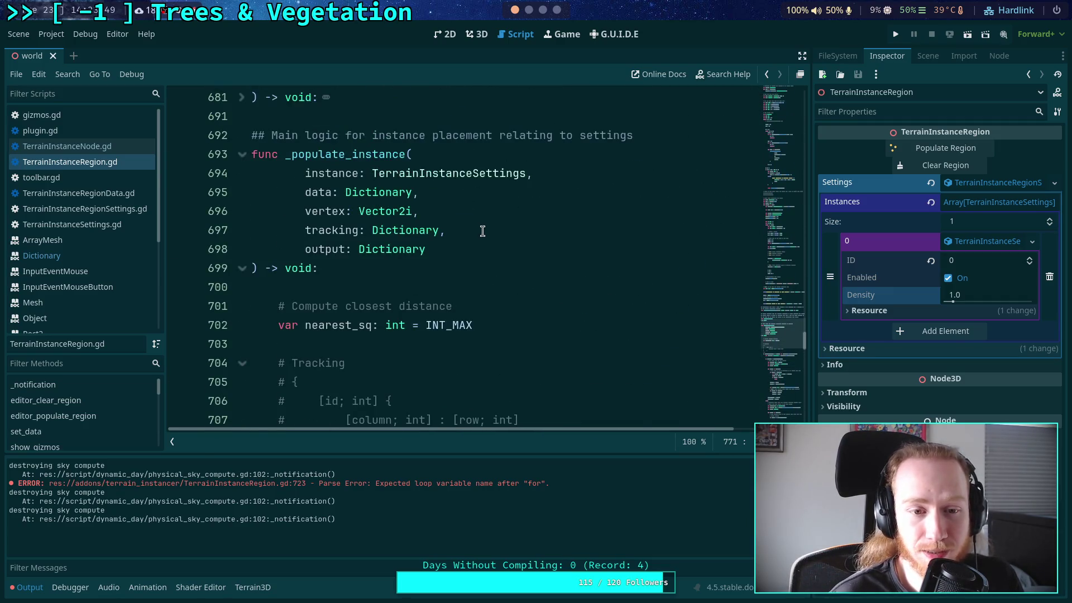
pyautogui.scroll(1, 485, 229)
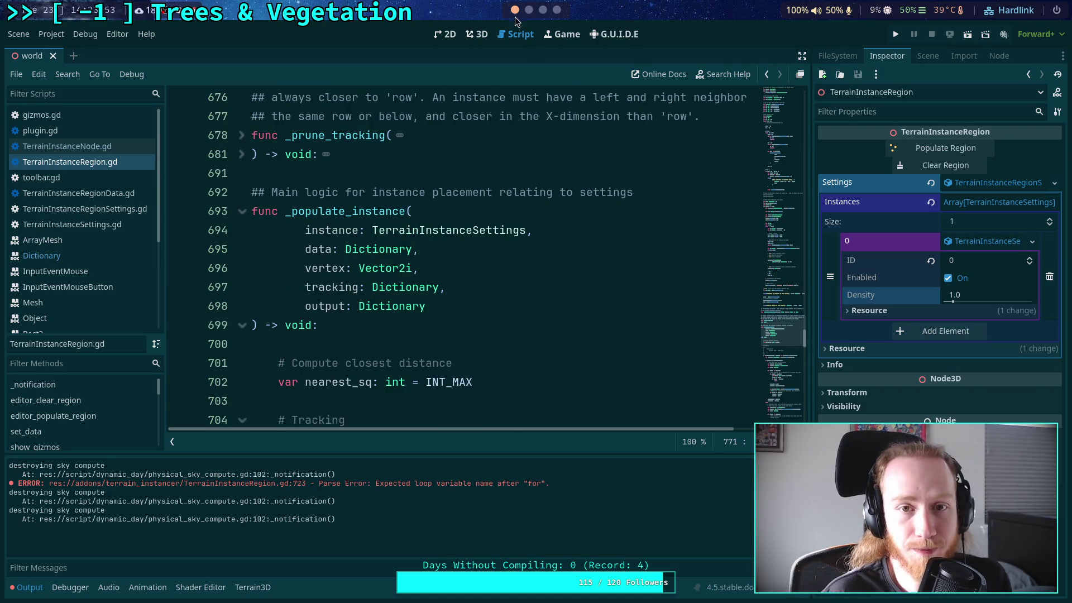
# - In the 3D view, add a new region and select TerrainInstanceRegion2 under TerrainInstanceNode
pyautogui.click(475, 36)
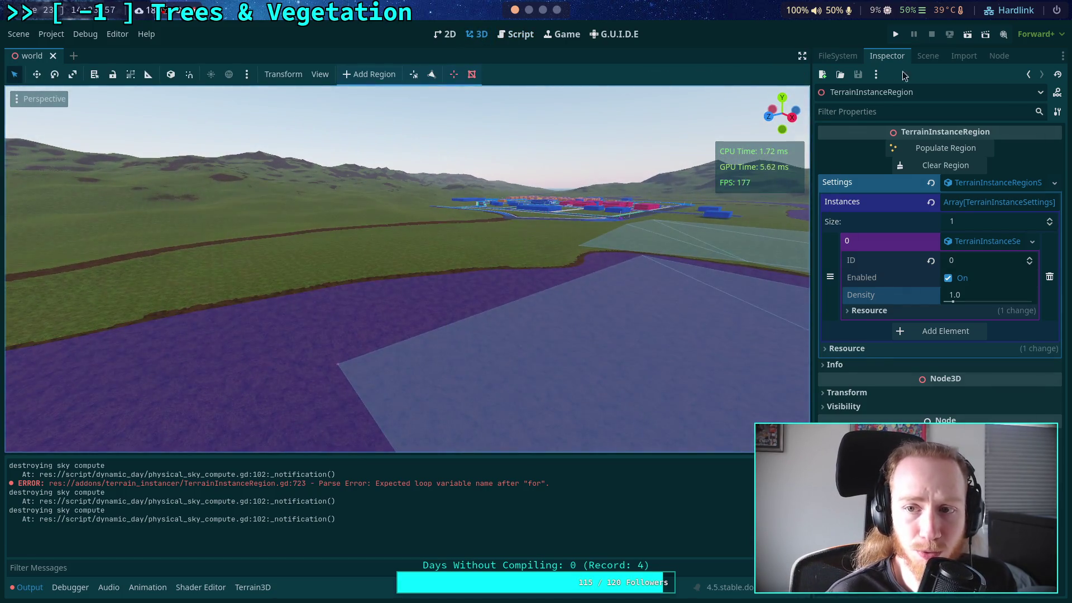
pyautogui.click(928, 55)
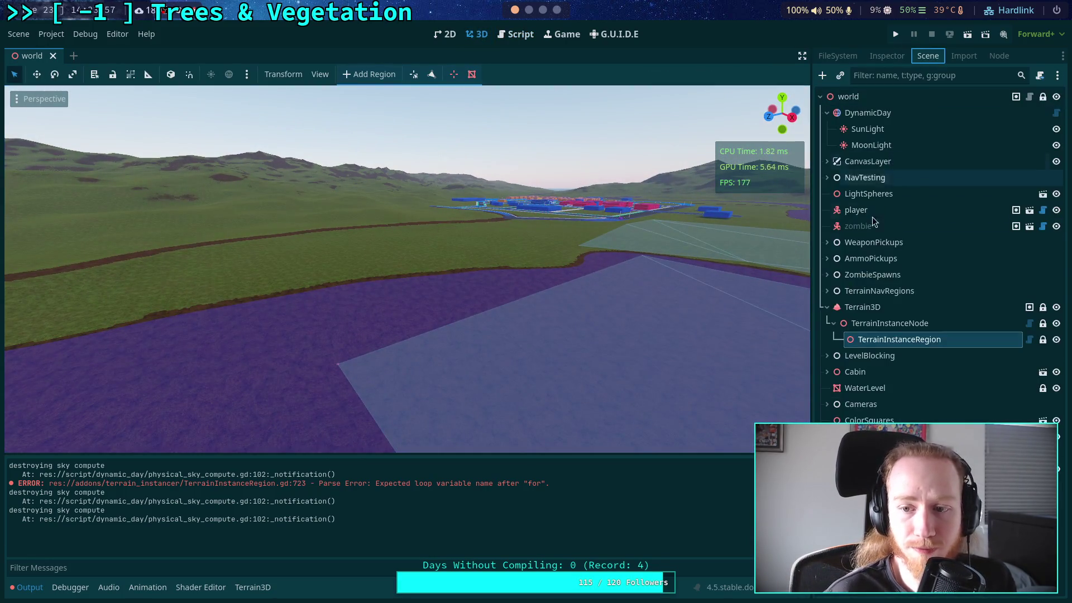
pyautogui.click(363, 75)
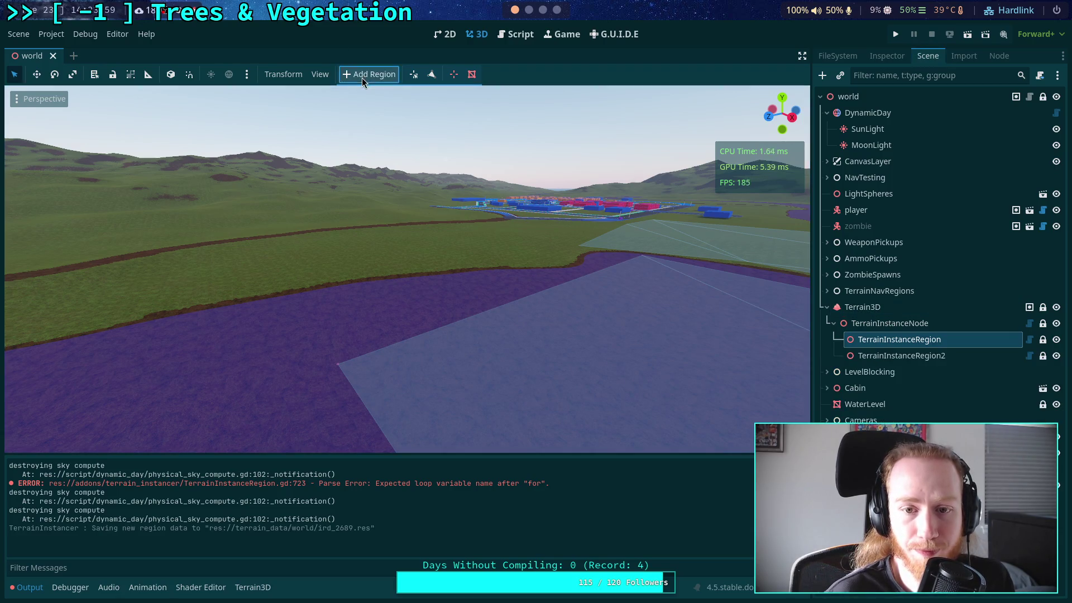
pyautogui.click(913, 355)
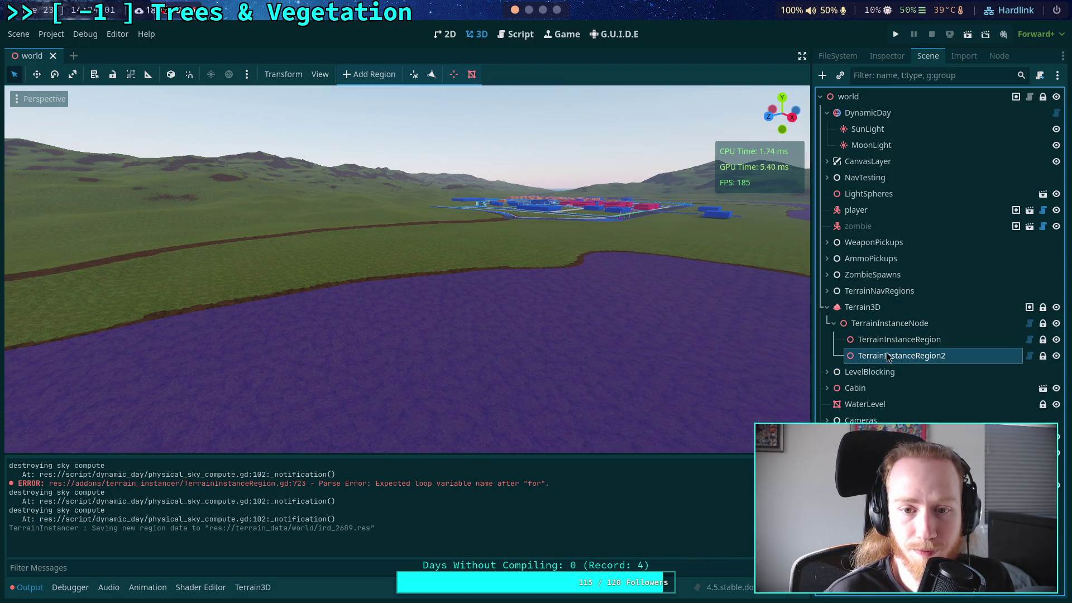
# - Enable region drawing and fly to a top-down view over the purple terrain
pyautogui.click(432, 74)
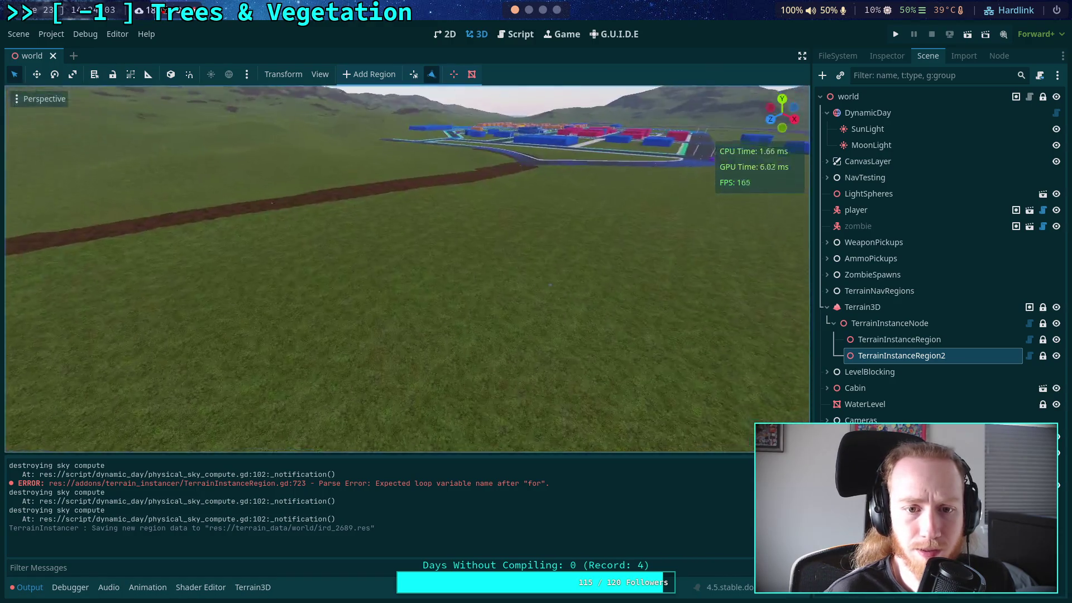
pyautogui.press('w')
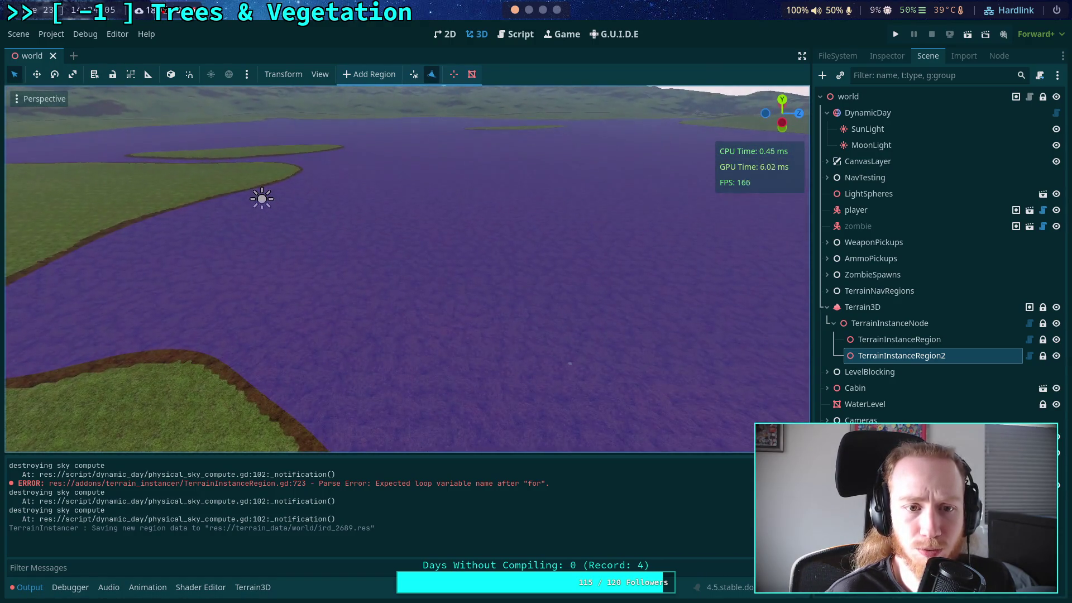
pyautogui.press('w')
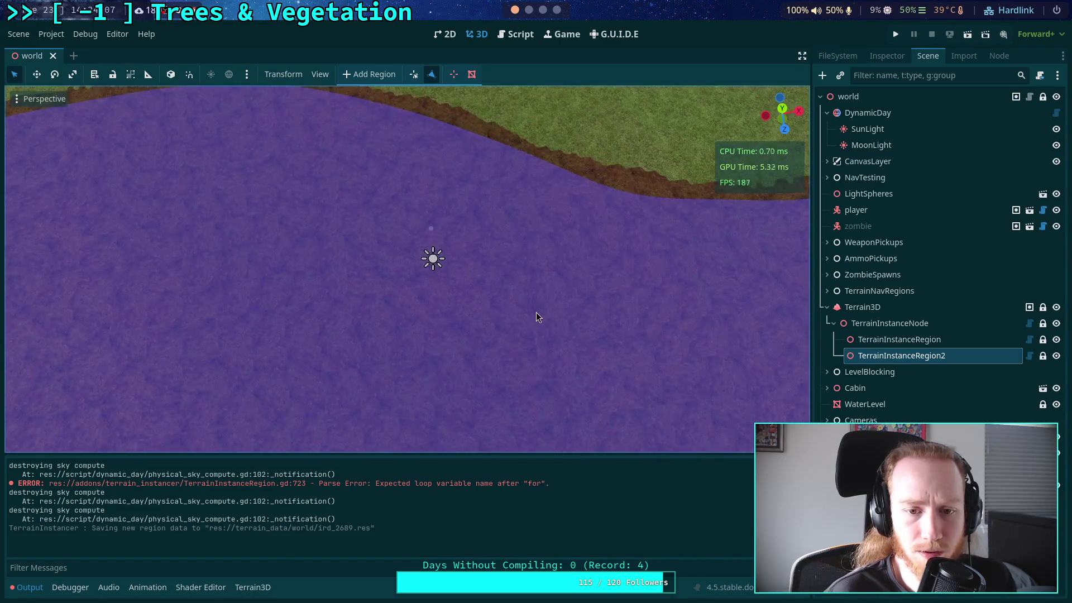
pyautogui.click(782, 109)
pyautogui.scroll(3, 525, 218)
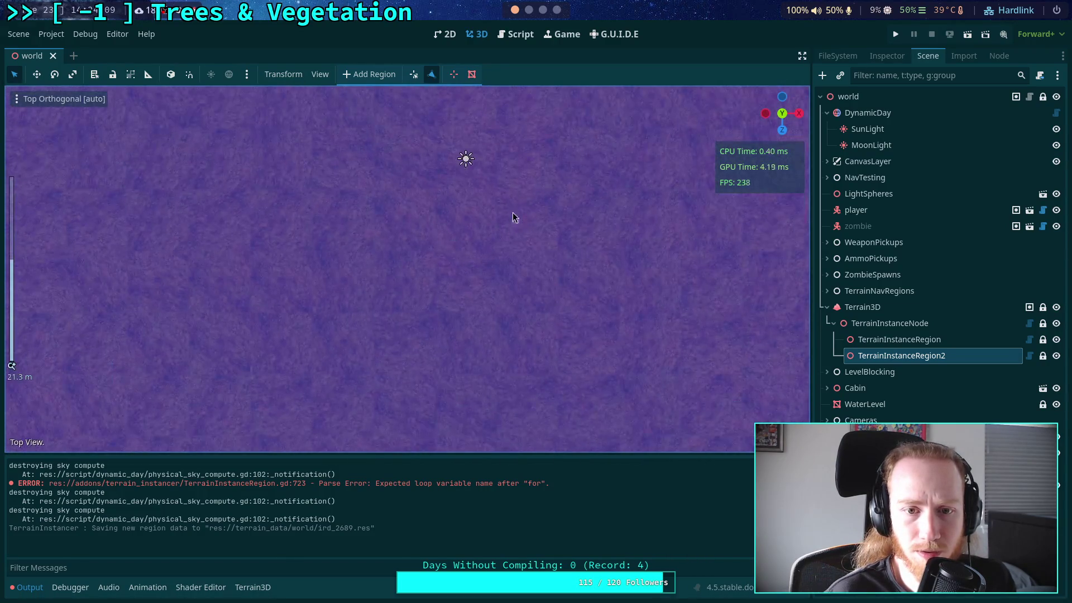
pyautogui.scroll(3, 468, 226)
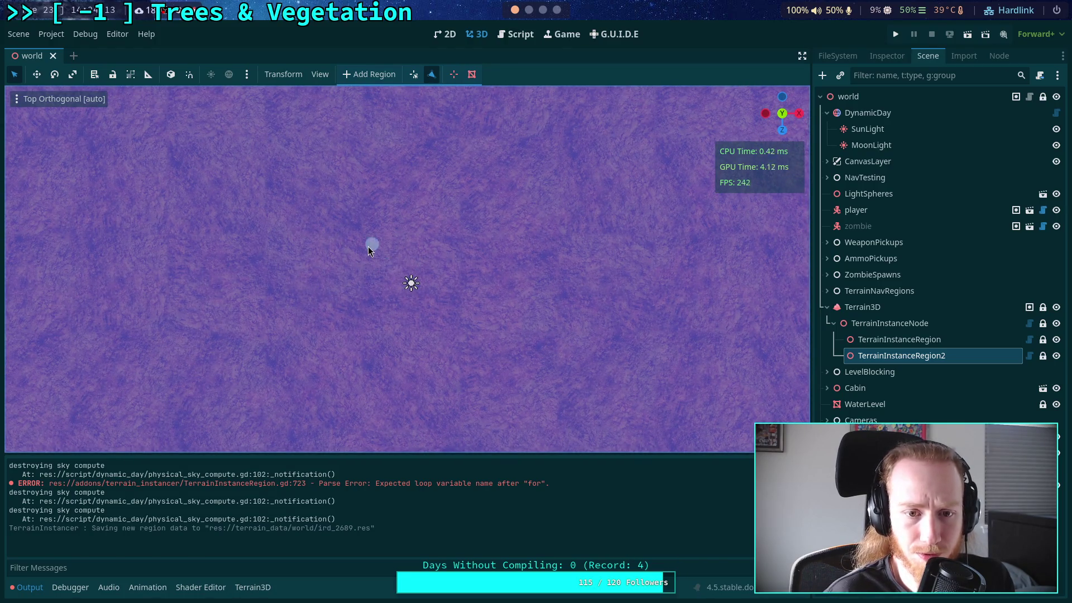
# - Place the four corner vertices of a square region over the purple area
pyautogui.click(350, 224)
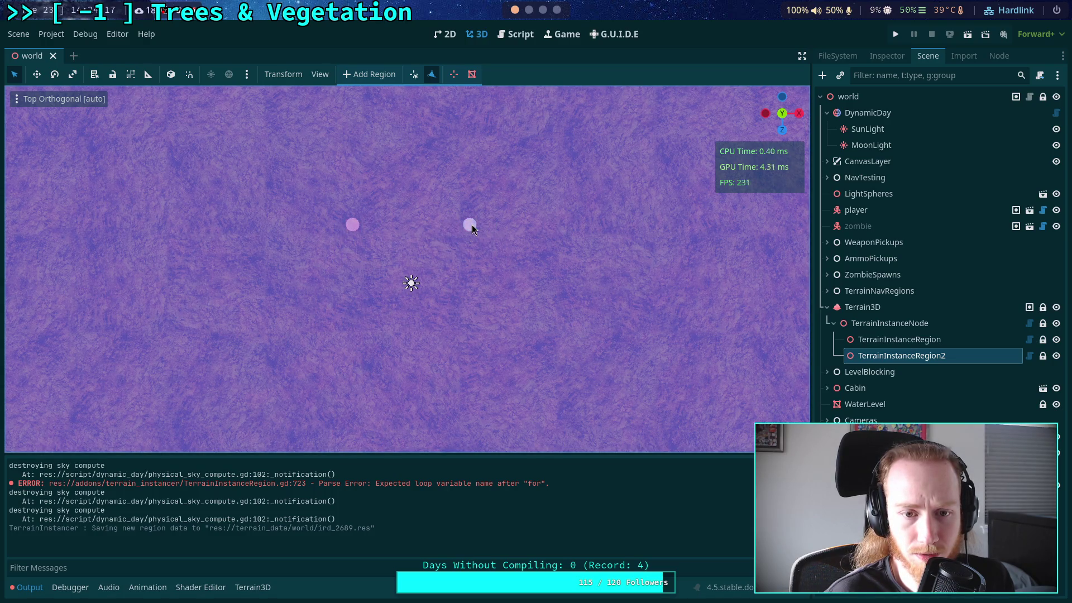
pyautogui.click(468, 338)
pyautogui.click(352, 341)
pyautogui.scroll(3, 541, 283)
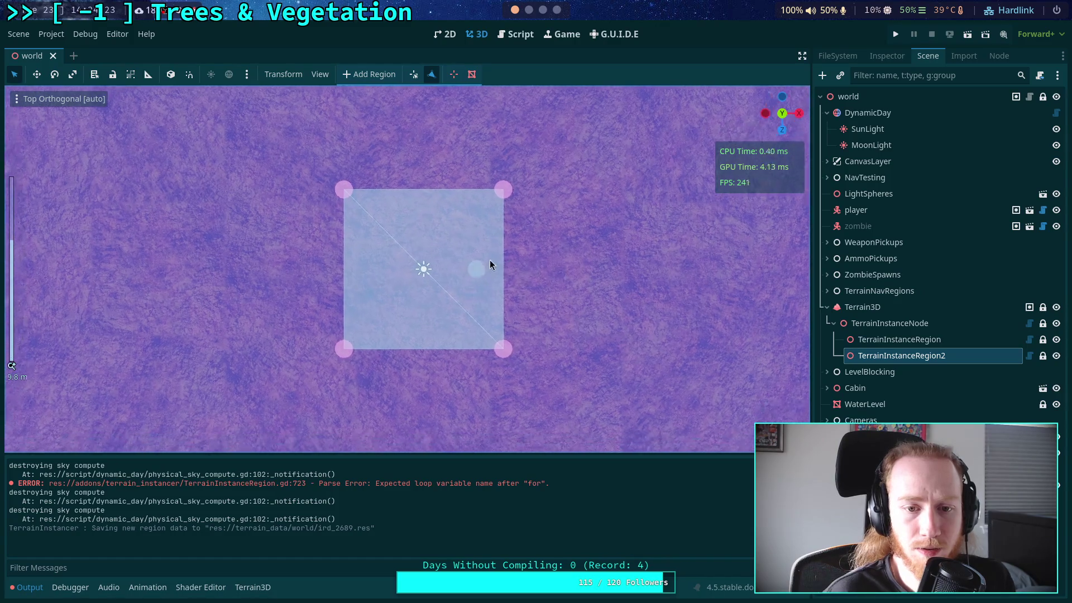
pyautogui.scroll(2, 485, 260)
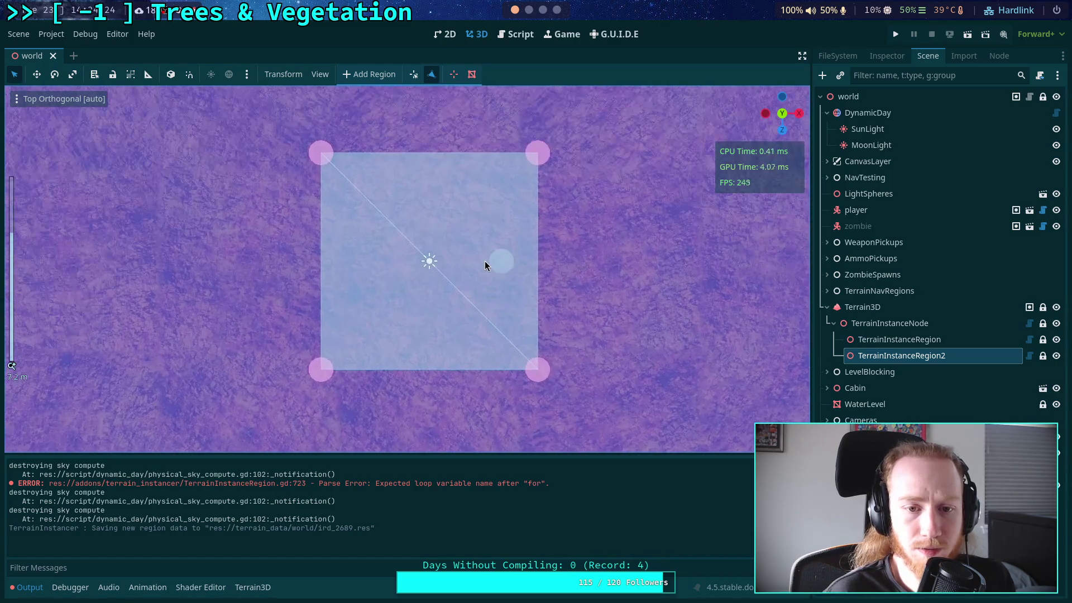
pyautogui.click(520, 36)
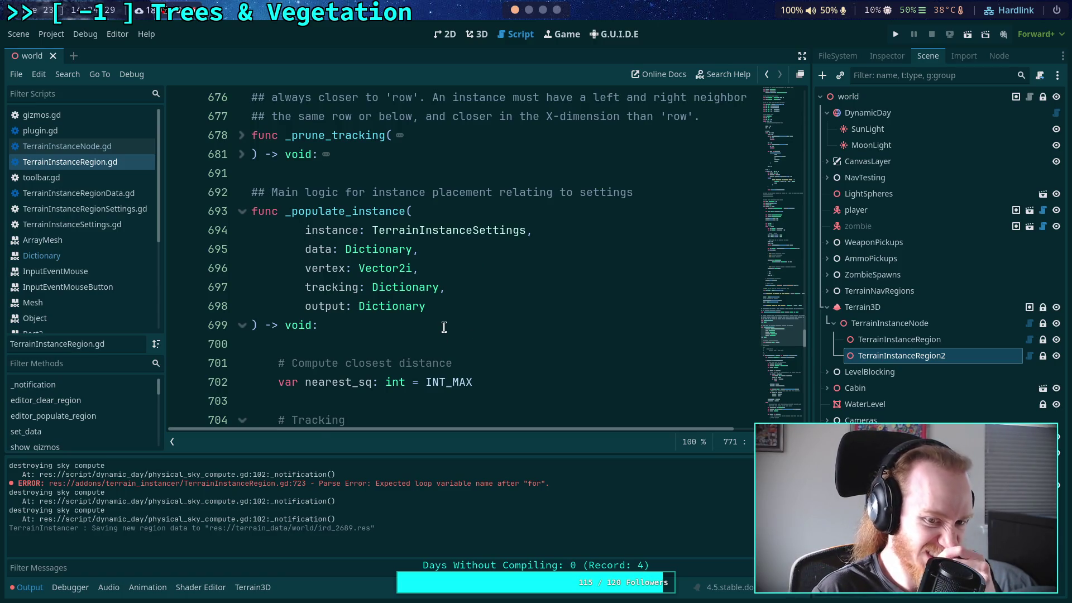
# - Hide the output log, fold the column loop at line 719, and add a blank line after it
pyautogui.scroll(-7, 445, 332)
pyautogui.click(28, 587)
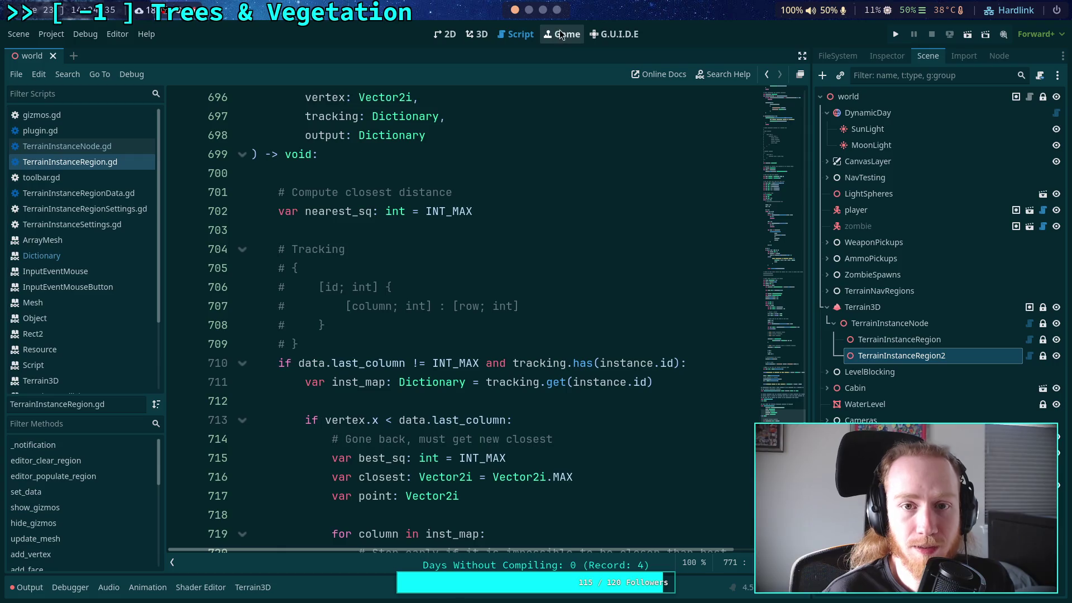
pyautogui.scroll(-10, 479, 243)
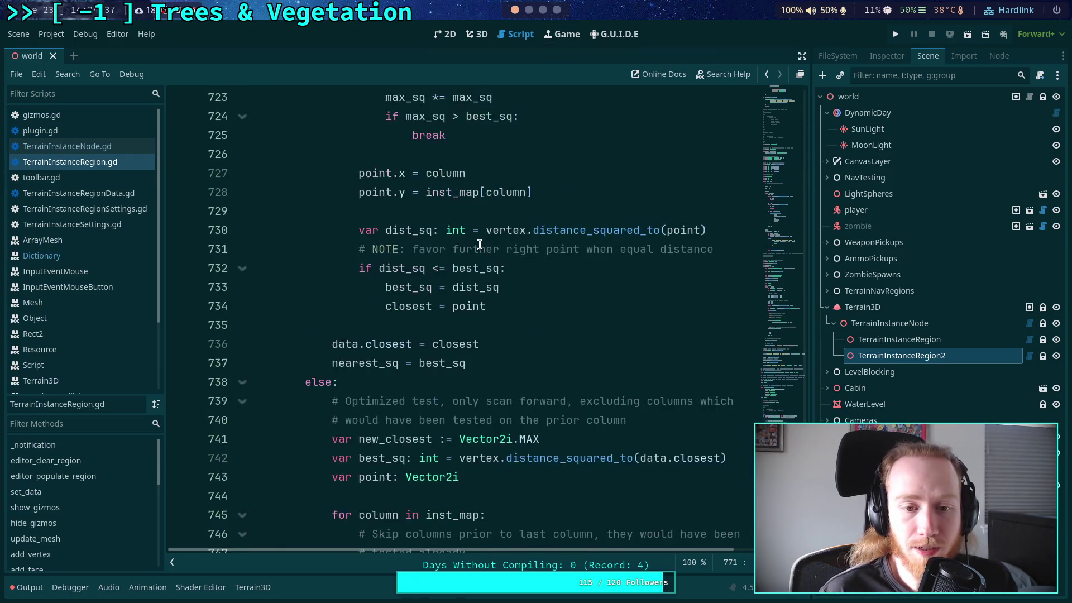
pyautogui.scroll(8, 478, 257)
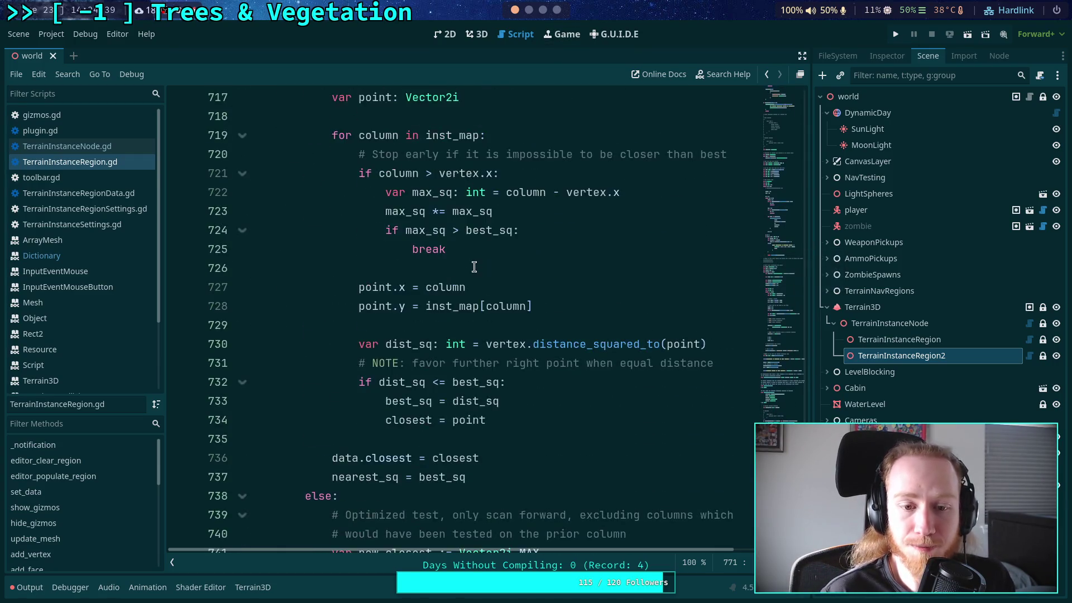
pyautogui.scroll(1, 474, 266)
pyautogui.scroll(-3, 249, 306)
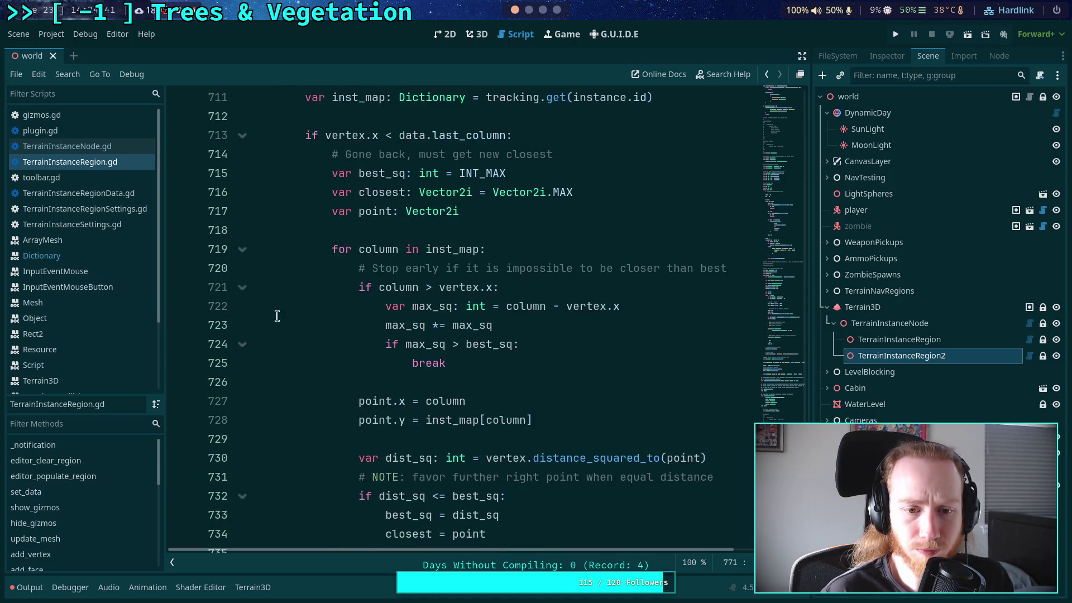
pyautogui.click(243, 250)
pyautogui.scroll(2, 252, 262)
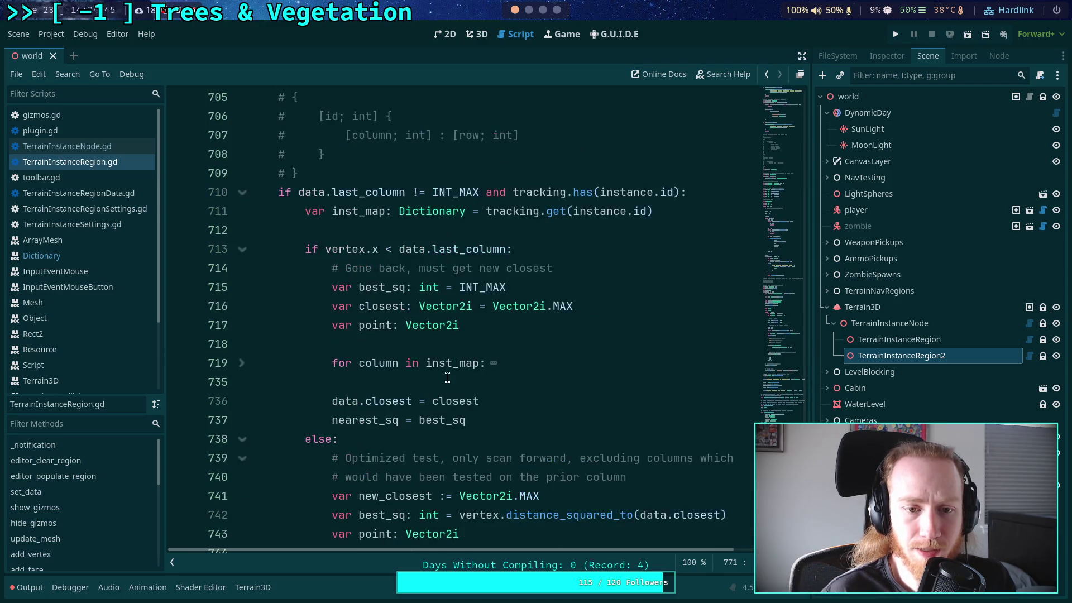
pyautogui.click(530, 389)
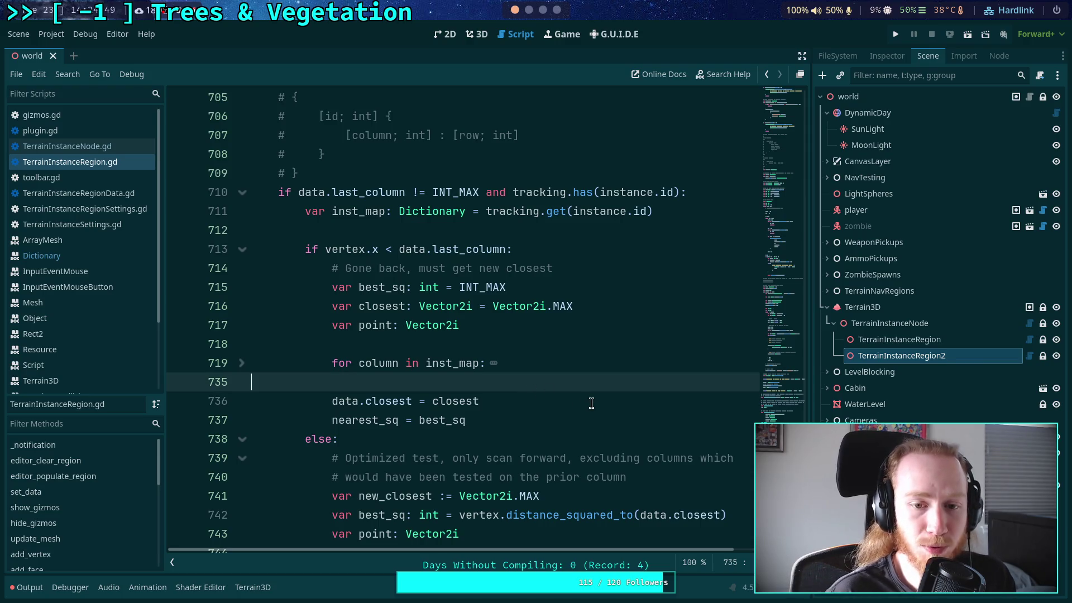
pyautogui.press('Return')
pyautogui.scroll(4, 592, 403)
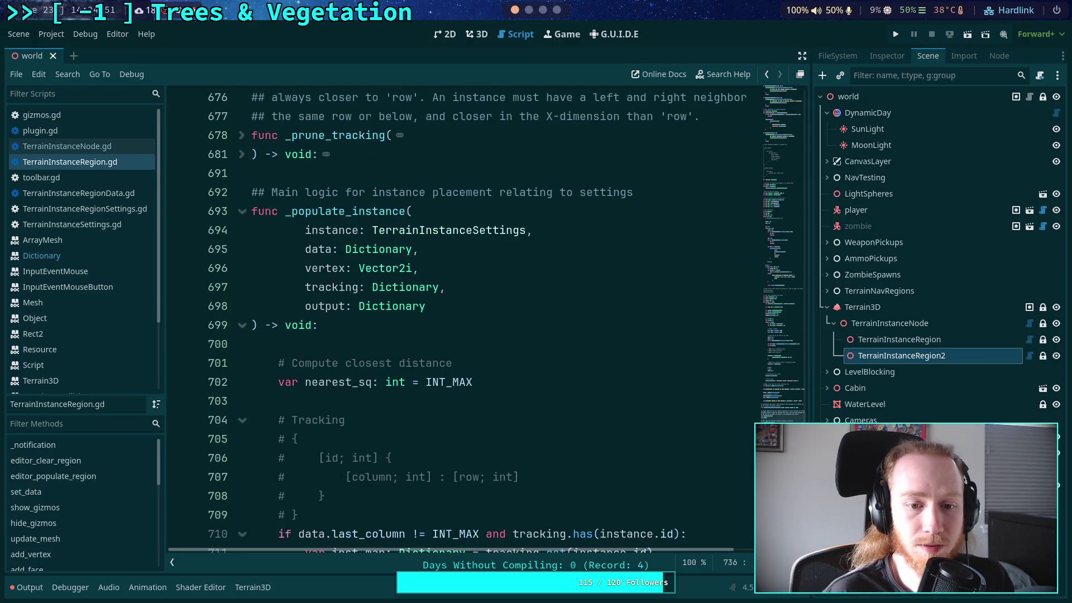
pyautogui.scroll(-3, 592, 403)
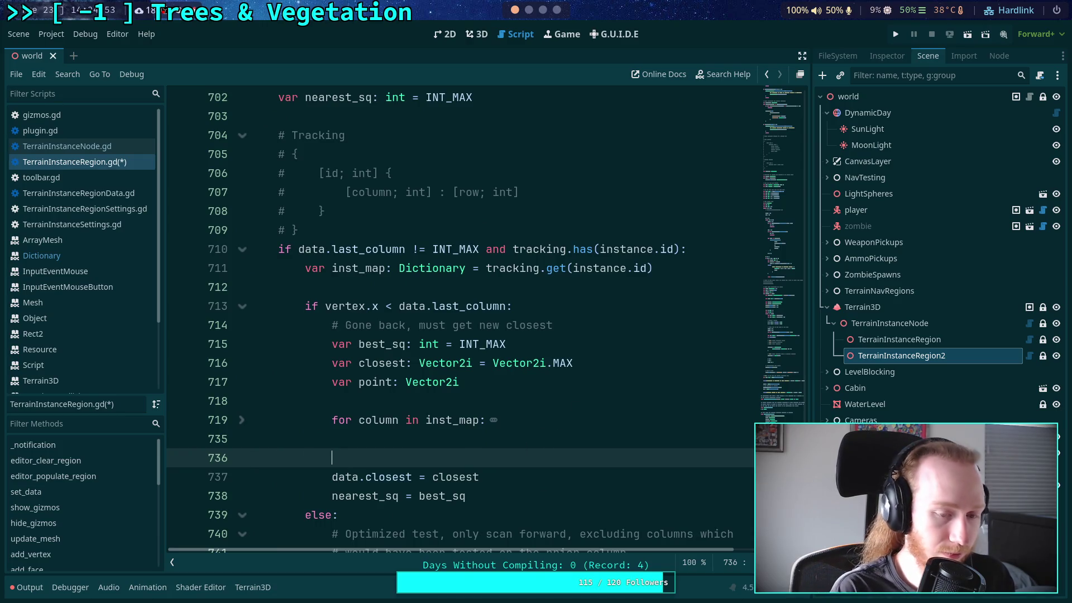
# - Add an 'if closest != Vector2i.MAX:' guard and indent the two update lines beneath it
pyautogui.write('if closest !=')
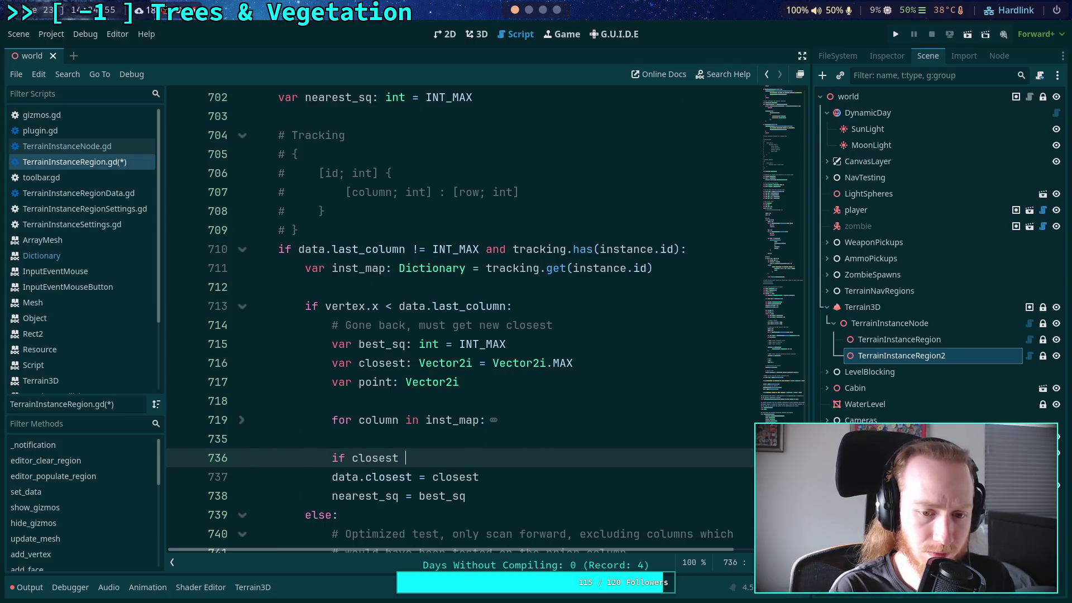
pyautogui.write(' Vector2i')
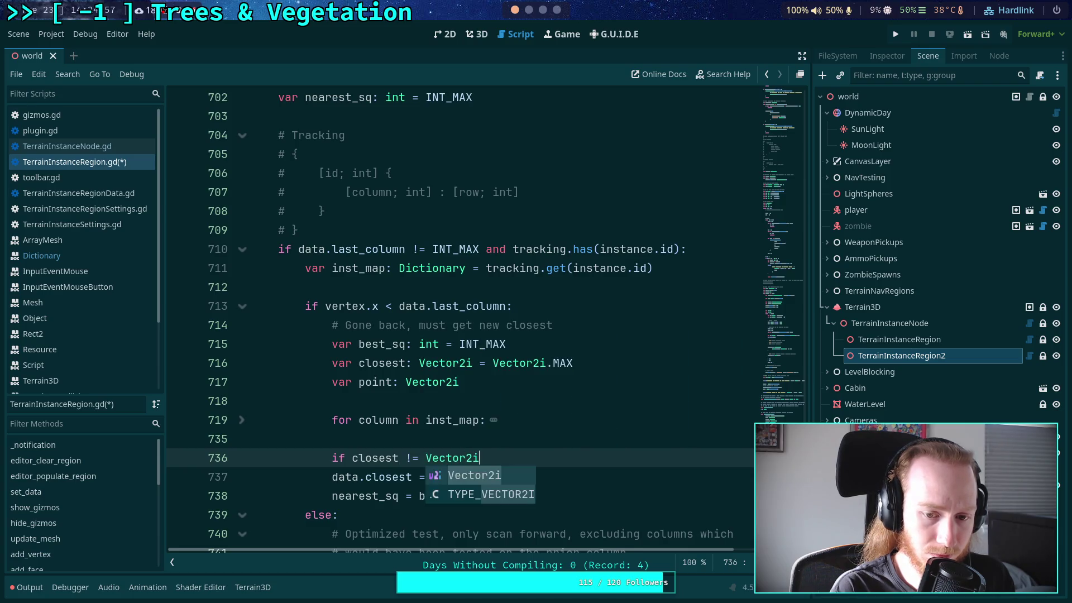
pyautogui.write('.MAX:')
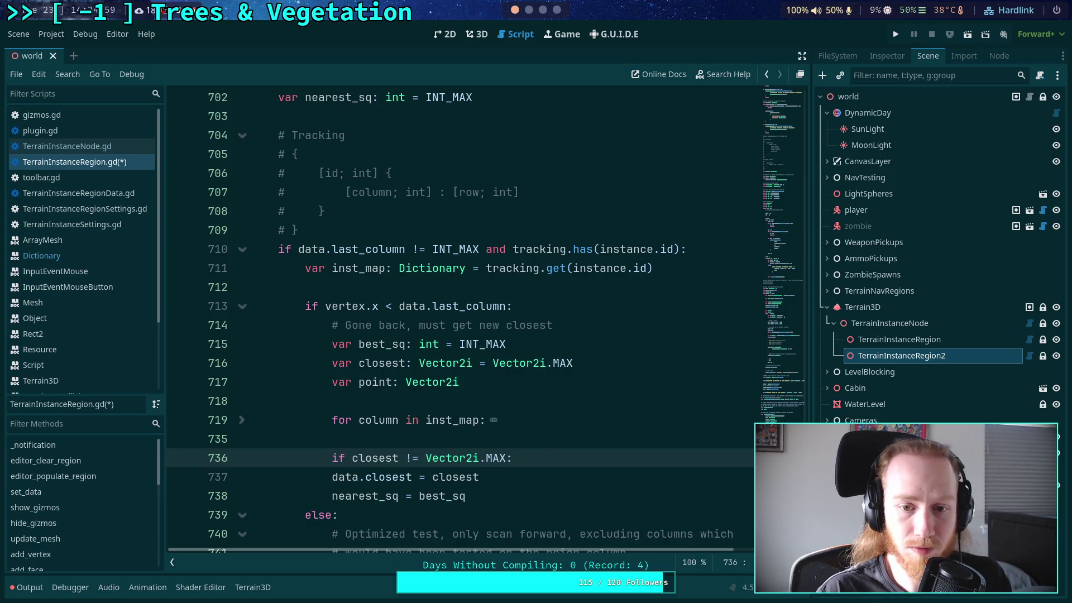
pyautogui.moveTo(480, 494); pyautogui.dragTo(391, 477)
pyautogui.press('Tab')
# - Add print('closest to %s was %s' % [vertex, closest]) under the new guard
pyautogui.press('End')
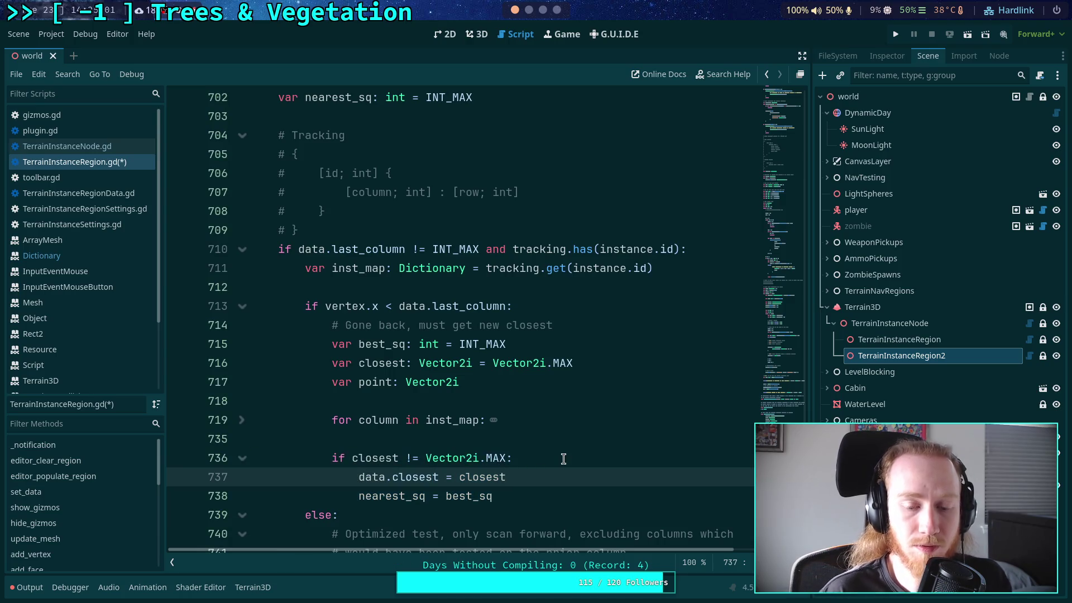
pyautogui.click(578, 458)
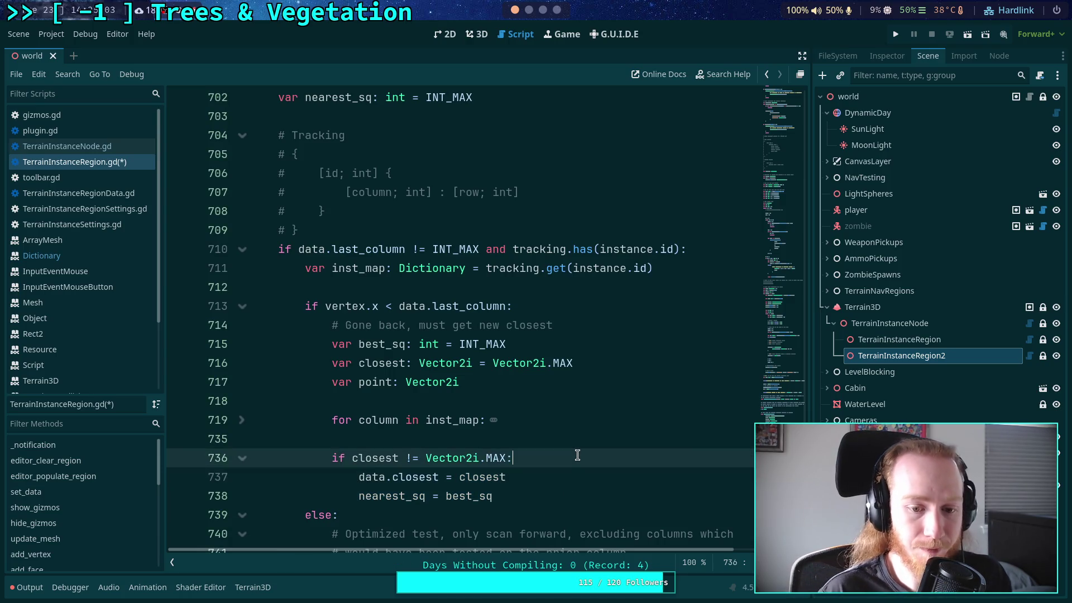
pyautogui.press('Return')
pyautogui.write("print('c")
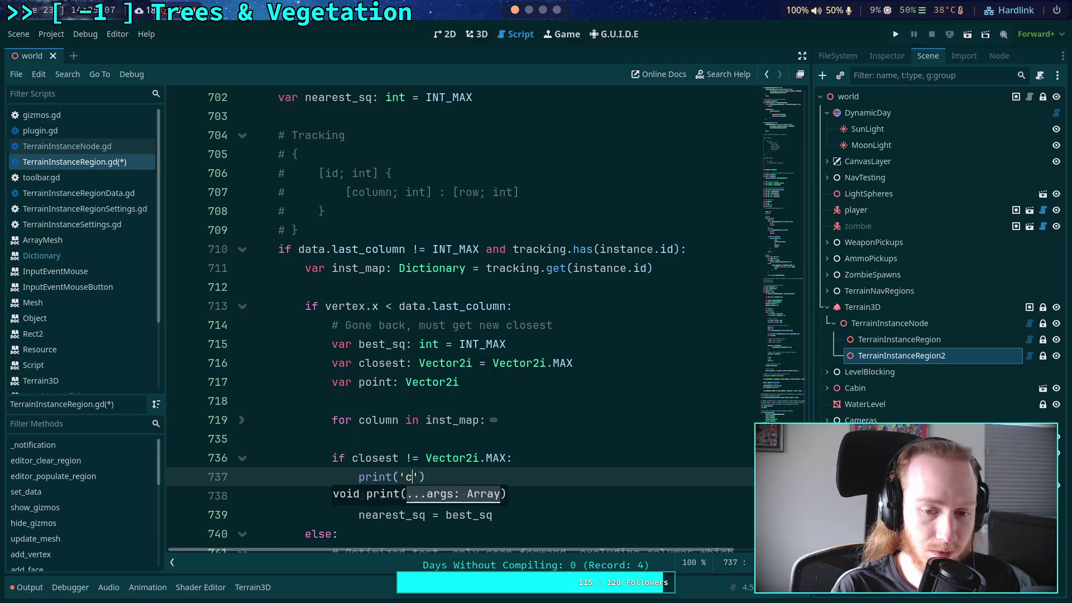
pyautogui.write('losest to %s ')
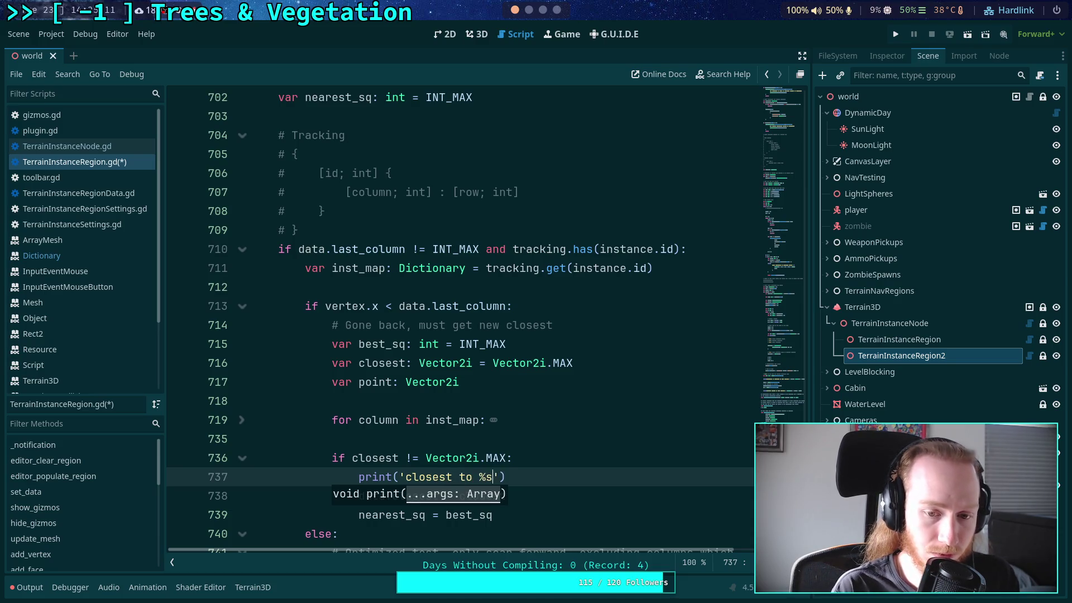
pyautogui.write('was %')
pyautogui.write("s' ")
pyautogui.write('% [vertex, ')
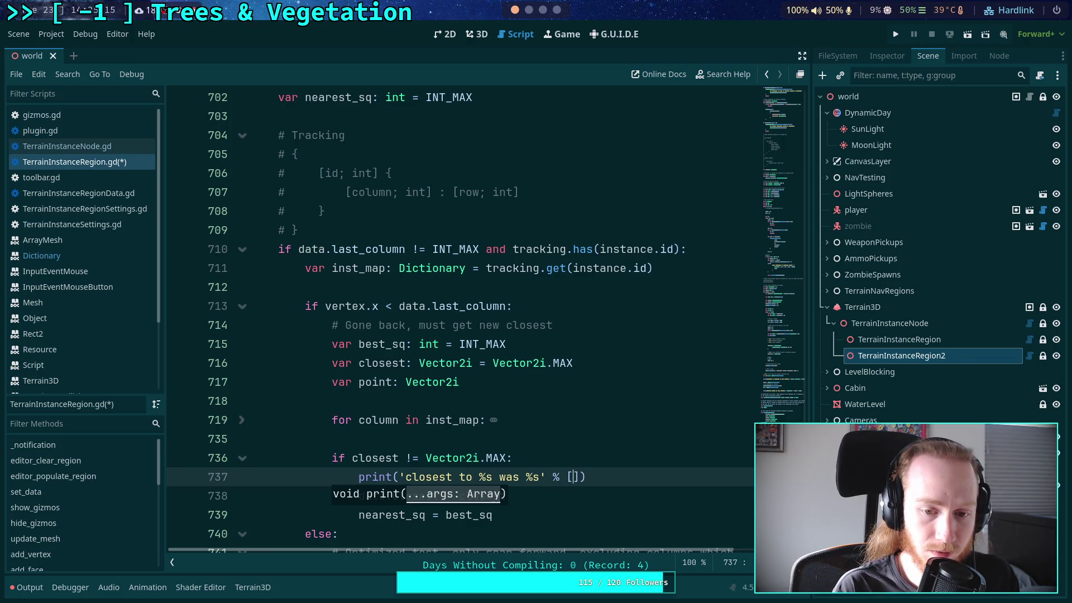
pyautogui.write('closest')
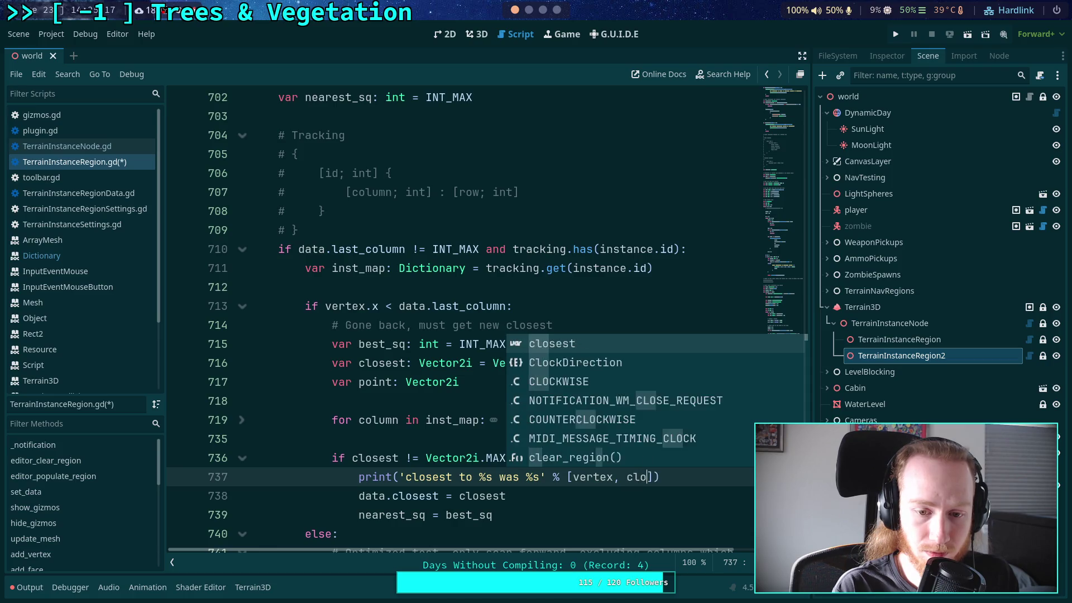
pyautogui.scroll(-2, 502, 413)
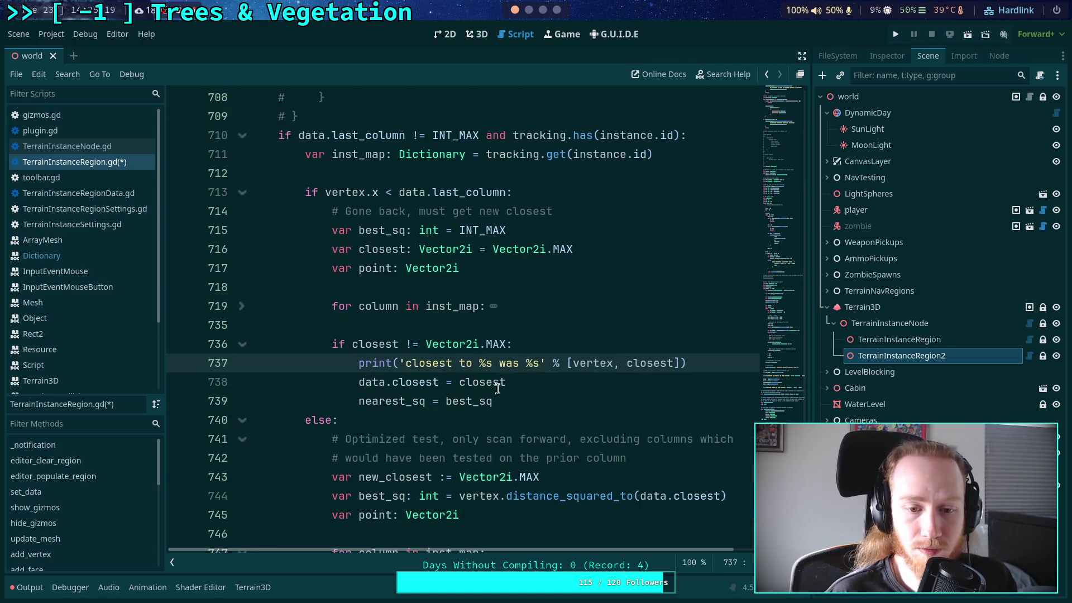
pyautogui.scroll(-10, 583, 385)
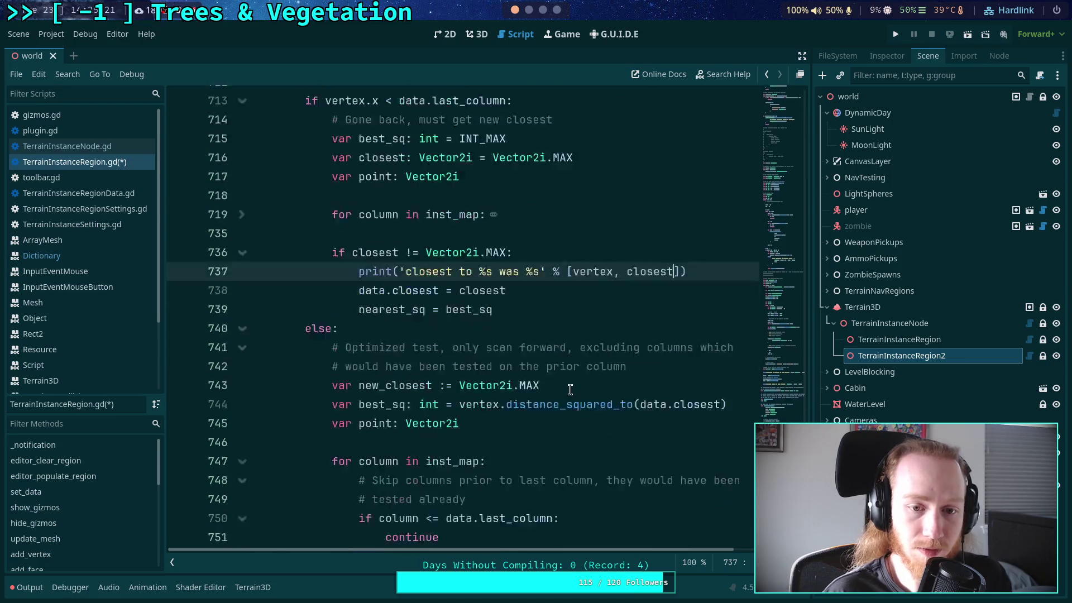
pyautogui.click(242, 212)
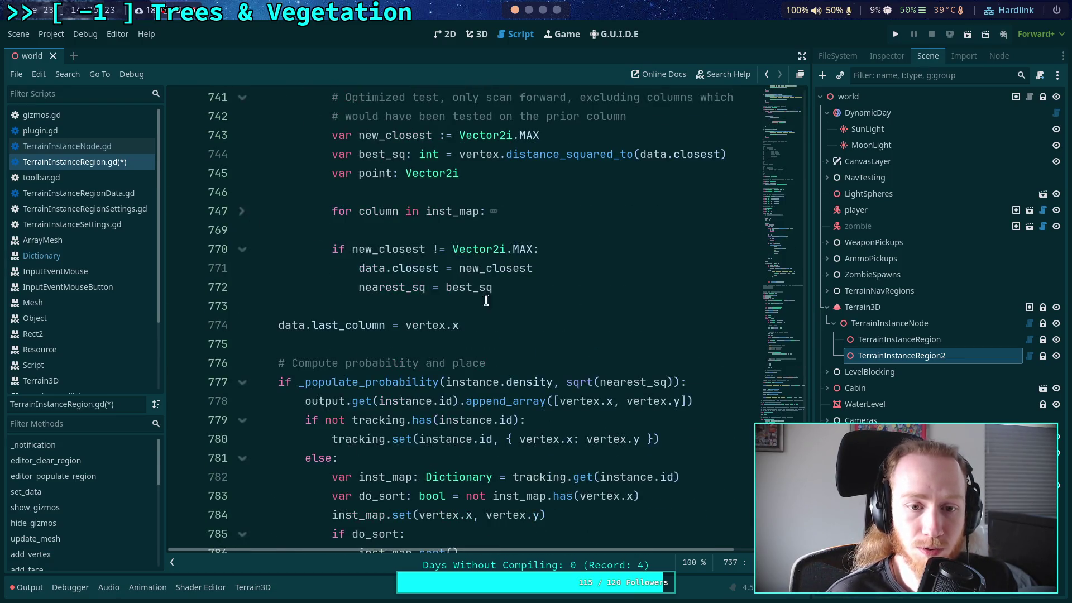
pyautogui.scroll(2, 463, 324)
pyautogui.click(553, 382)
# - Paste the print under the new_closest check as 'NEW closest to %s was %s' with new_closest, and save
pyautogui.write("print('closest to %s was %s' % [vertex, closest])")
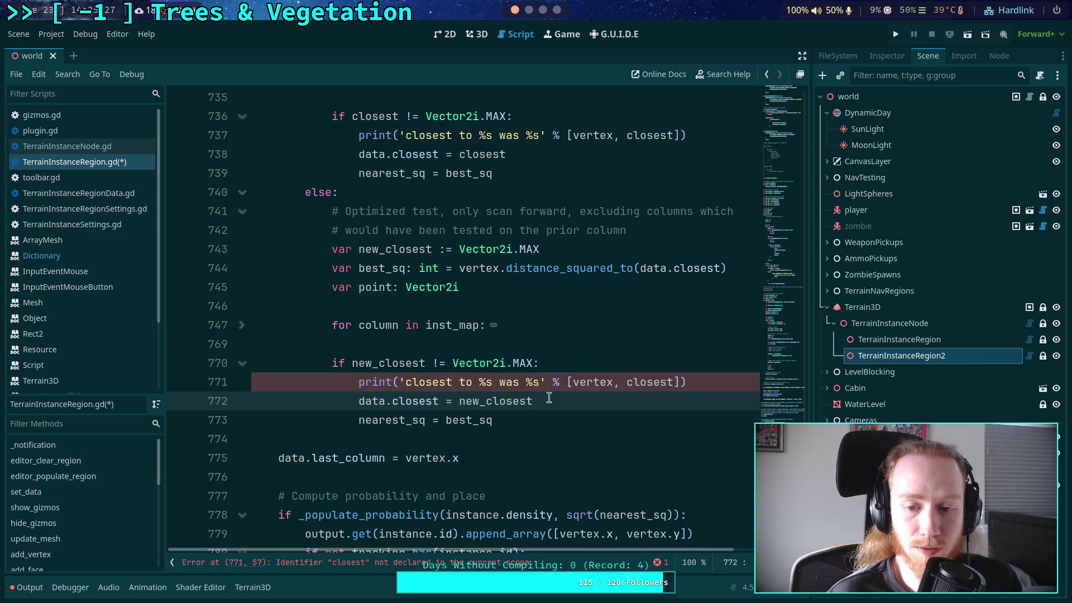
pyautogui.click(625, 382)
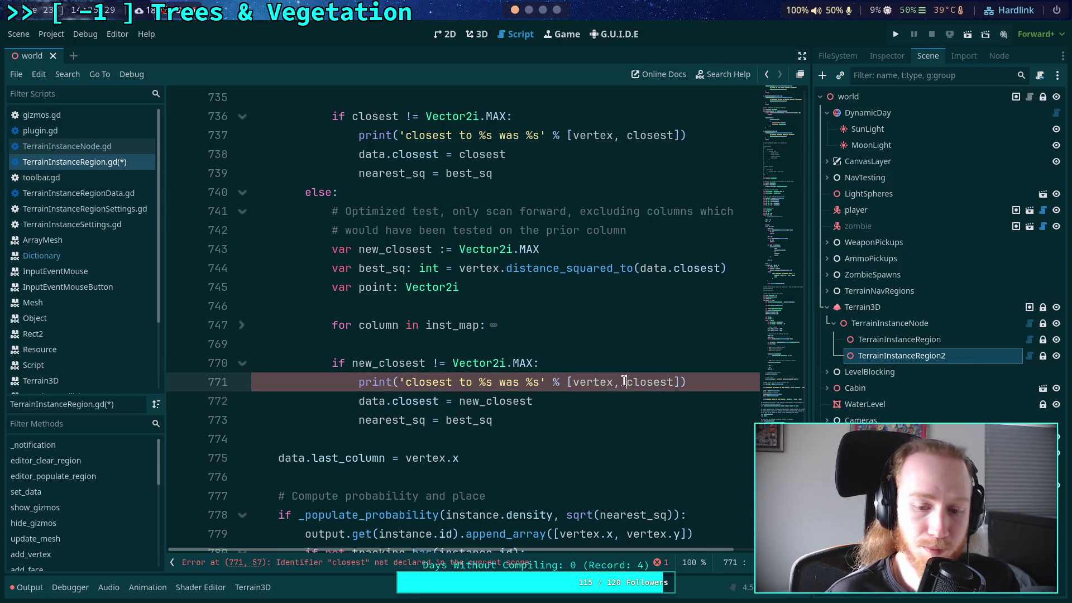
pyautogui.write('new_')
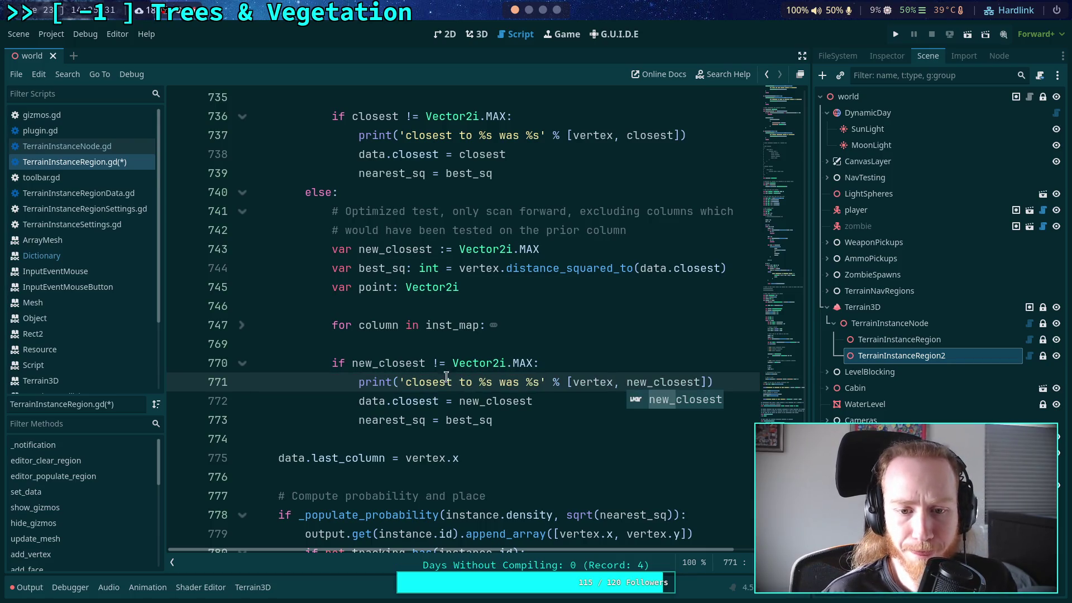
pyautogui.click(405, 382)
pyautogui.write('NEW')
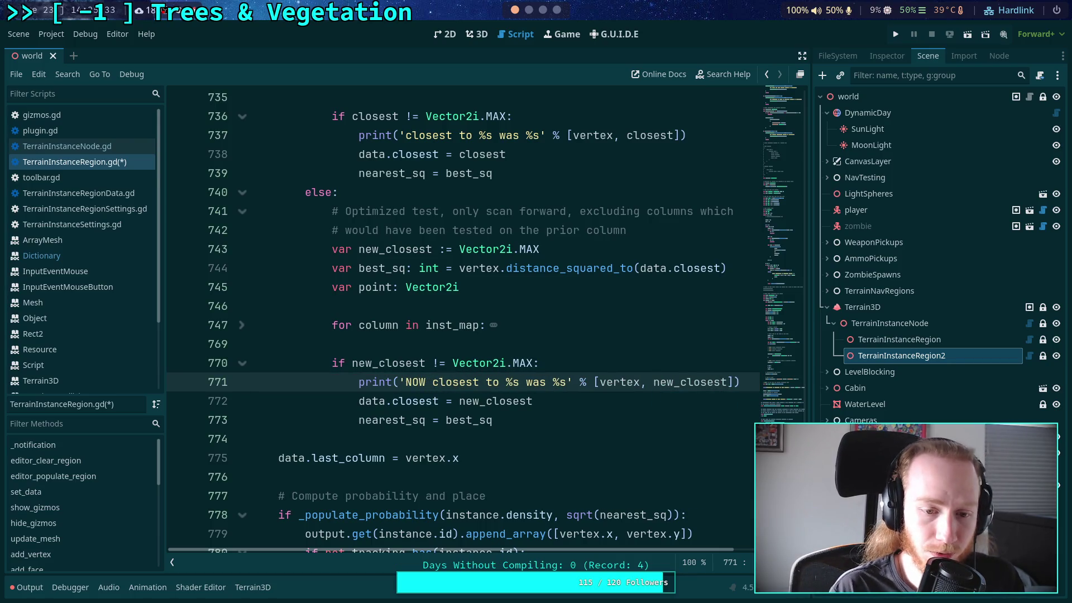
pyautogui.hotkey('ctrl', 's')
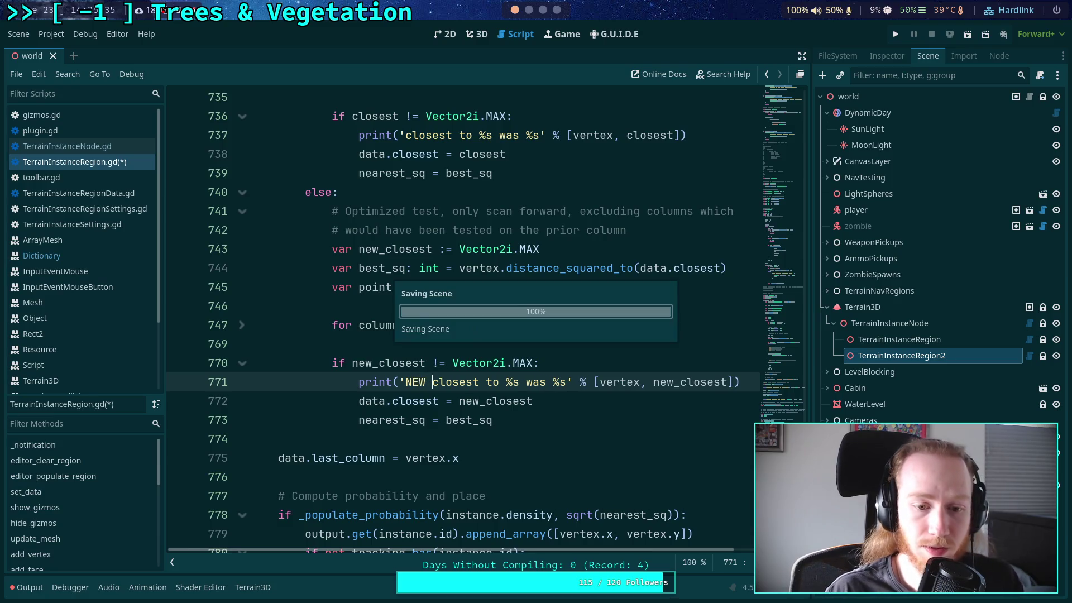
# - Fold the if and else blocks at lines 713 and 740, then move to the do_sort check
pyautogui.scroll(7, 311, 369)
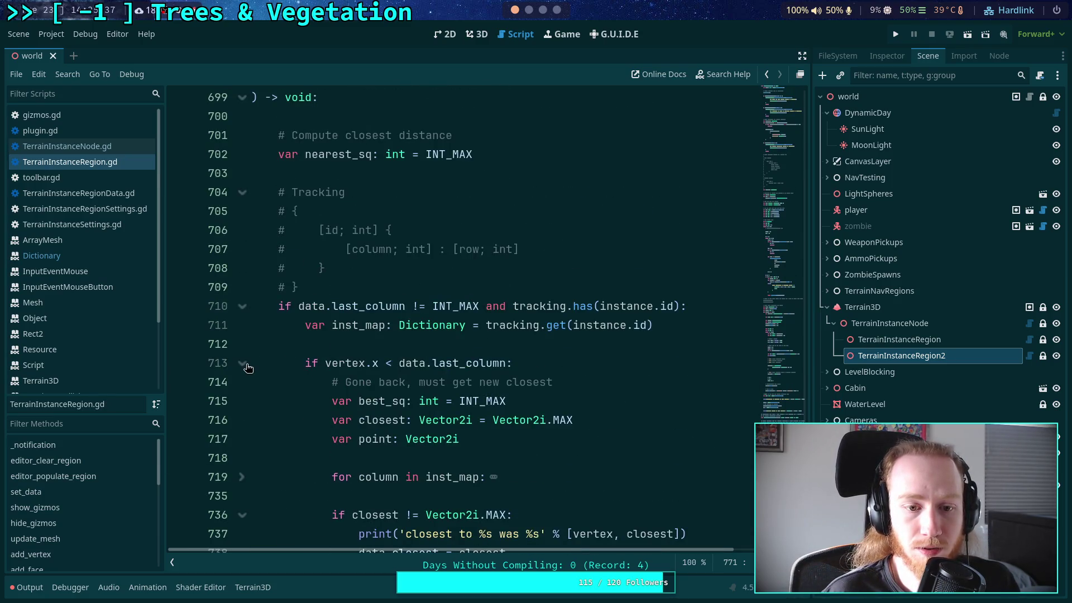
pyautogui.click(246, 364)
pyautogui.click(244, 383)
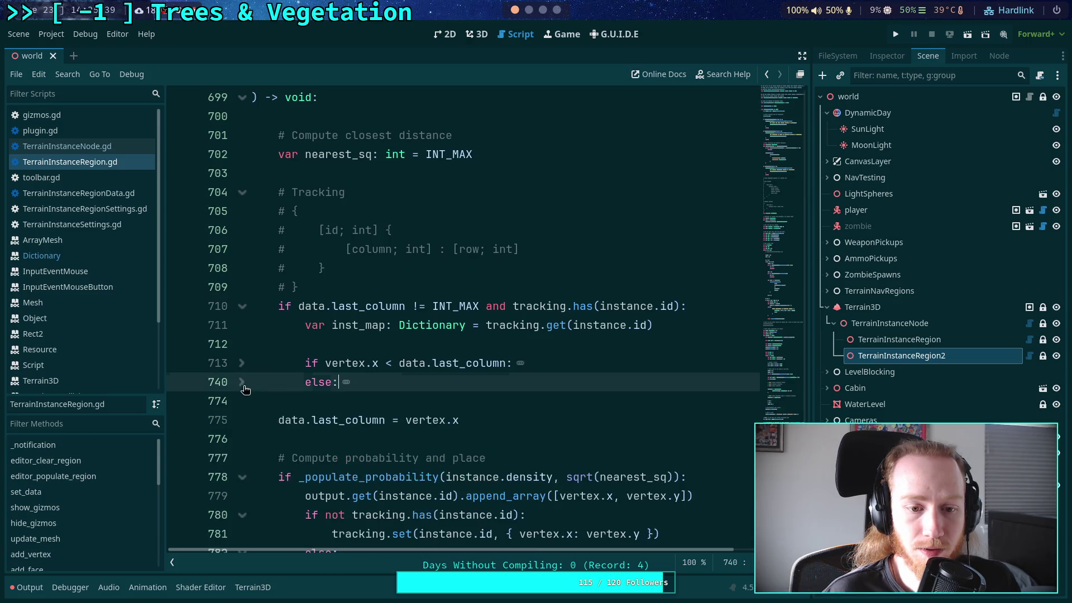
pyautogui.click(321, 399)
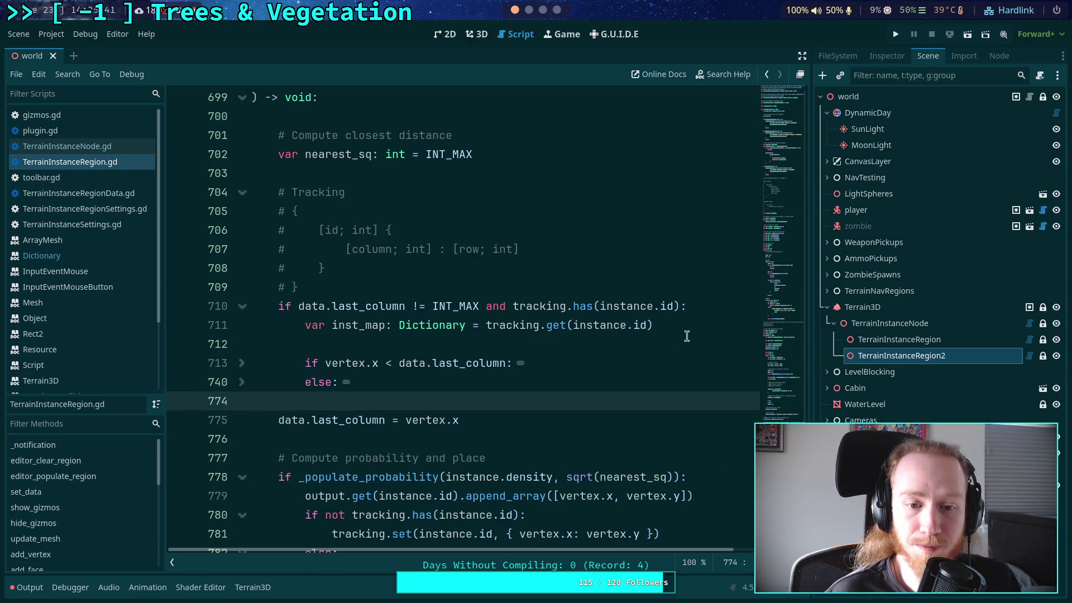
pyautogui.scroll(-3, 574, 420)
pyautogui.moveTo(558, 411)
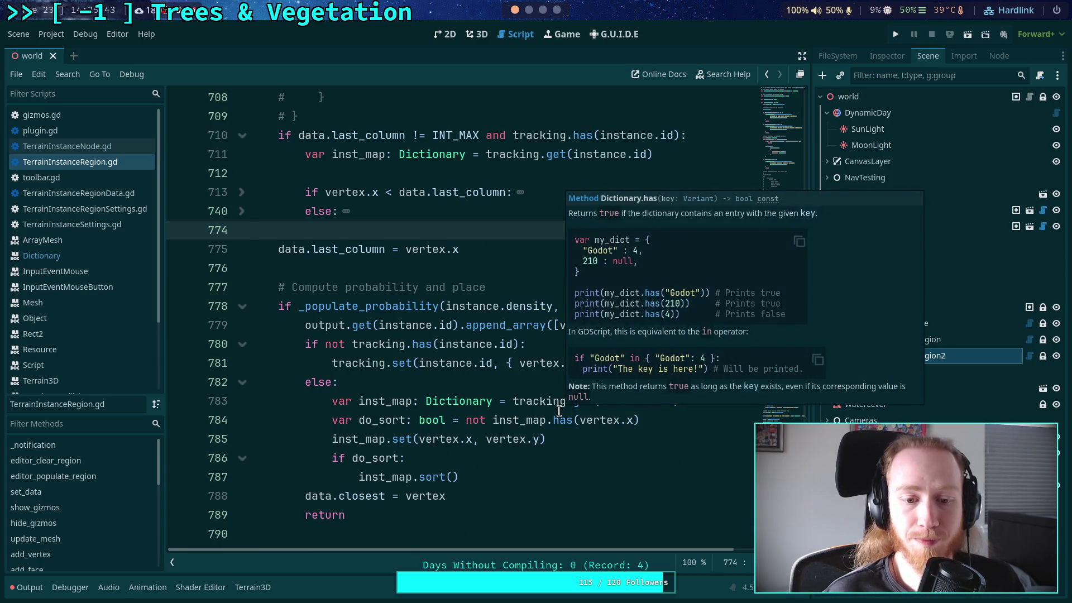
pyautogui.click(434, 457)
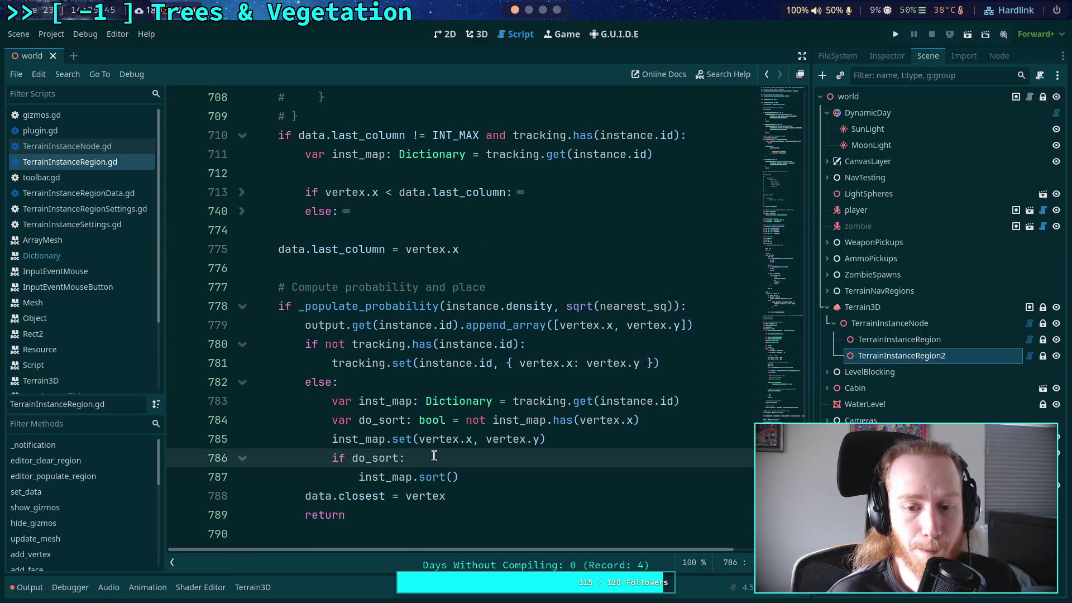